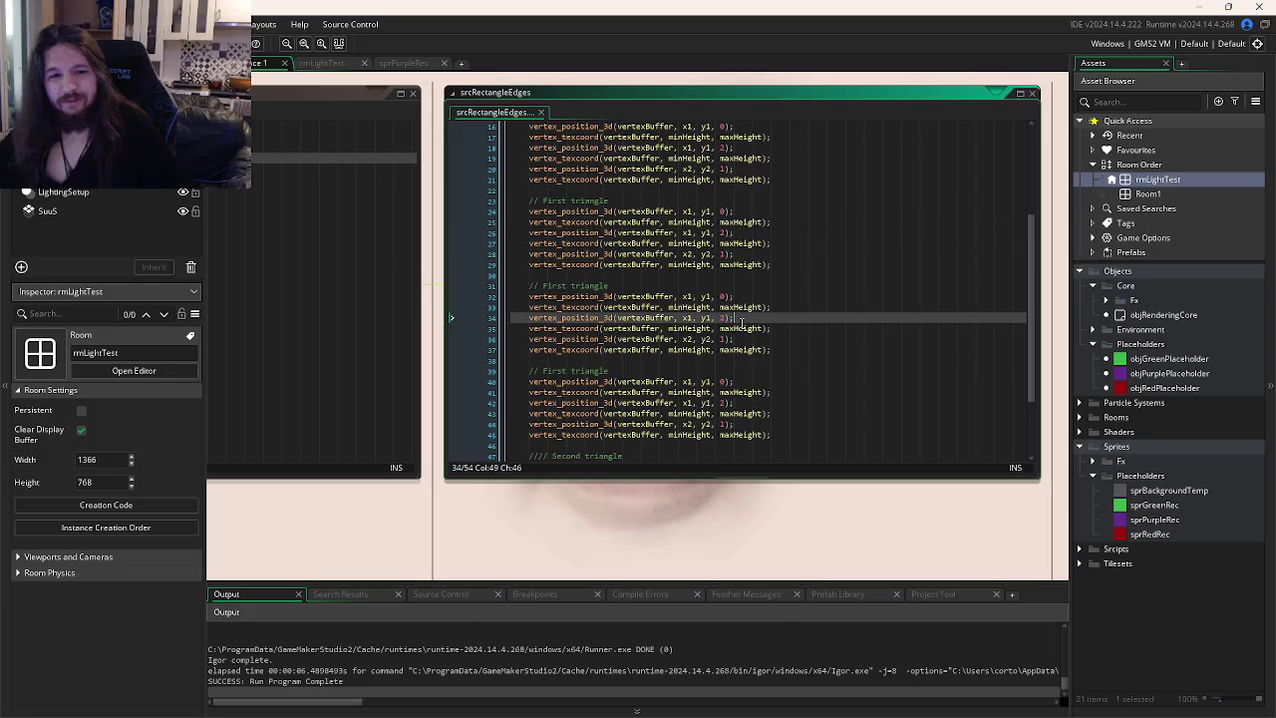
Undo the duplicated triangle blocks in srcRectangleEdges, save, and test-run the game.
key(ctrl+z)
key(ctrl+z)
key(ctrl+z)
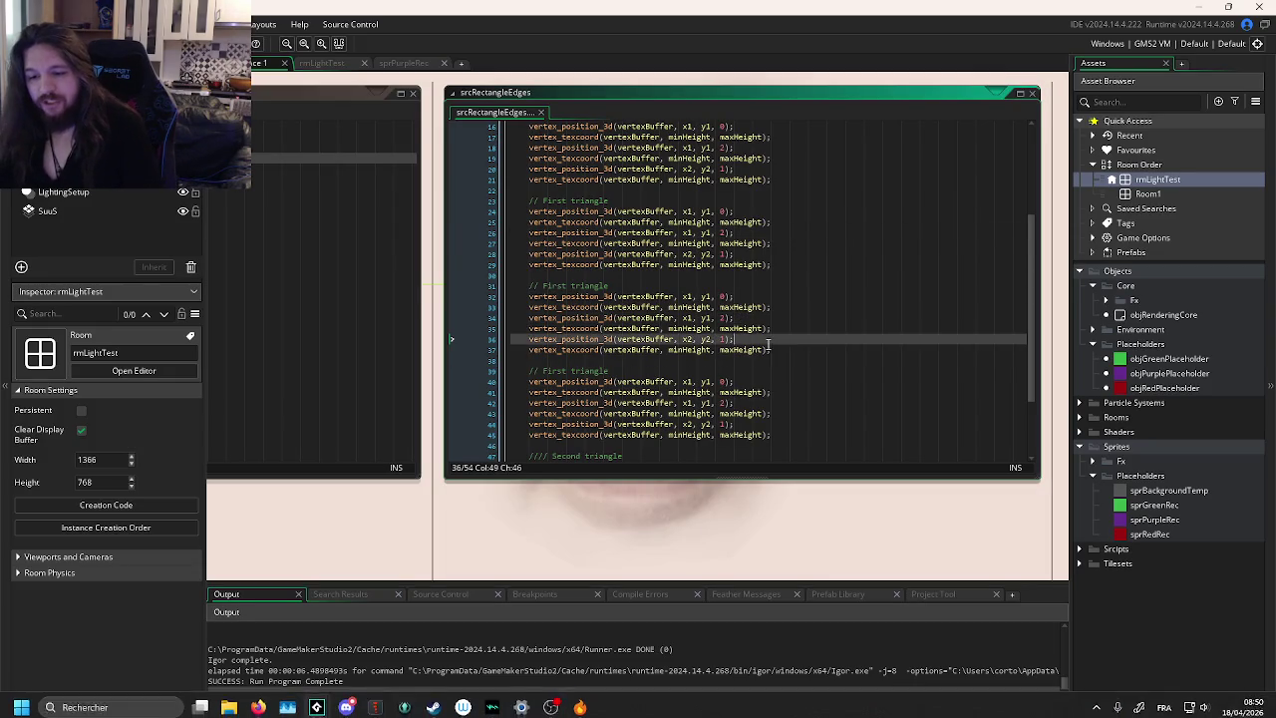
key(ctrl+s)
key(End)
key(F5)
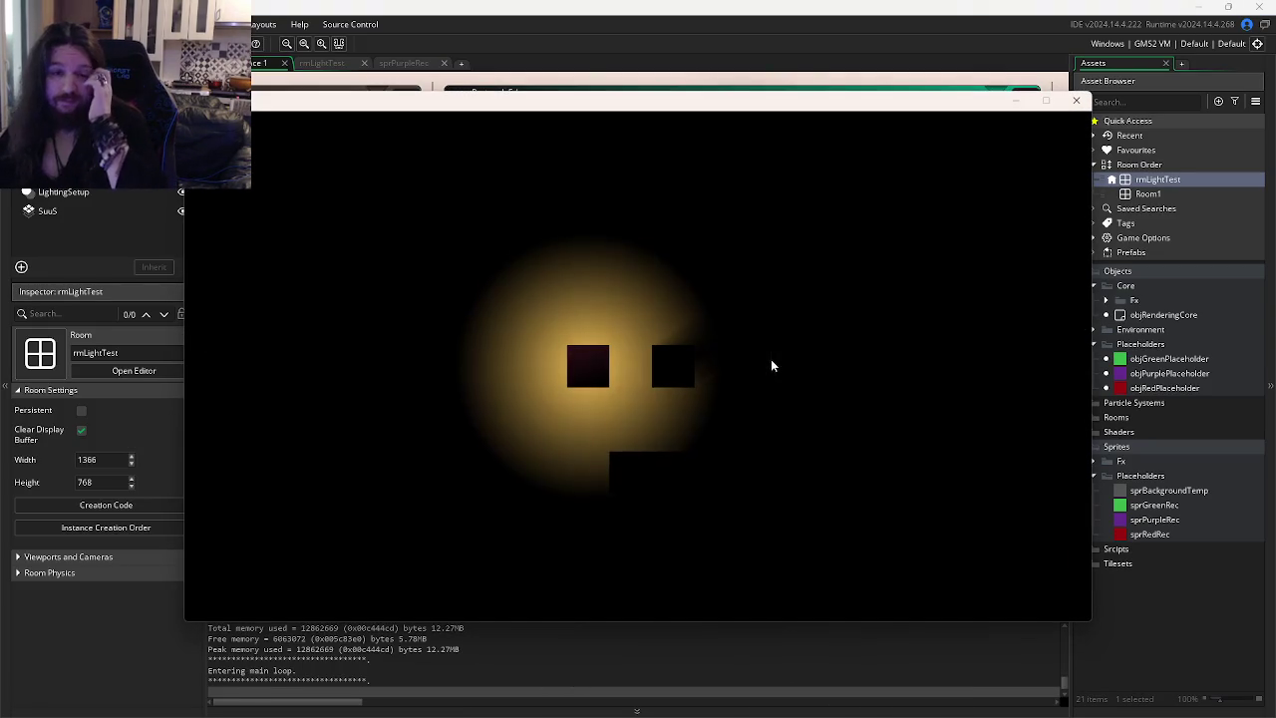
click(1076, 99)
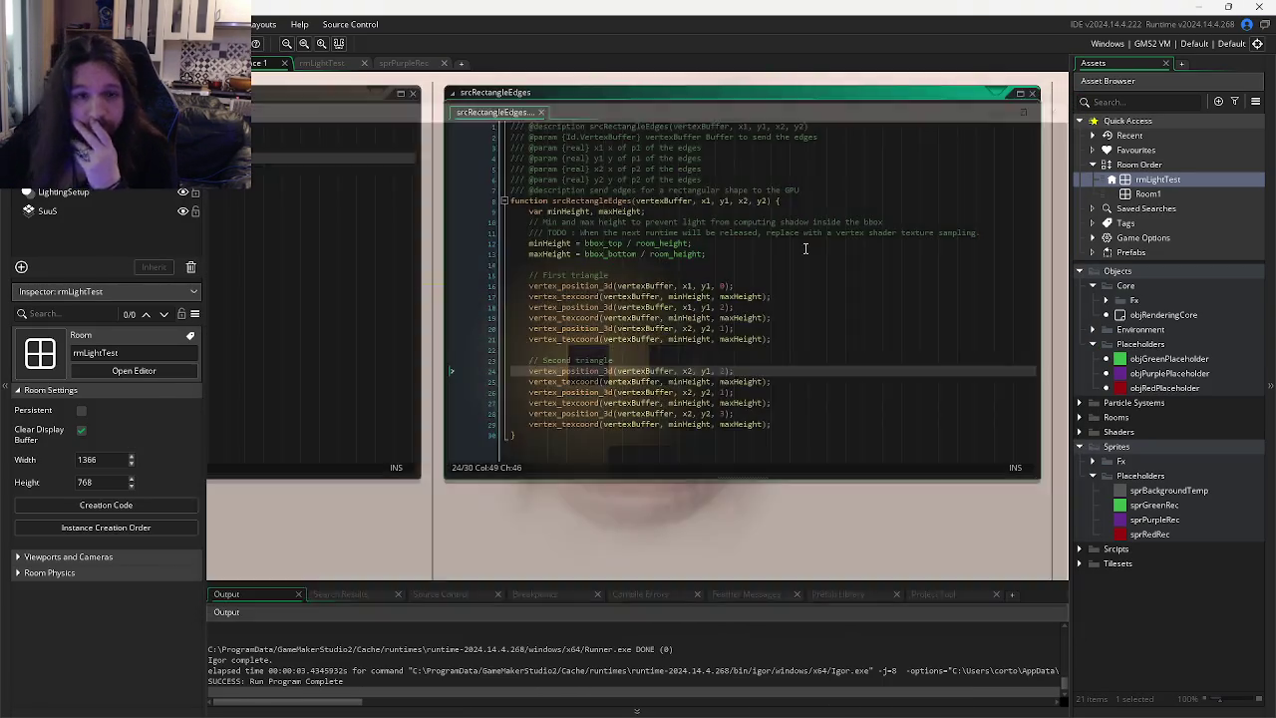
Select the second edge call (lines 10–14), save, and rerun the game to check shadows.
drag(532, 269, 452, 225)
key(ctrl+s)
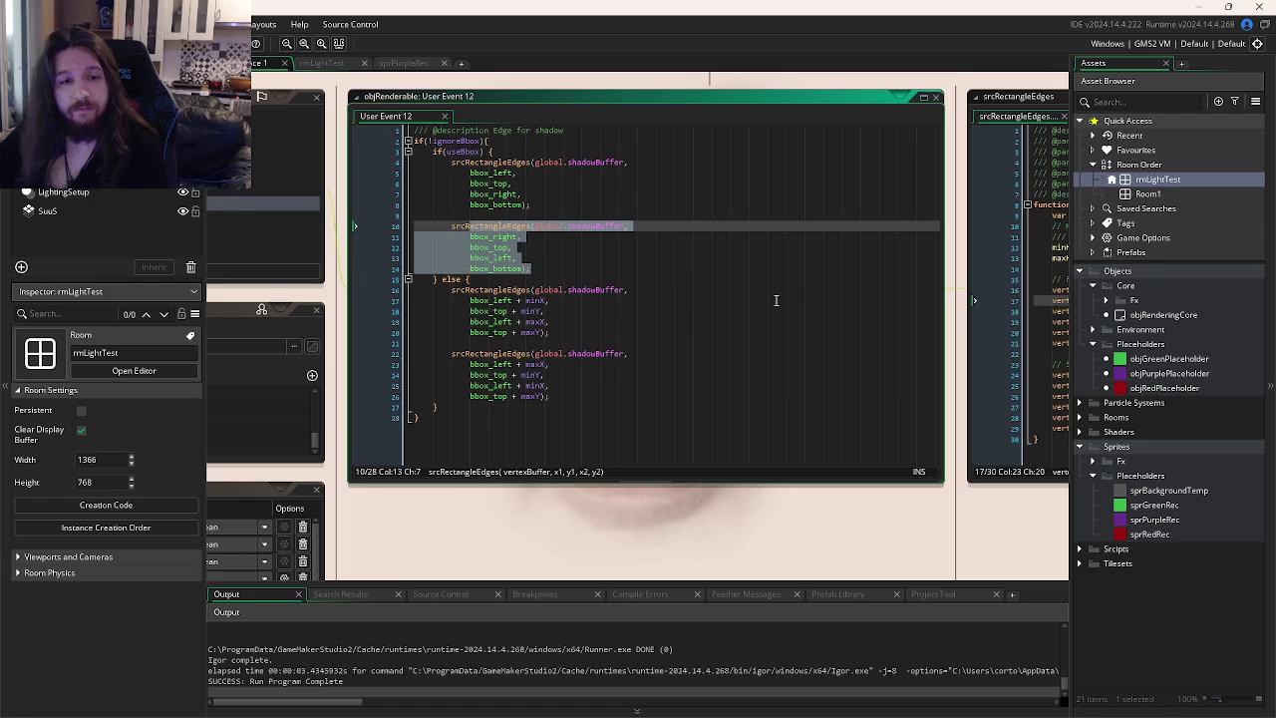
click(872, 314)
key(F5)
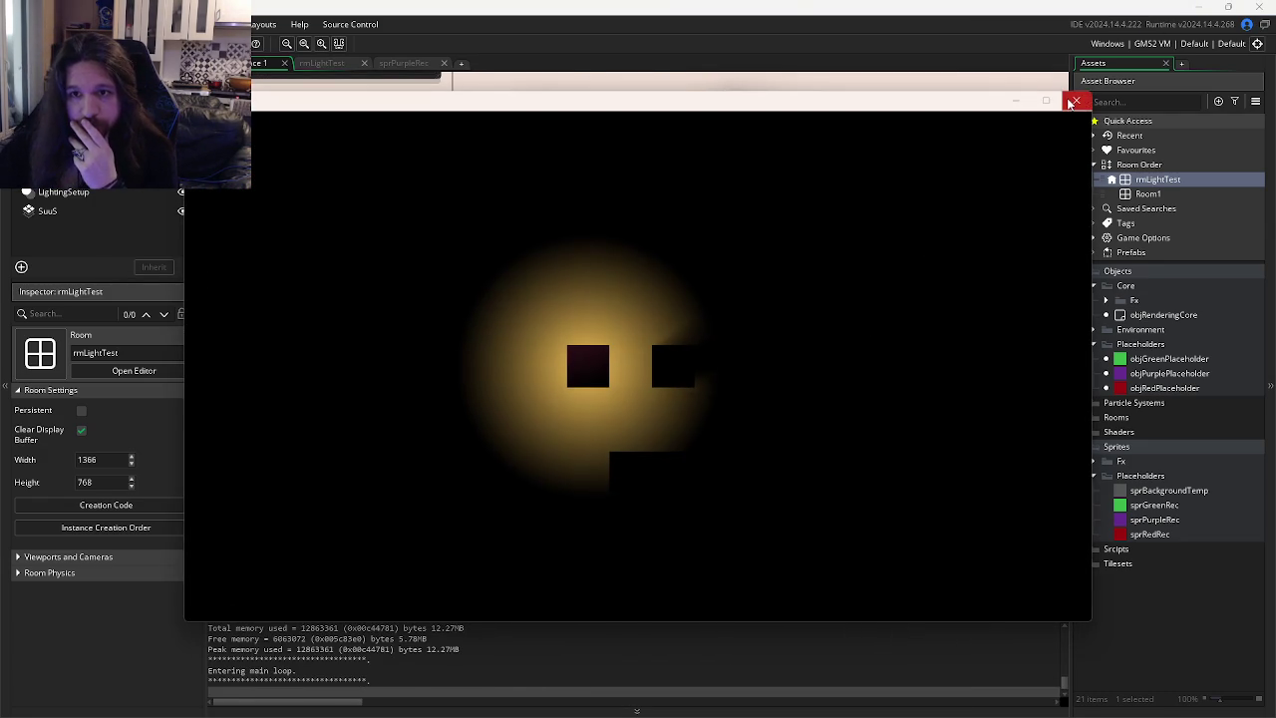
click(1076, 100)
Bring User Event 12's code into view and place the caret around lines 13–15.
mouse_move(694, 181)
mouse_down()
mouse_move(608, 181)
mouse_move(750, 180)
mouse_move(916, 221)
mouse_up()
mouse_move(669, 333)
mouse_down()
mouse_move(669, 411)
mouse_move(669, 293)
mouse_up()
click(682, 288)
click(674, 269)
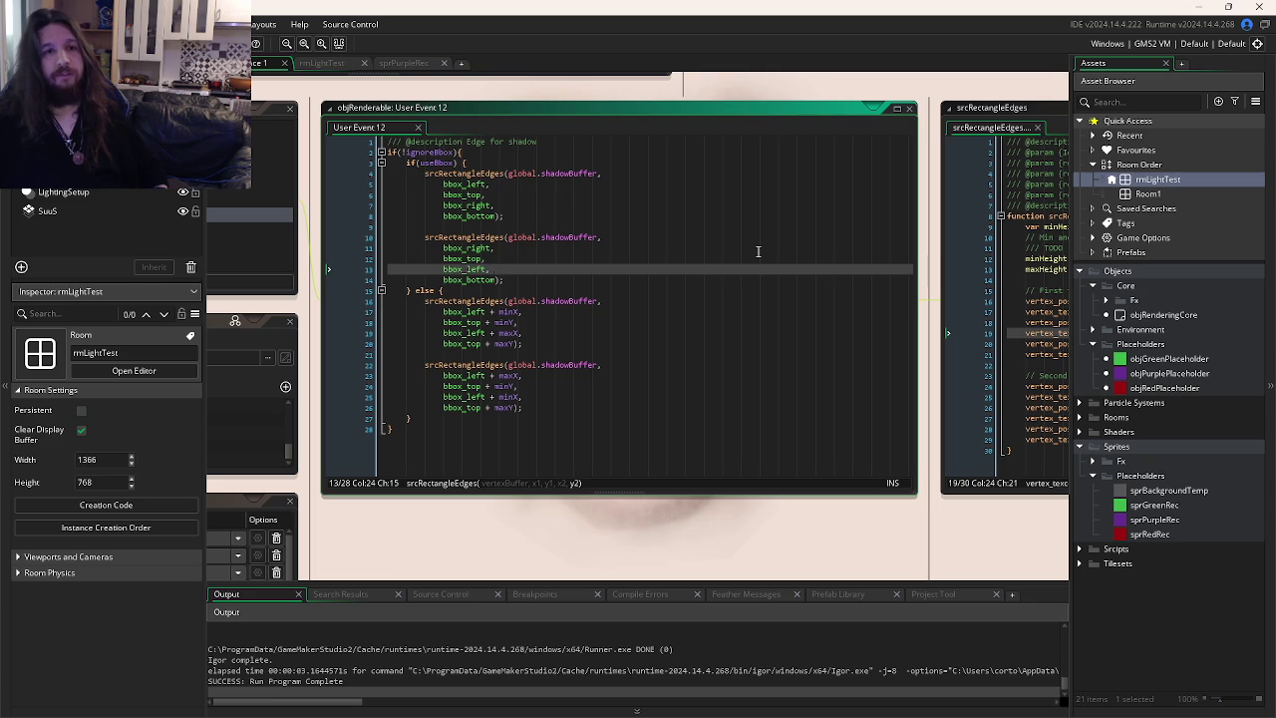
Open the solid purple 64 x 64 placeholder sprite sprPurpleRec.
click(698, 237)
drag(698, 237, 737, 283)
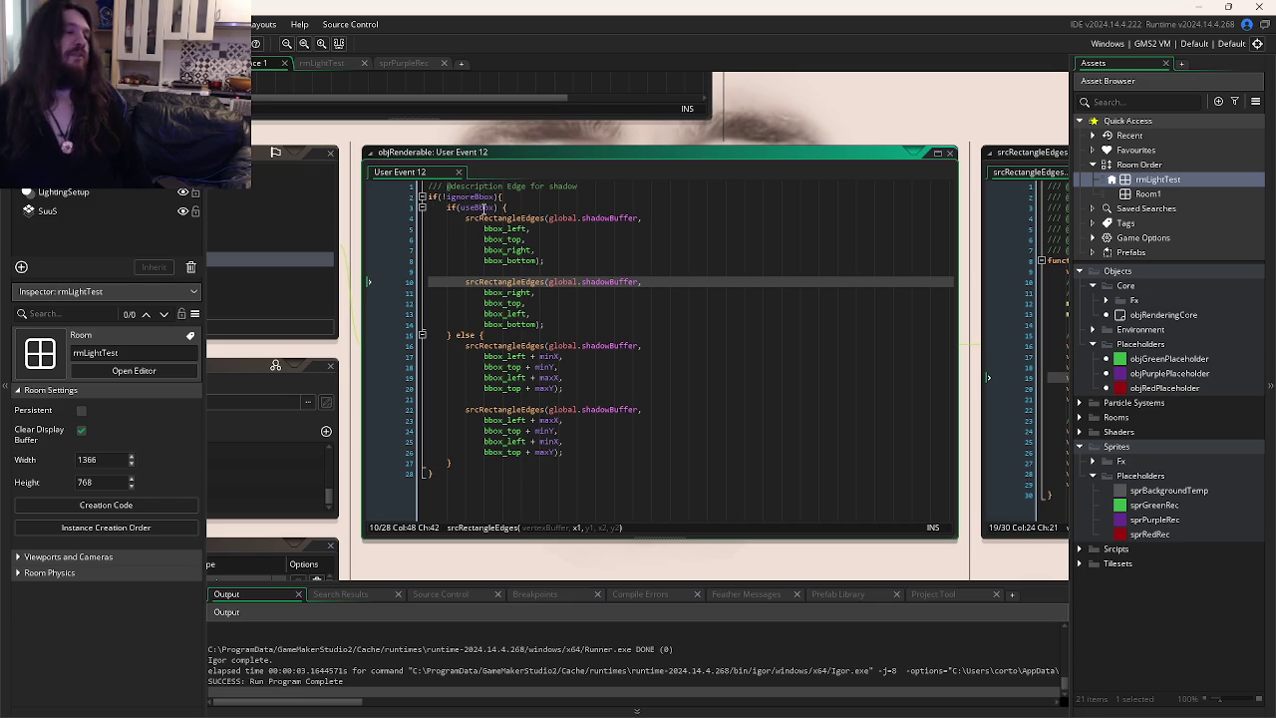
click(378, 64)
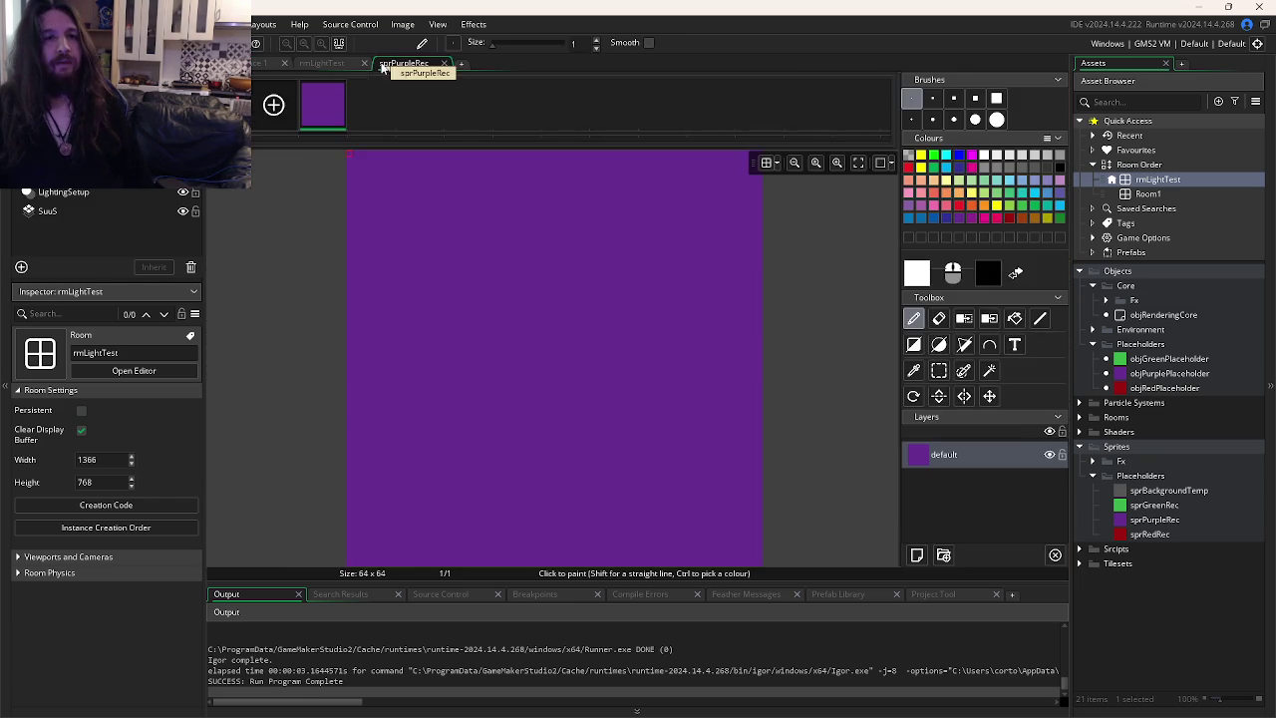
Open the rmLightTest room and pan to its top-left corner.
click(321, 63)
scroll(667, 247, up, 3)
mouse_move(645, 238)
mouse_down()
mouse_move(772, 232)
mouse_move(812, 337)
mouse_up()
drag(572, 286, 583, 156)
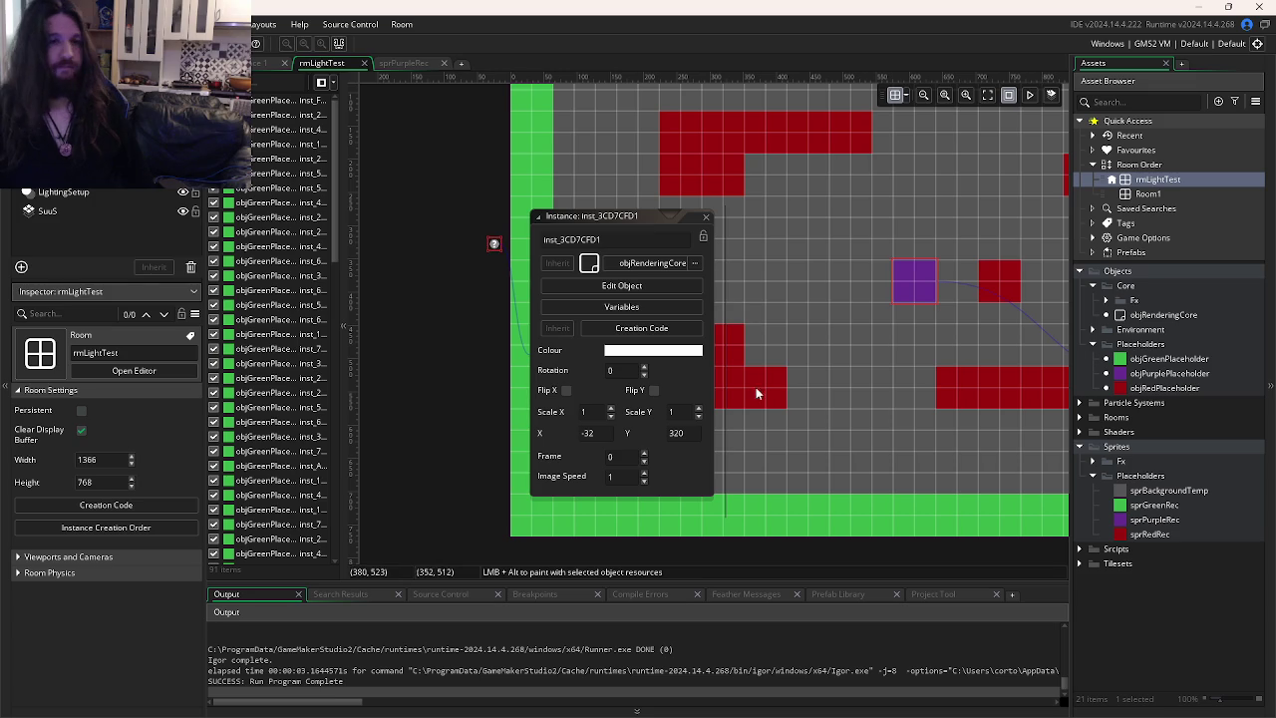
Set the rendering core's sunAmbiance to dark red $FF18187C and test-run the game.
click(638, 311)
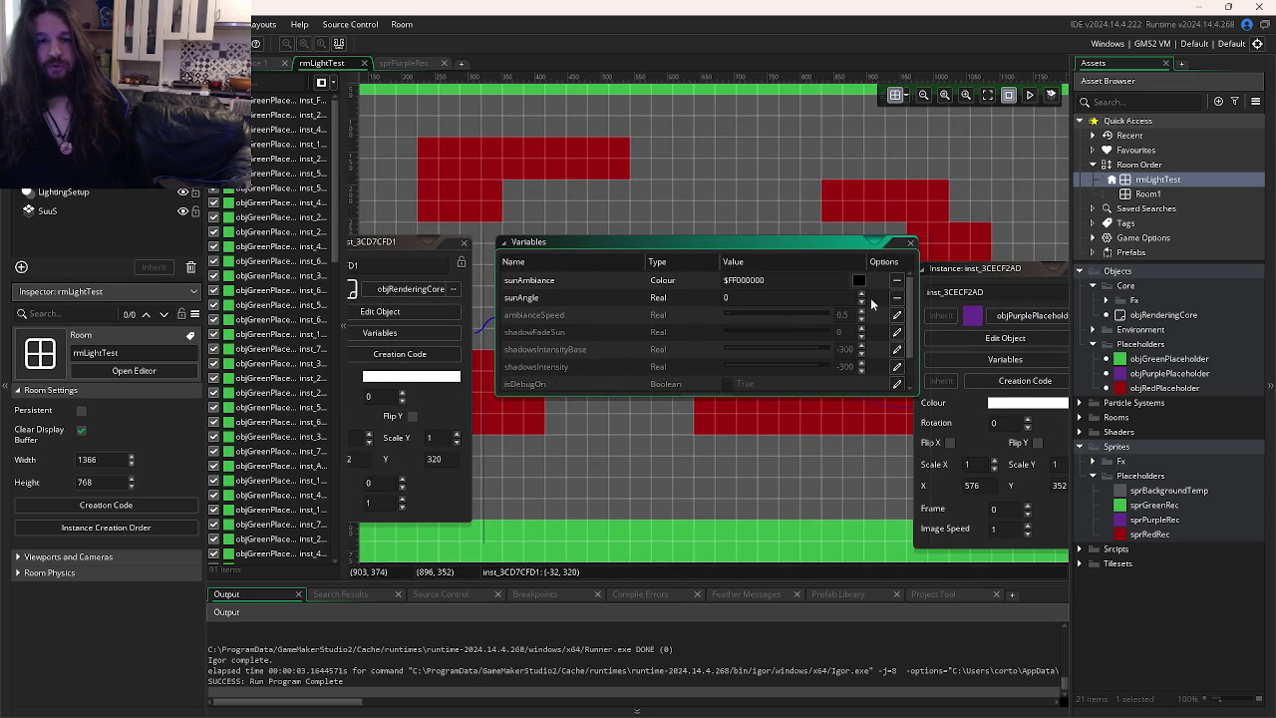
click(860, 280)
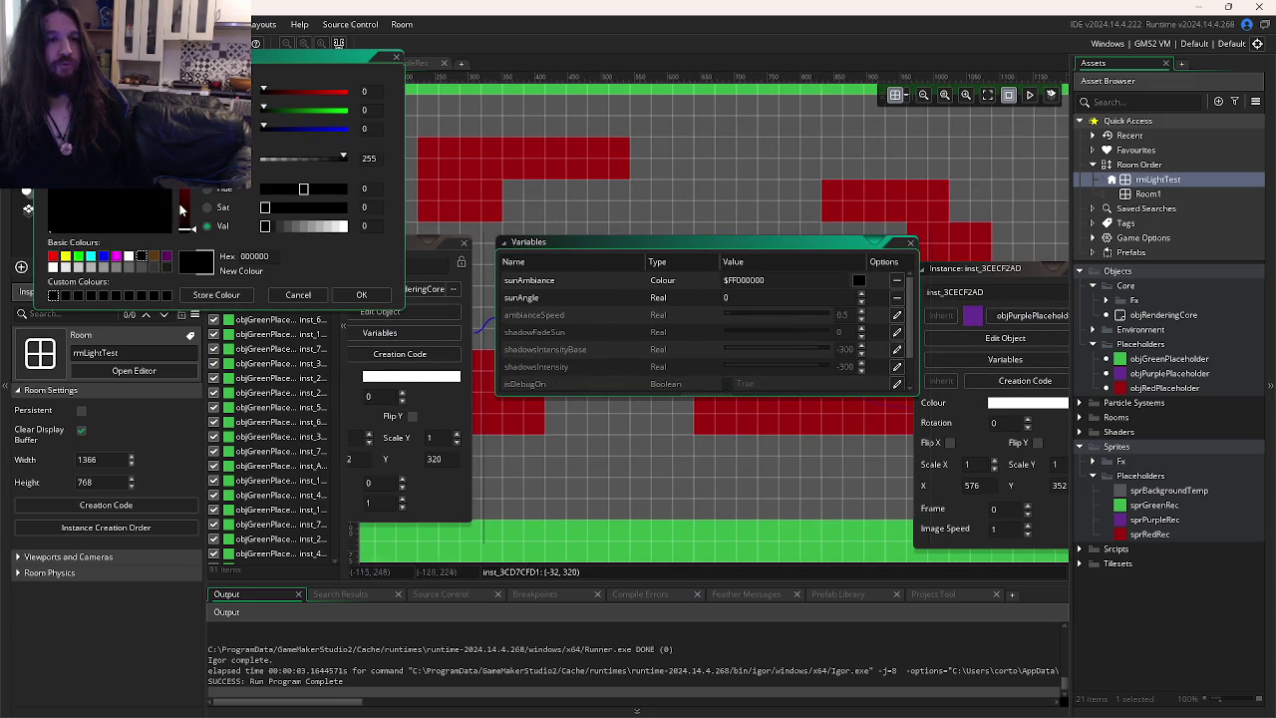
click(295, 226)
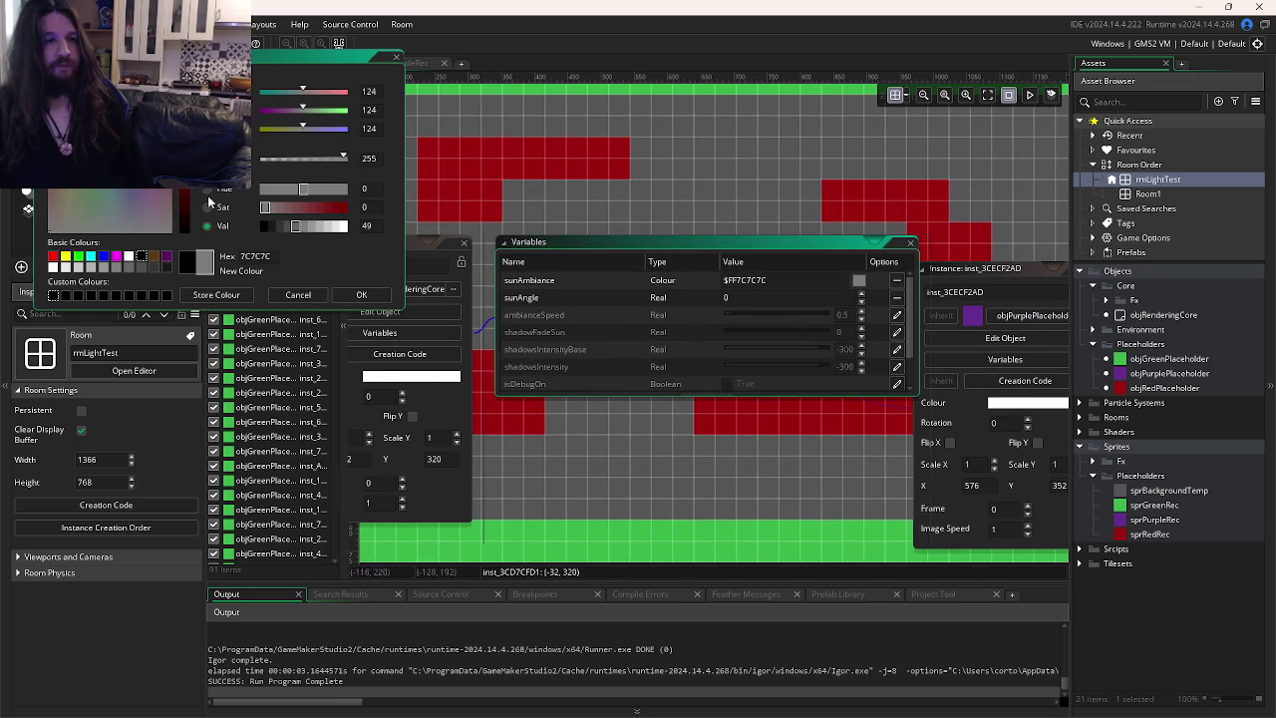
click(326, 207)
click(357, 295)
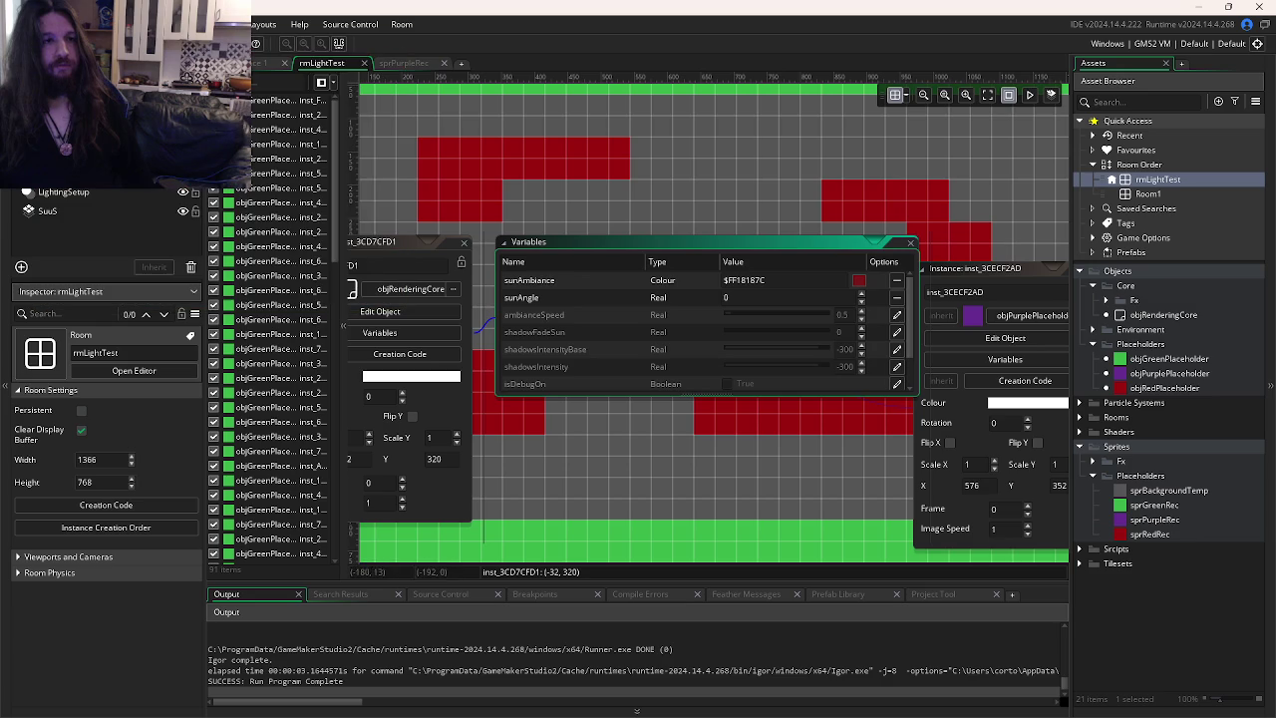
key(F5)
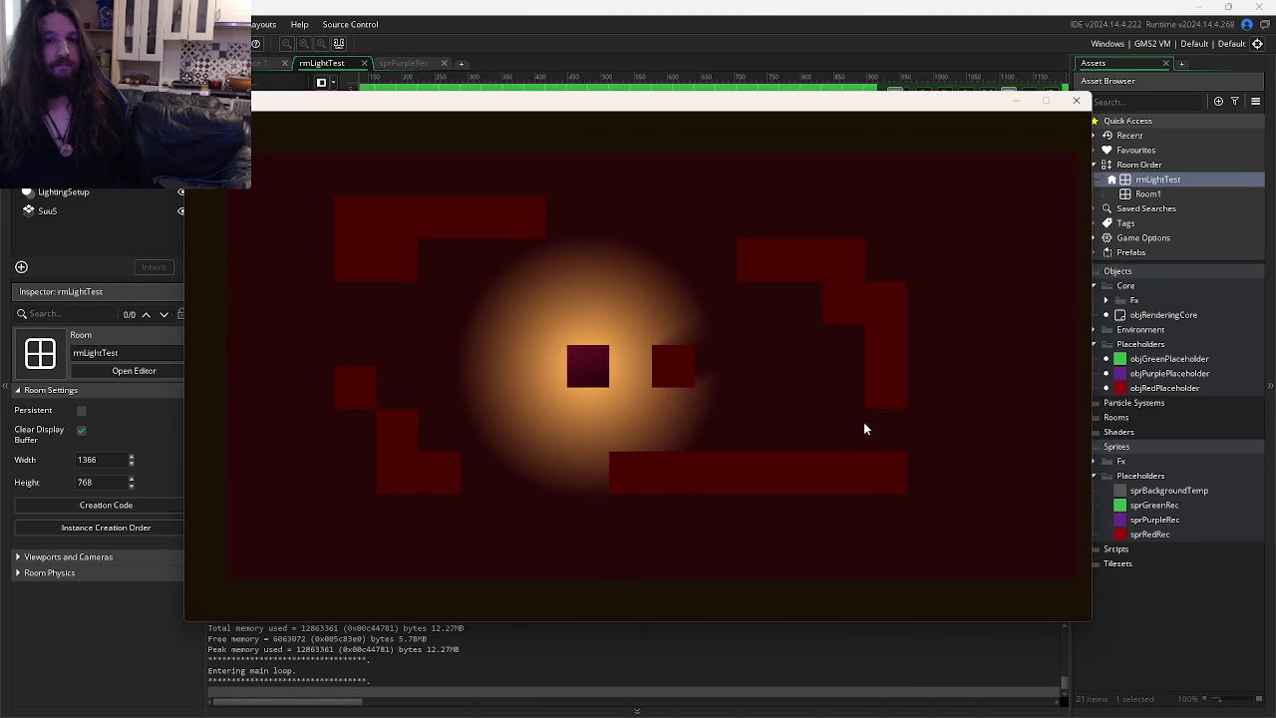
click(1076, 101)
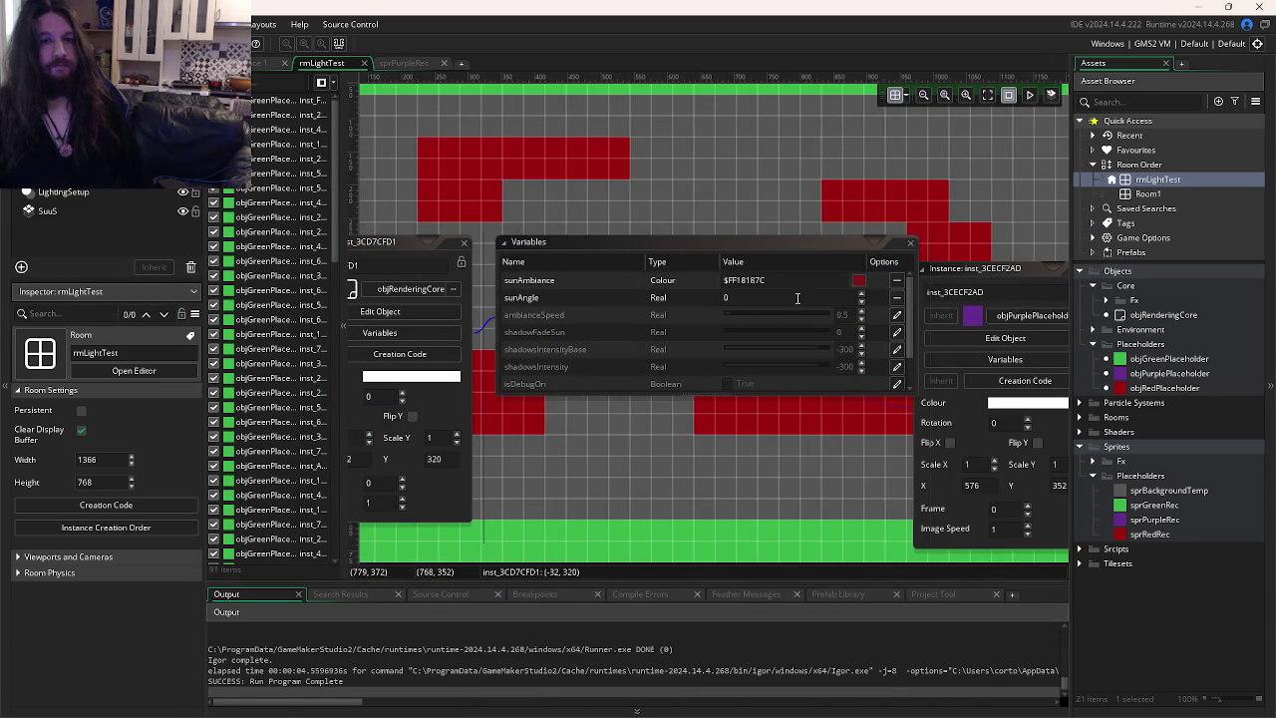
Set the rendering core's sunAmbiance colour back to black.
click(860, 281)
click(188, 230)
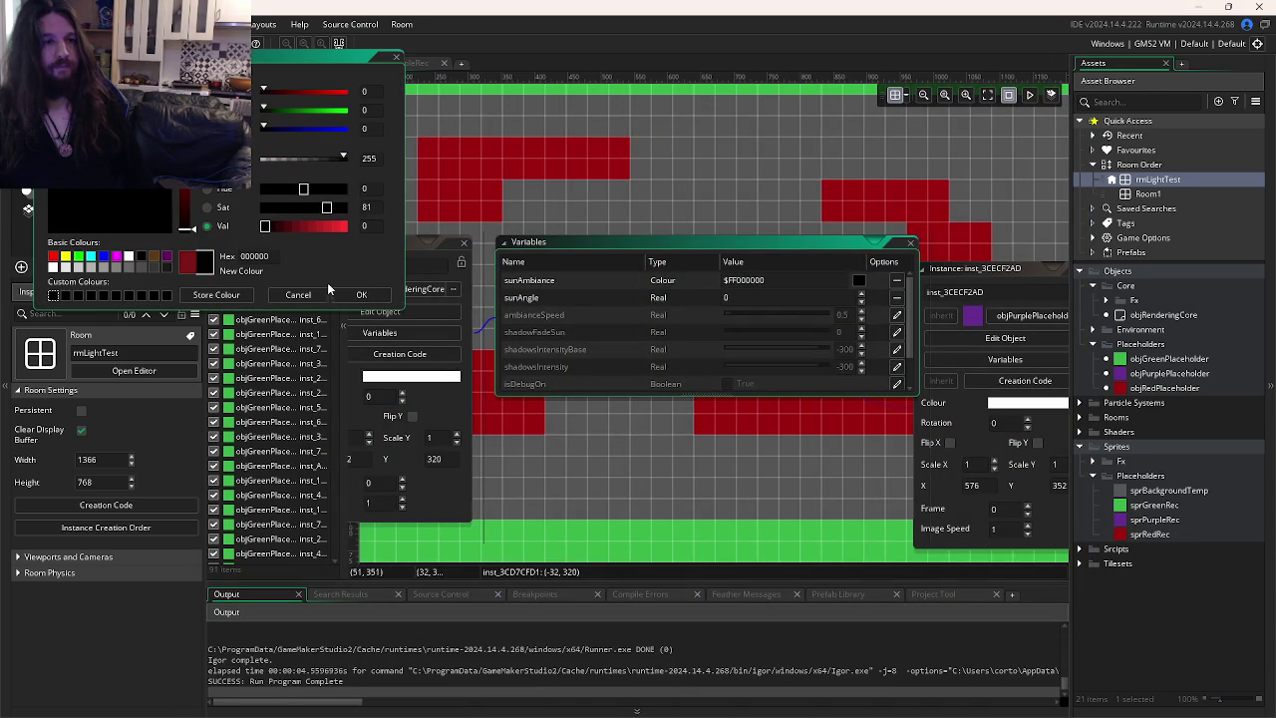
click(361, 294)
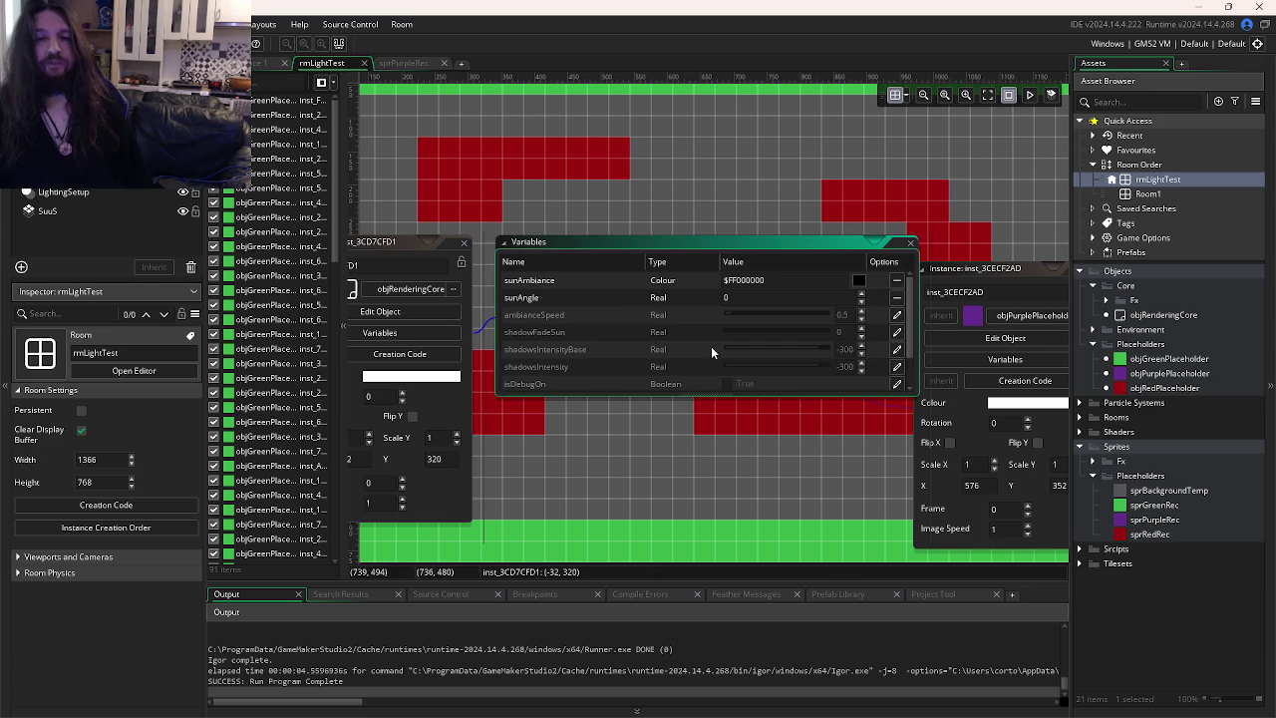
Close the instance's Creation Code without changes, then return to User Event 12 and srcRectangleEdges.
drag(758, 439, 977, 369)
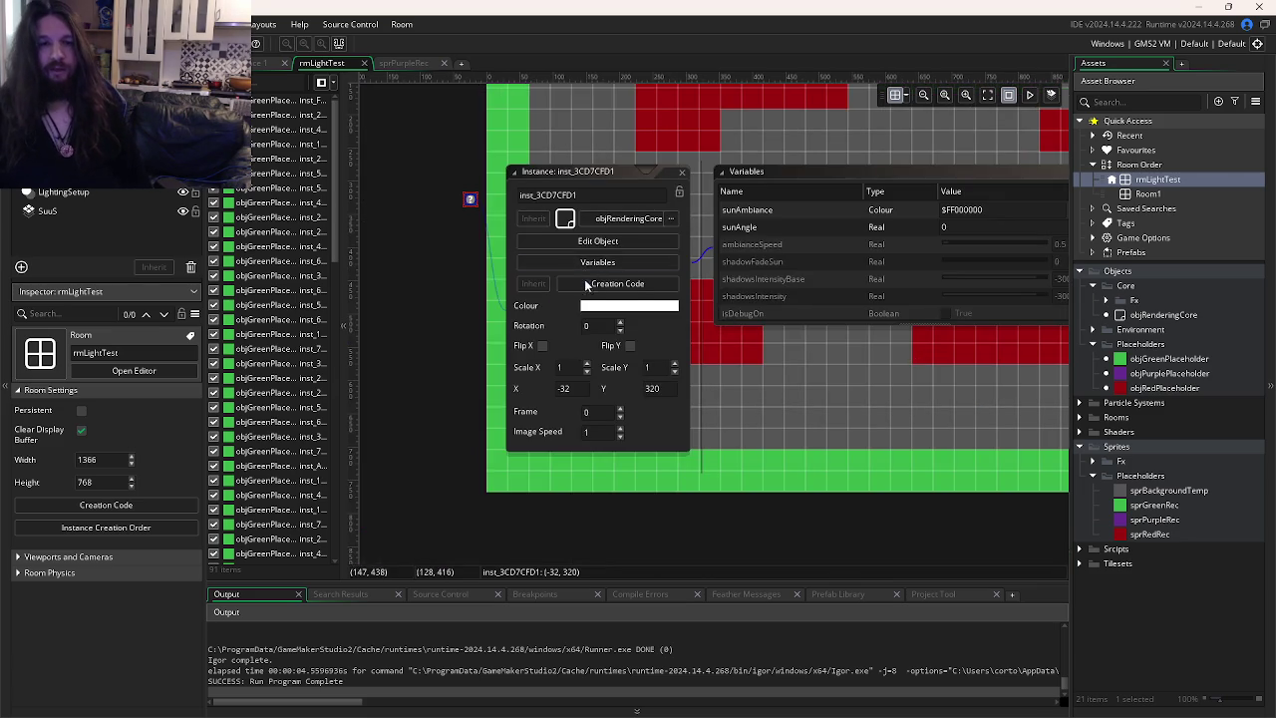
click(586, 285)
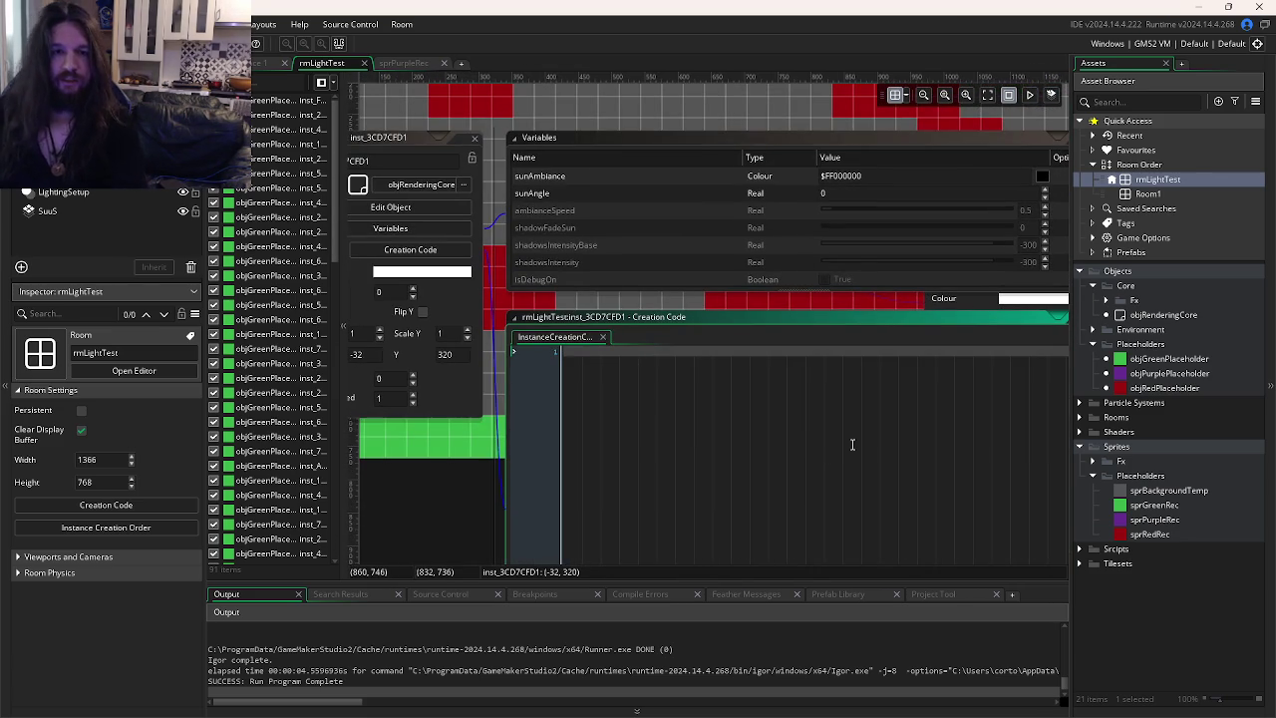
text(sun)
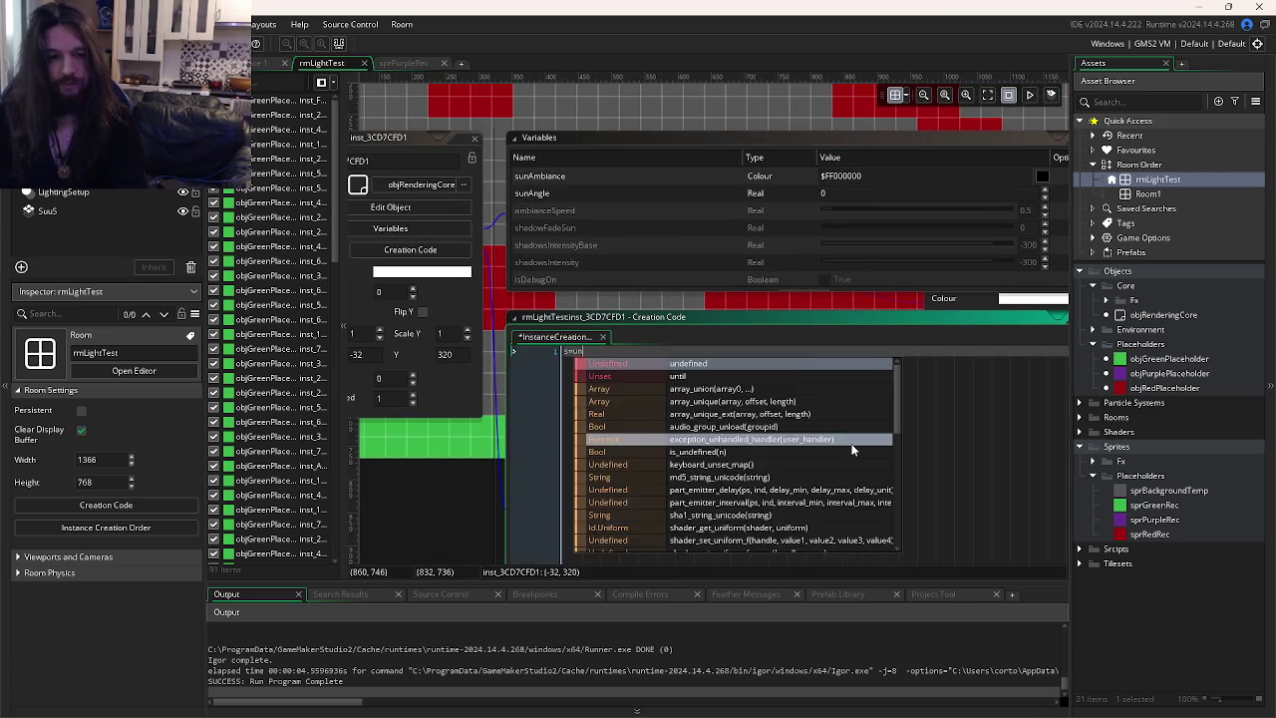
text(Am)
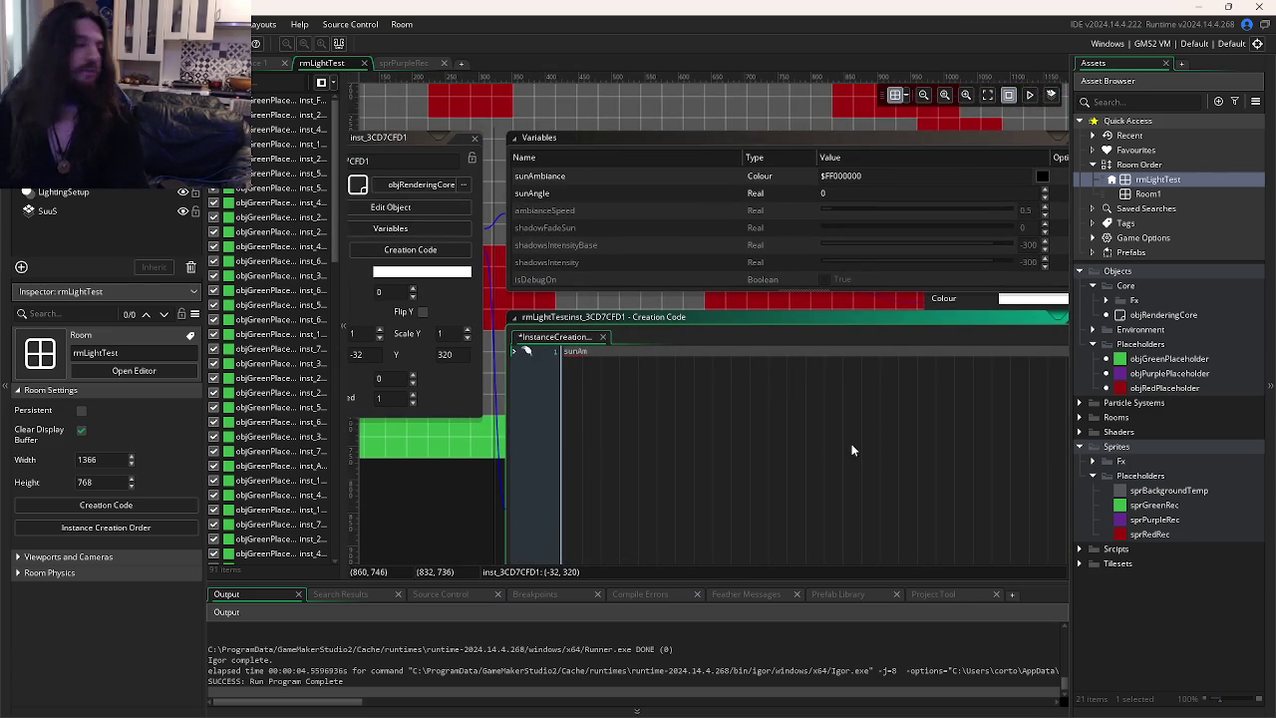
key(BackSpace)
key(BackSpace)
key(BackSpace)
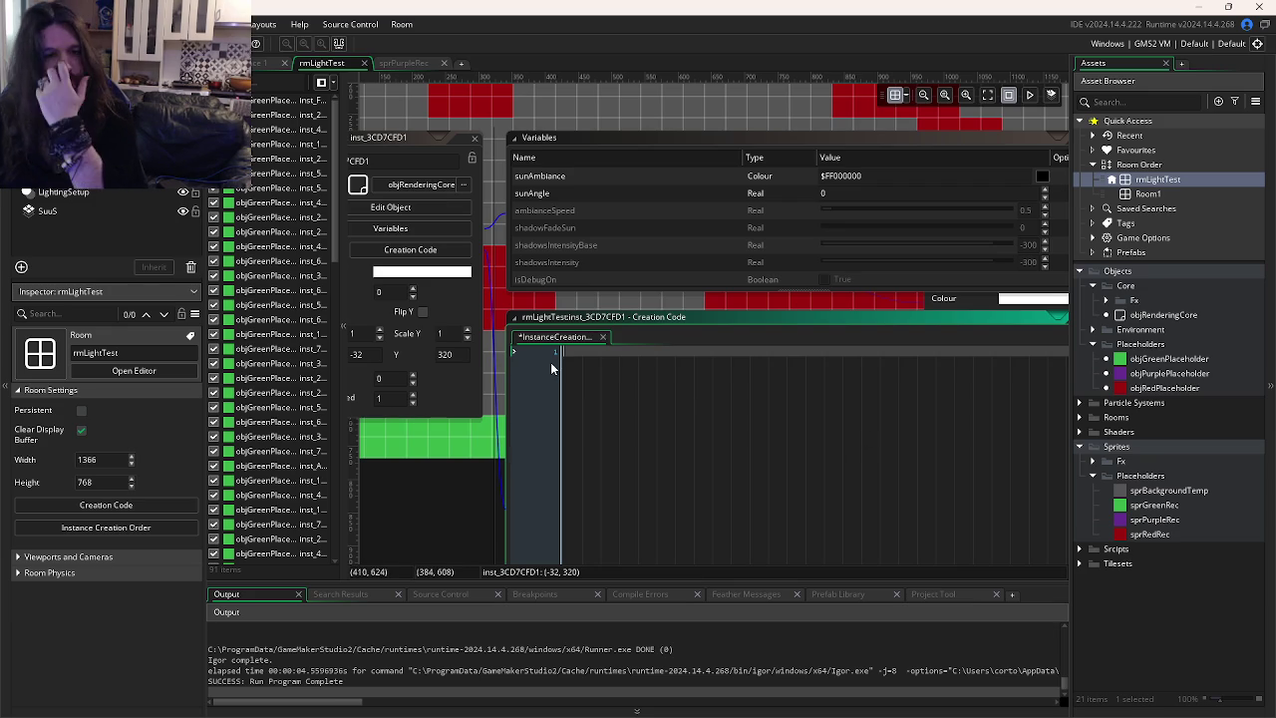
click(602, 337)
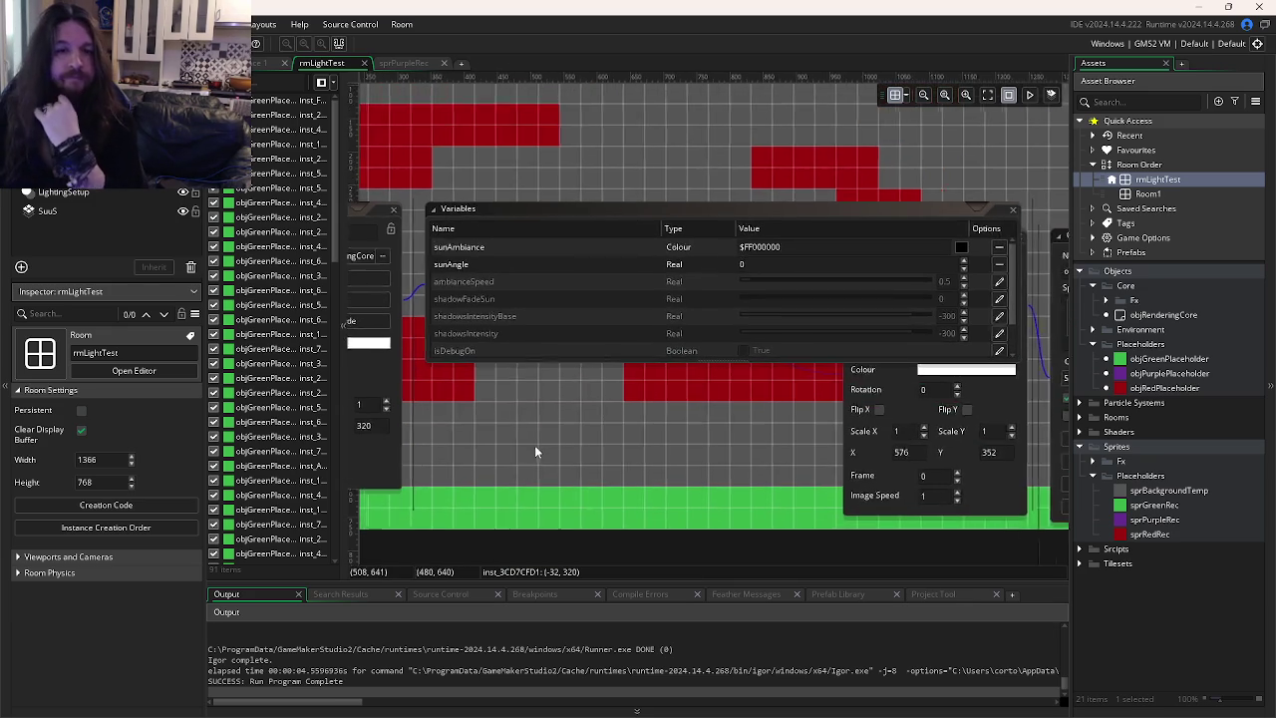
click(261, 63)
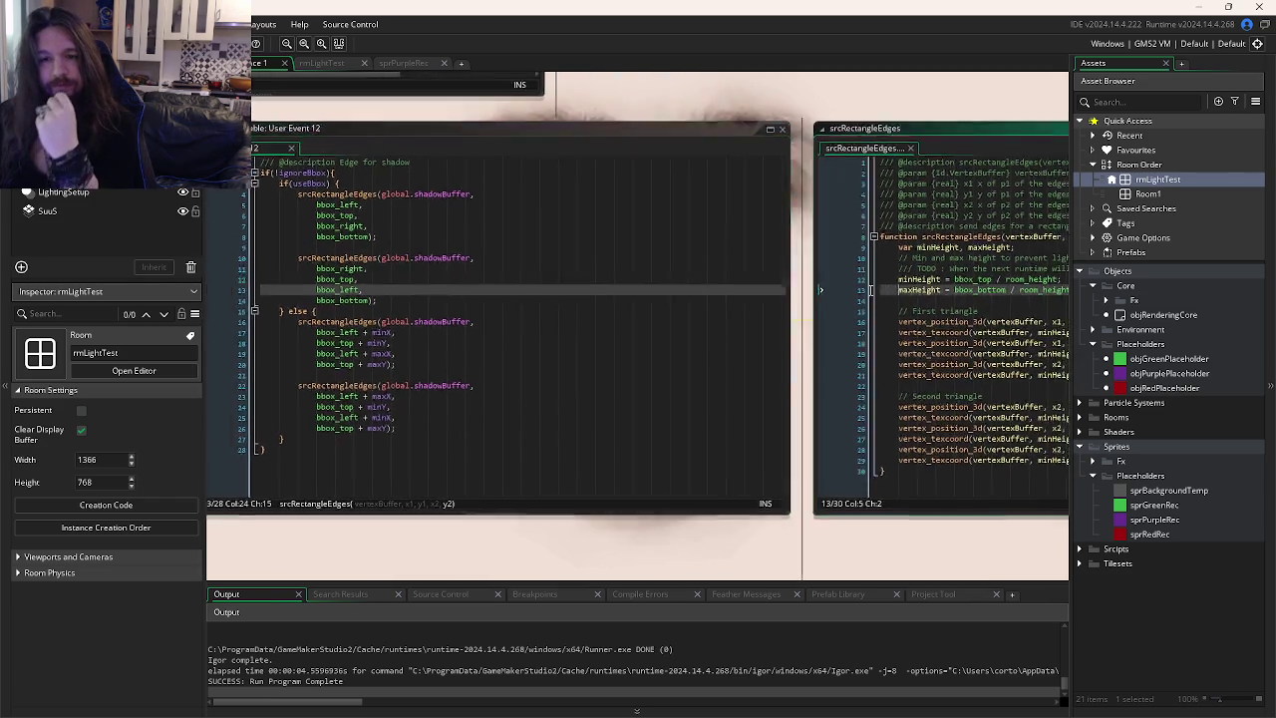
click(812, 287)
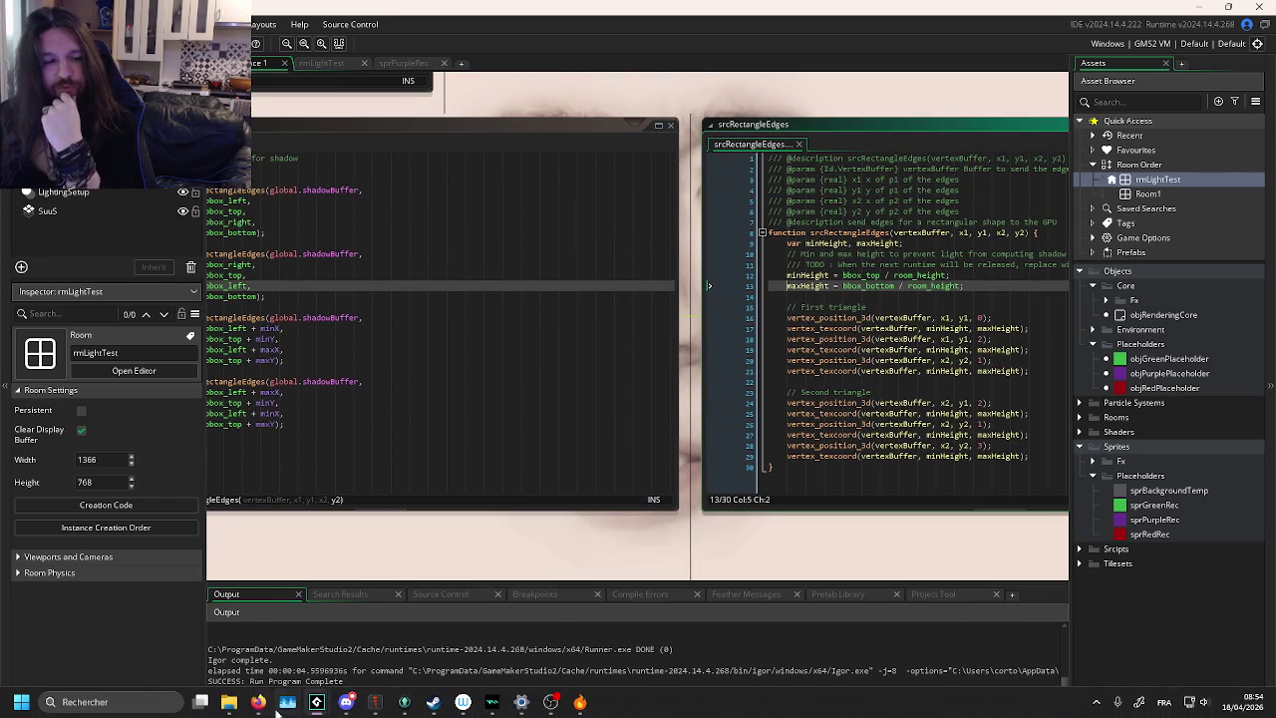
Turn down the lo-fi video's volume in Firefox's Watch2Gether tab, then return to GameMaker.
mouse_move(258, 702)
click(216, 625)
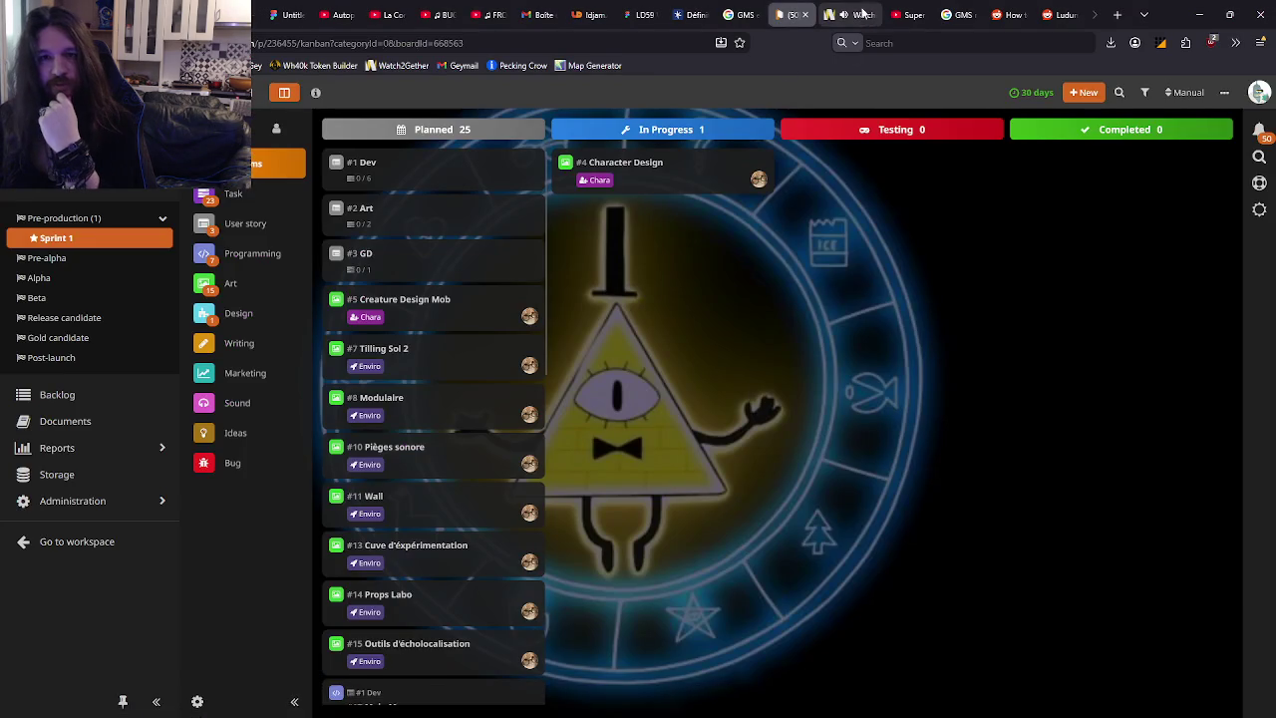
click(846, 14)
mouse_move(939, 587)
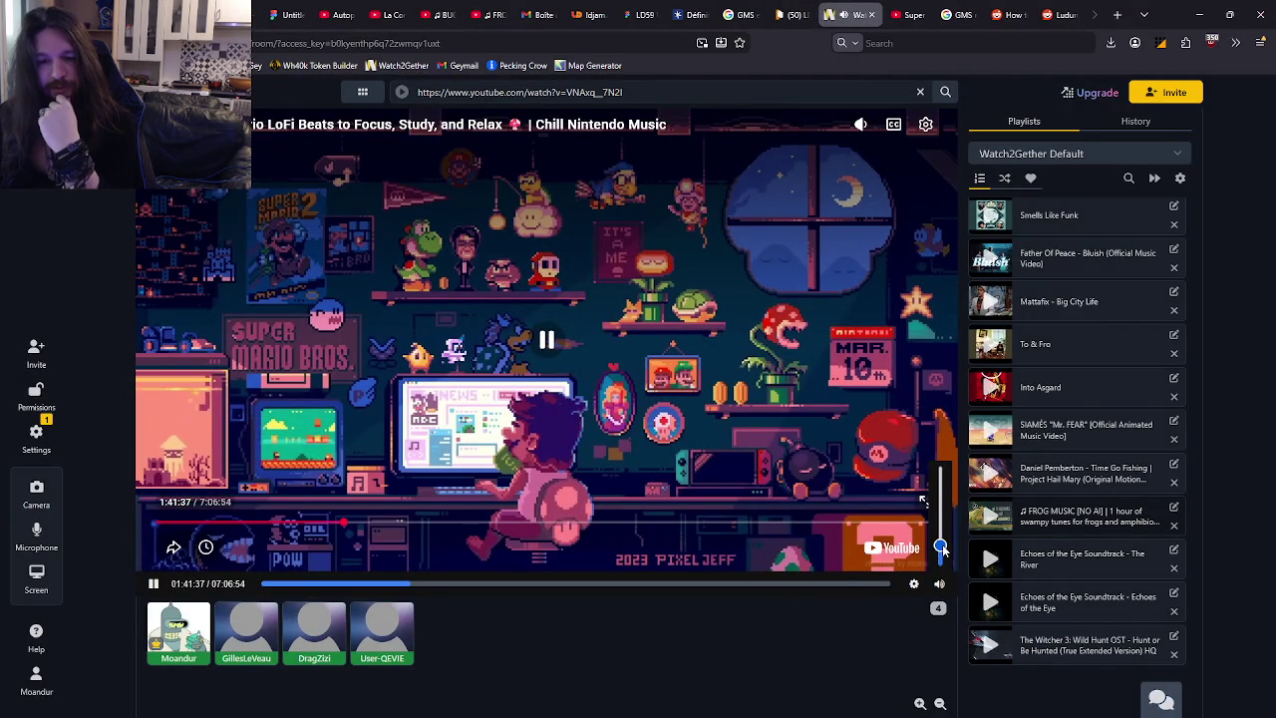
click(941, 548)
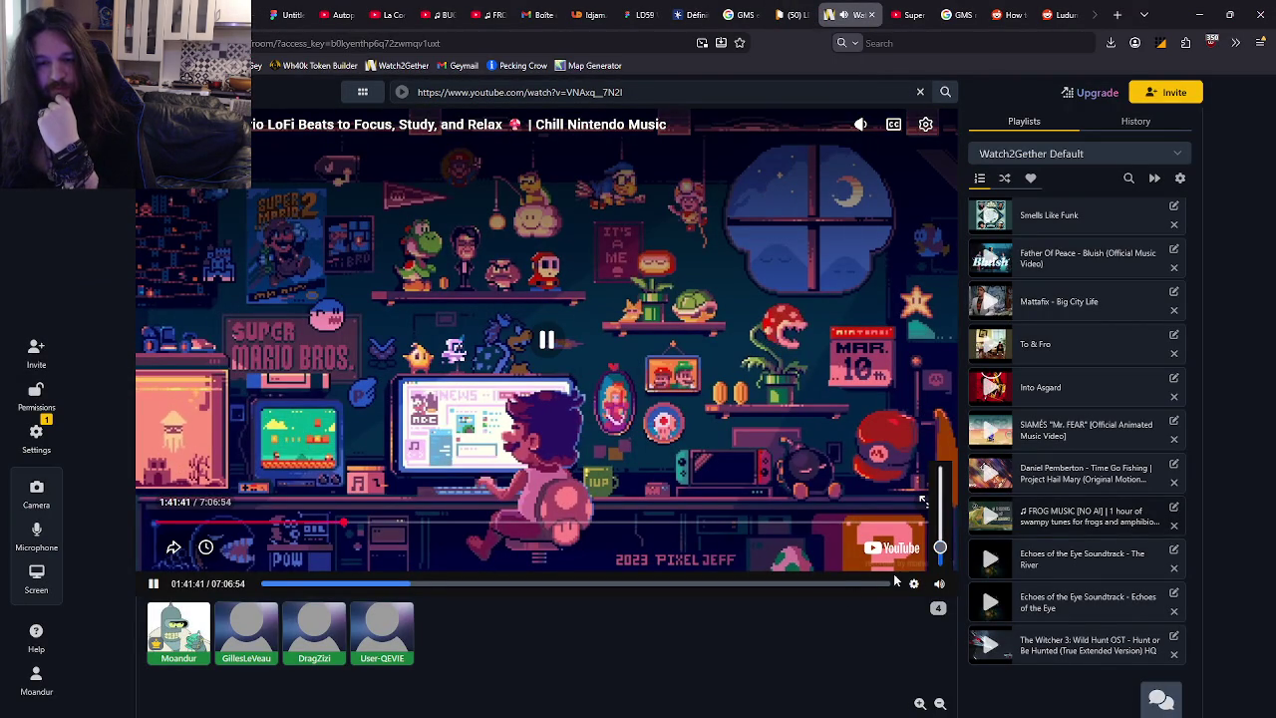
key(alt+Tab)
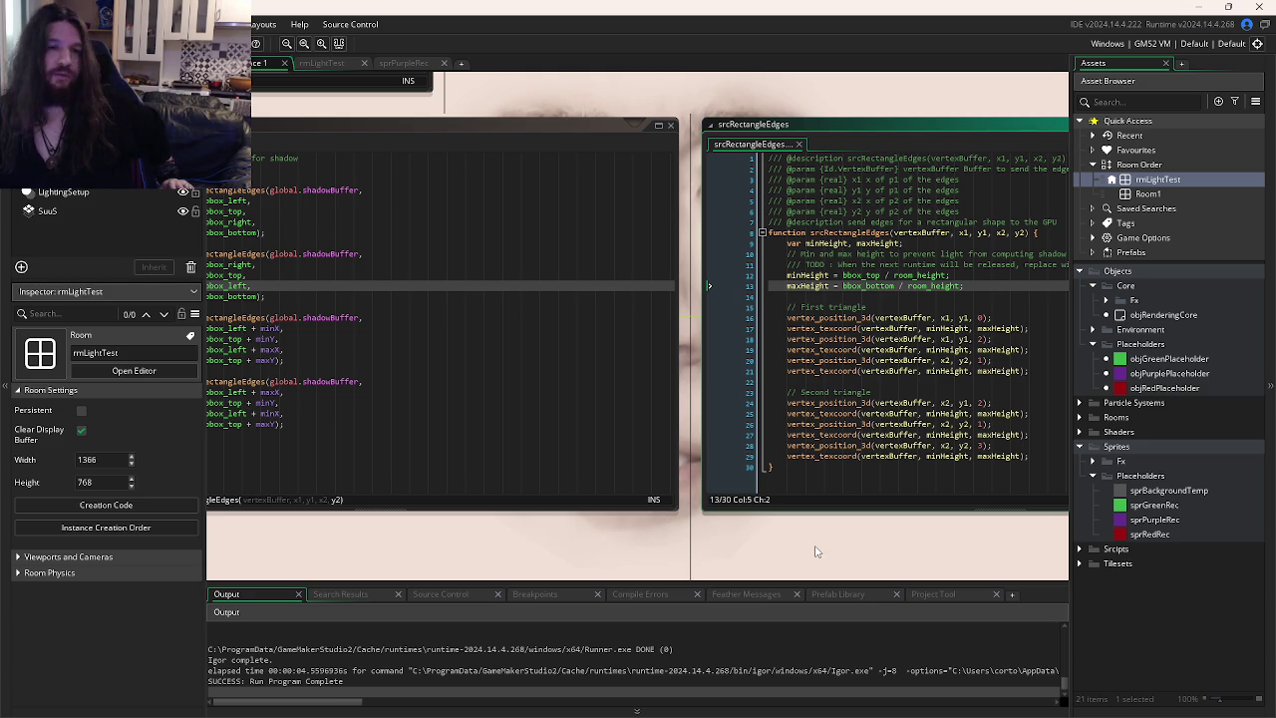
Review srcRectangleEdges and User Event 12, then test-run rmLightTest with F5 and close it.
drag(890, 505, 648, 466)
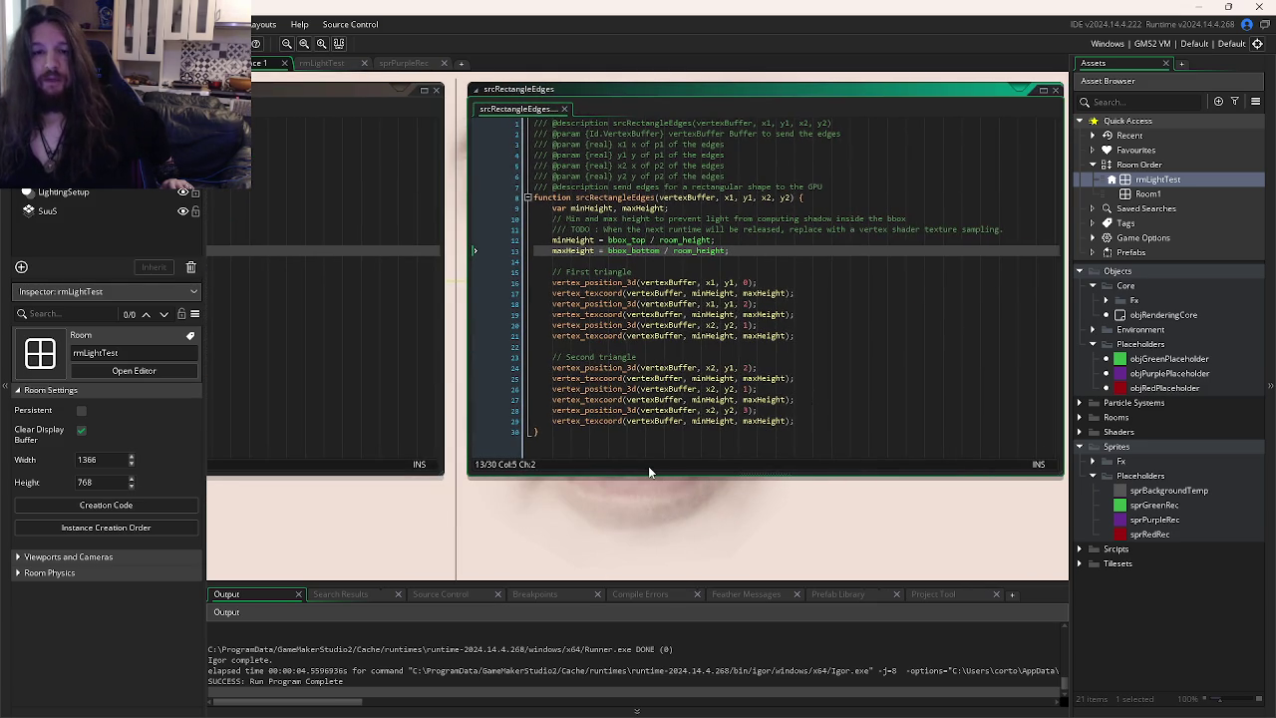
click(683, 378)
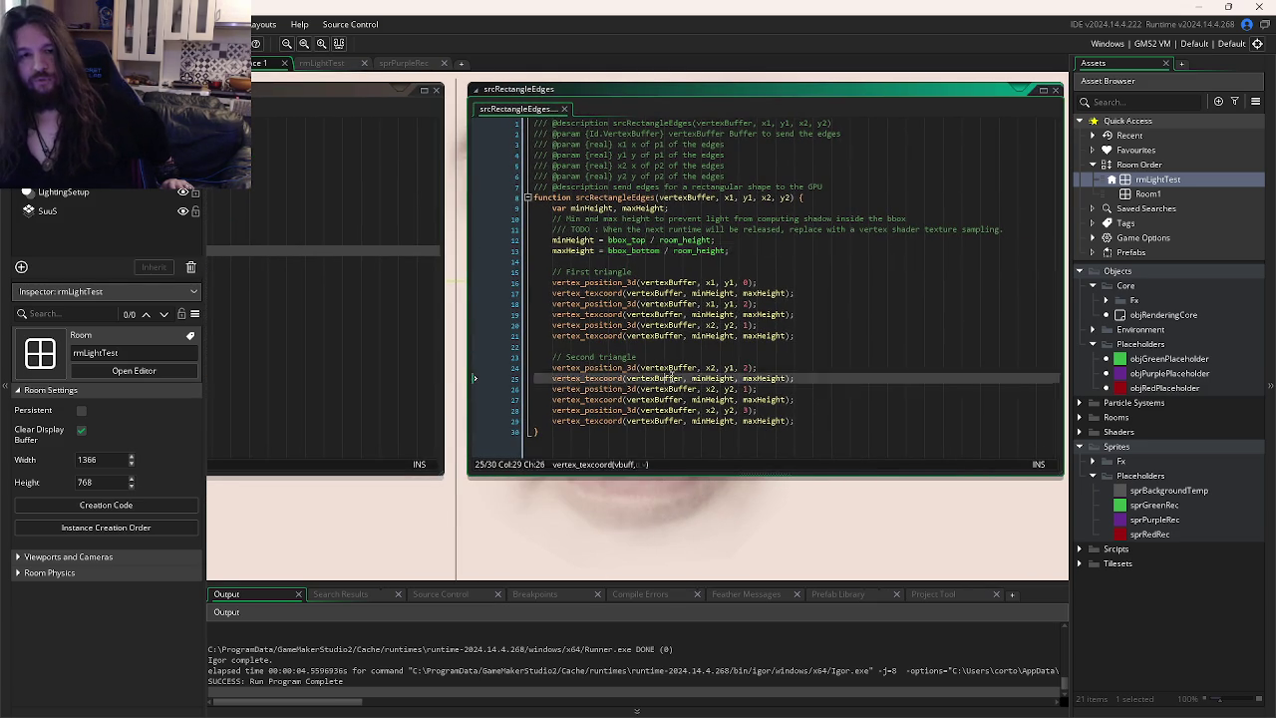
drag(638, 529, 1047, 574)
click(730, 401)
drag(730, 398, 687, 403)
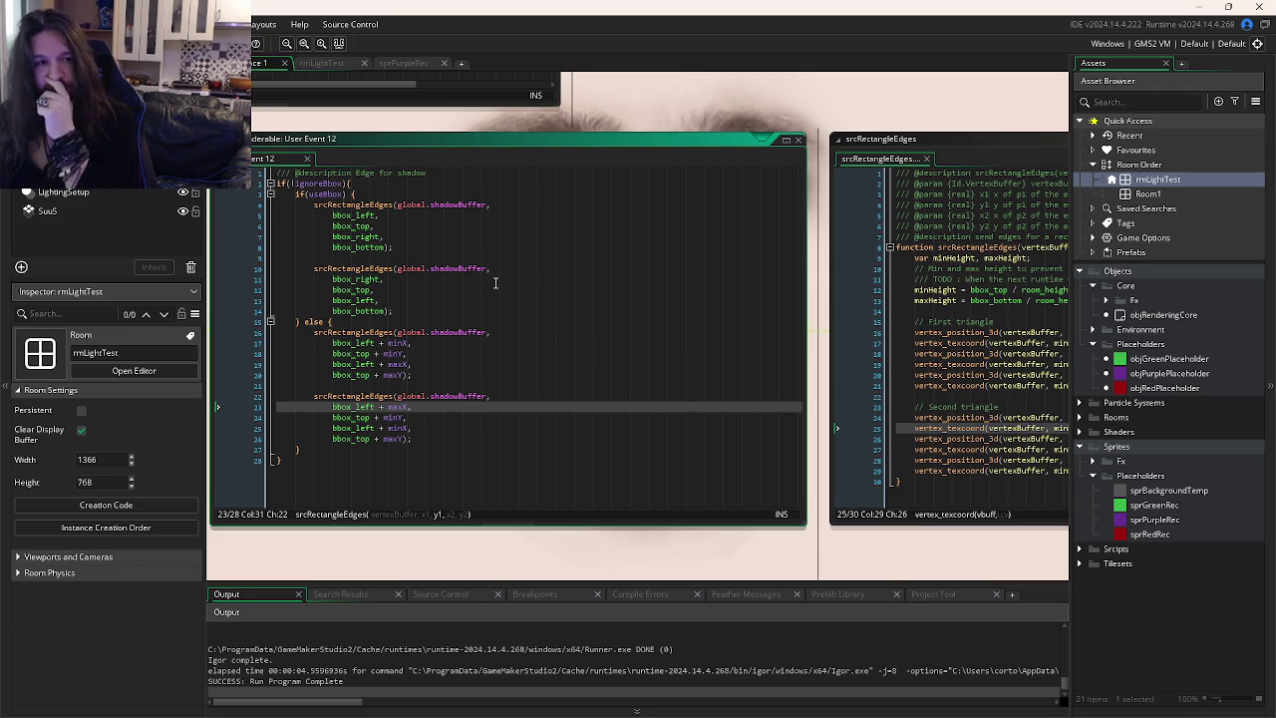
key(F5)
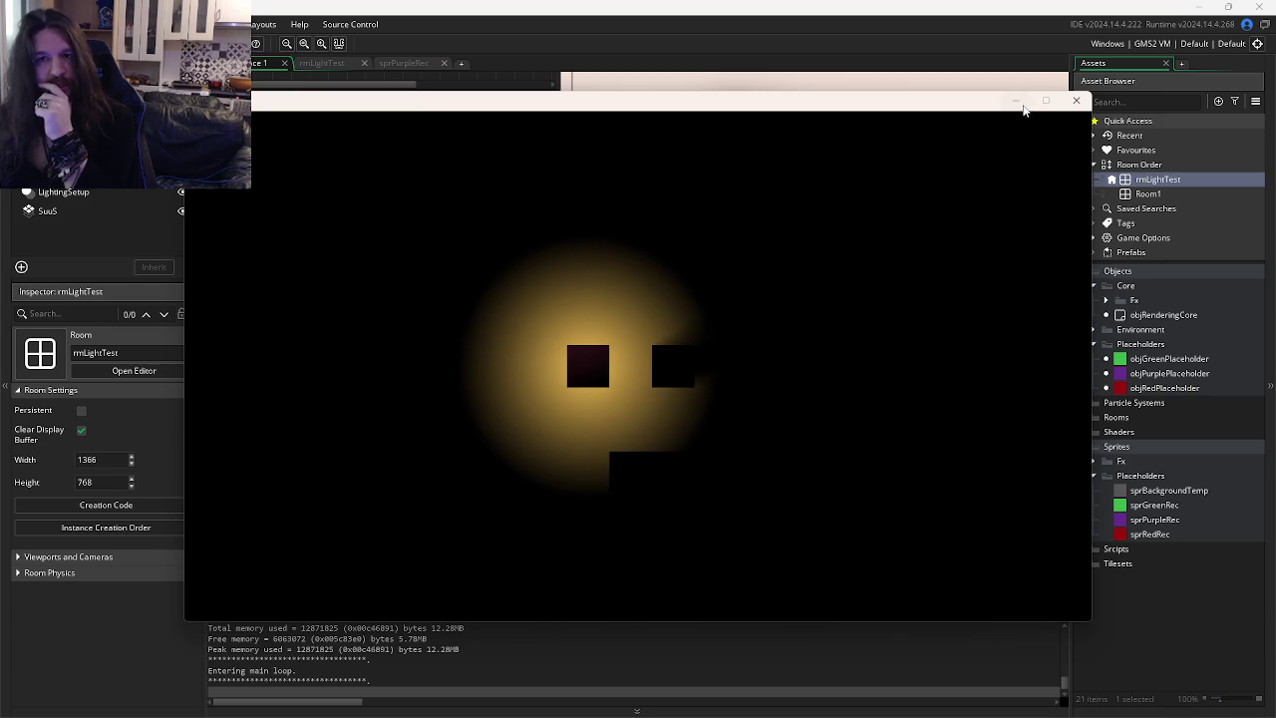
click(1077, 99)
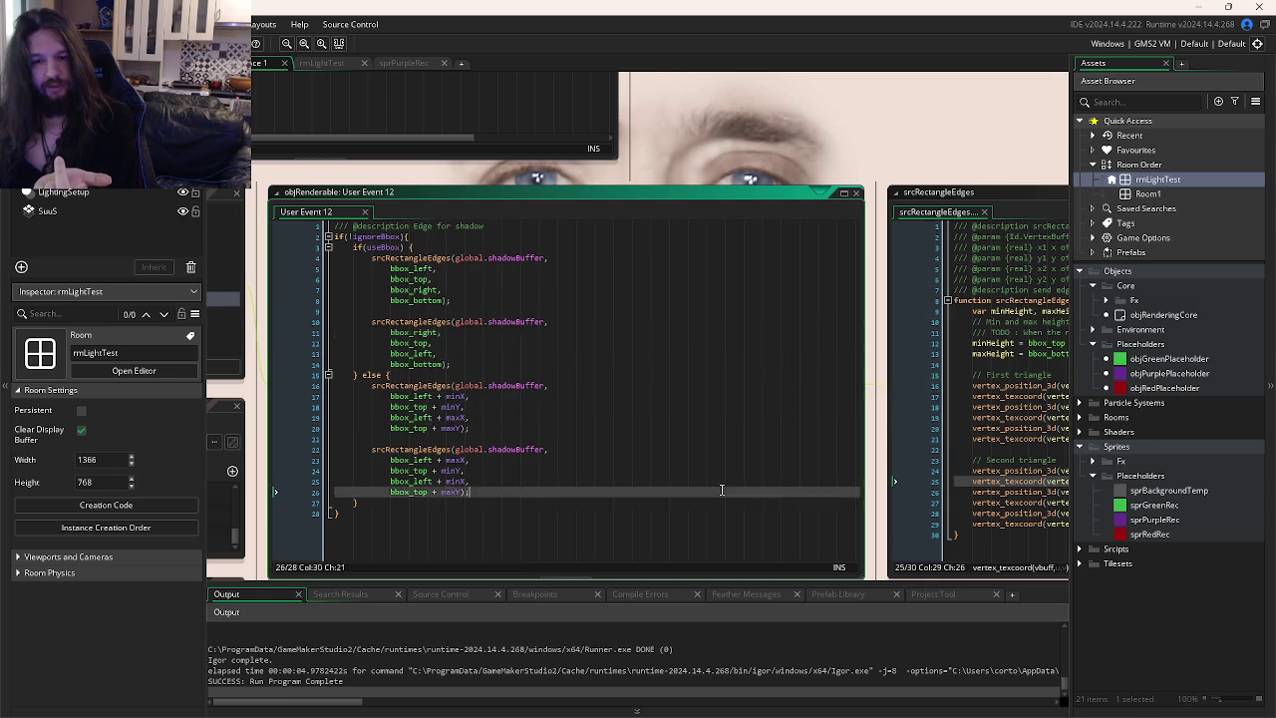
Open sprRedRec to check its automatic rectangle collision mask.
drag(721, 487, 273, 447)
key(alt+Left)
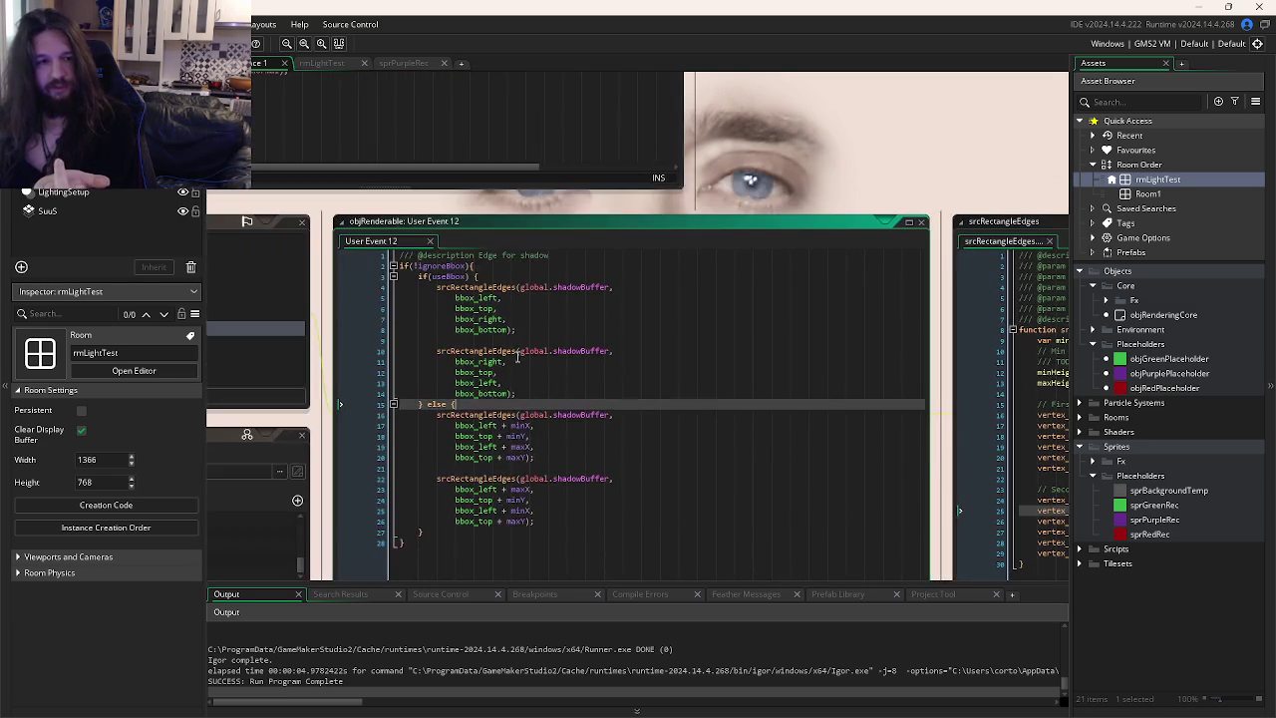
mouse_move(488, 288)
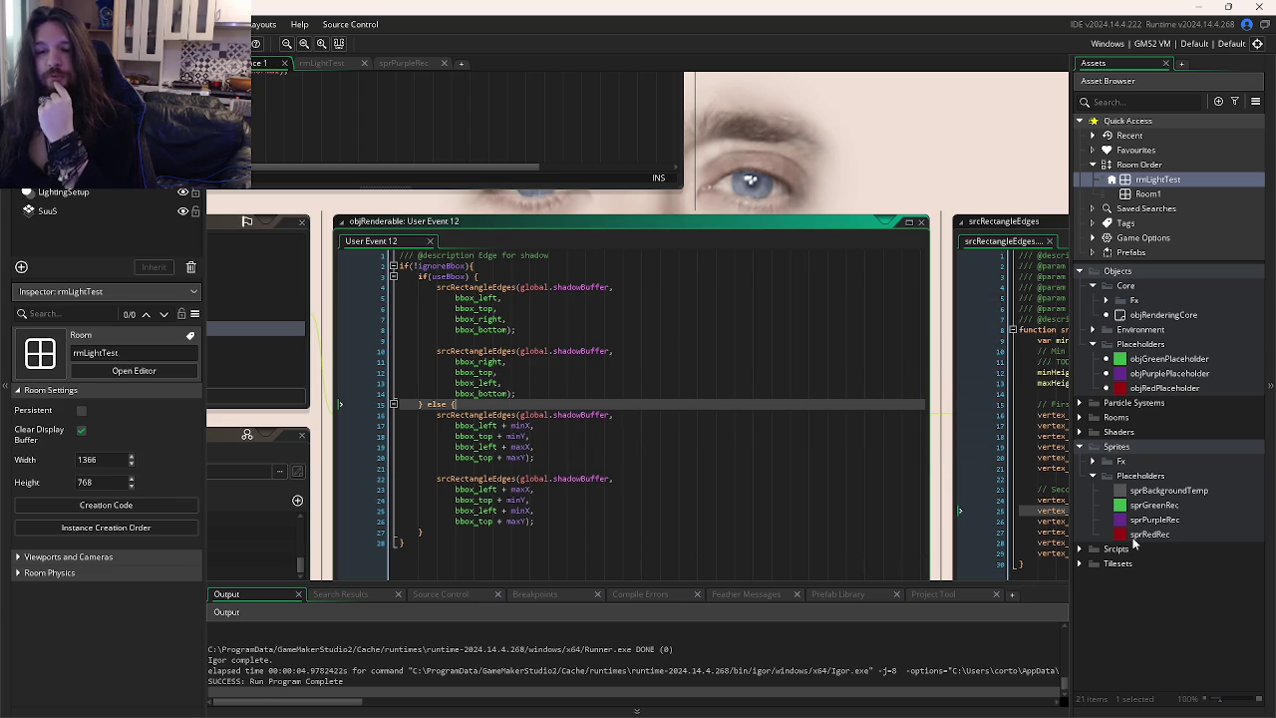
click(1137, 537)
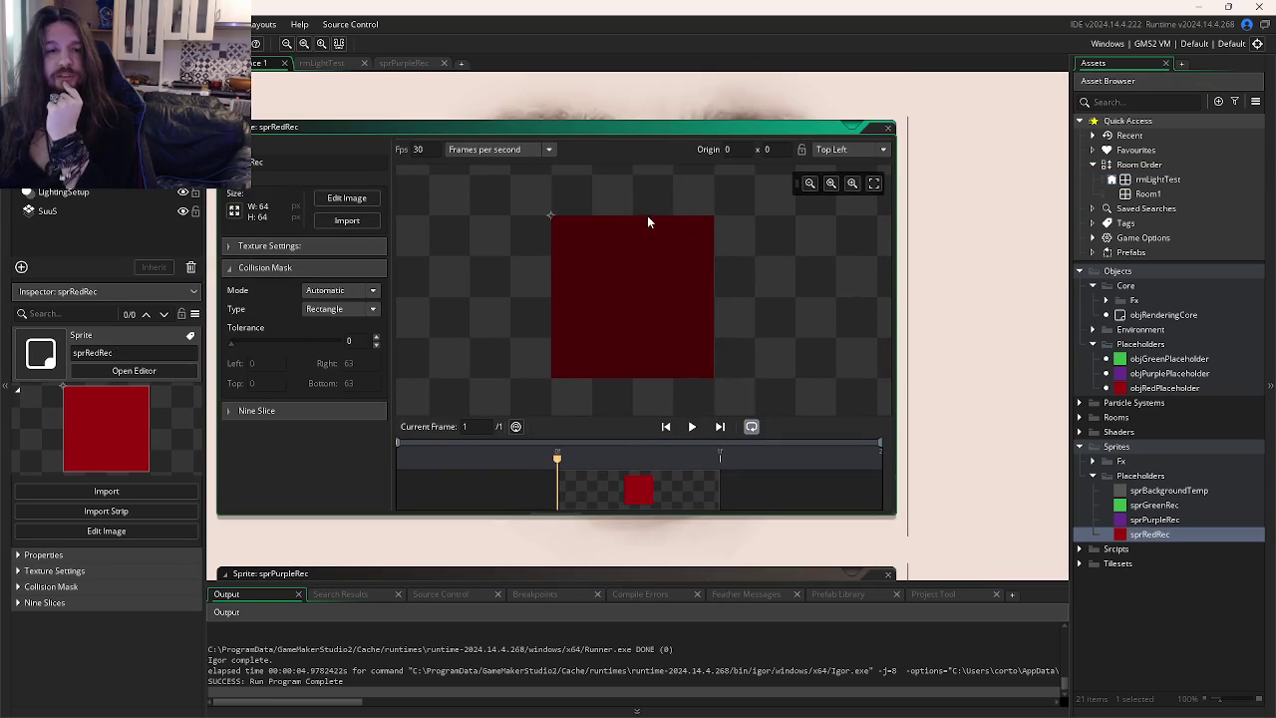
scroll(886, 329, down, 5)
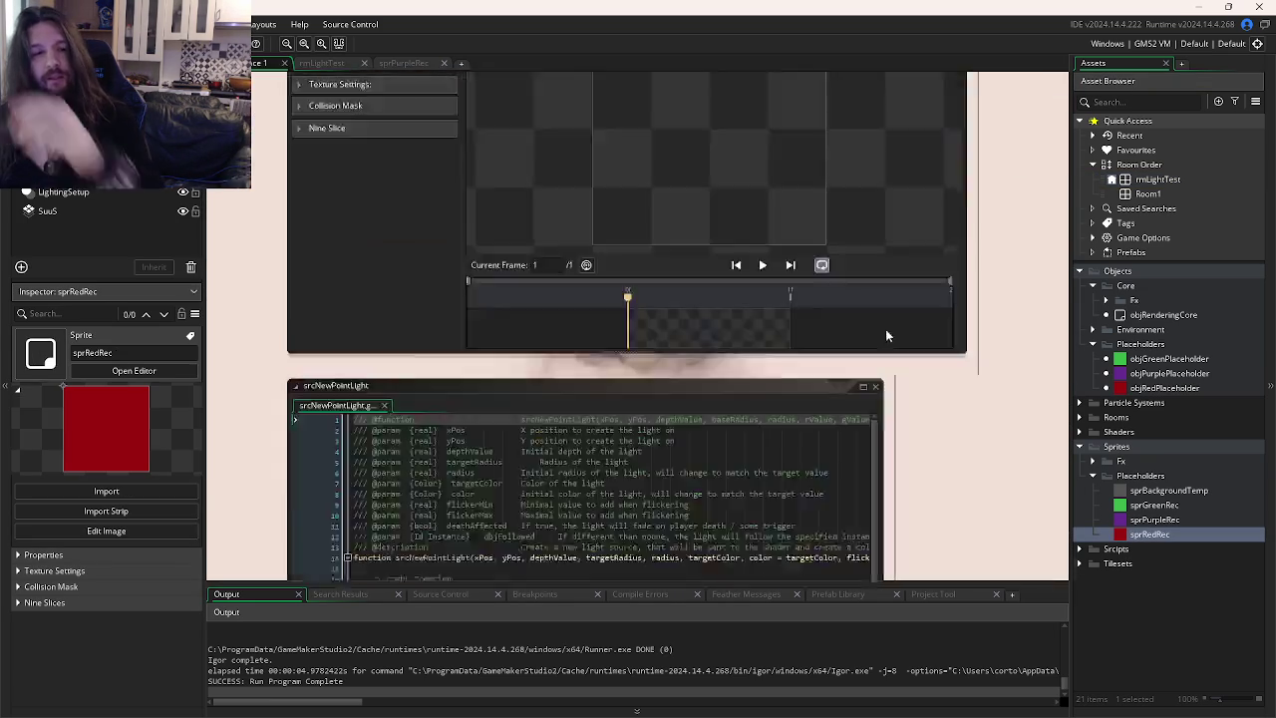
Return to User Event 12 and place the caret at the first call's bbox_right argument.
middle_click(987, 208)
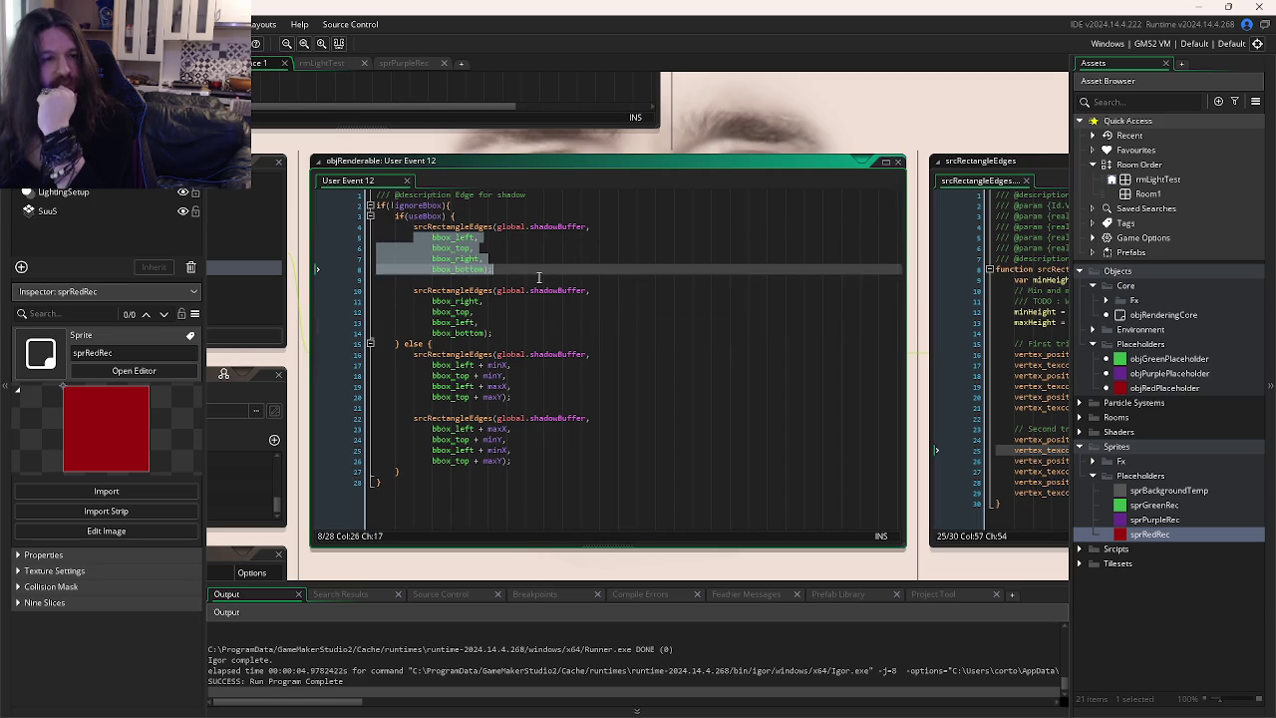
click(532, 262)
mouse_move(469, 229)
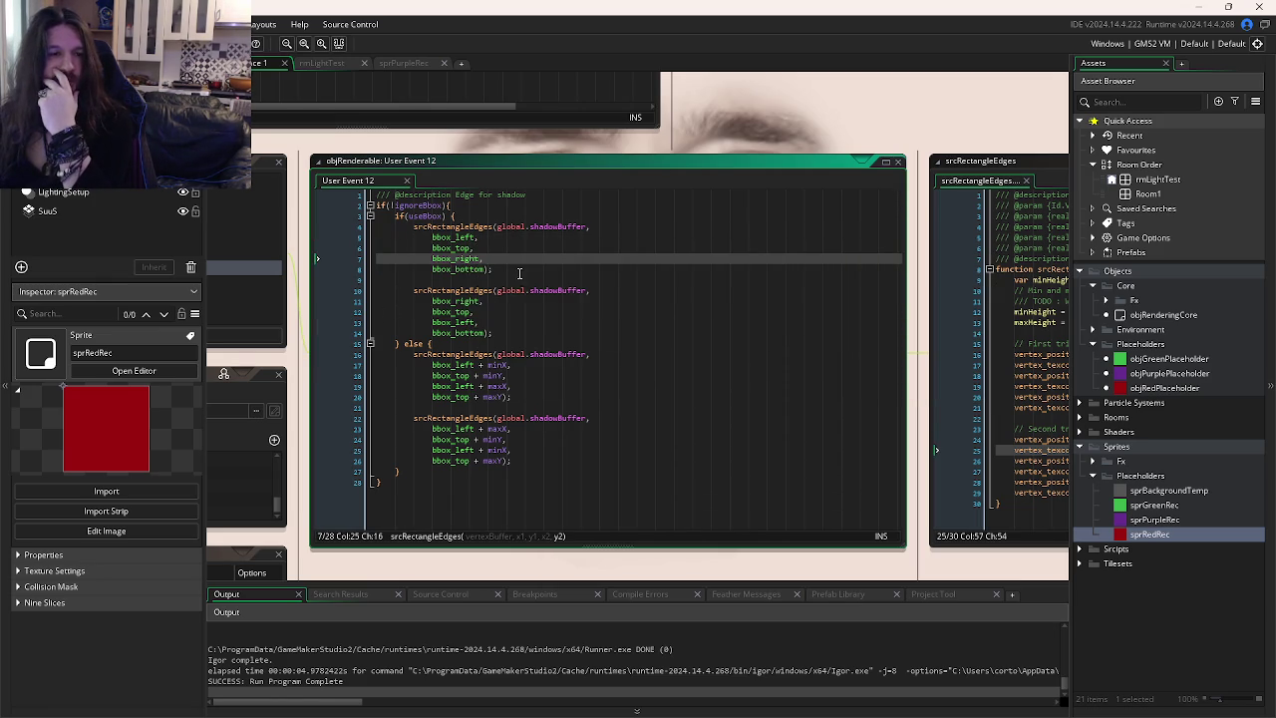
Select the second srcRectangleEdges call (lines 10–14) and test-run the game.
click(520, 269)
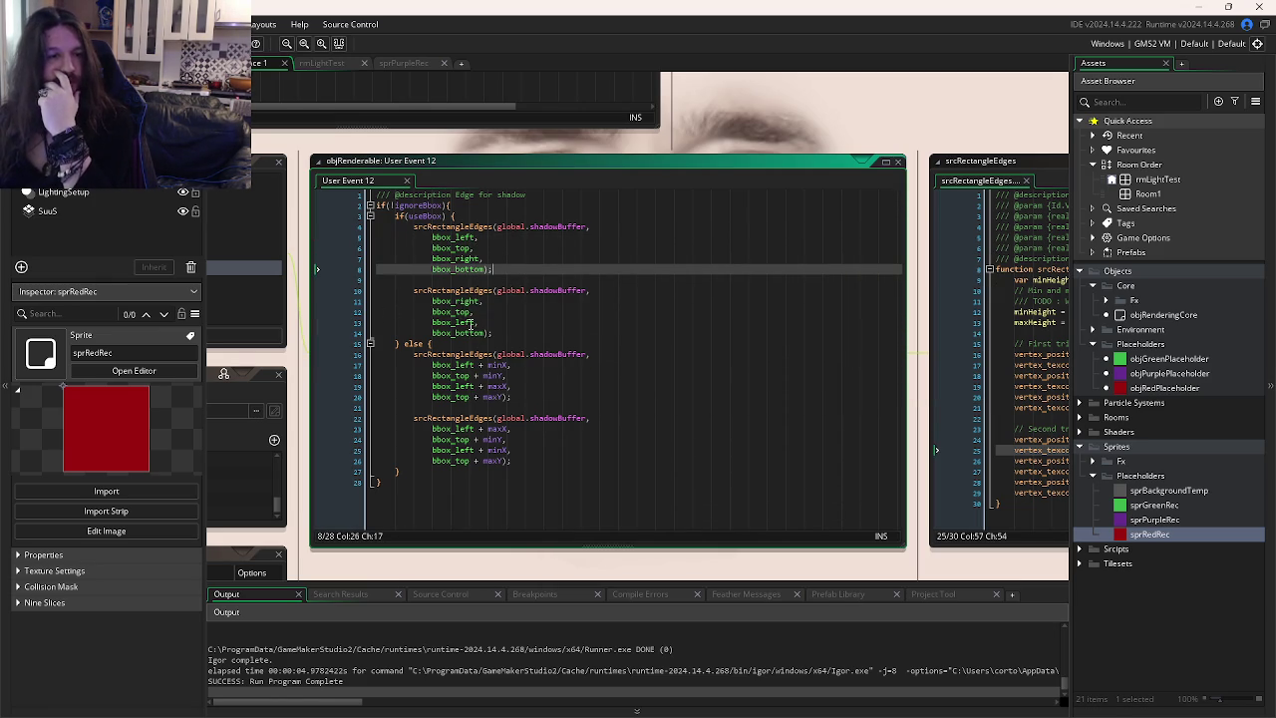
click(566, 312)
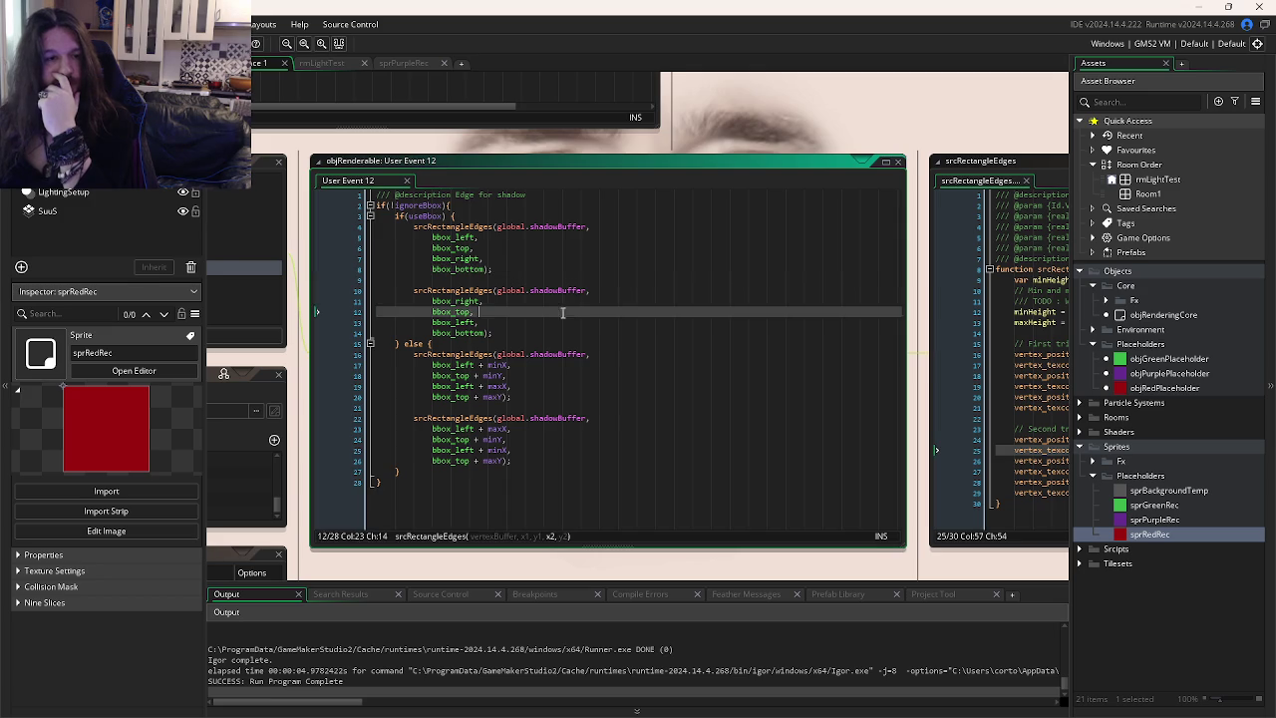
mouse_move(354, 291)
mouse_down()
mouse_move(475, 335)
mouse_move(399, 286)
mouse_up()
key(F5)
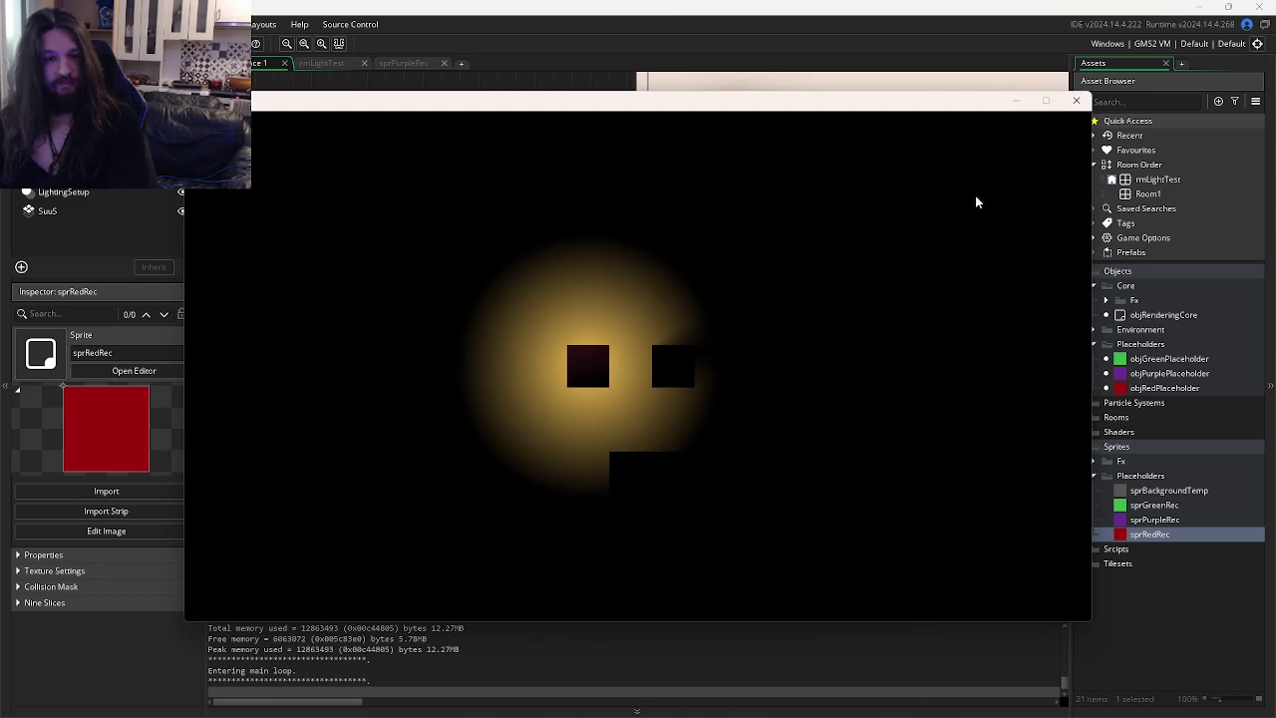
click(1075, 99)
Comment out the second srcRectangleEdges call with Ctrl+K and rerun the game to compare shadows.
mouse_move(490, 271)
mouse_down()
mouse_move(397, 238)
mouse_move(409, 228)
mouse_up()
key(ctrl+k)
key(F5)
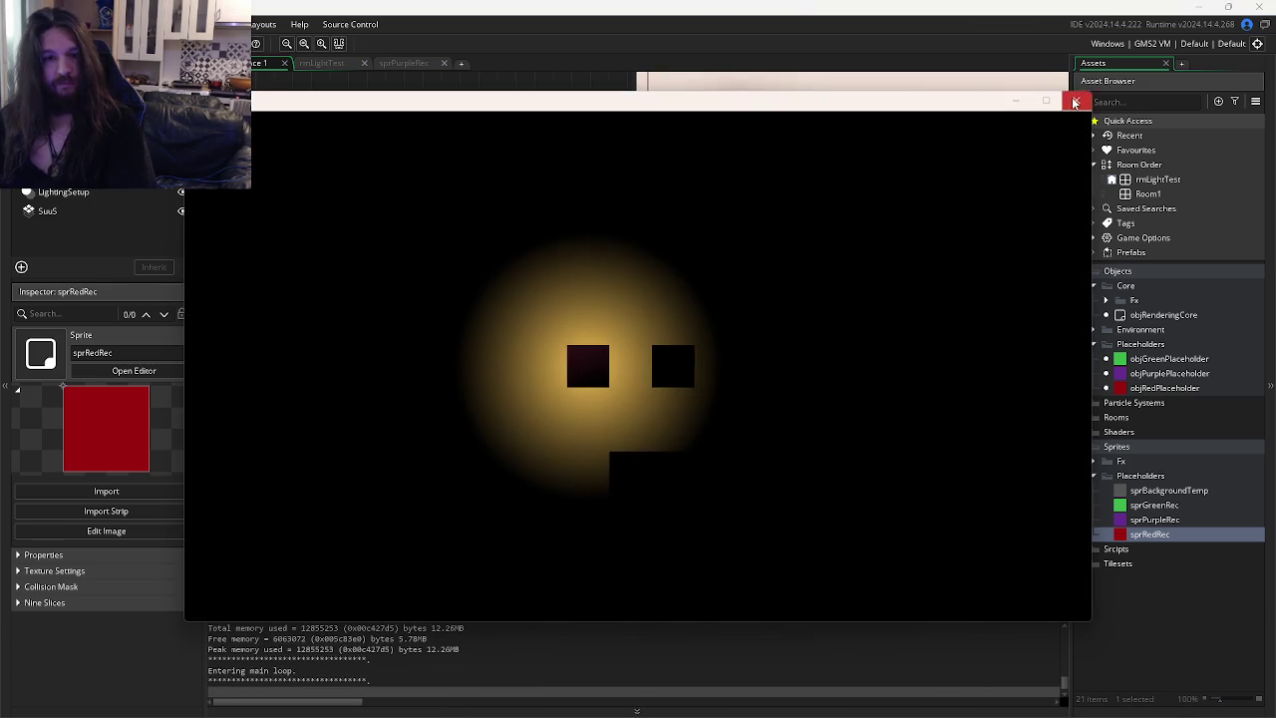
click(1076, 99)
key(ctrl+shift+k)
click(1027, 301)
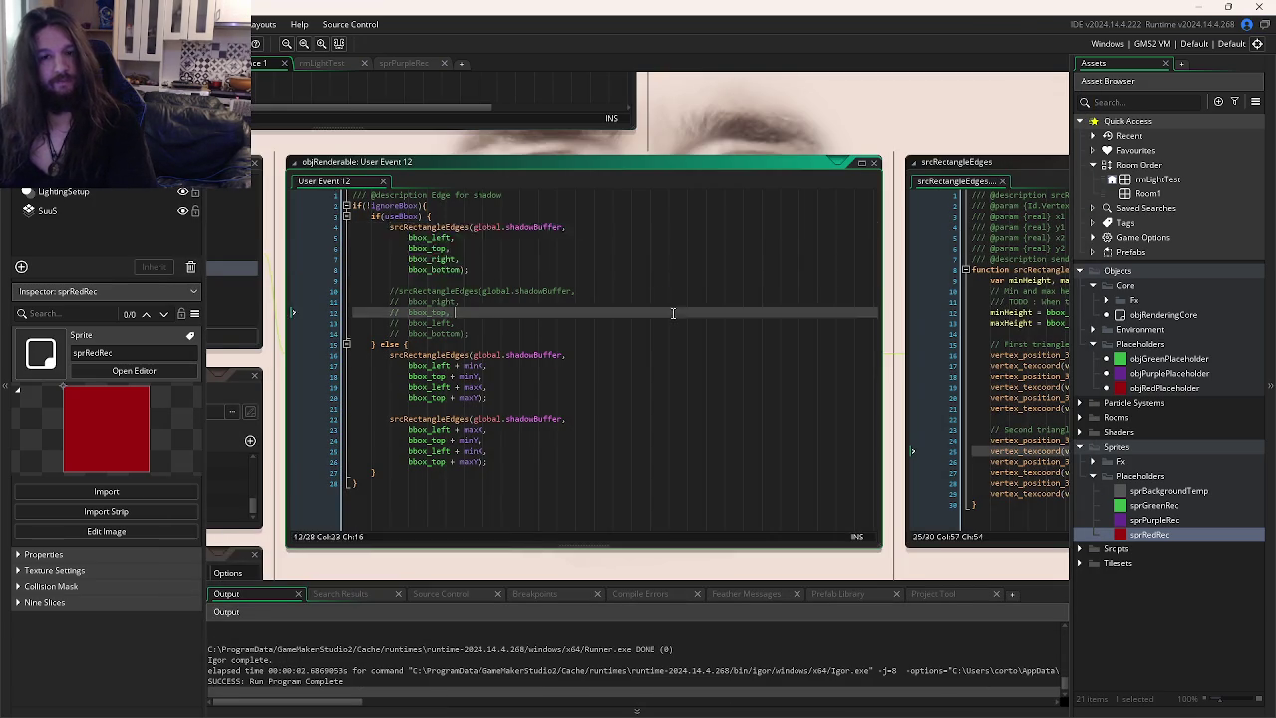
Uncomment the second srcRectangleEdges call on lines 10–14 of User Event 12.
click(605, 333)
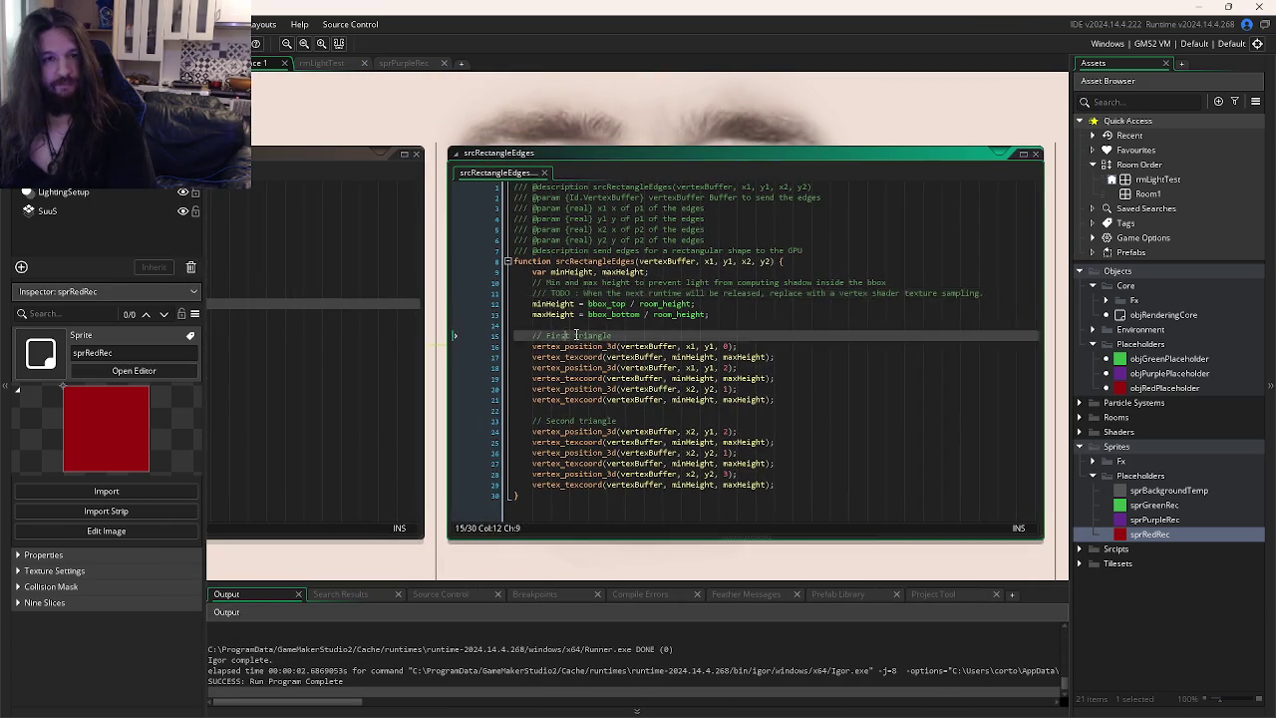
click(329, 329)
click(559, 340)
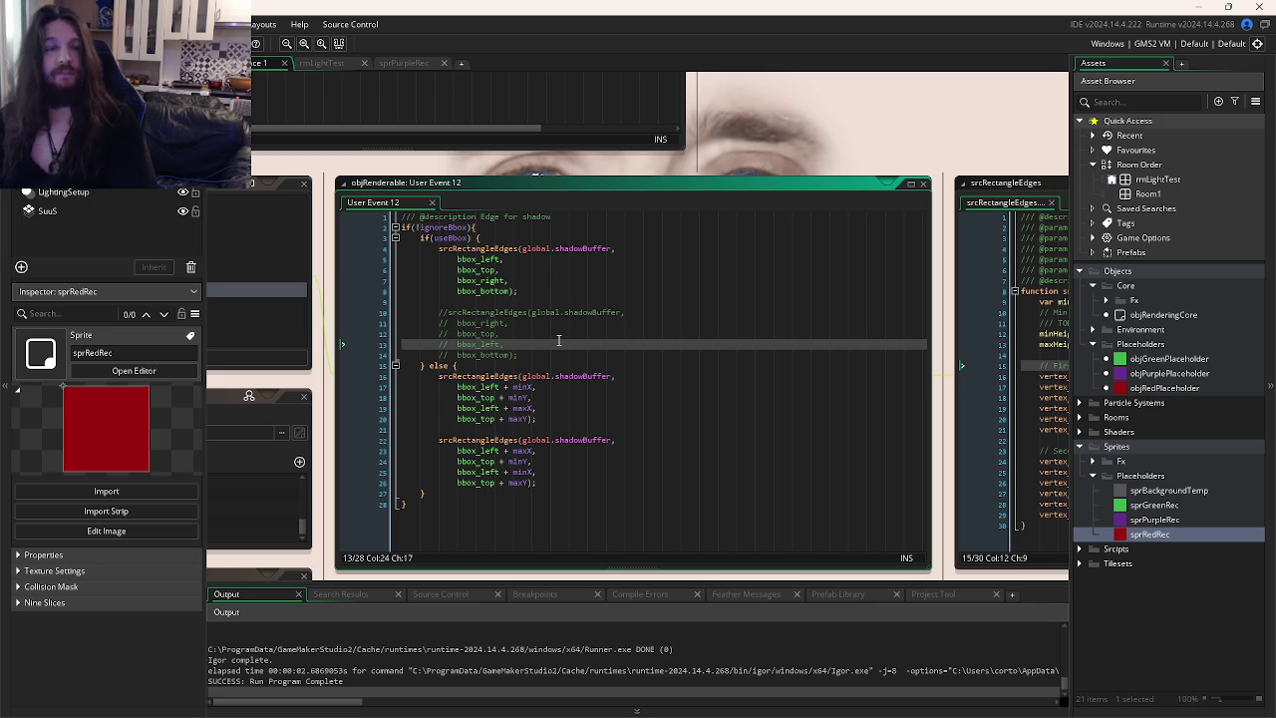
drag(518, 357, 550, 313)
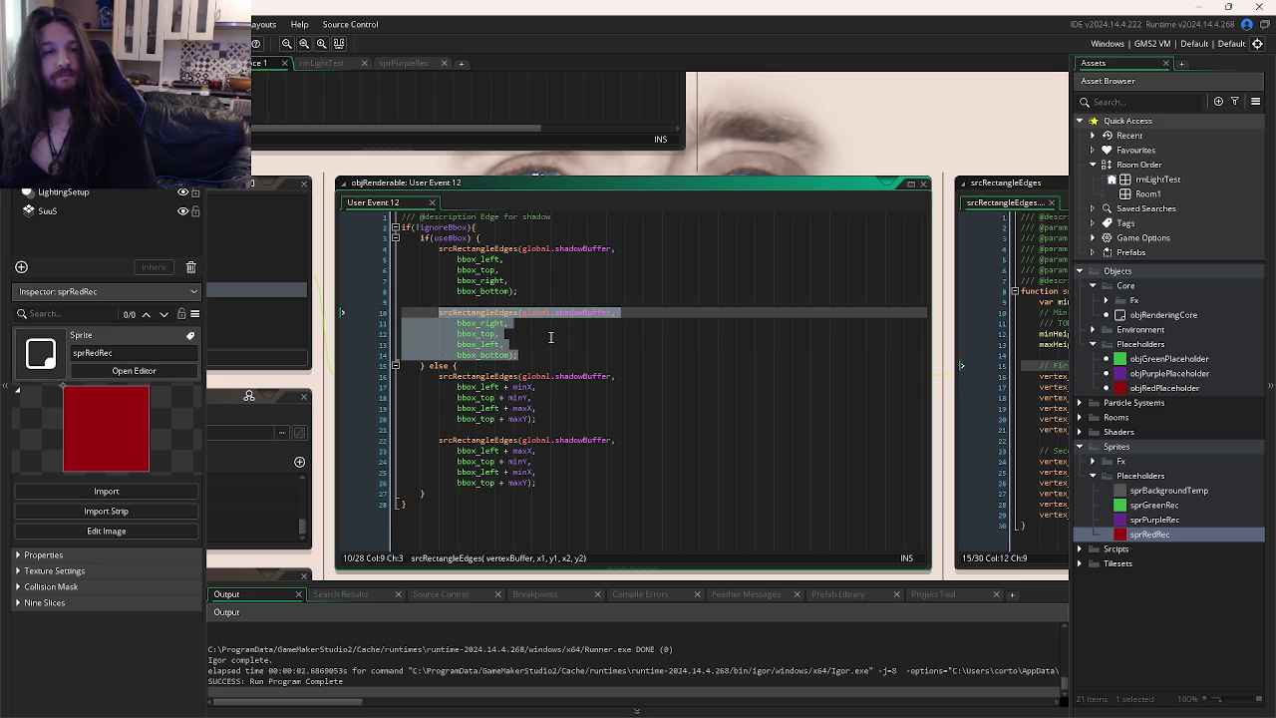
key(ctrl+shift+k)
click(550, 335)
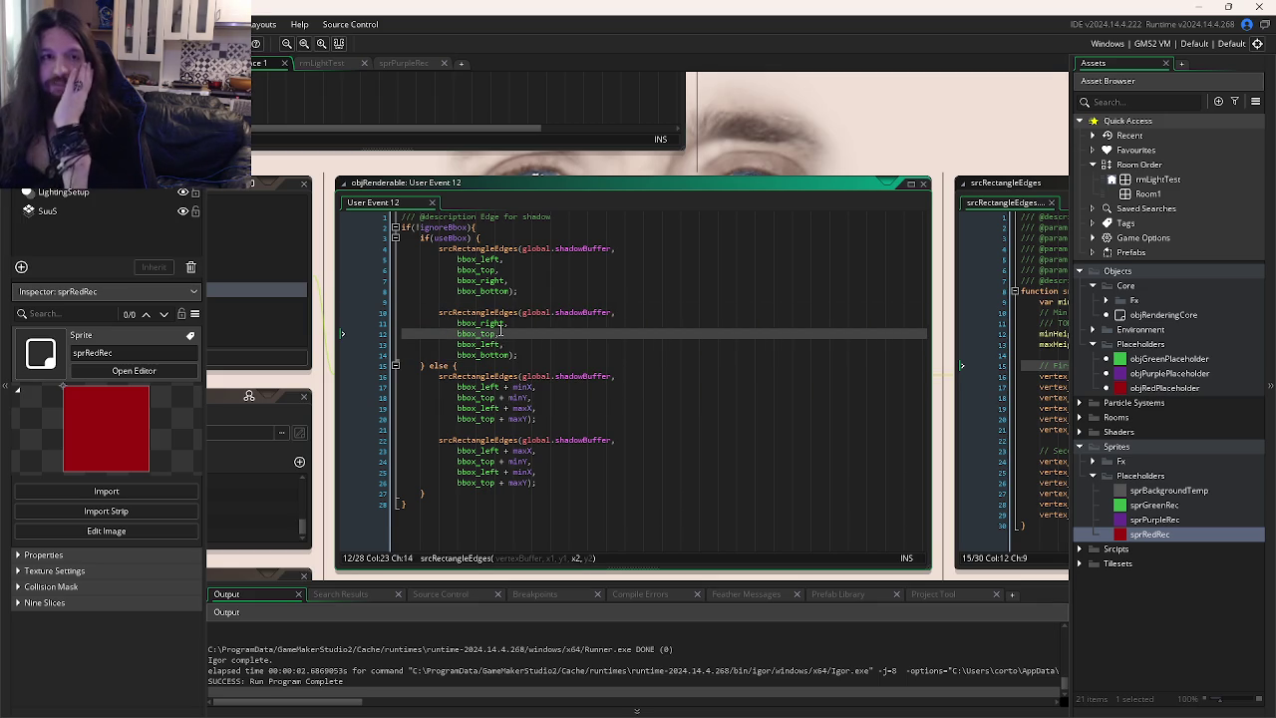
mouse_move(497, 335)
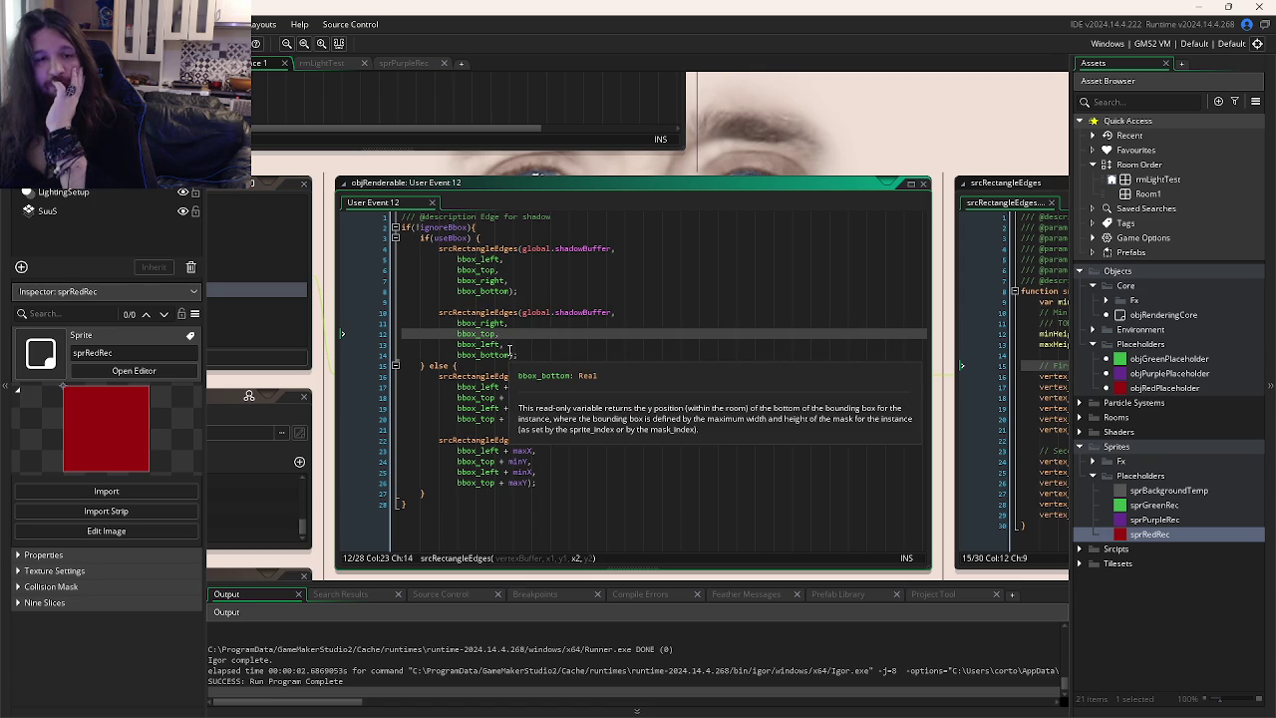
Duplicate the second call into a third using bbox_right, bbox_bottom, bbox_left, bbox_top.
drag(518, 353, 439, 312)
key(ctrl+d)
click(533, 365)
click(537, 353)
key(Return)
click(495, 397)
key(BackSpace)
key(BackSpace)
key(BackSpace)
text(bottom,)
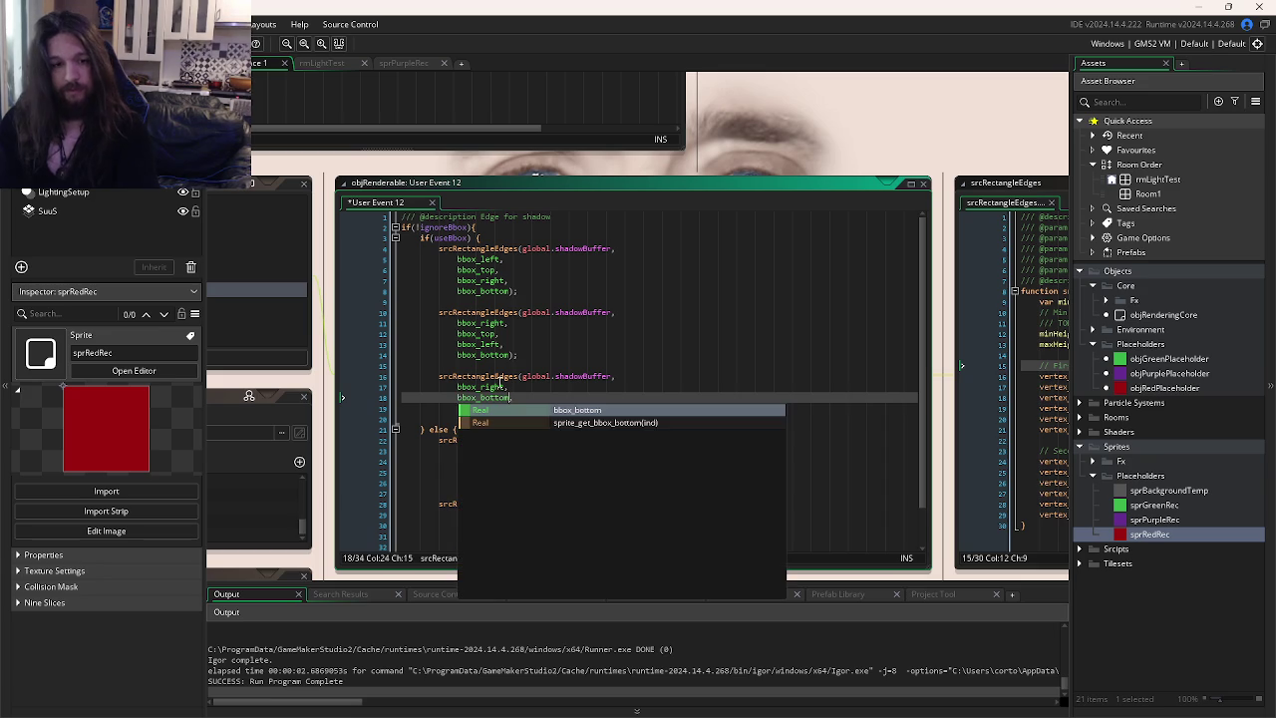
click(501, 387)
double_click(485, 419)
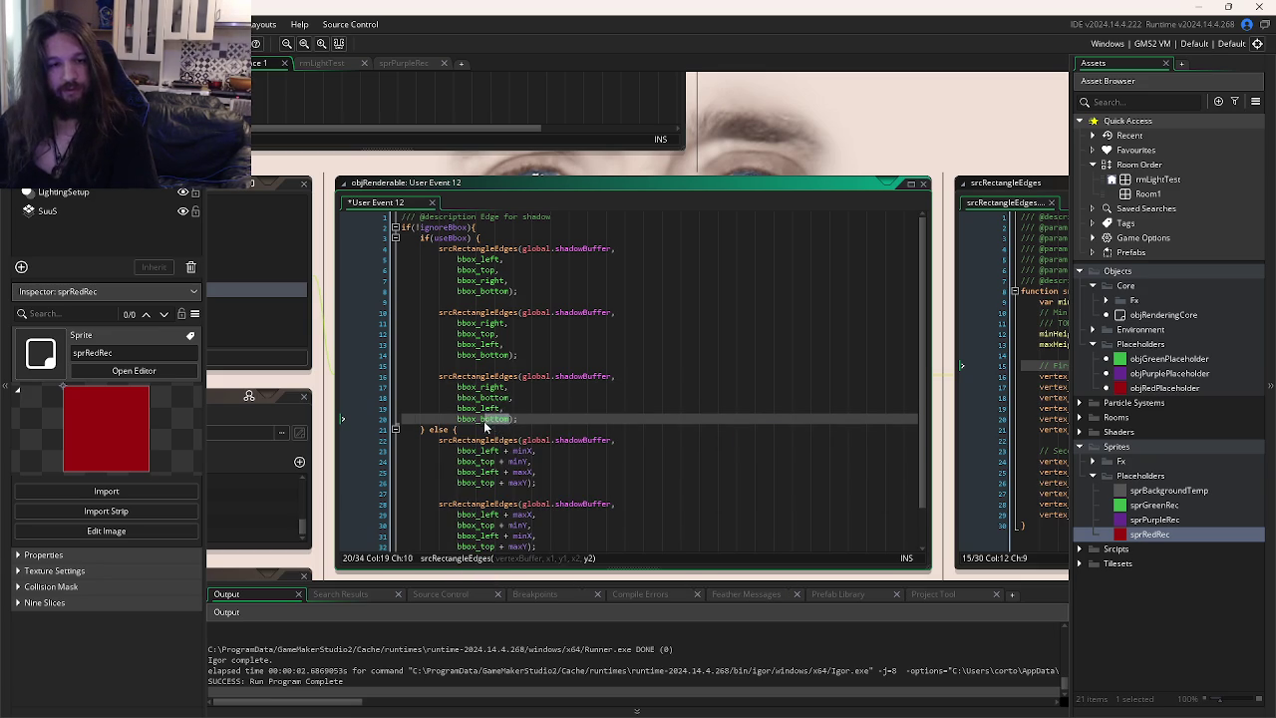
text(top)
key(Escape)
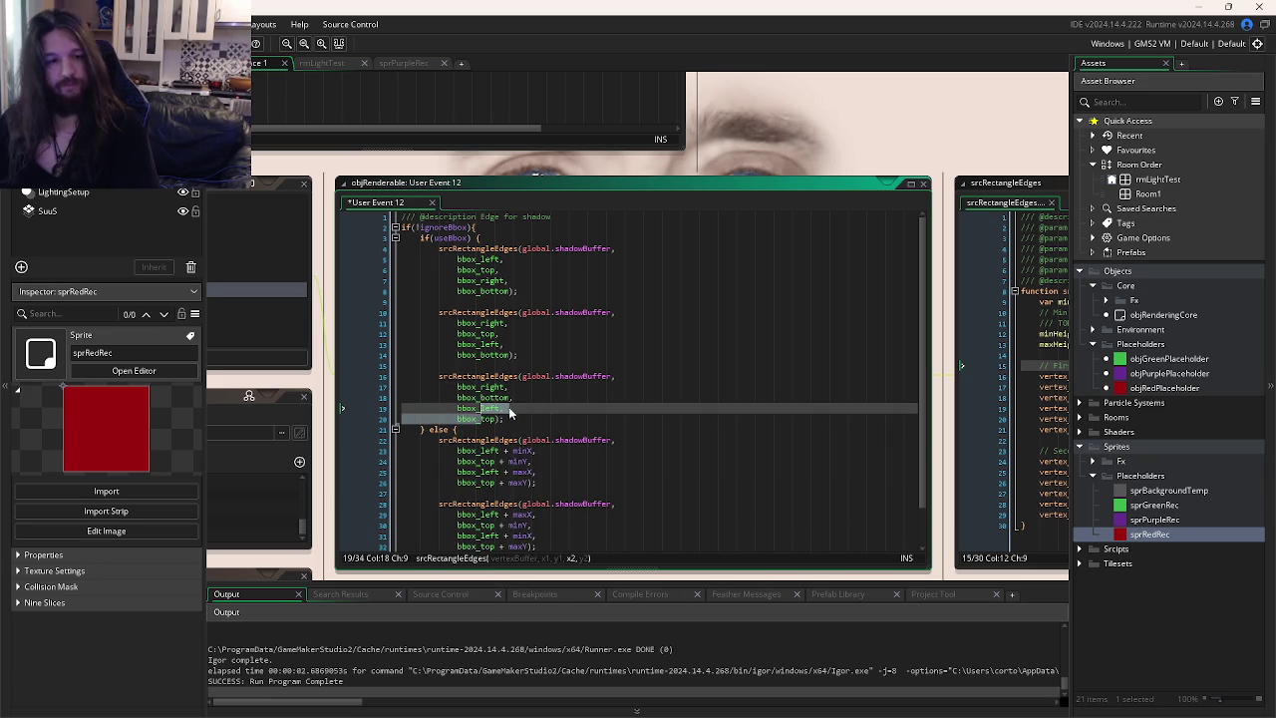
Add a fourth call with bbox_left, bbox_top, bbox_right, bbox_bottom and test-run the game.
drag(506, 419, 445, 386)
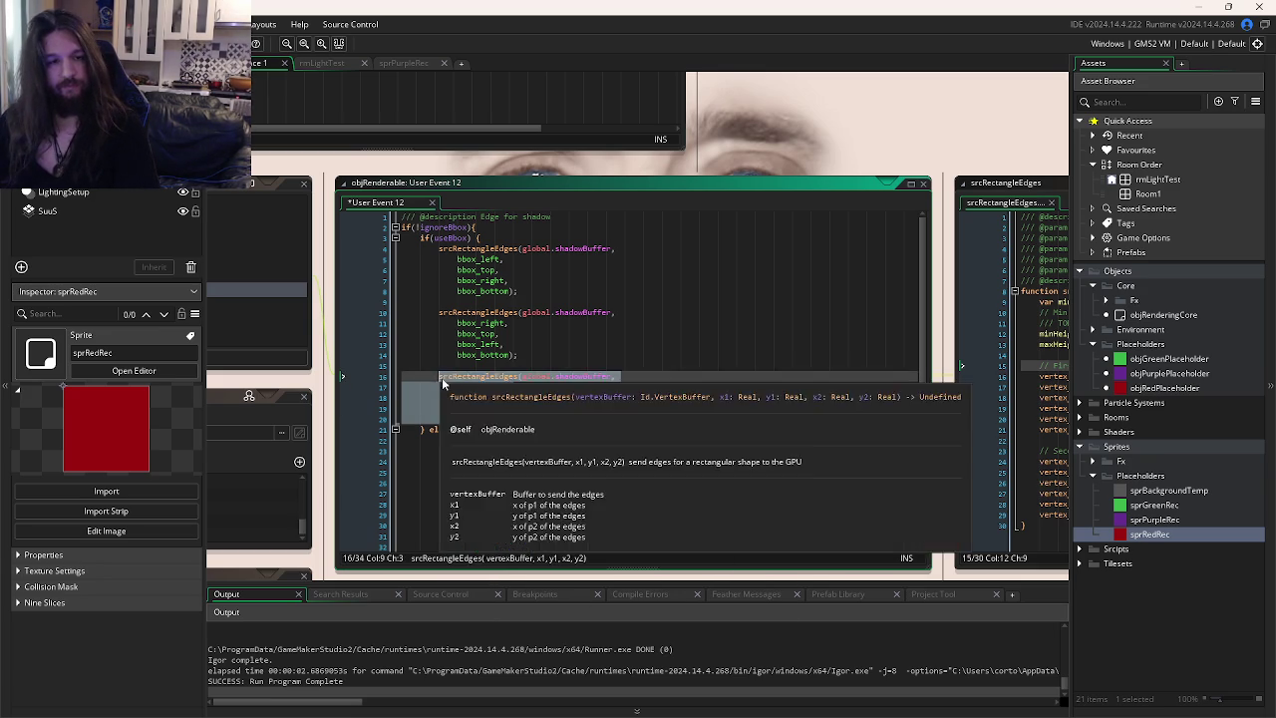
click(525, 419)
key(Return)
key(ctrl+v)
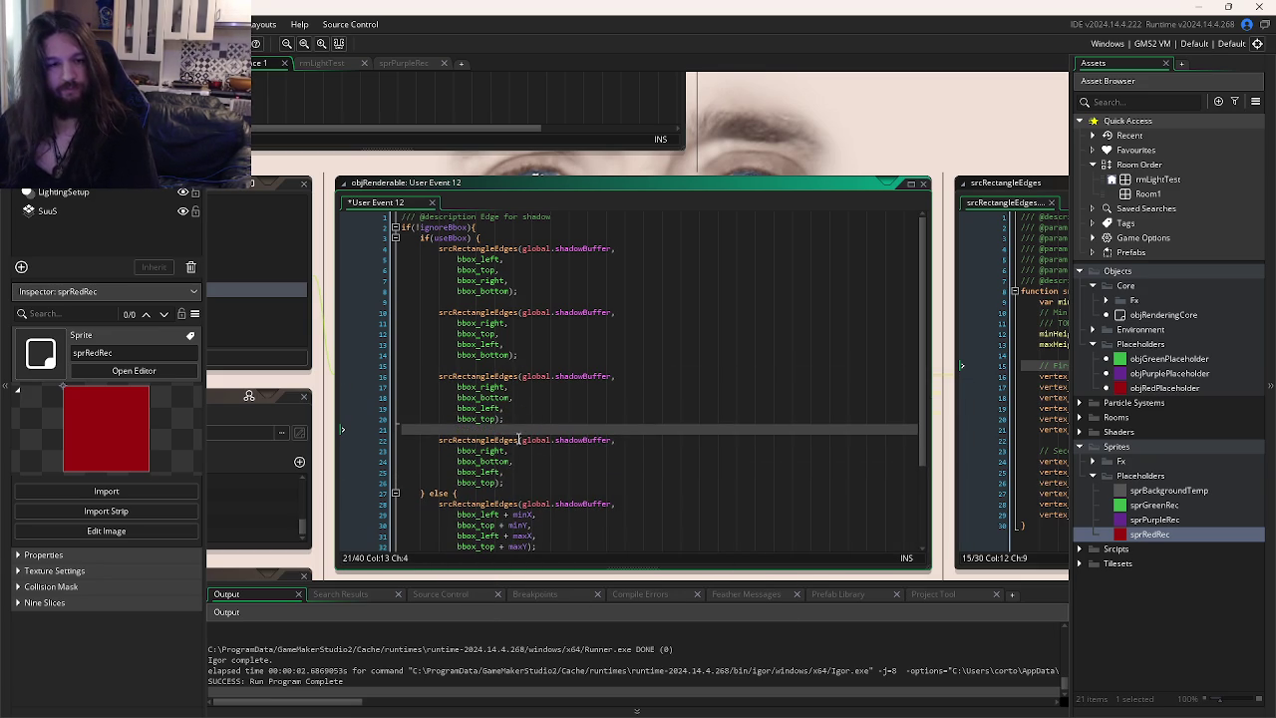
drag(506, 451, 482, 453)
text(lef)
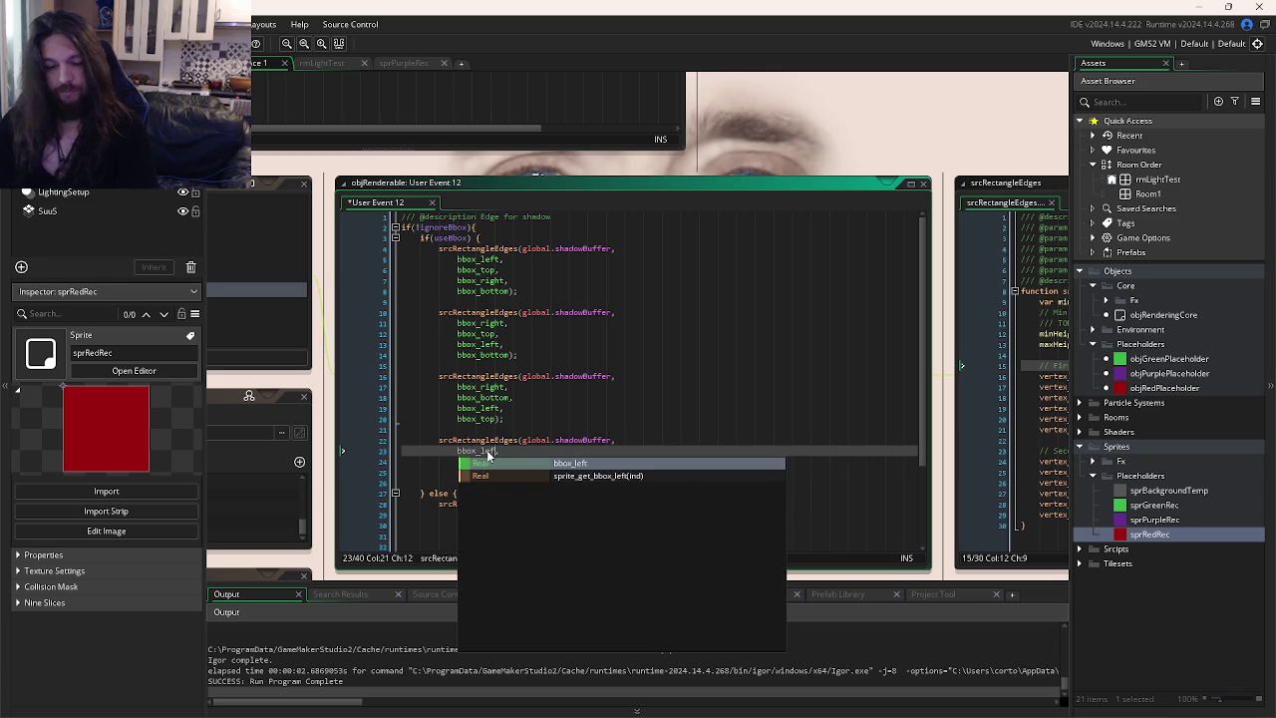
key(Escape)
key(Down)
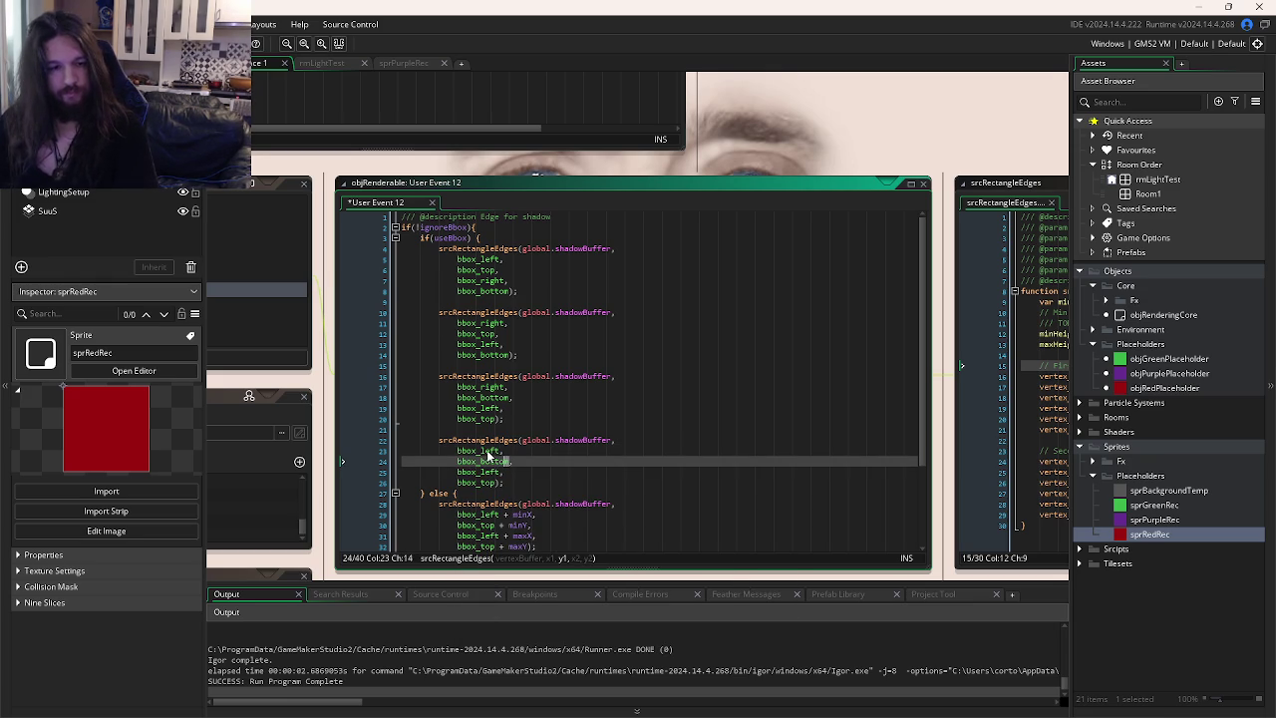
key(Down)
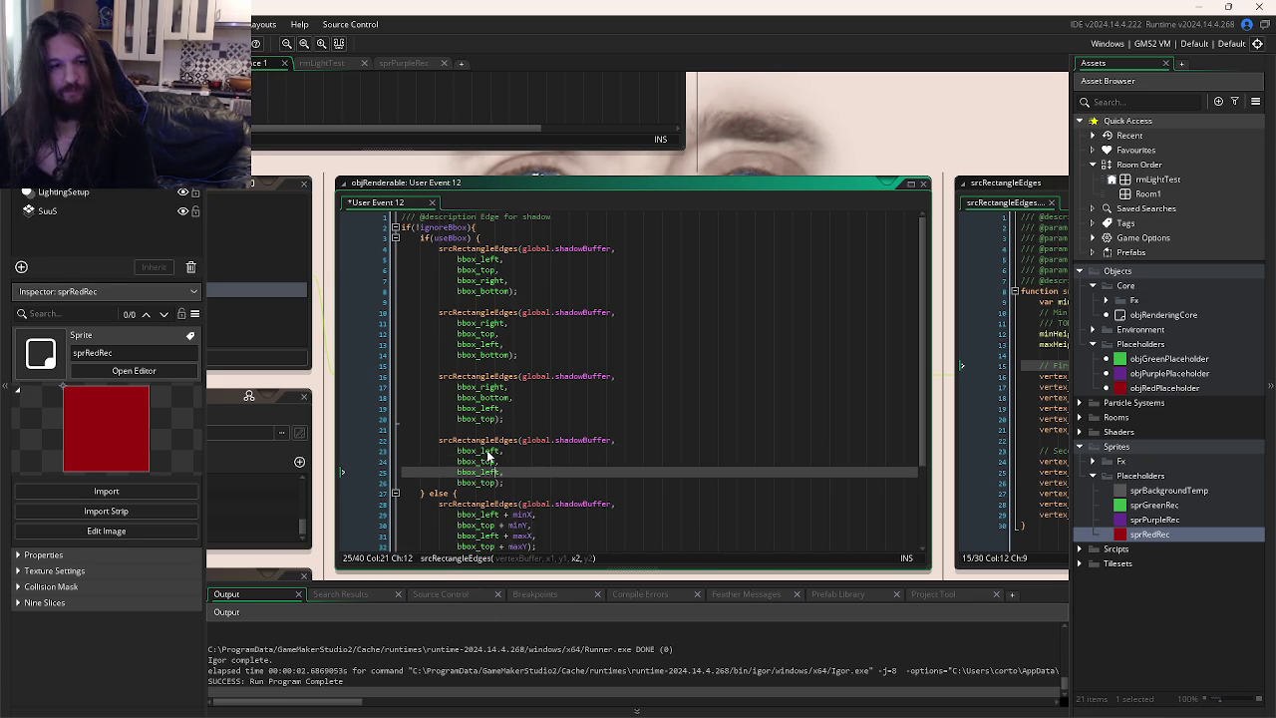
text(ight,)
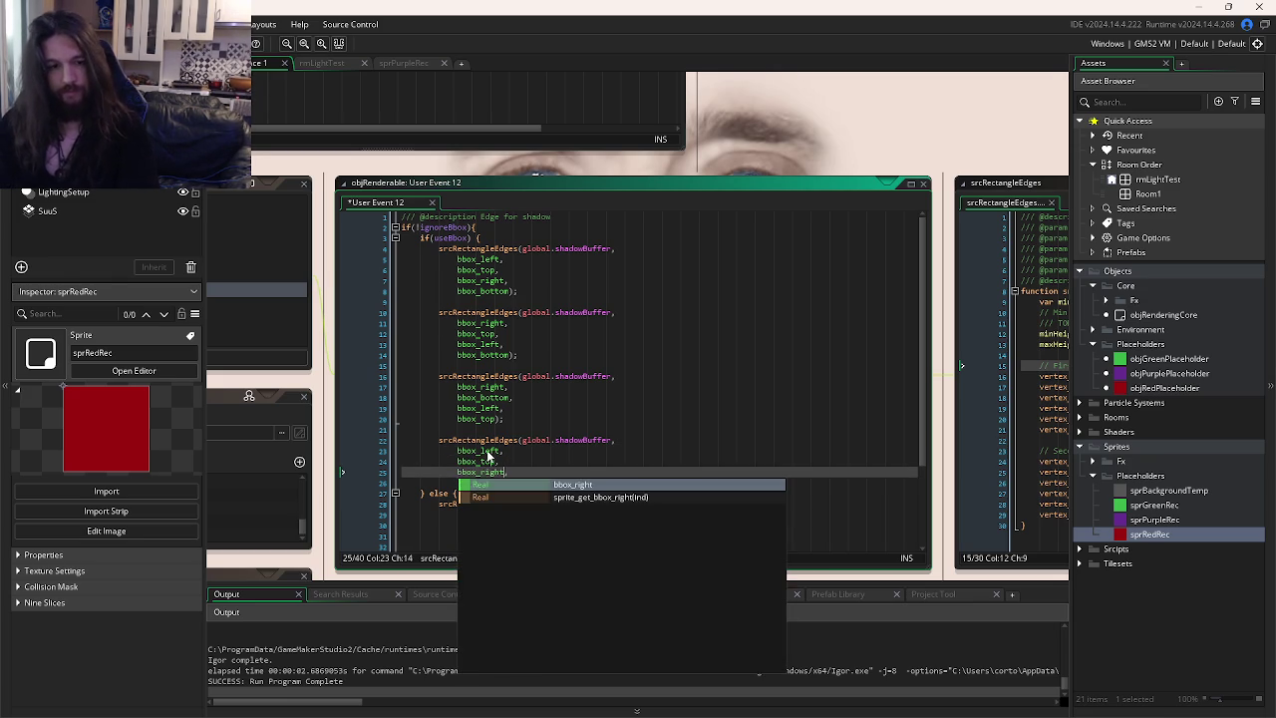
key(Down)
key(Home)
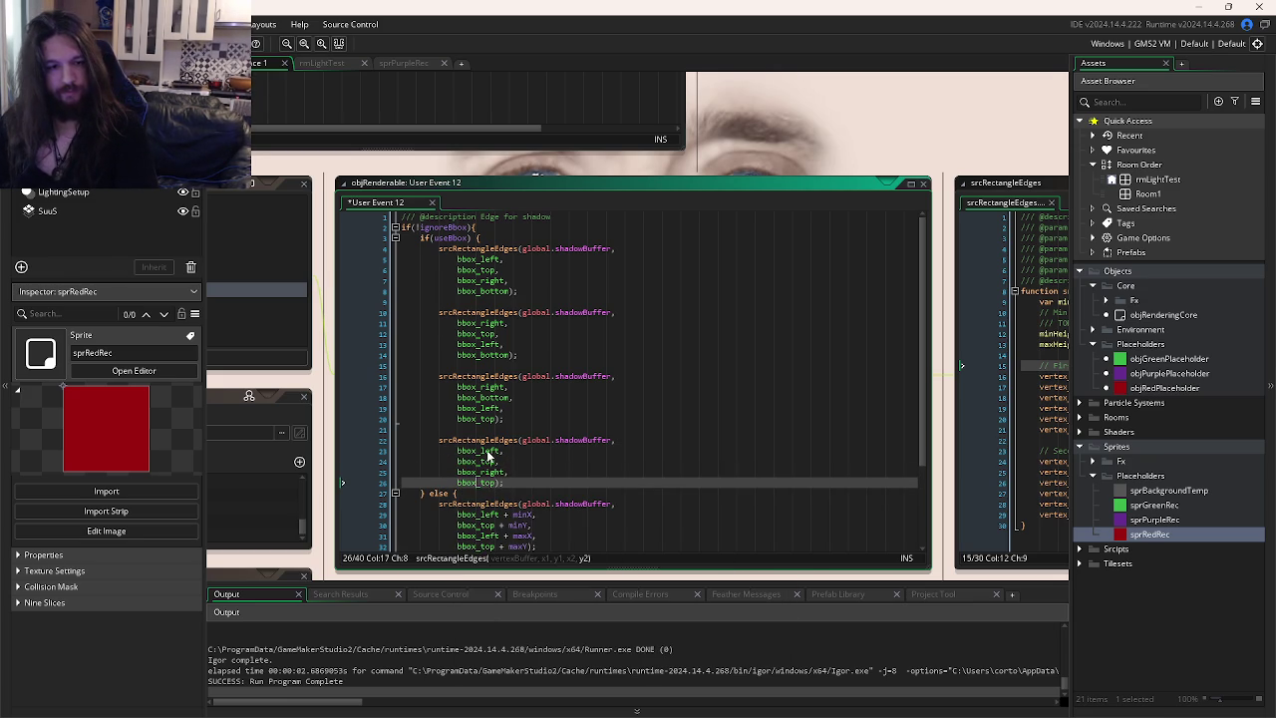
text(ottom)
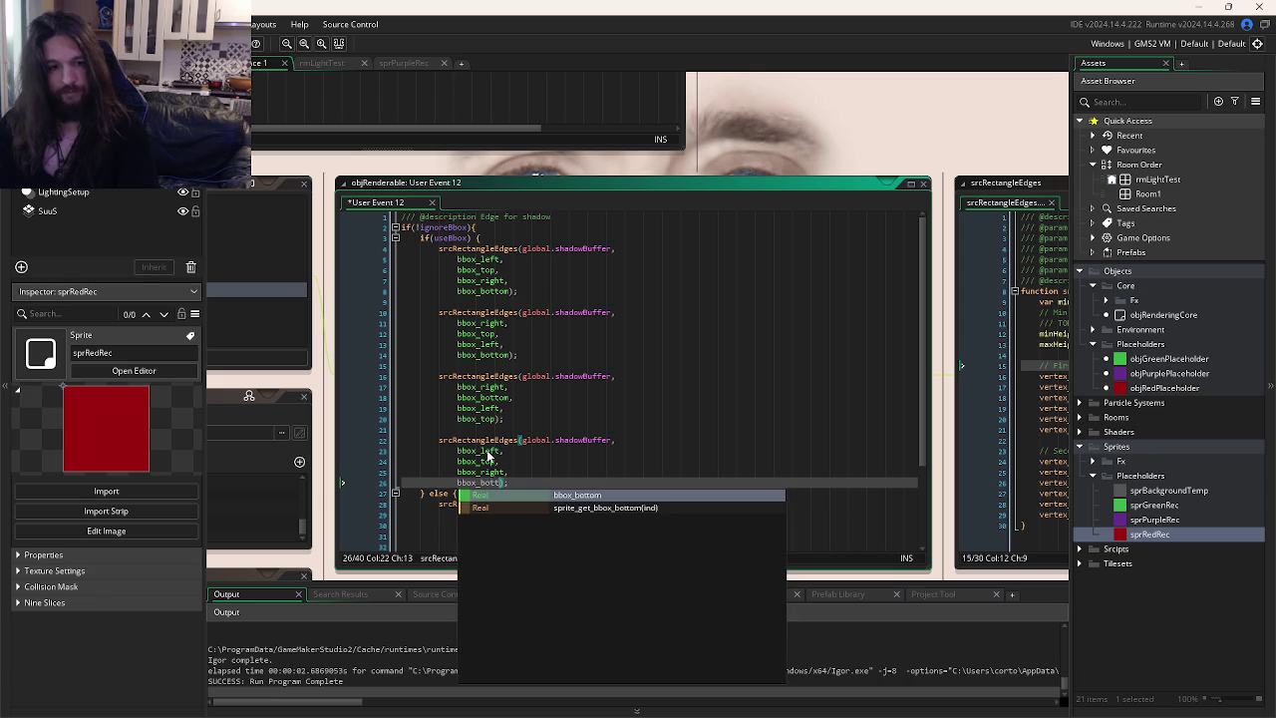
key(F5)
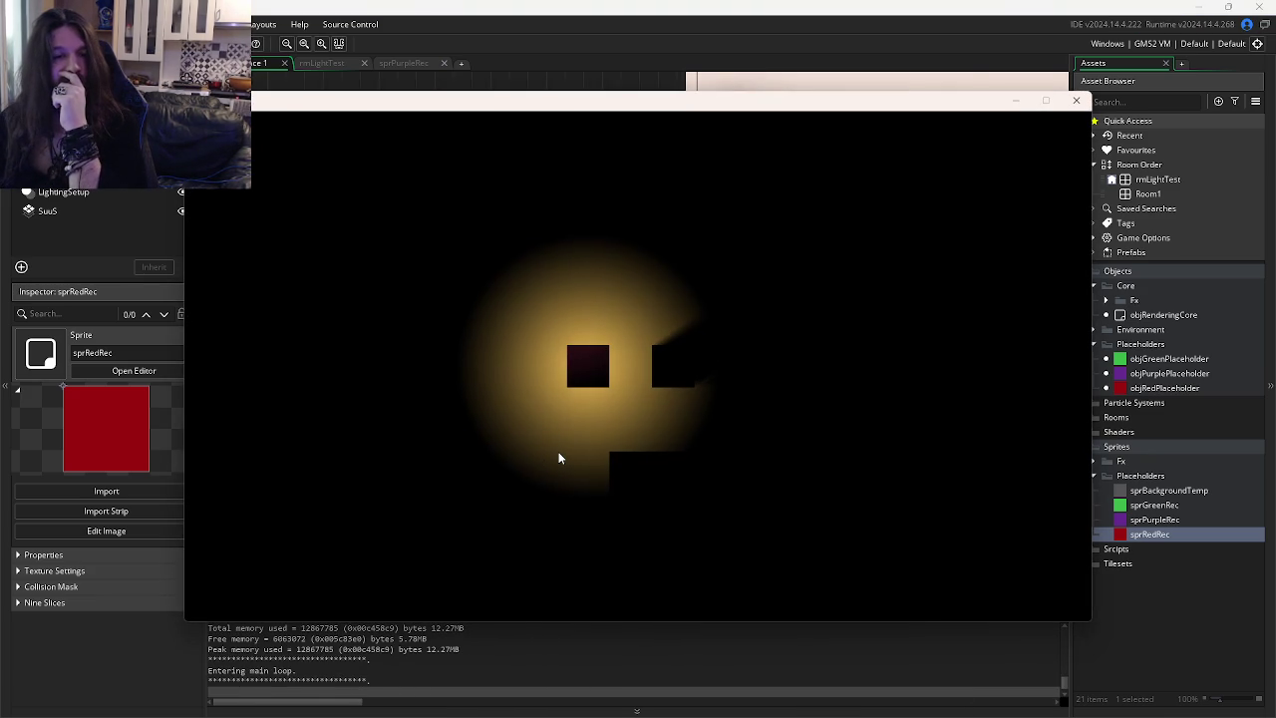
Close the game and open objPurplePlaceholder's Create event from its instance in rmLightTest.
click(1078, 101)
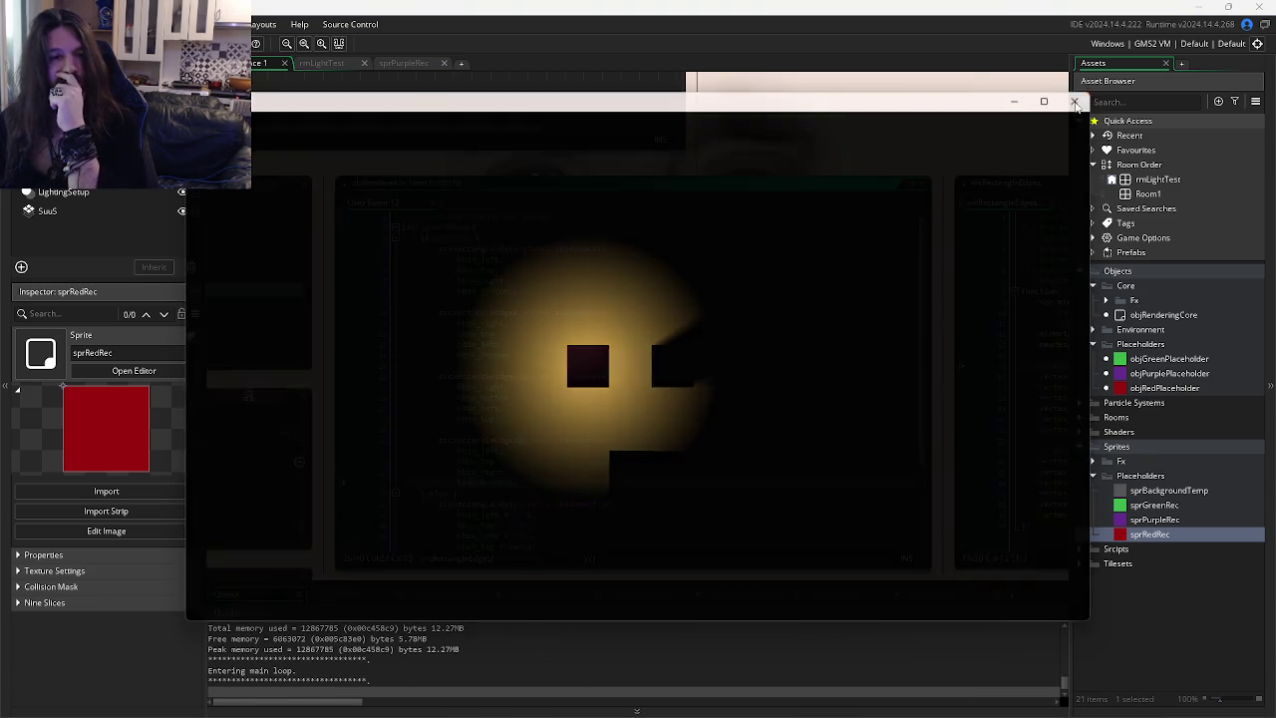
click(319, 63)
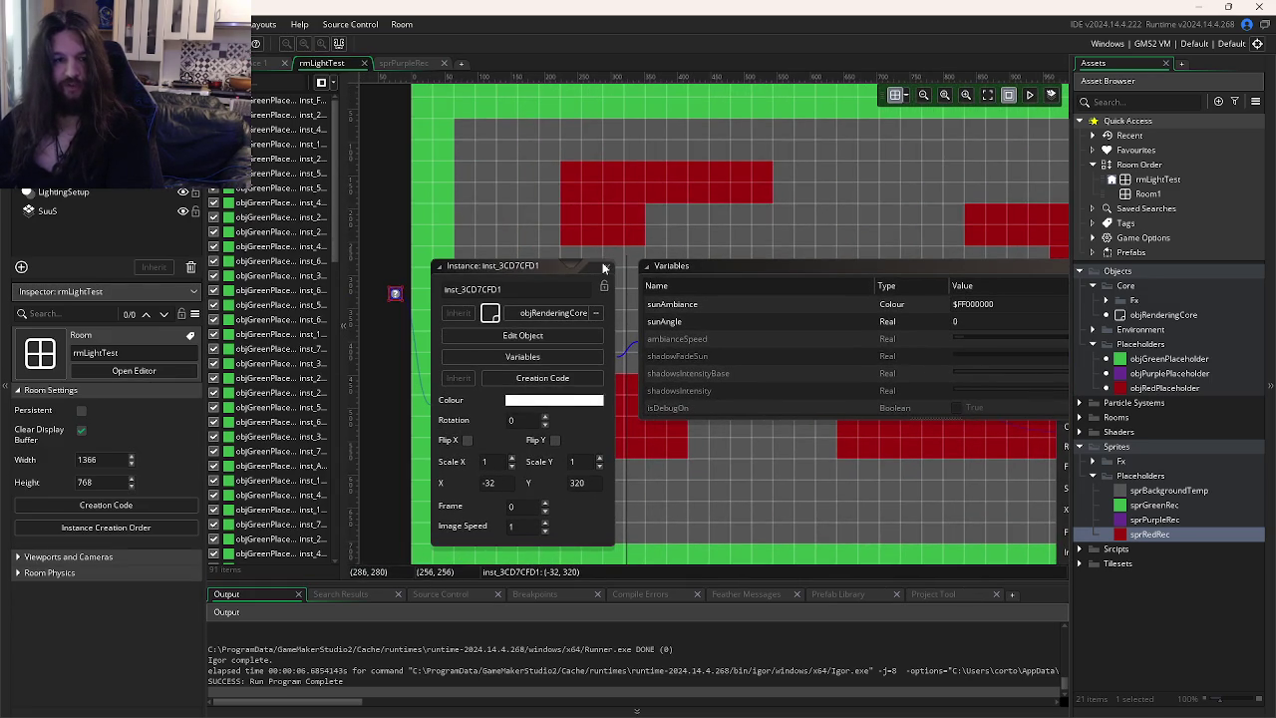
click(604, 268)
double_click(814, 330)
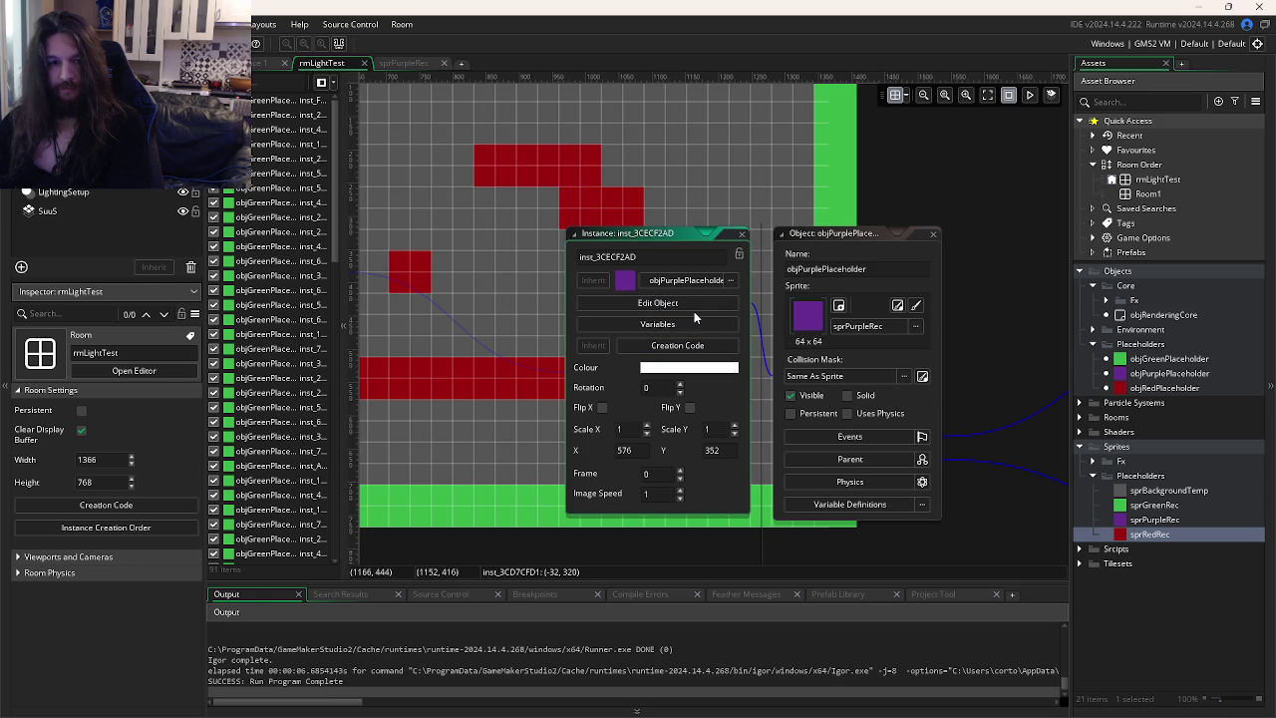
click(832, 437)
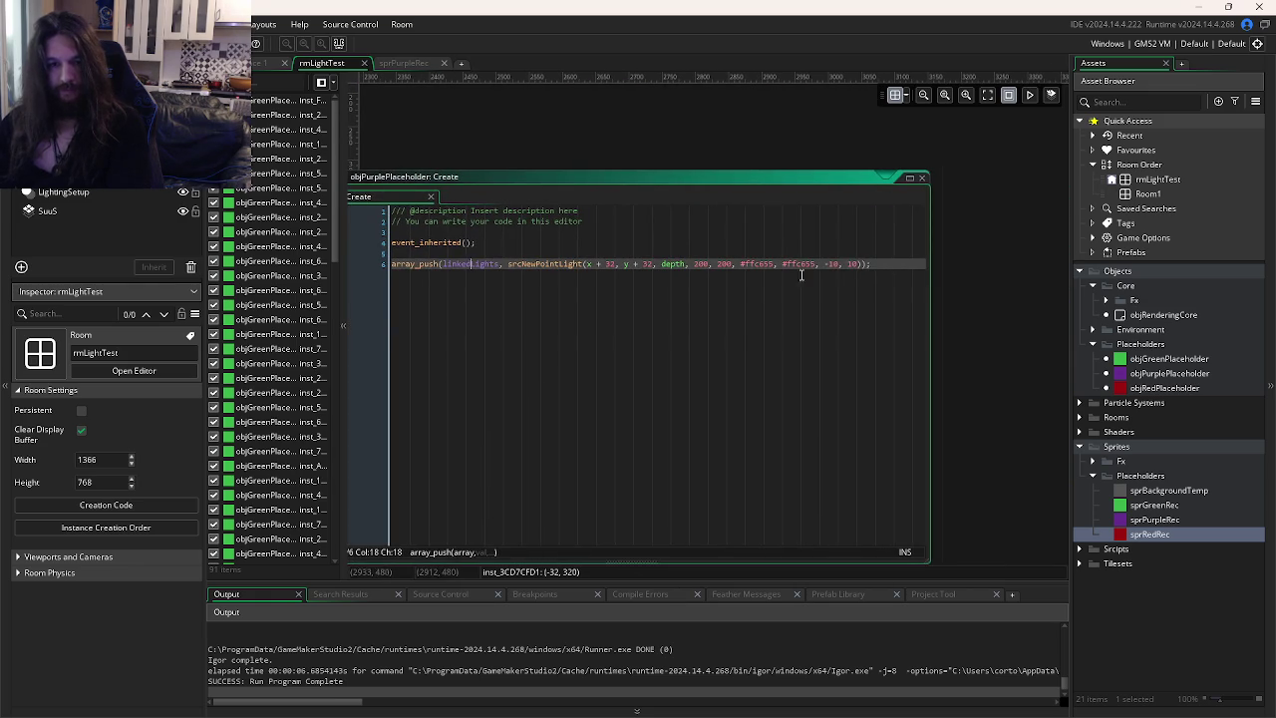
Append ', false, self' to the purple placeholder's srcNewPointLight call.
text(, false, )
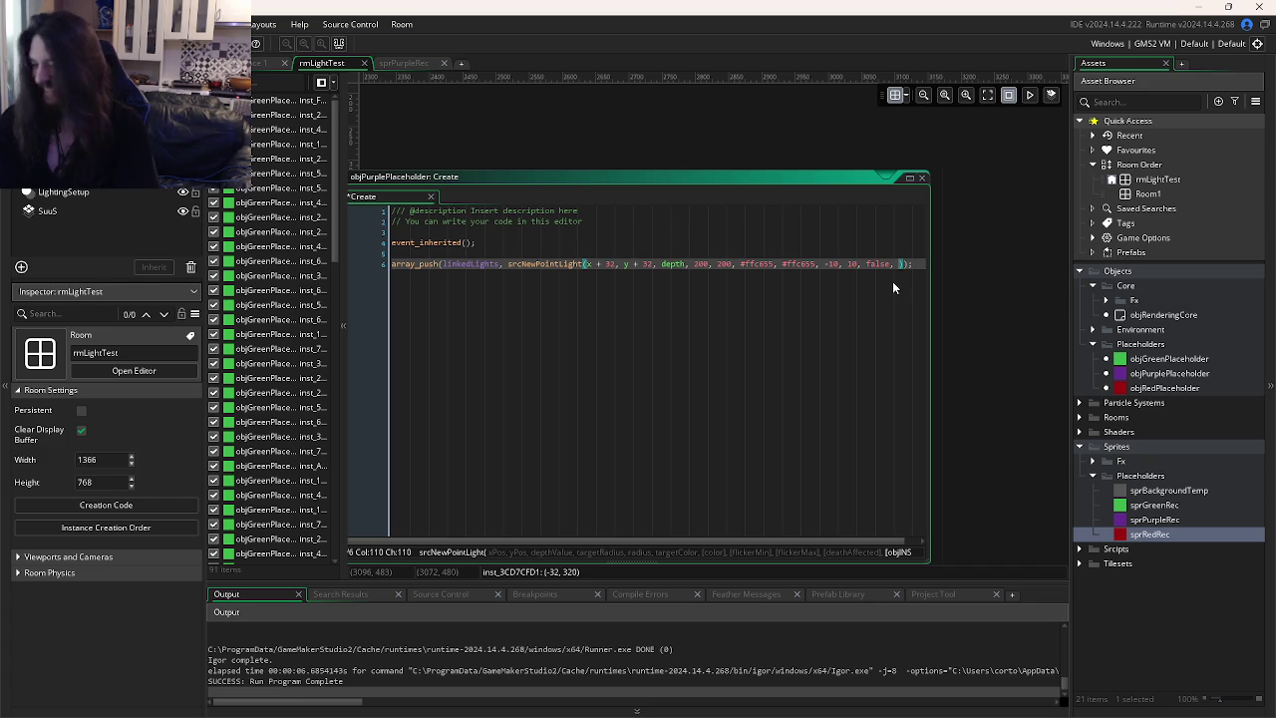
text(self)
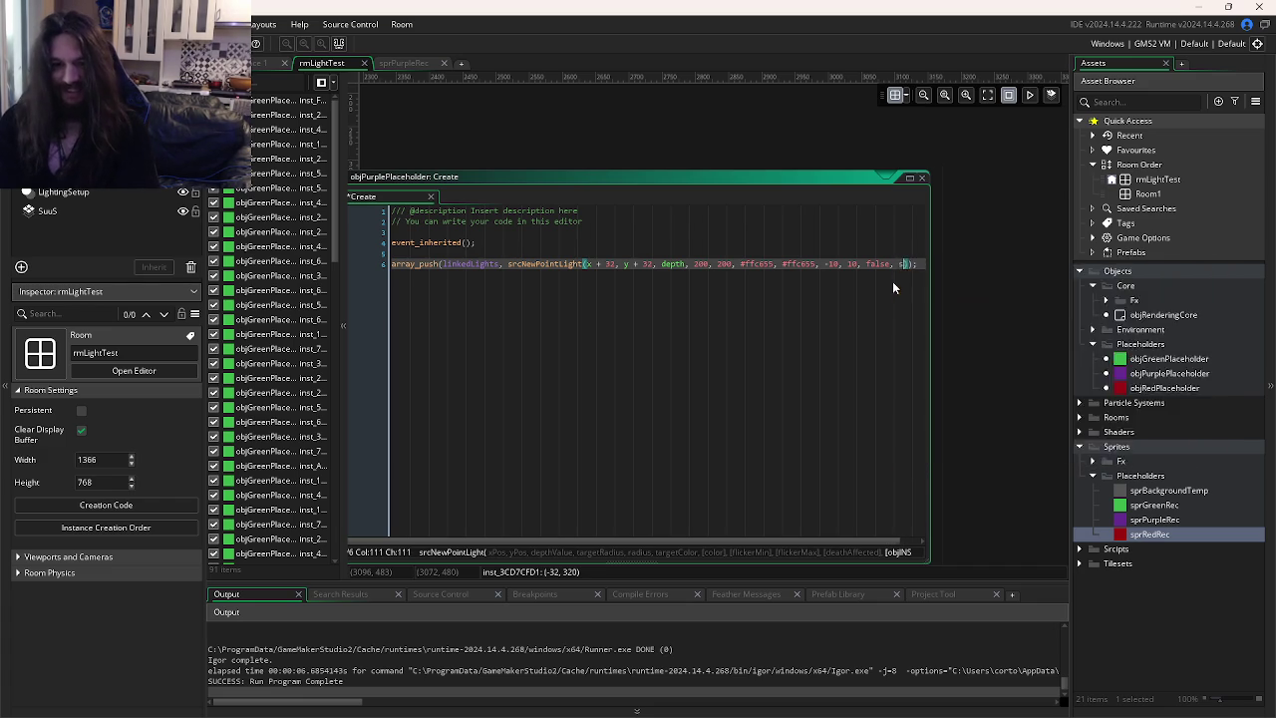
click(662, 264)
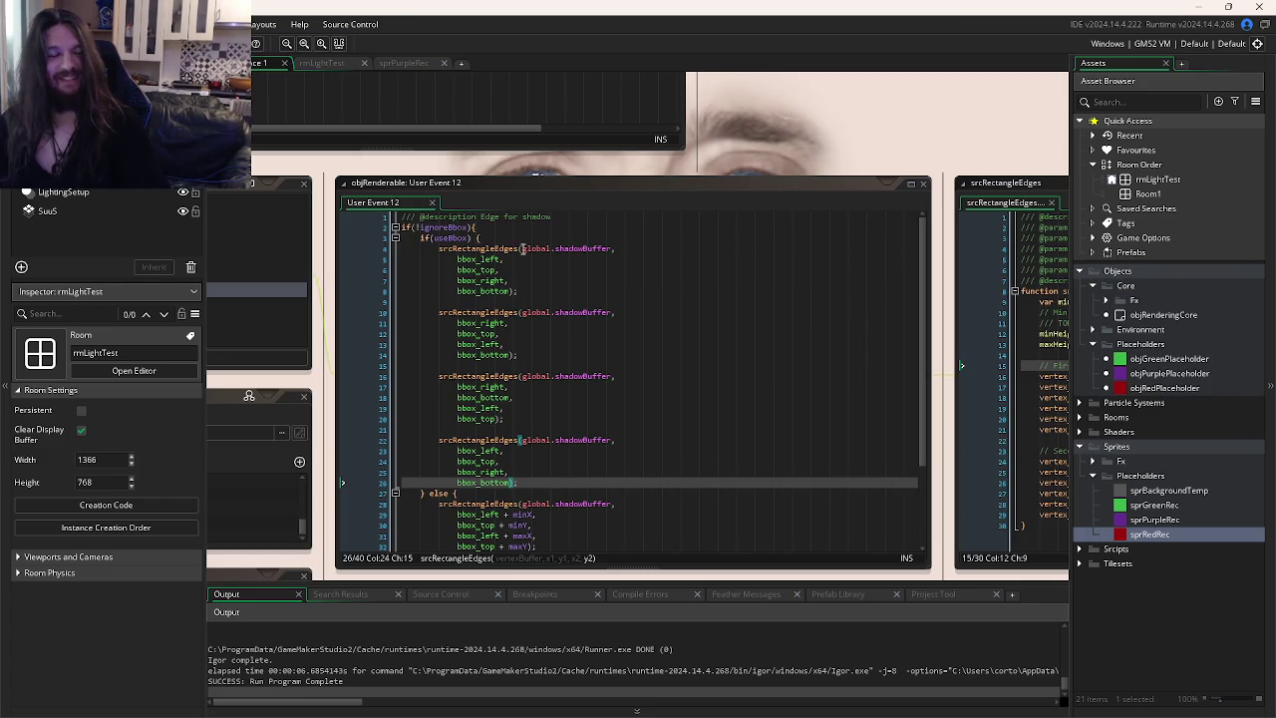
click(513, 387)
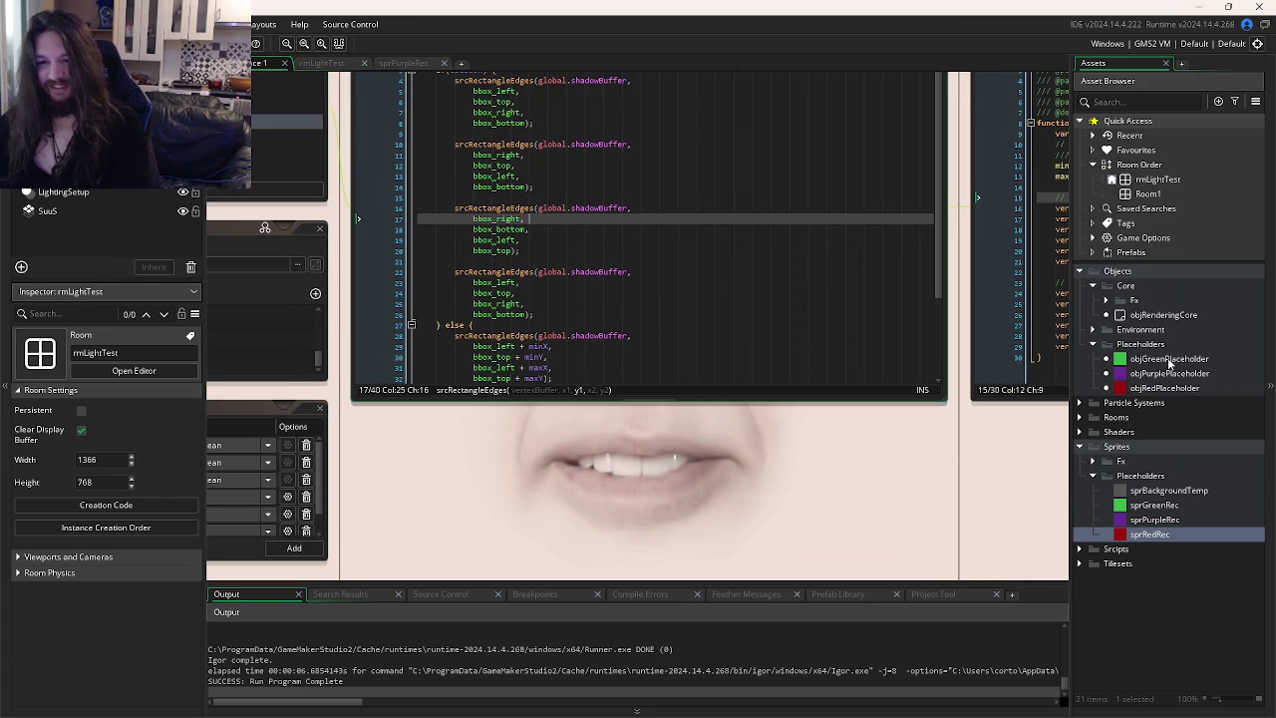
Give objPurplePlaceholder an inherited Step event with x = mouse_x; y = mouse_y, then run the game.
double_click(1168, 373)
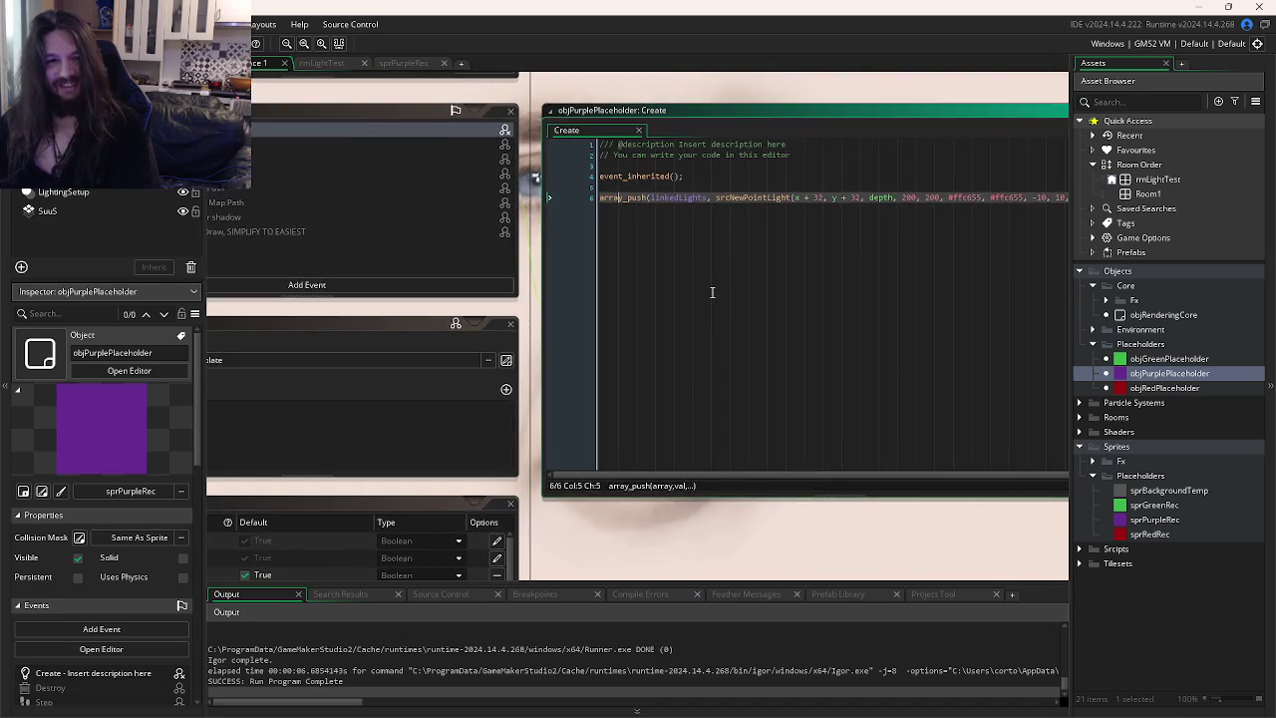
right_click(384, 206)
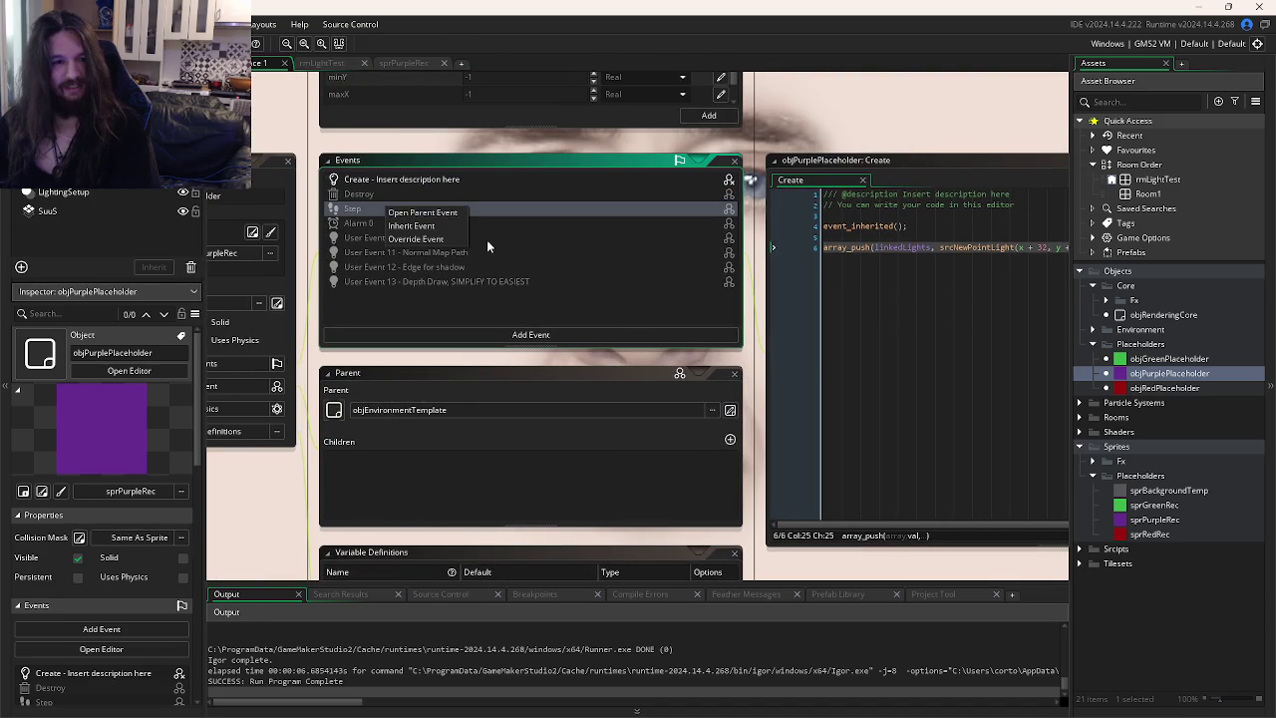
click(421, 240)
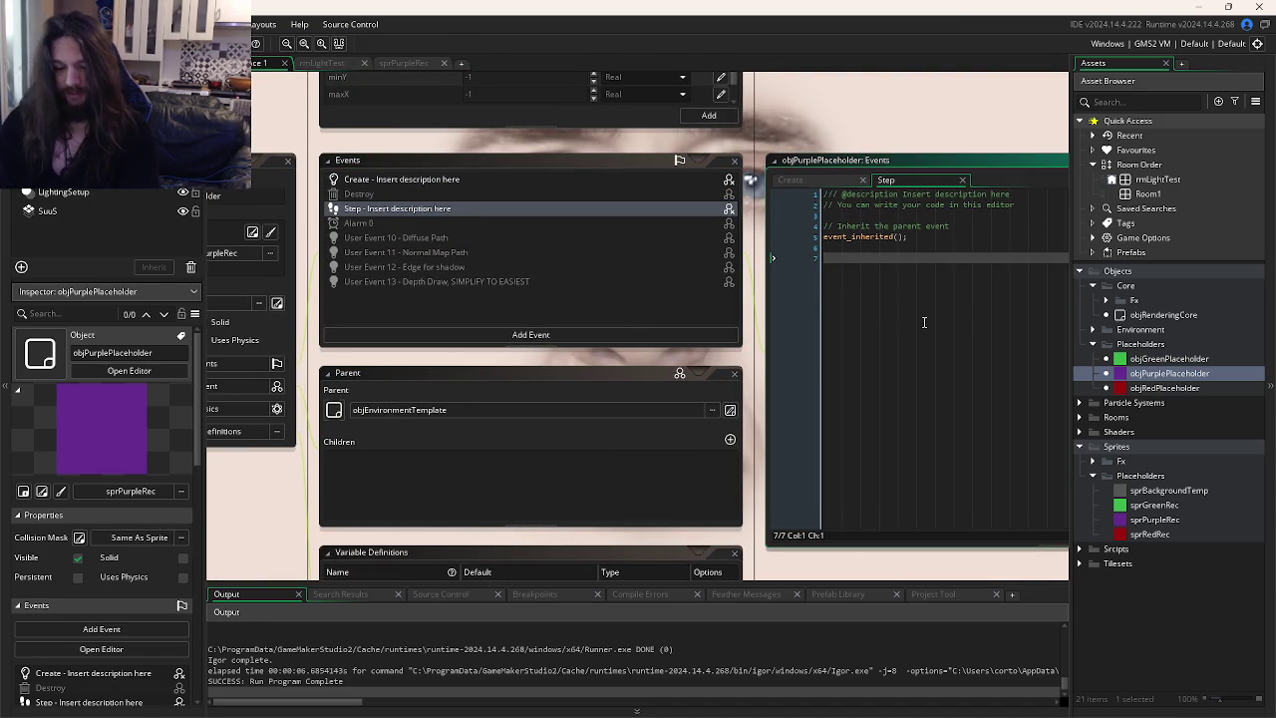
text(x =mouse)
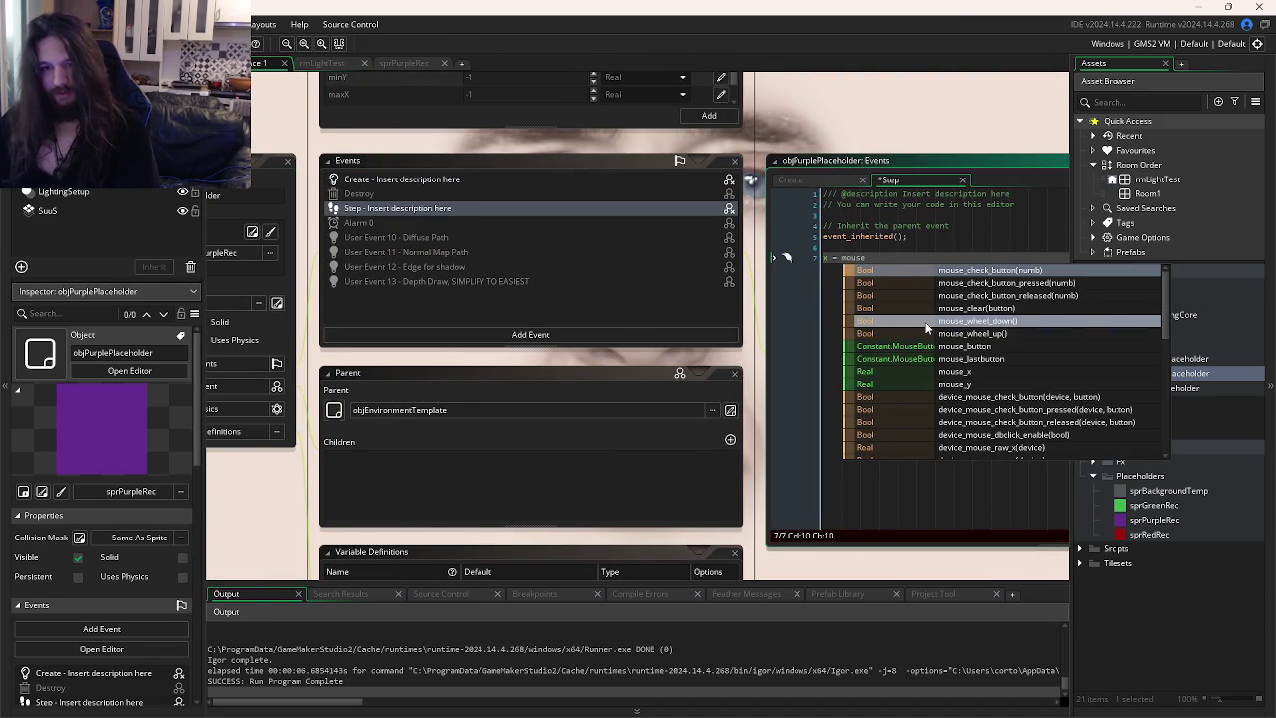
text(_x)
key(Escape)
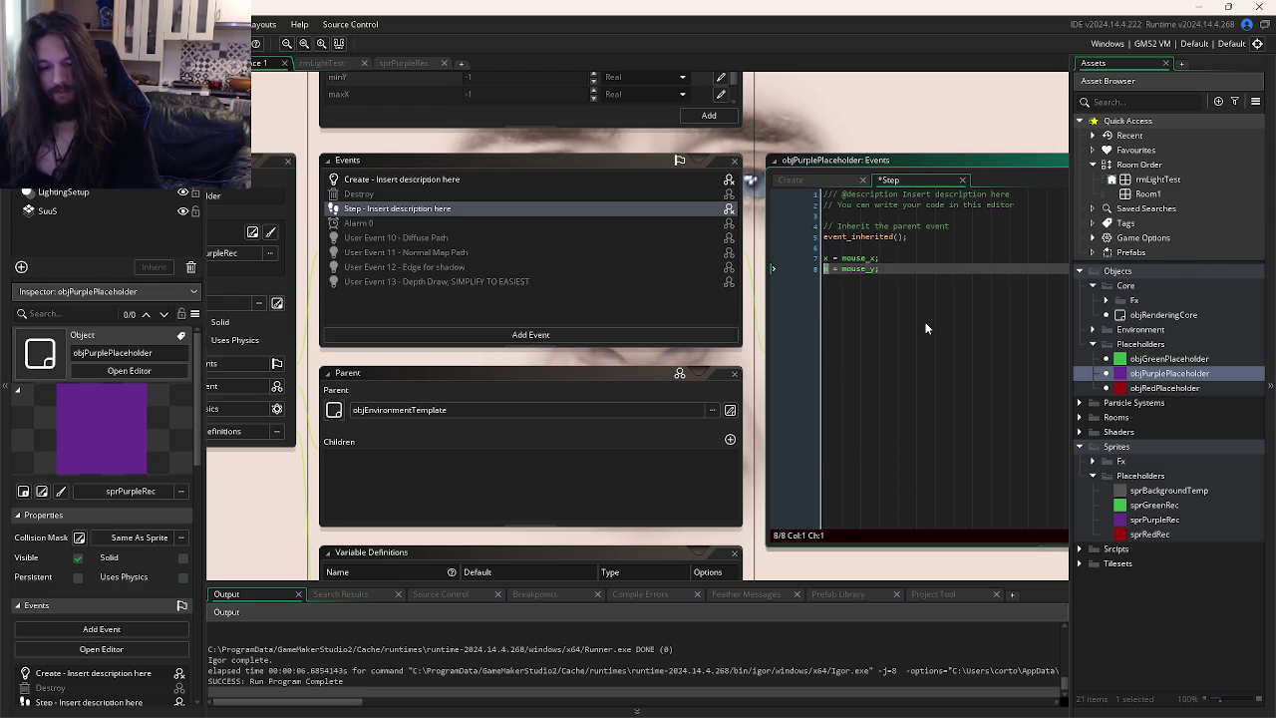
text(y)
key(F5)
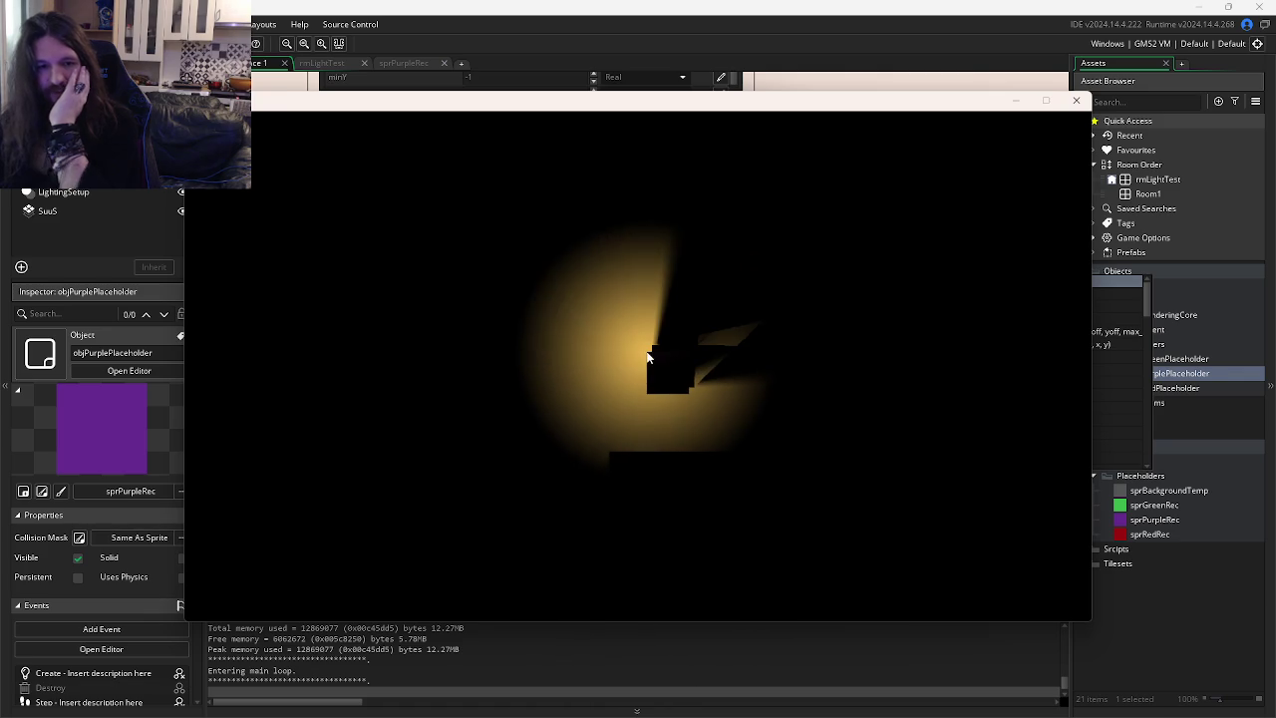
Close the test run once the purple block's light has followed the mouse.
click(1076, 100)
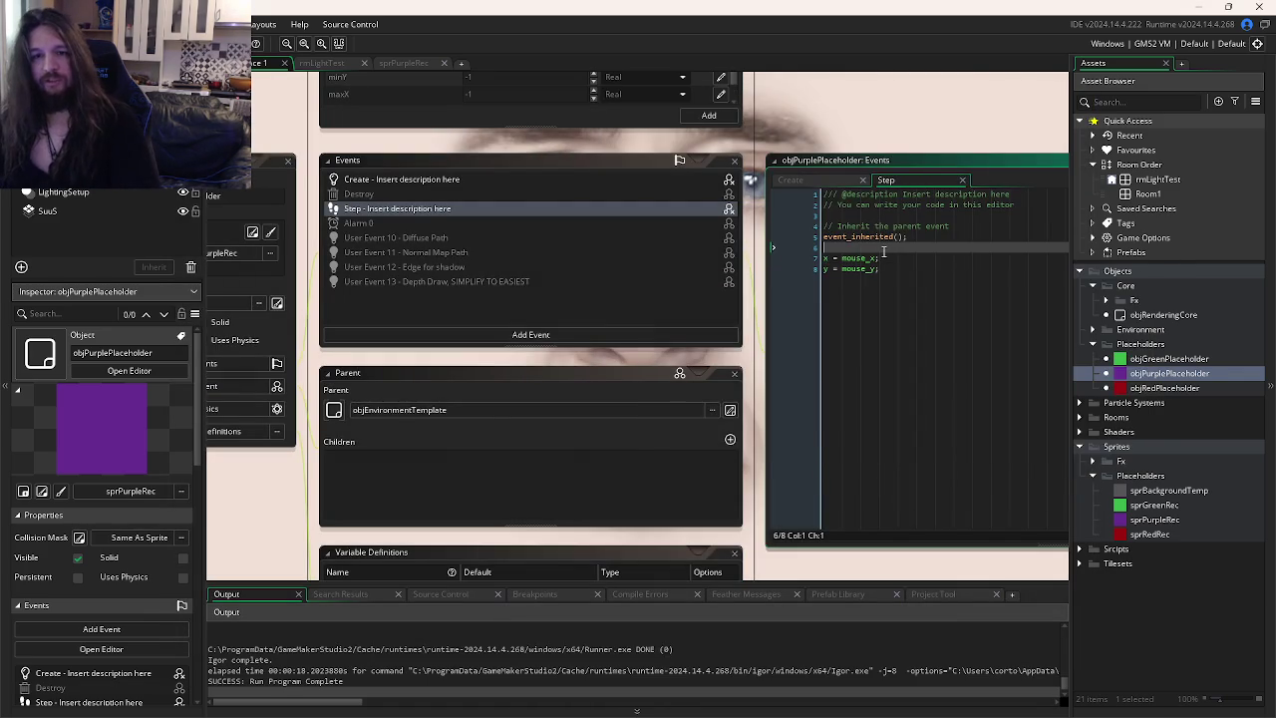
Delete the third and fourth shadow edge calls in User Event 12 and run the game.
key(ctrl+Tab)
key(ctrl+Tab)
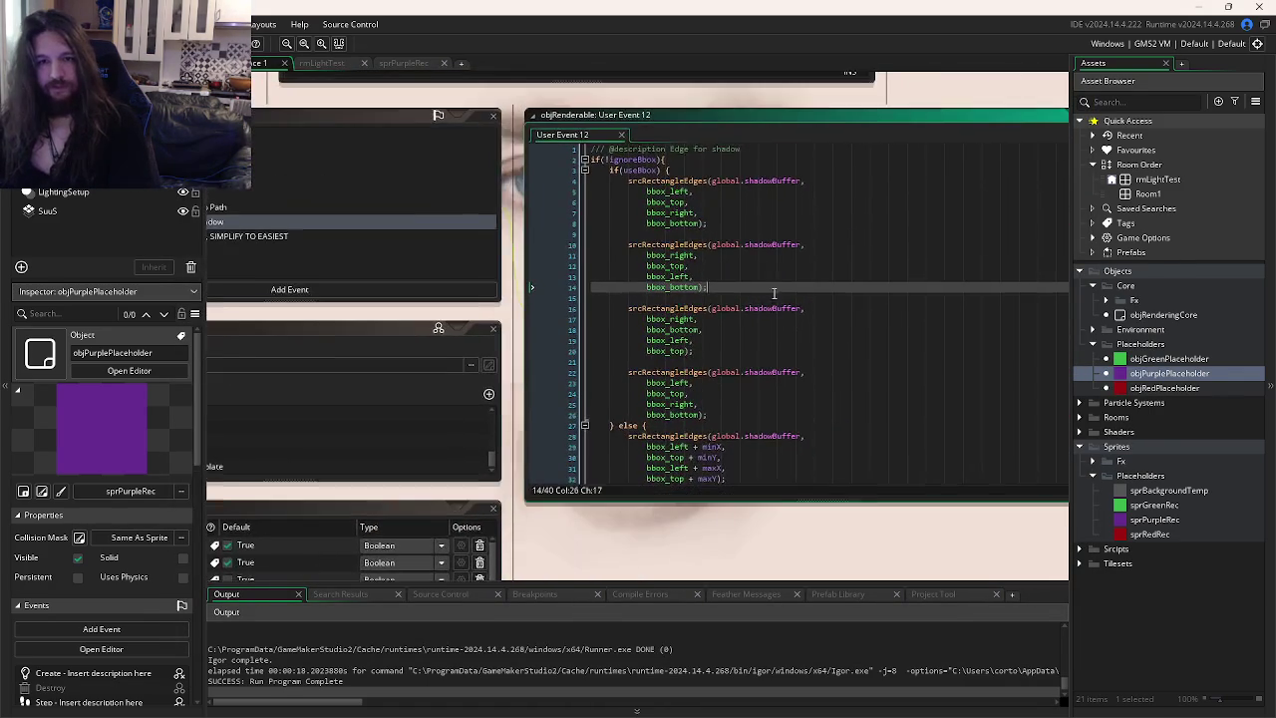
drag(725, 415, 544, 299)
key(Delete)
click(794, 337)
key(F5)
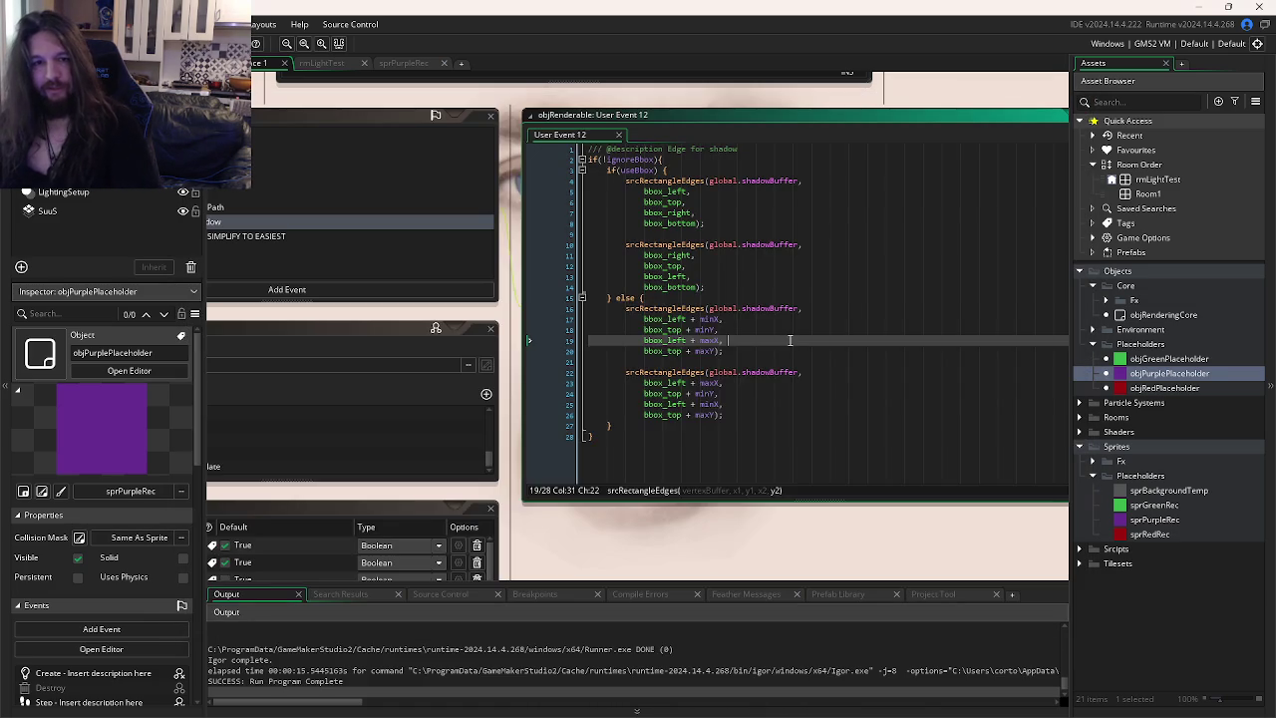
Wrap the remaining two srcRectangleEdges calls in if(!ignoreBbox){ }, re-indent, and rerun the game.
drag(599, 302, 791, 351)
key(ctrl+d)
key(ctrl+z)
key(ctrl+z)
key(ctrl+z)
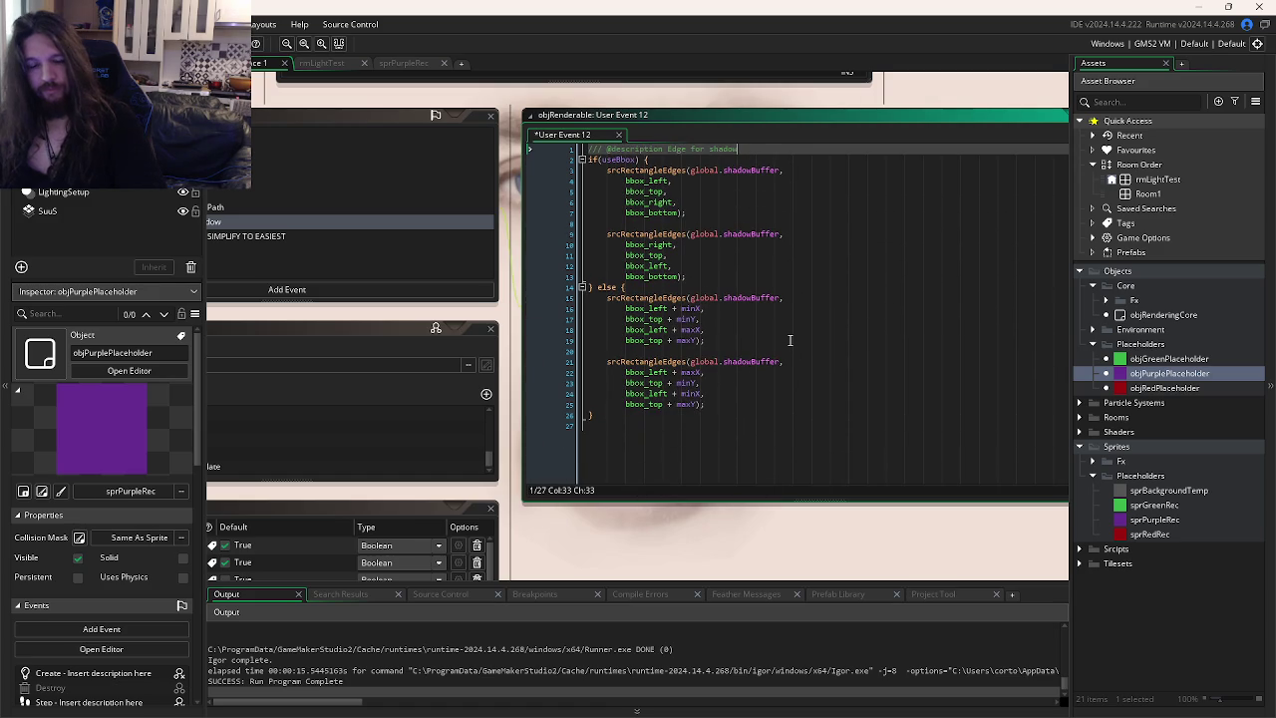
key(Return)
text(if(!ignoreBbox){)
key(ctrl+End)
text(})
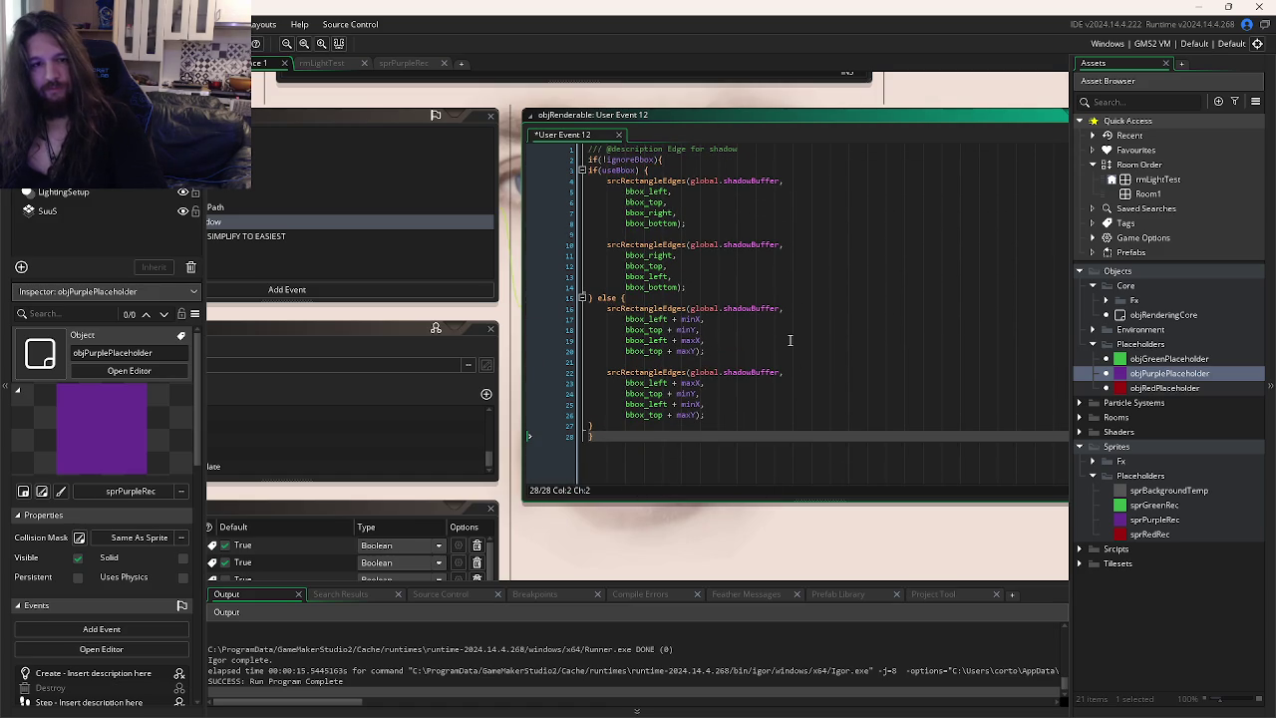
key(Tab)
click(789, 340)
key(F5)
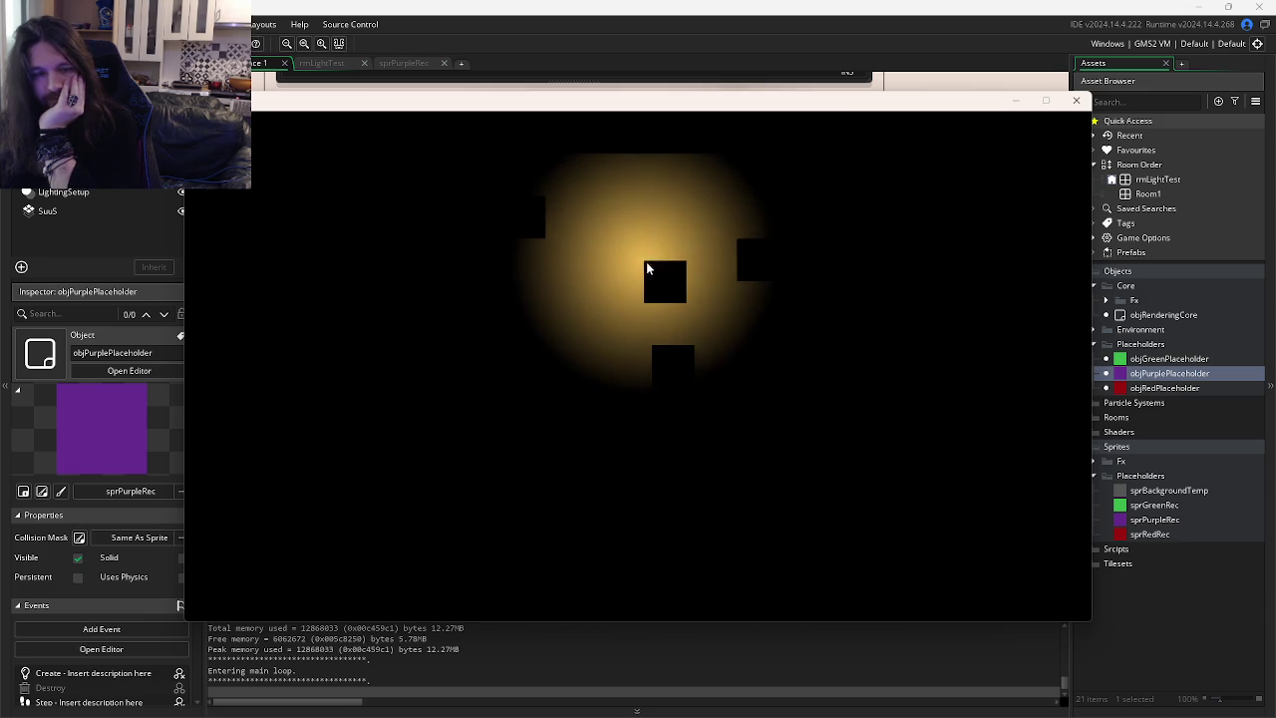
Select sprRedRec in the Asset Browser, test the game again, then open the srcRectangleEdges script.
click(1078, 104)
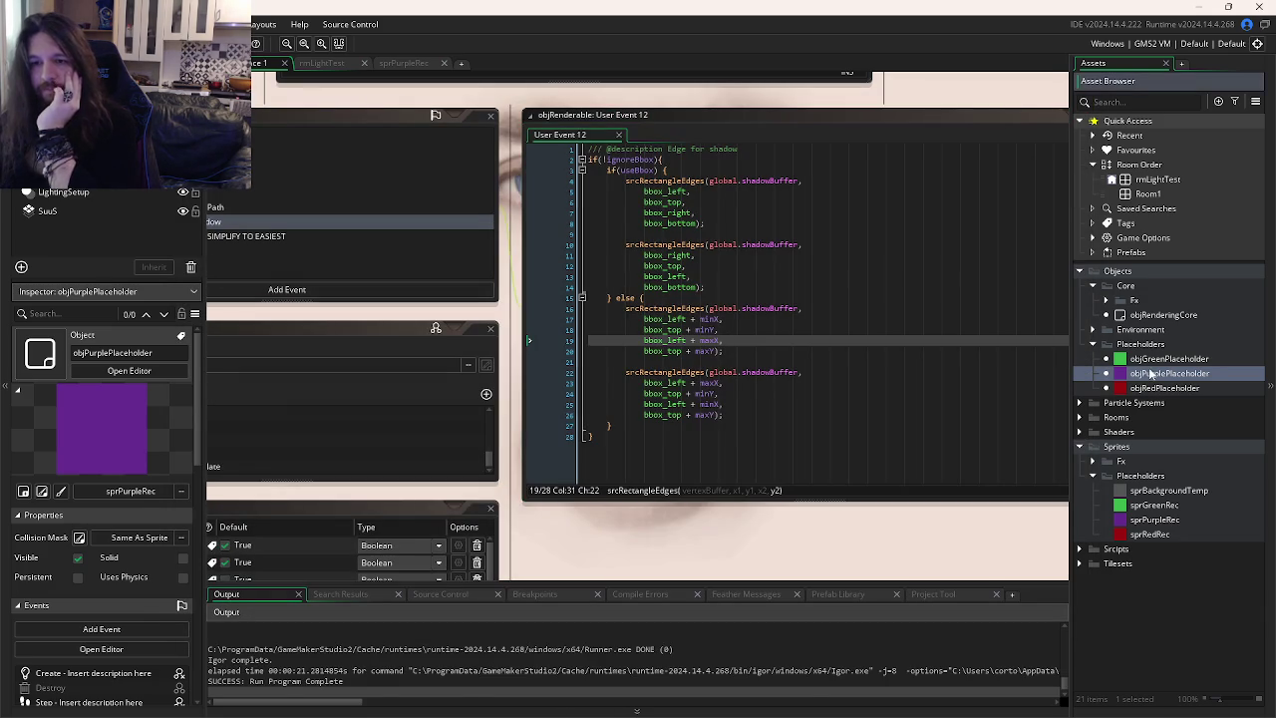
click(1154, 520)
click(1157, 536)
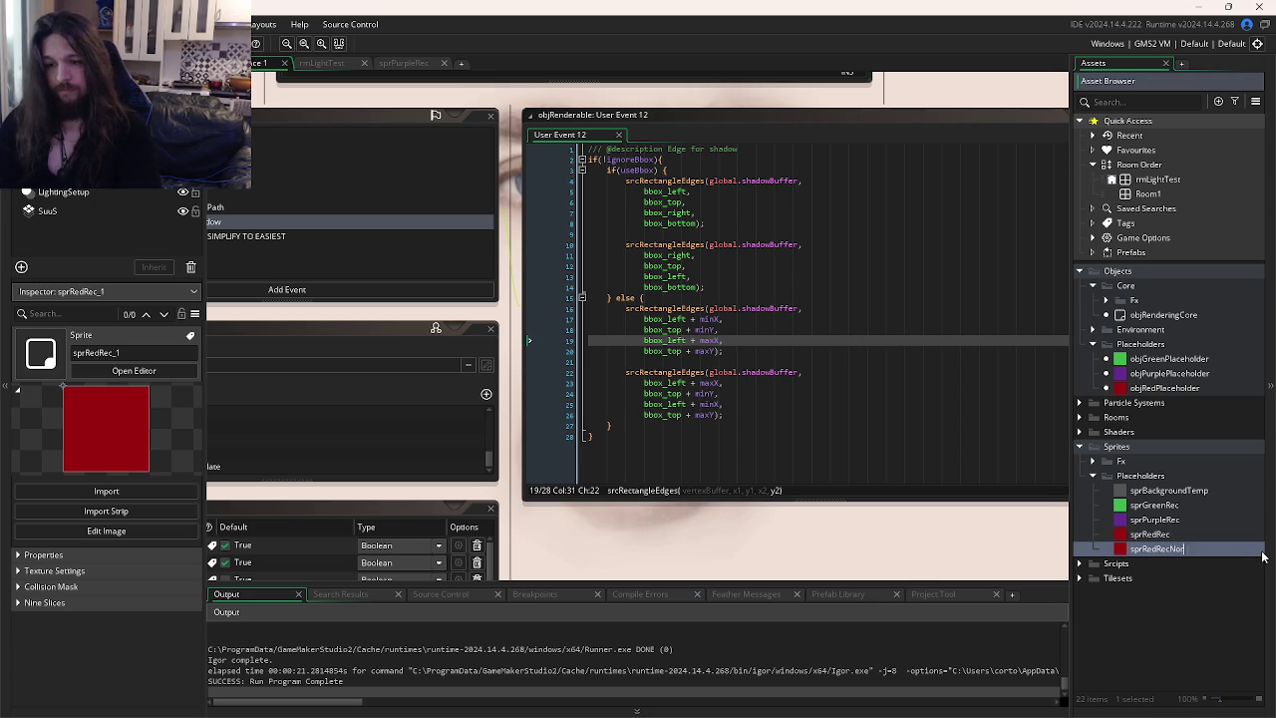
key(F5)
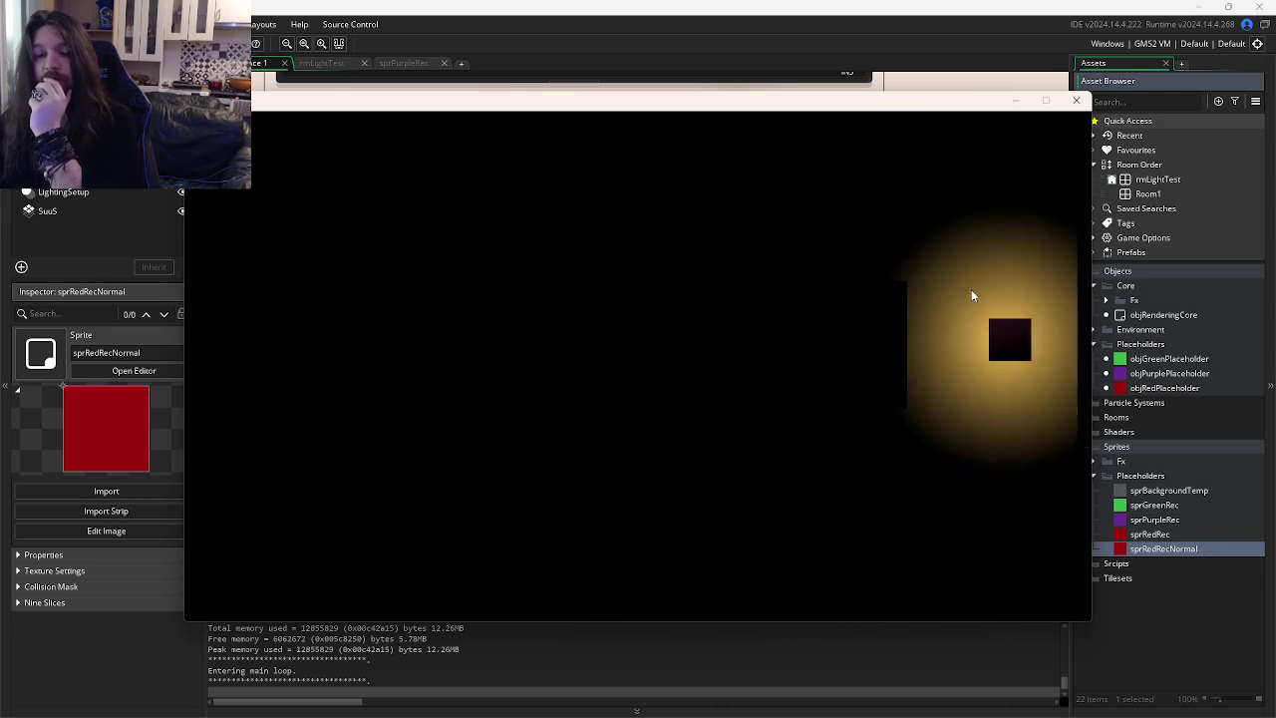
click(1076, 104)
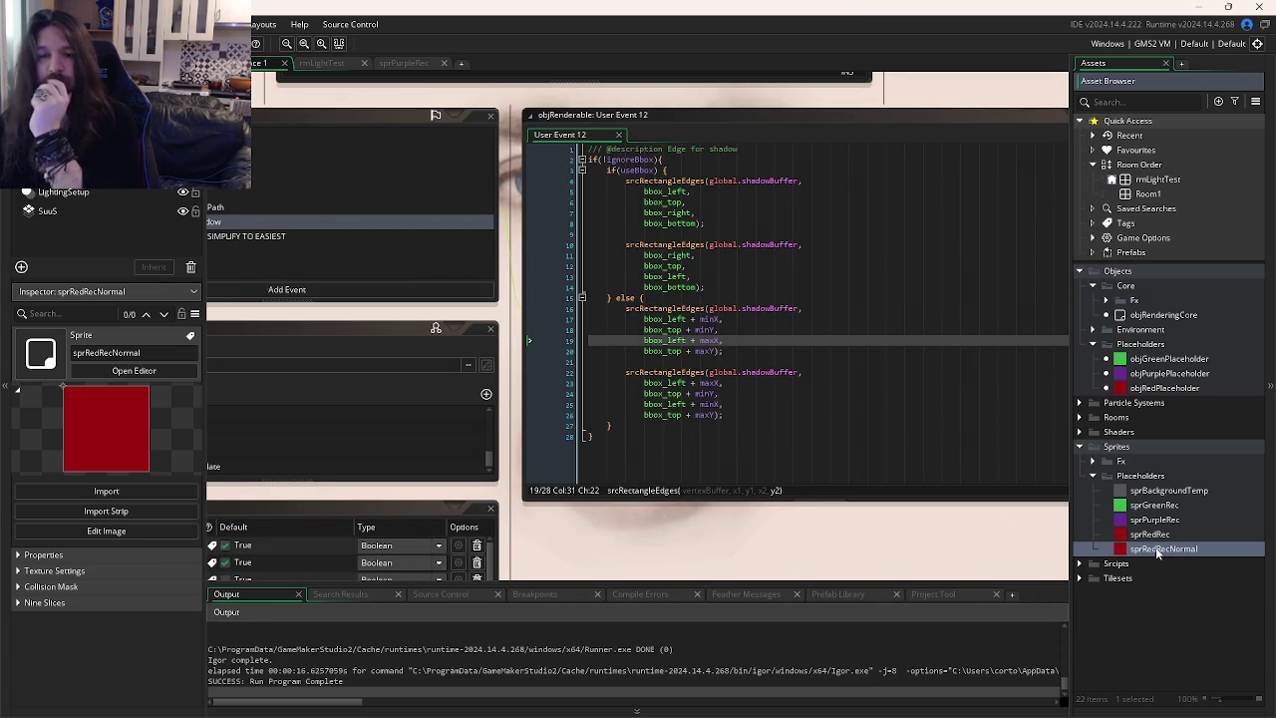
middle_click(663, 308)
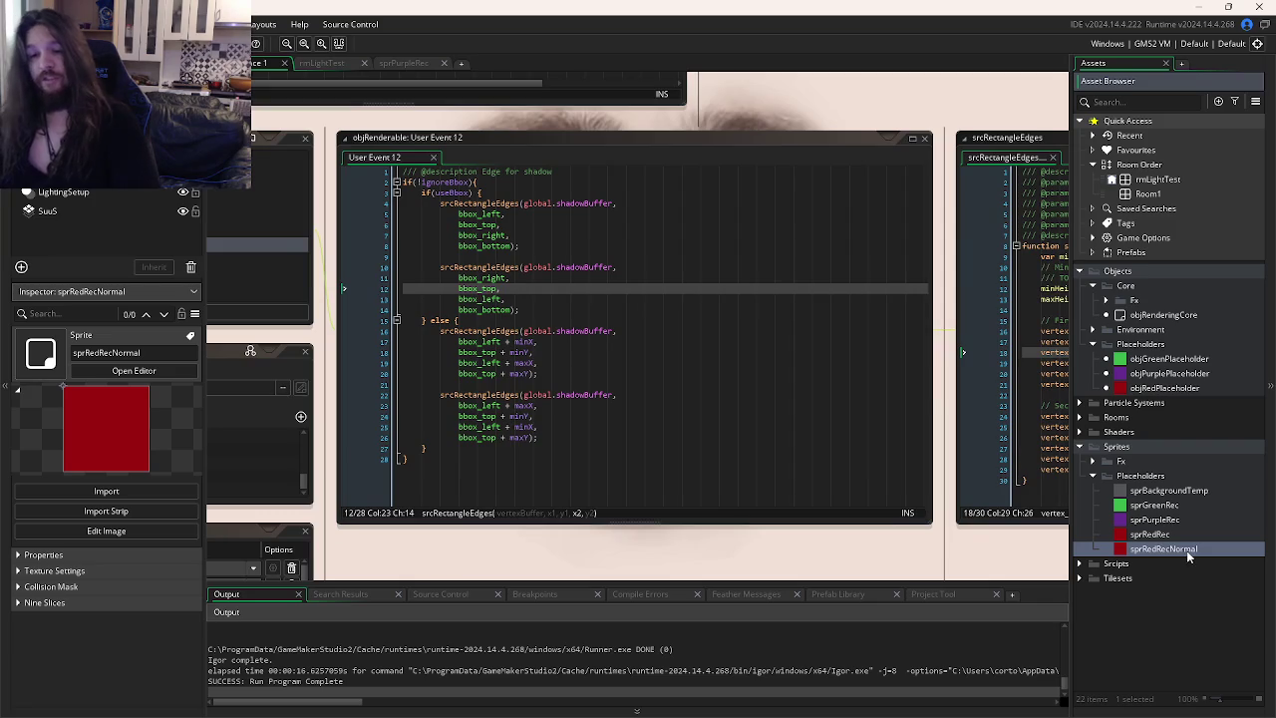
Load the 64 x 64 normal-map image into sprRedRecNormal and test the game.
double_click(1189, 555)
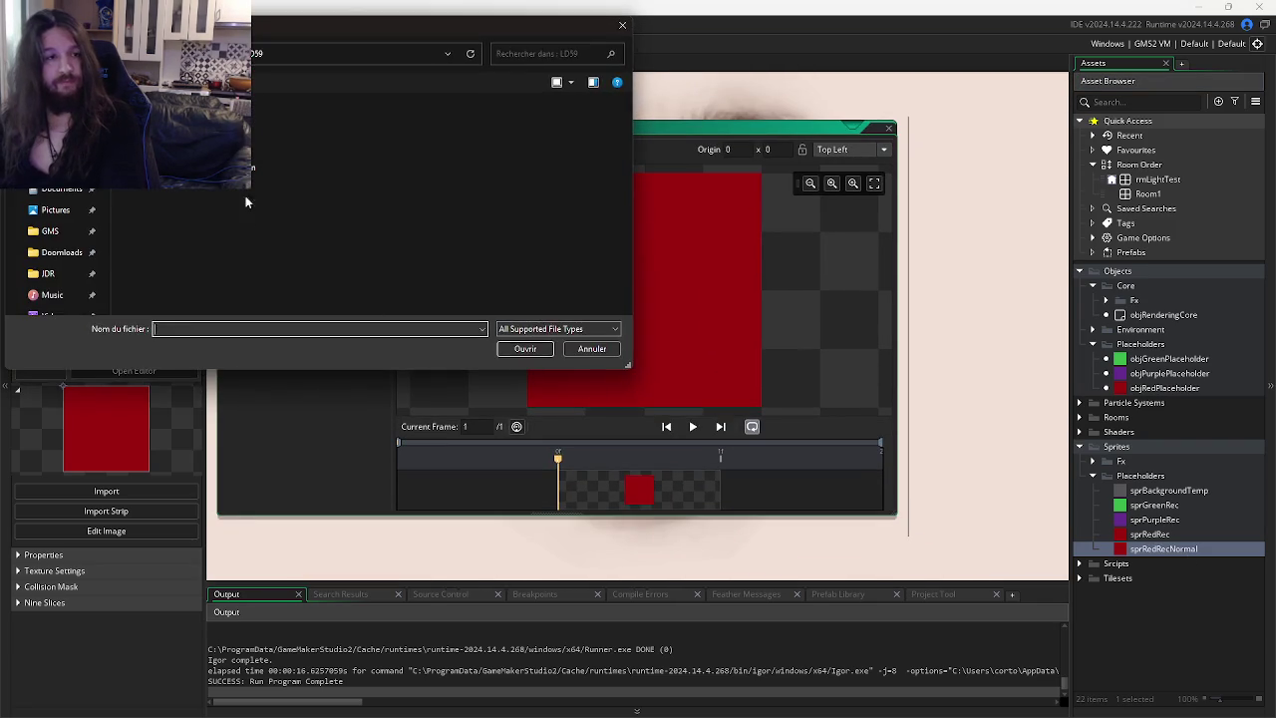
double_click(246, 195)
key(F5)
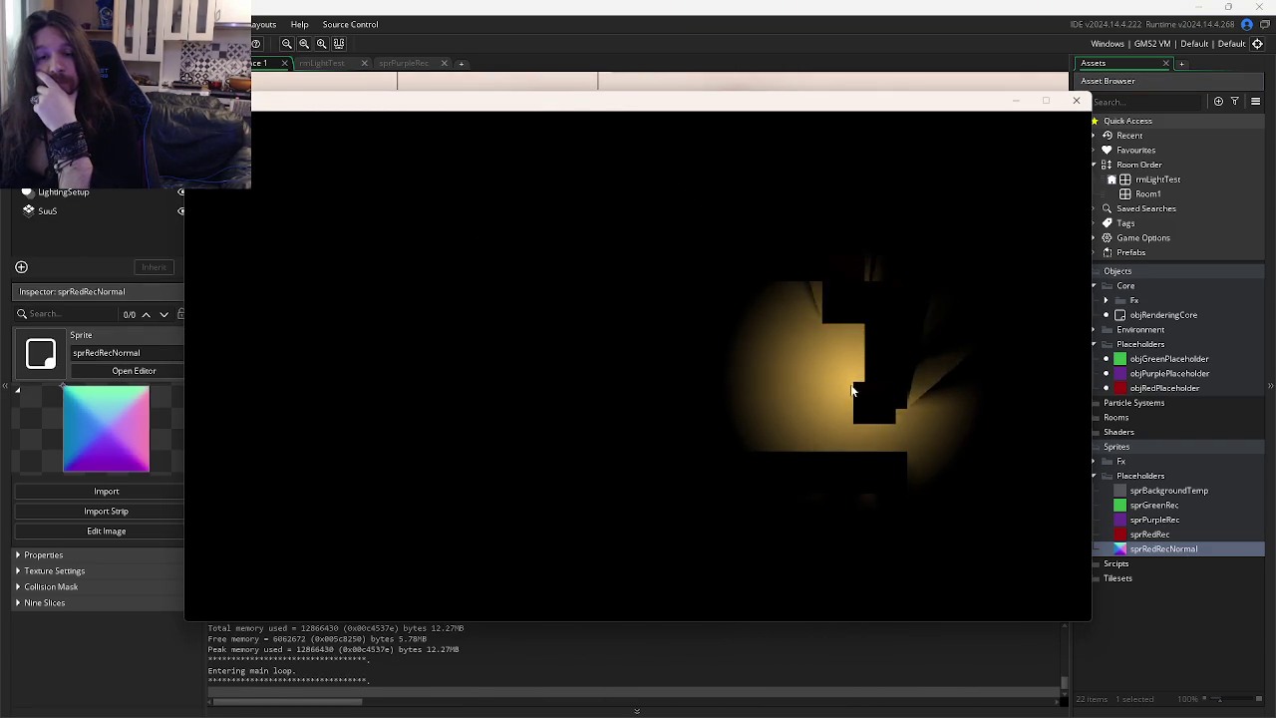
click(1076, 101)
Bring objRenderable's User Event 12 shadow-edge code into focus beside srcRectangleEdges.
key(ctrl+Tab)
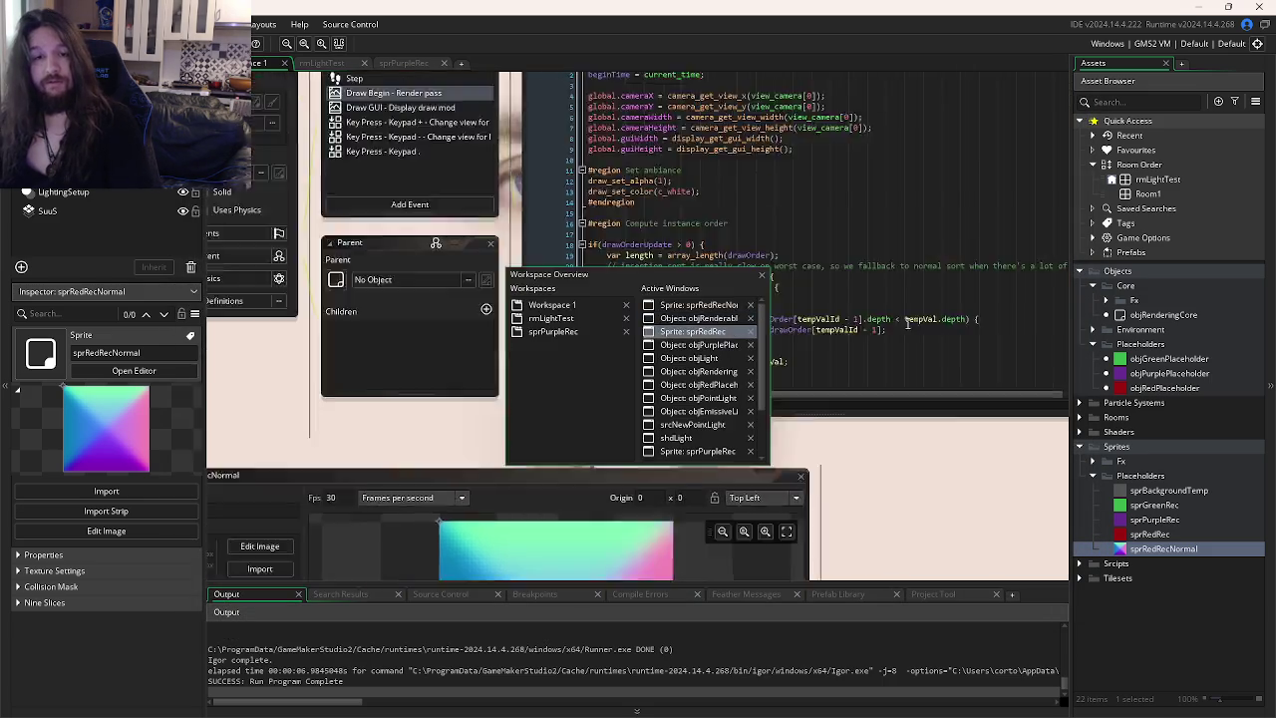
key(ctrl+Tab)
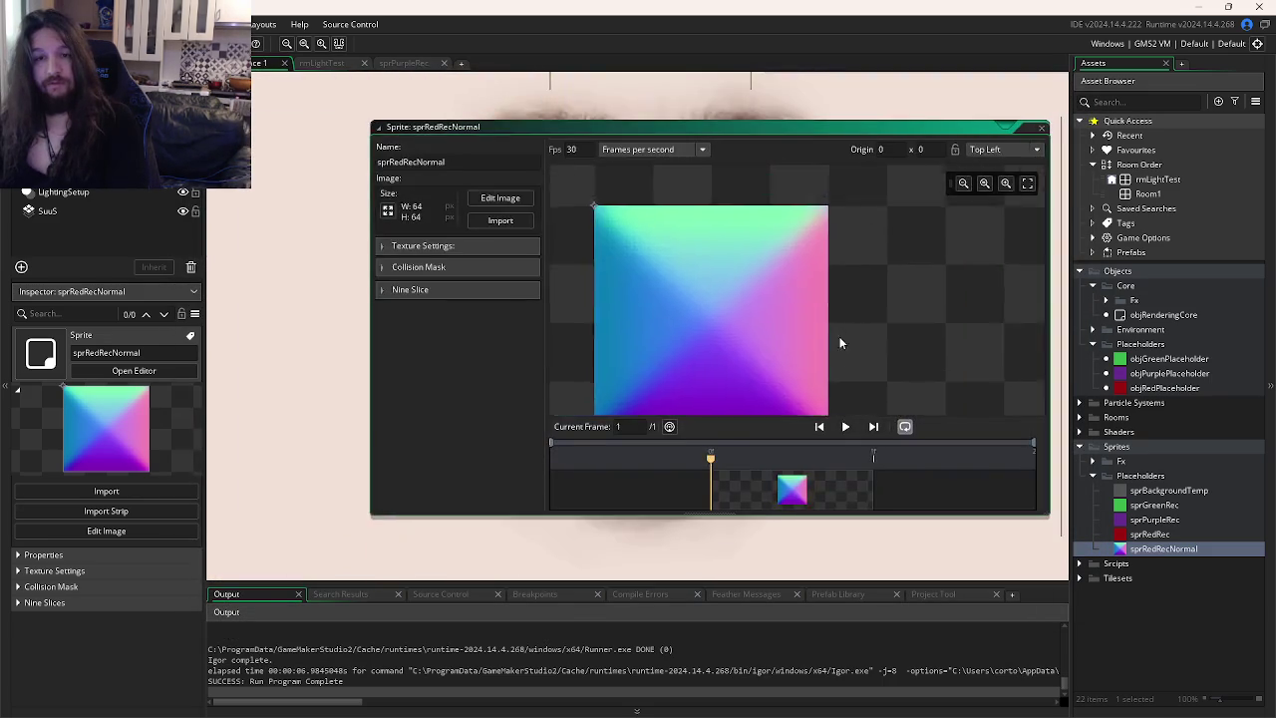
key(ctrl+Tab)
click(897, 251)
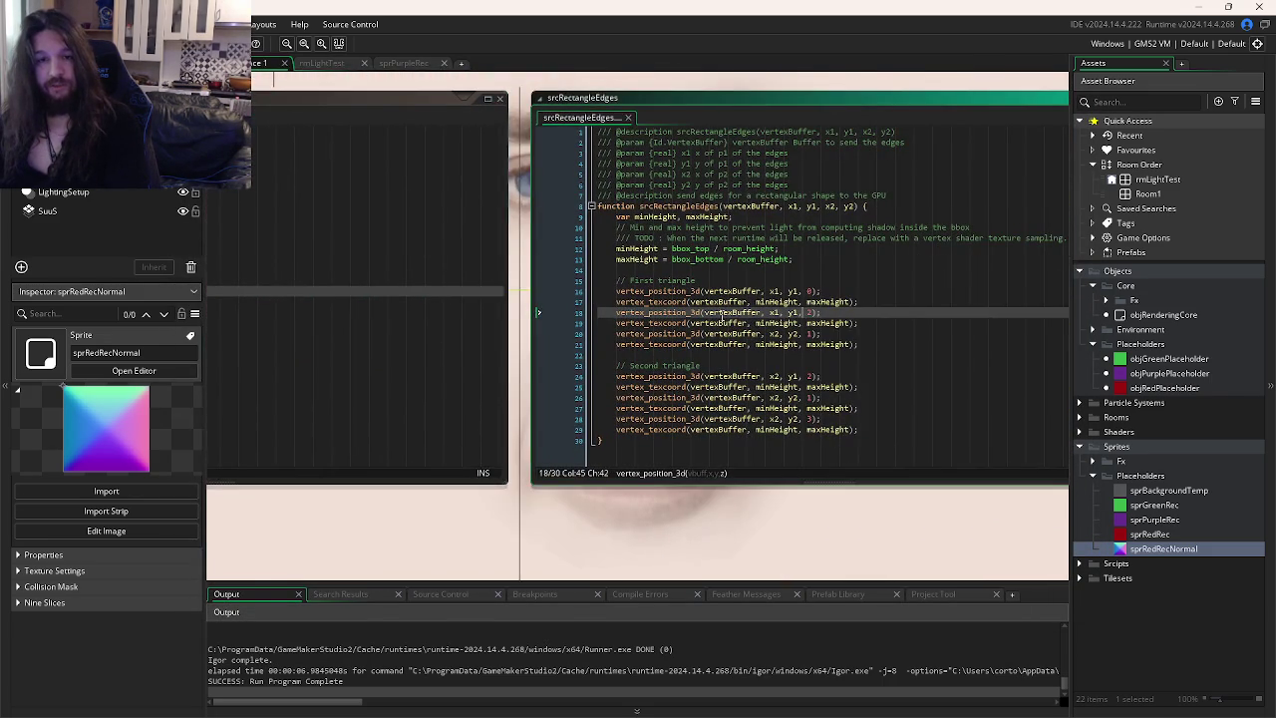
key(ctrl+Tab)
click(655, 341)
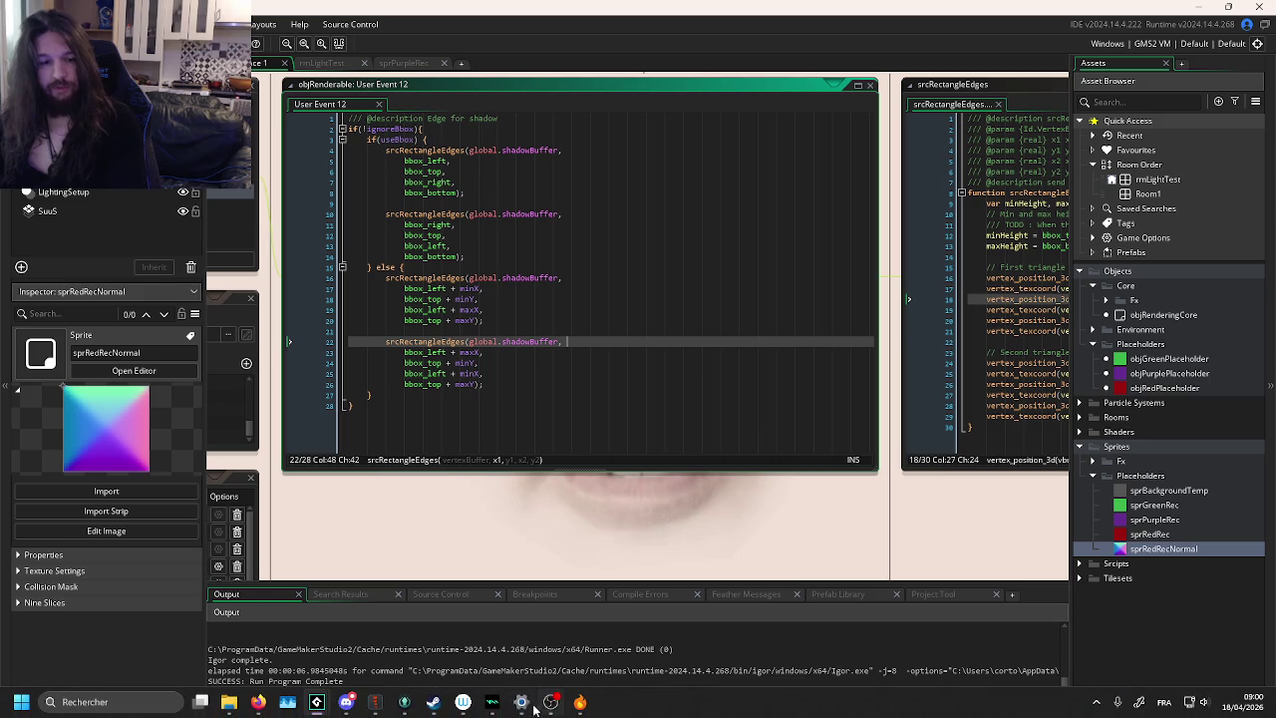
click(404, 702)
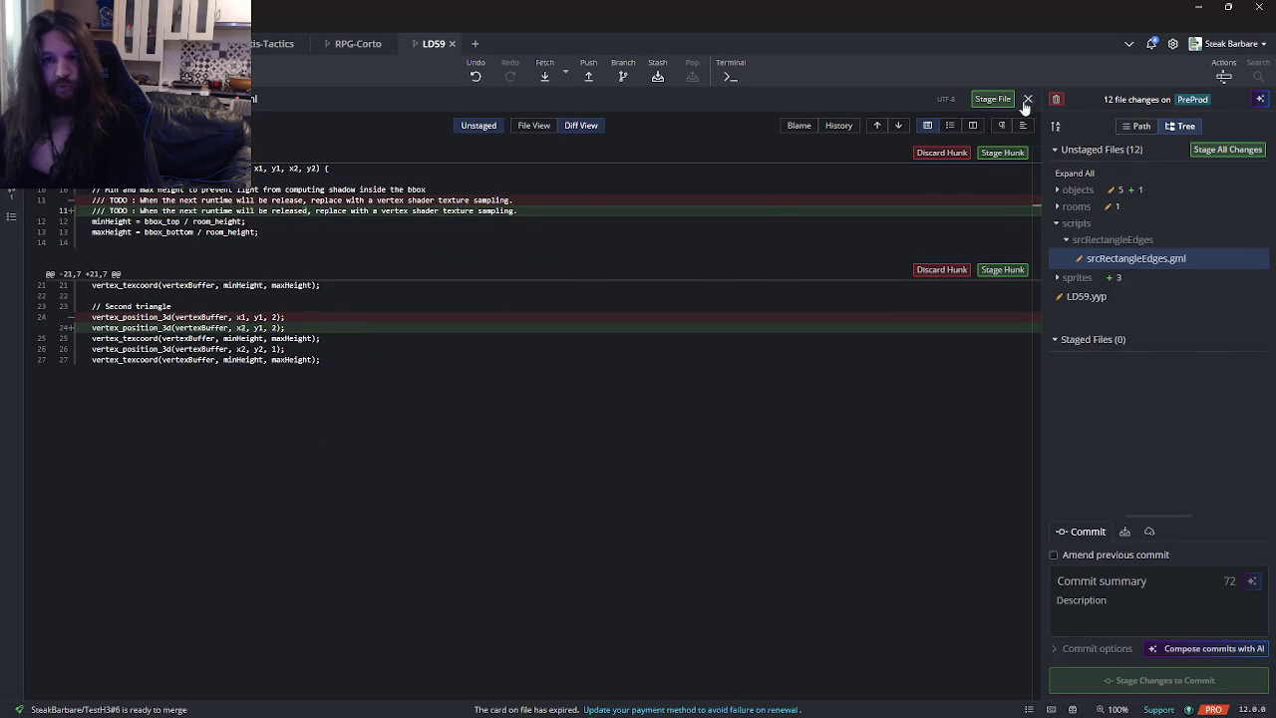
click(1027, 99)
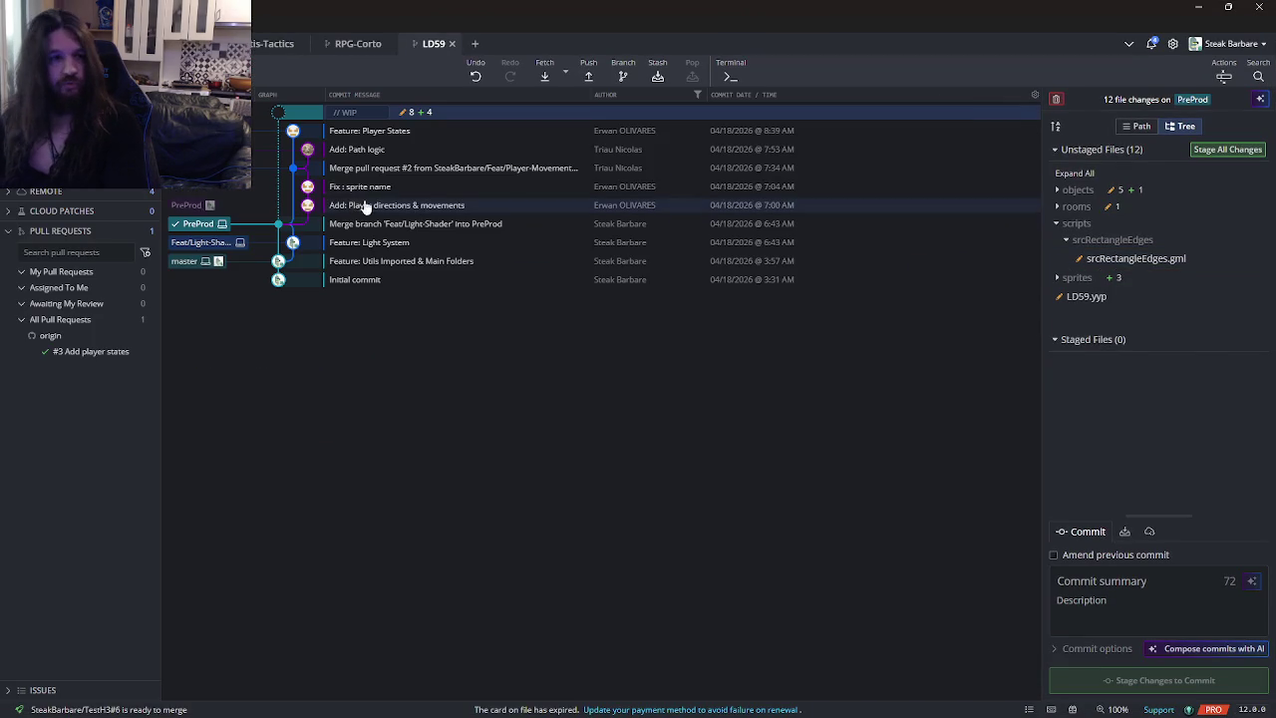
click(1074, 191)
click(1124, 241)
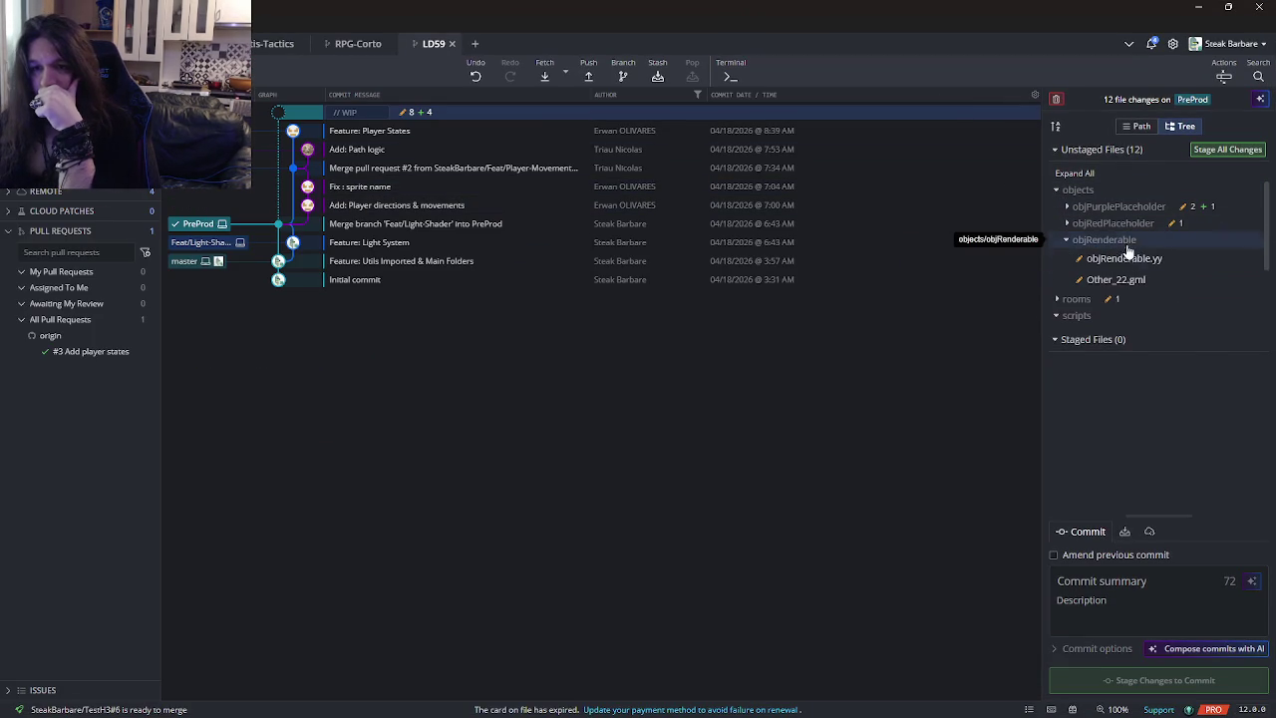
click(1125, 259)
click(1125, 279)
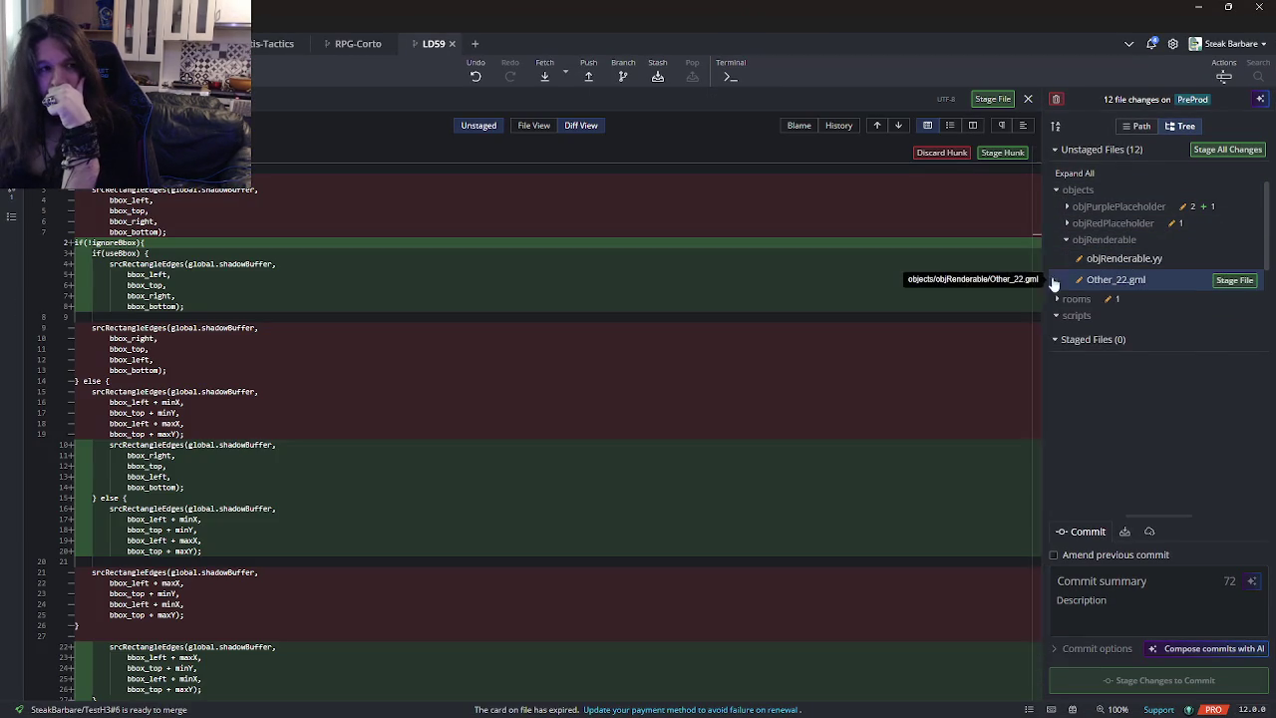
scroll(754, 323, down, 1)
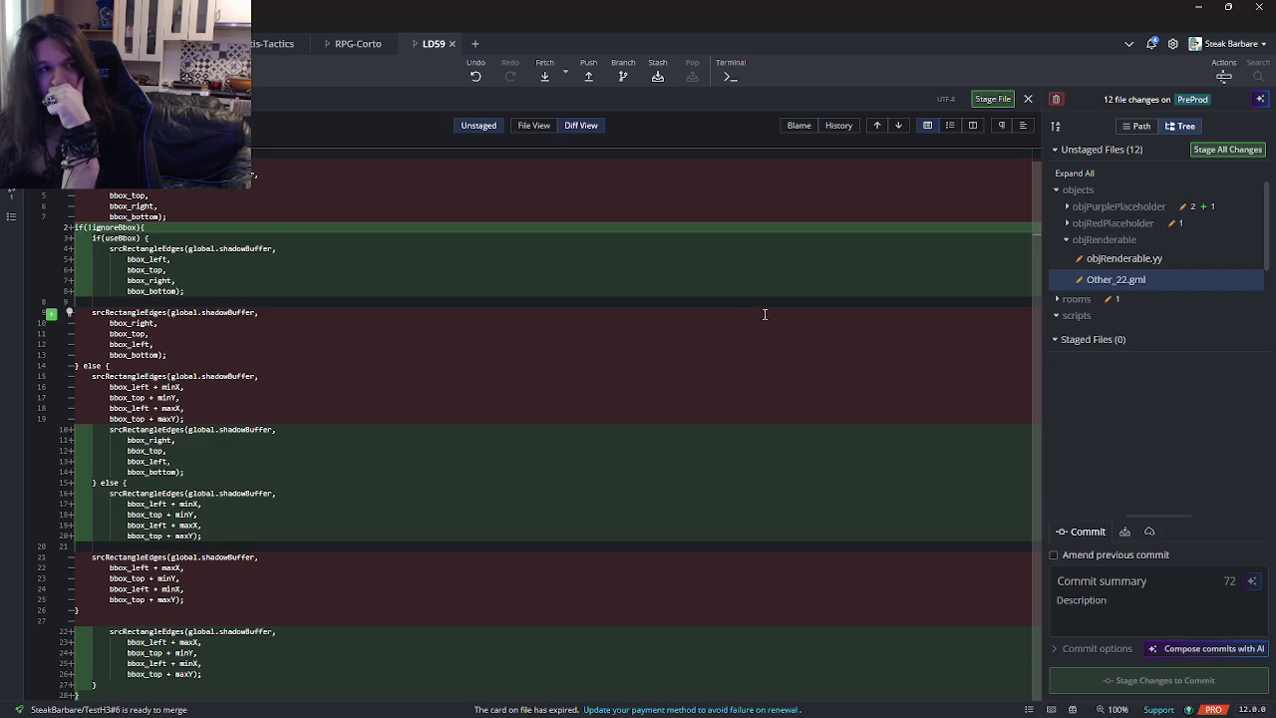
click(547, 126)
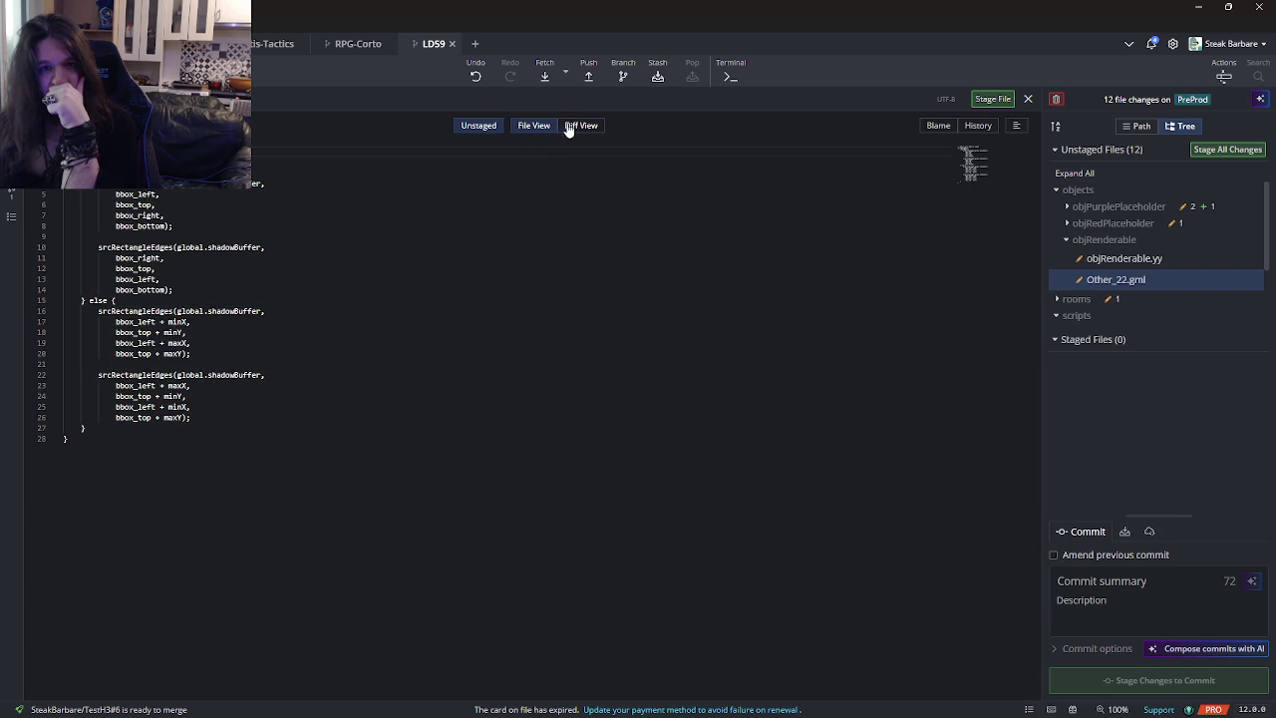
click(570, 128)
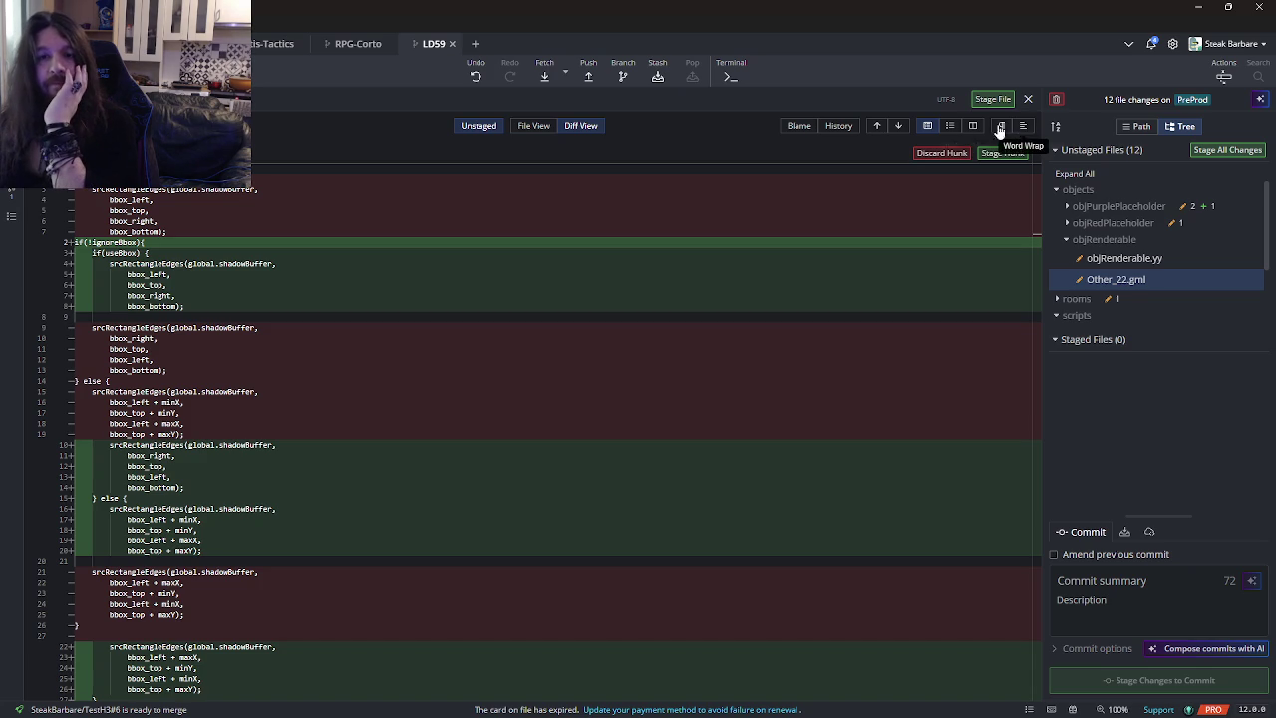
click(974, 125)
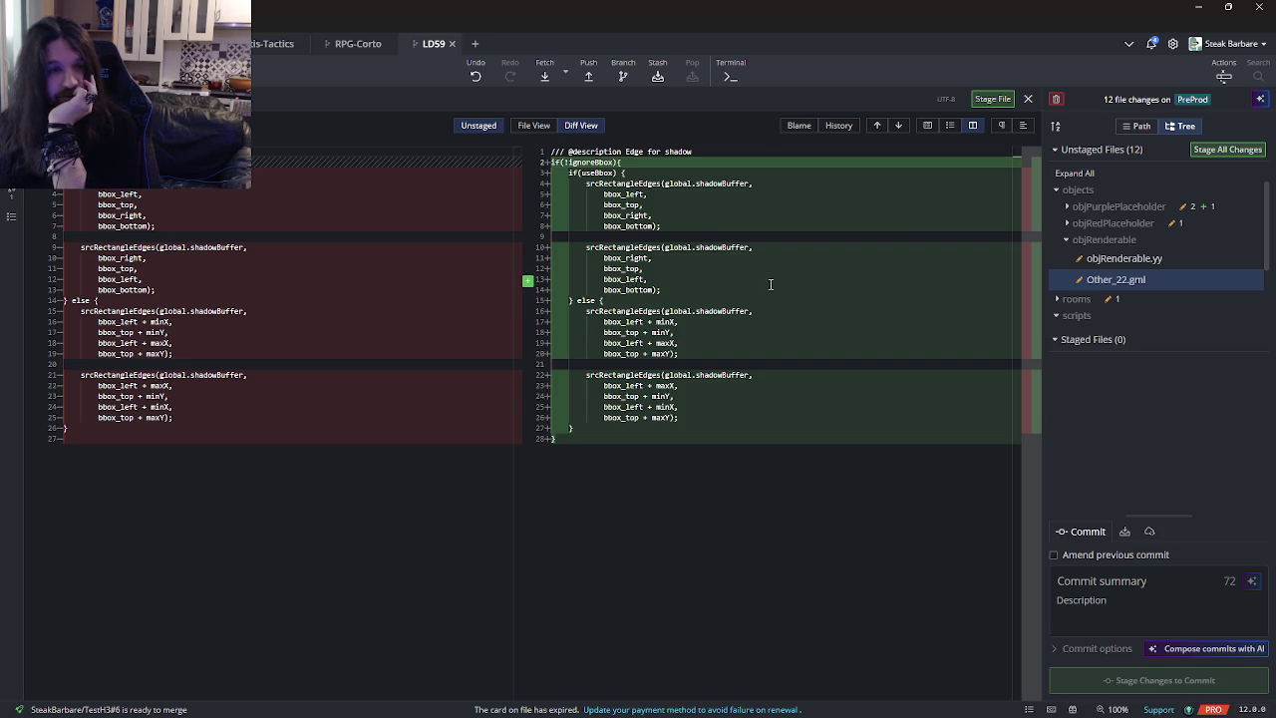
click(1200, 8)
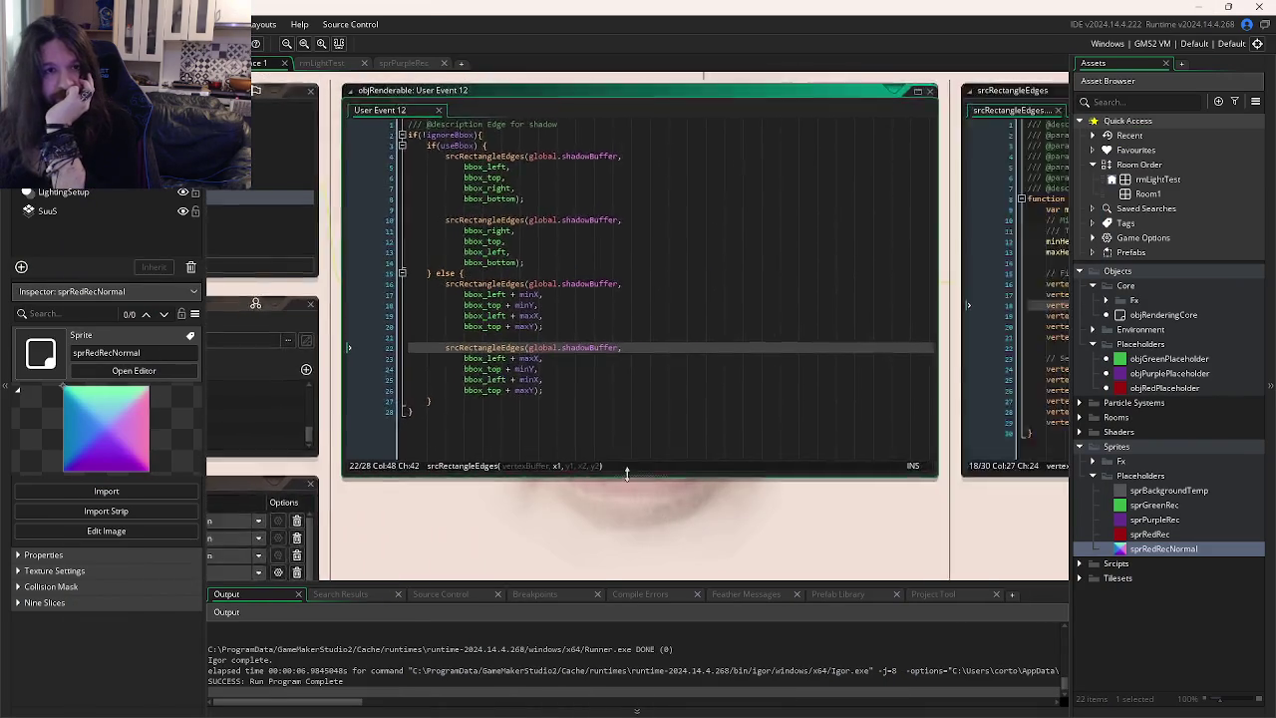
Run the game to check the lit shadow scene, then close it.
click(929, 332)
key(Escape)
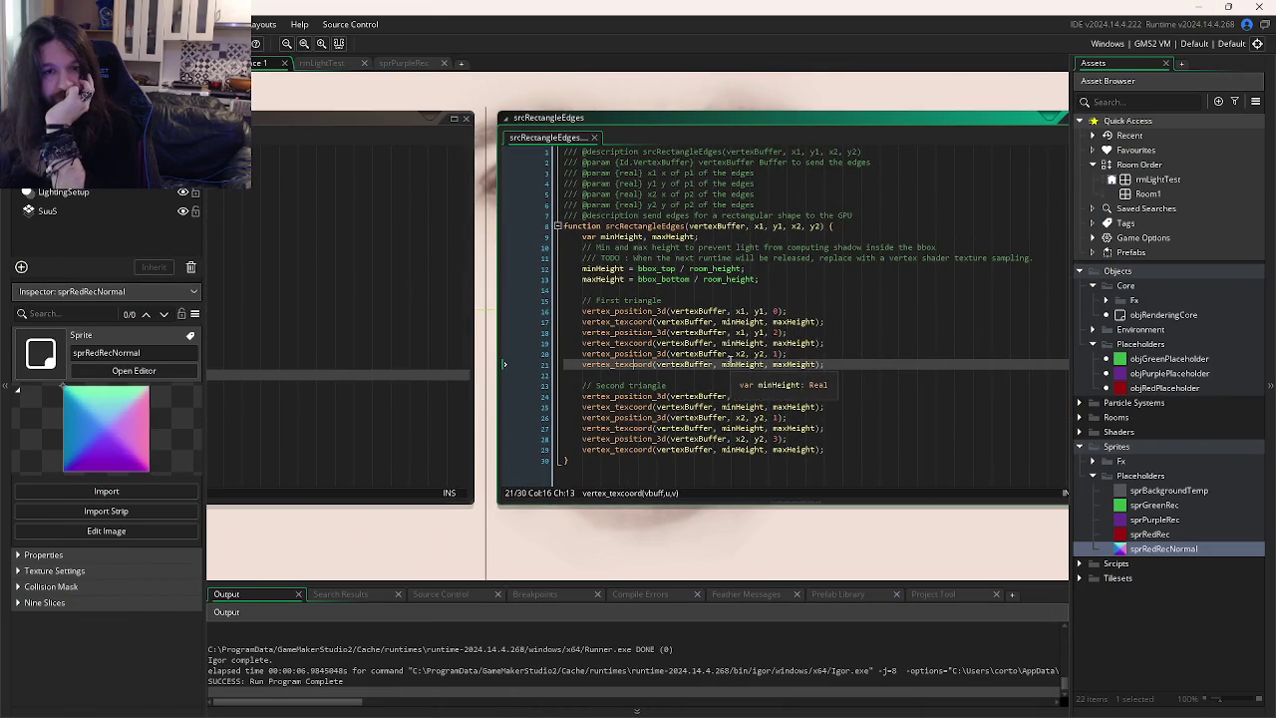
key(F5)
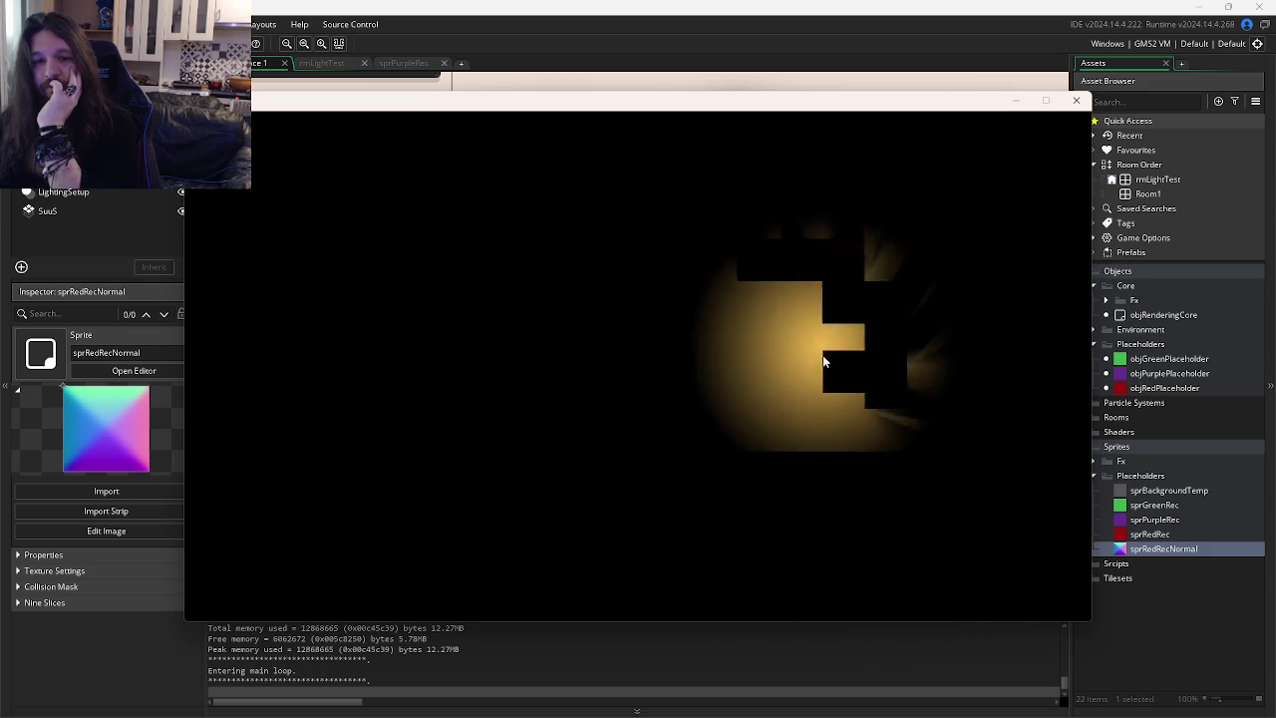
click(1076, 101)
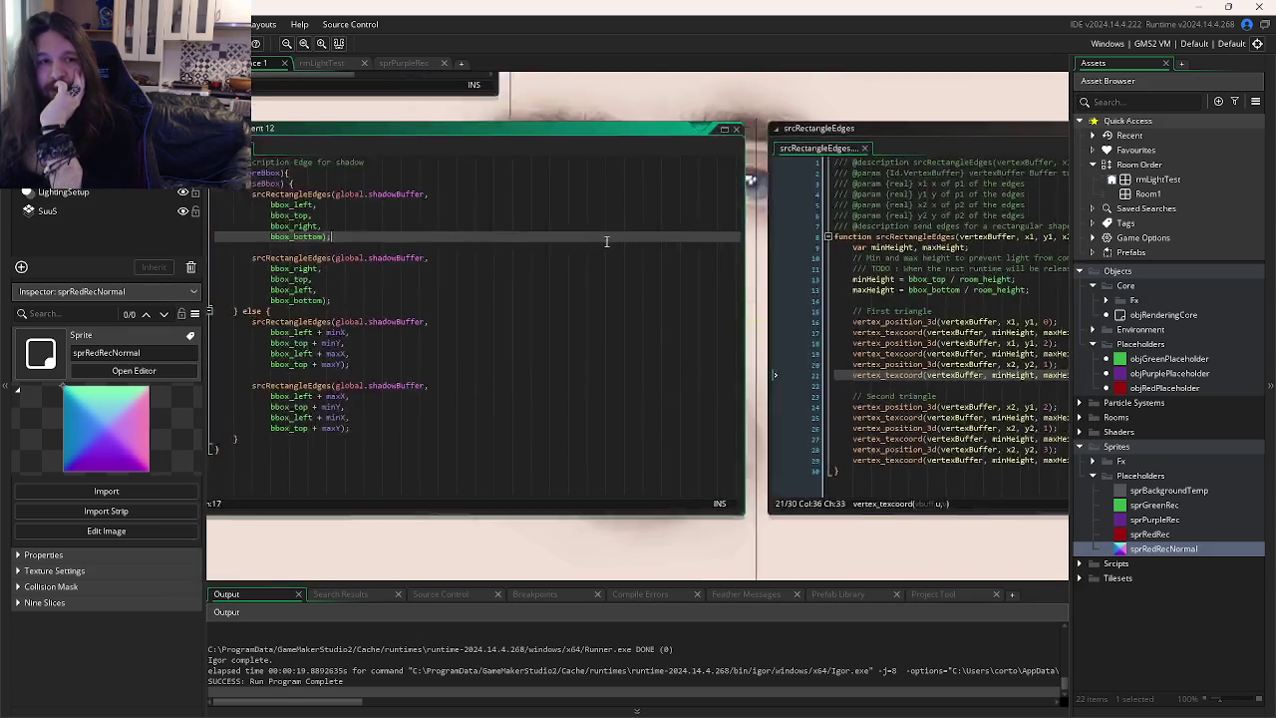
Open the srcRectangleEdges definition from its first call and examine the first triangle's vertices.
scroll(622, 319, up, 1)
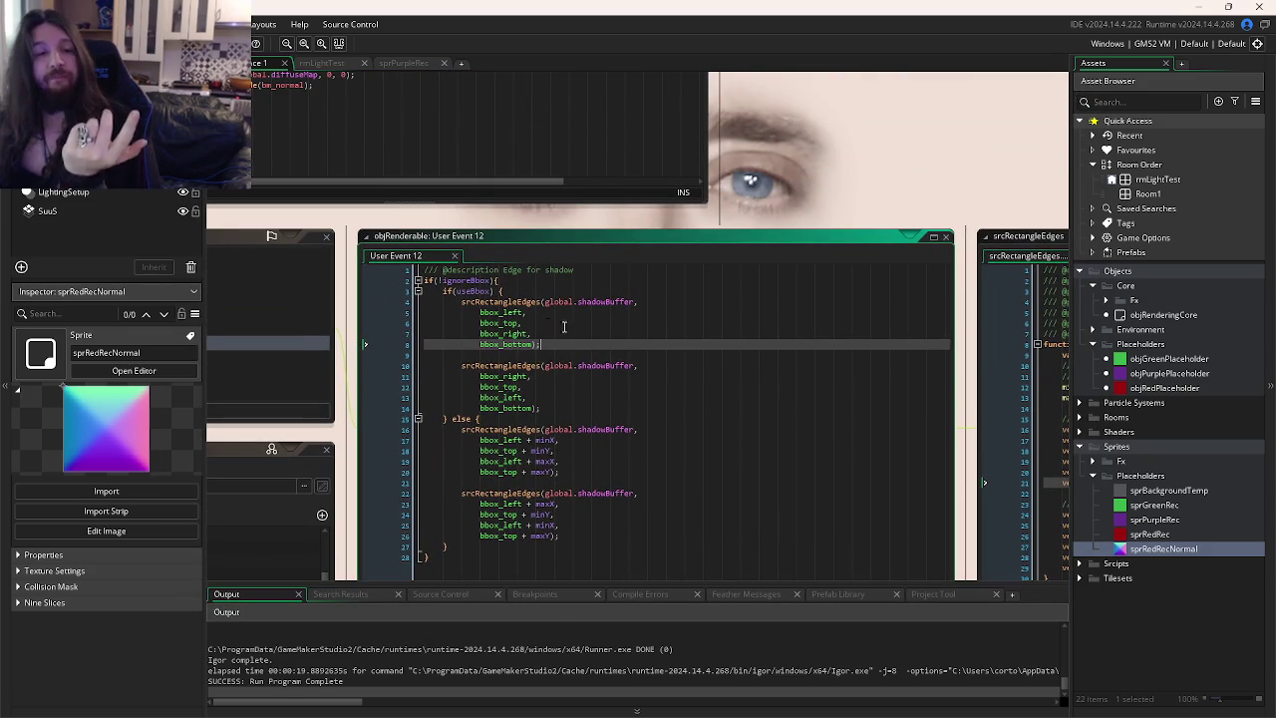
click(503, 302)
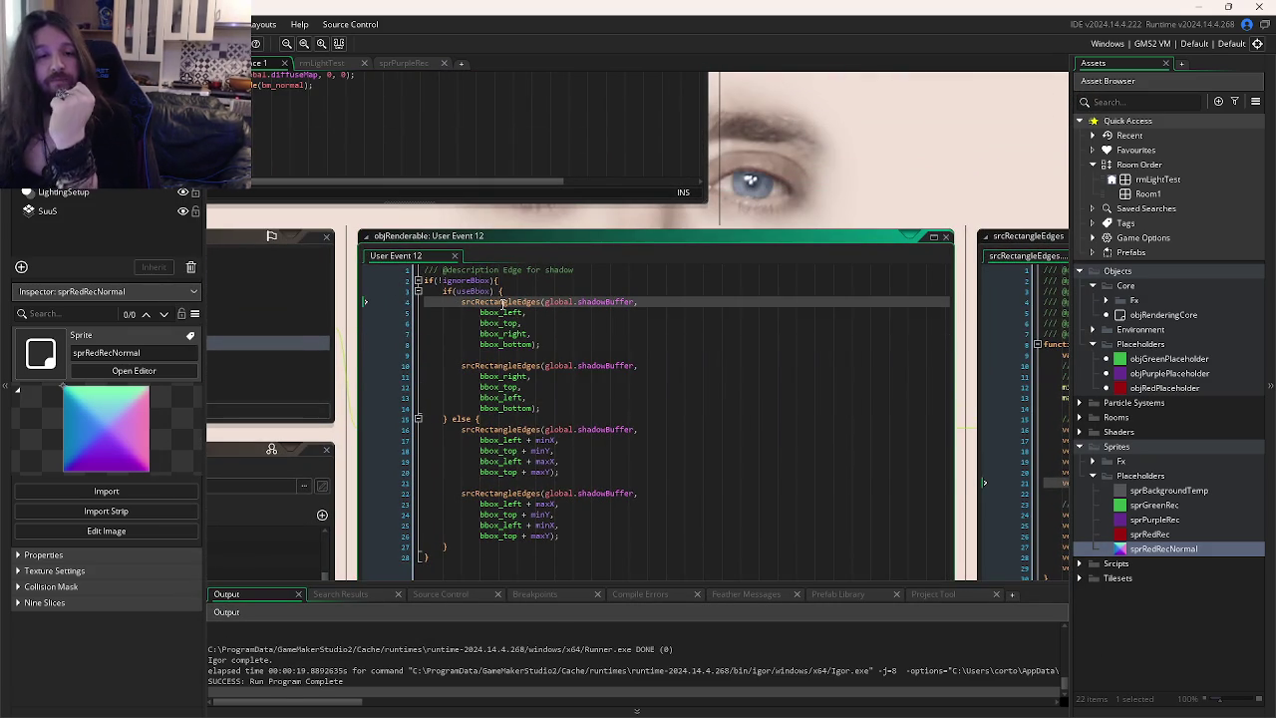
middle_click(502, 302)
click(928, 309)
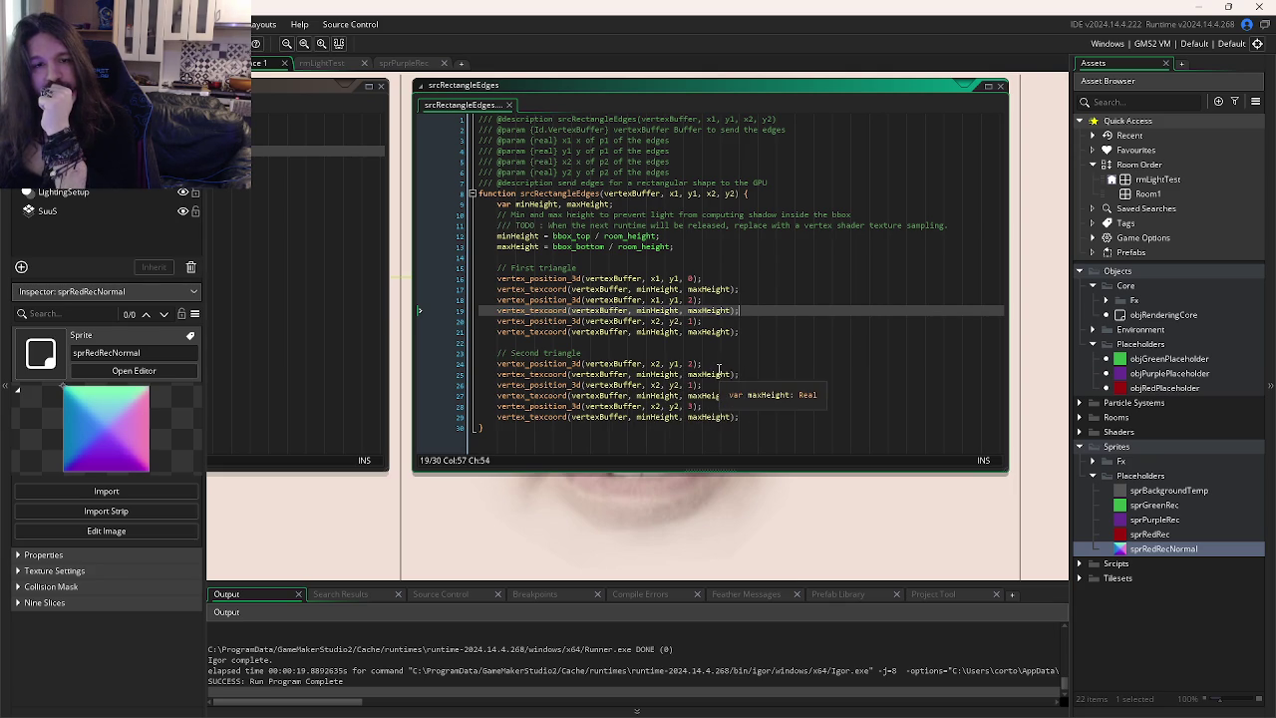
mouse_move(555, 300)
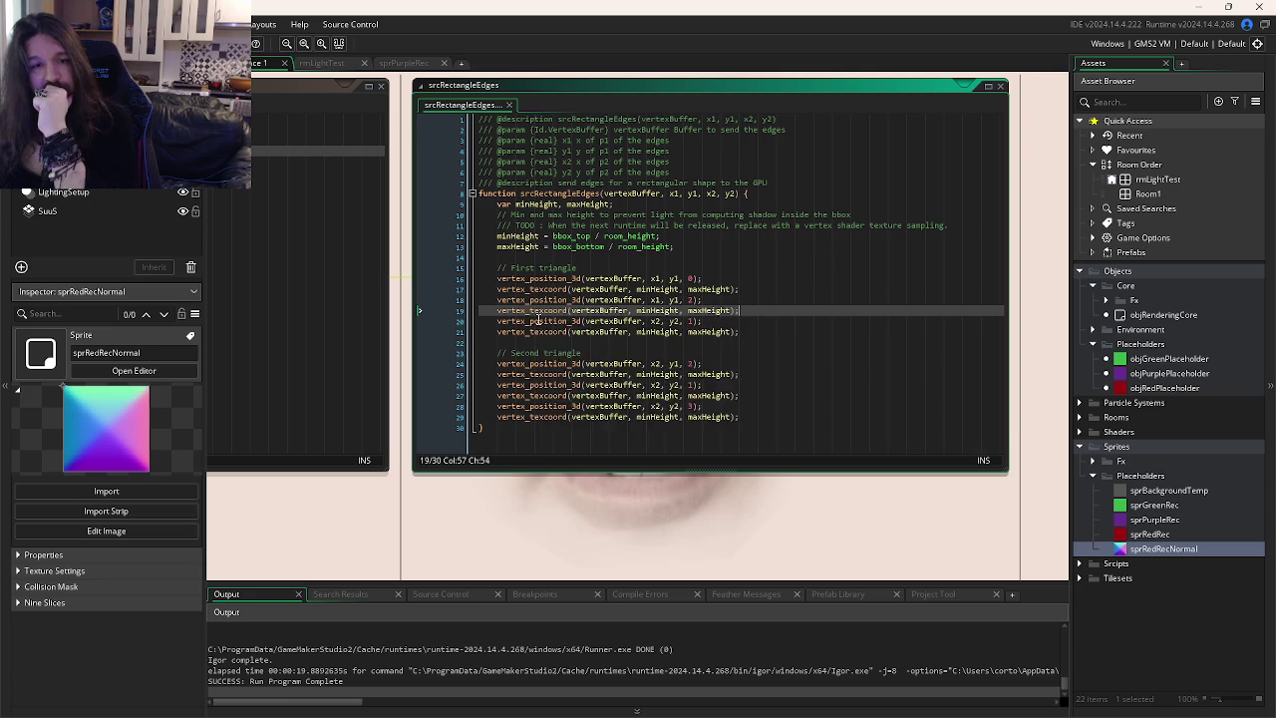
click(663, 299)
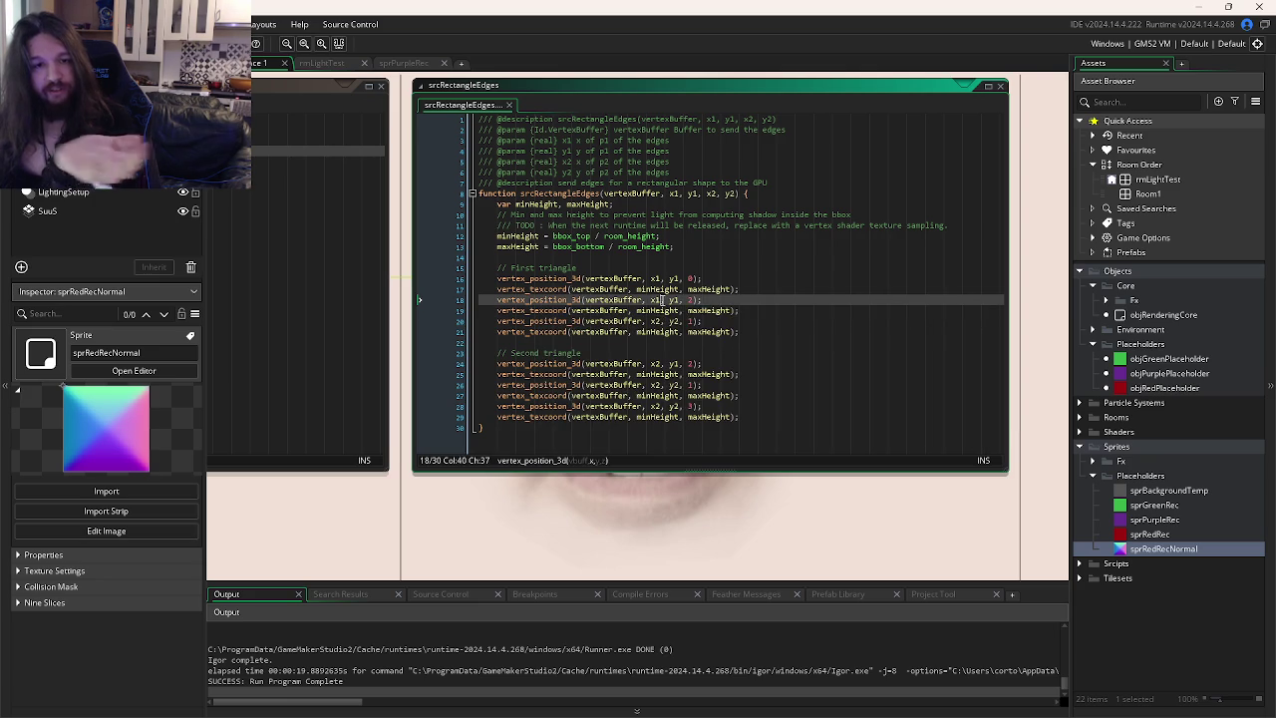
Swap the first triangle's x values: x2 on line 18 and x1 on line 20.
key(Delete)
key(Delete)
text(x2)
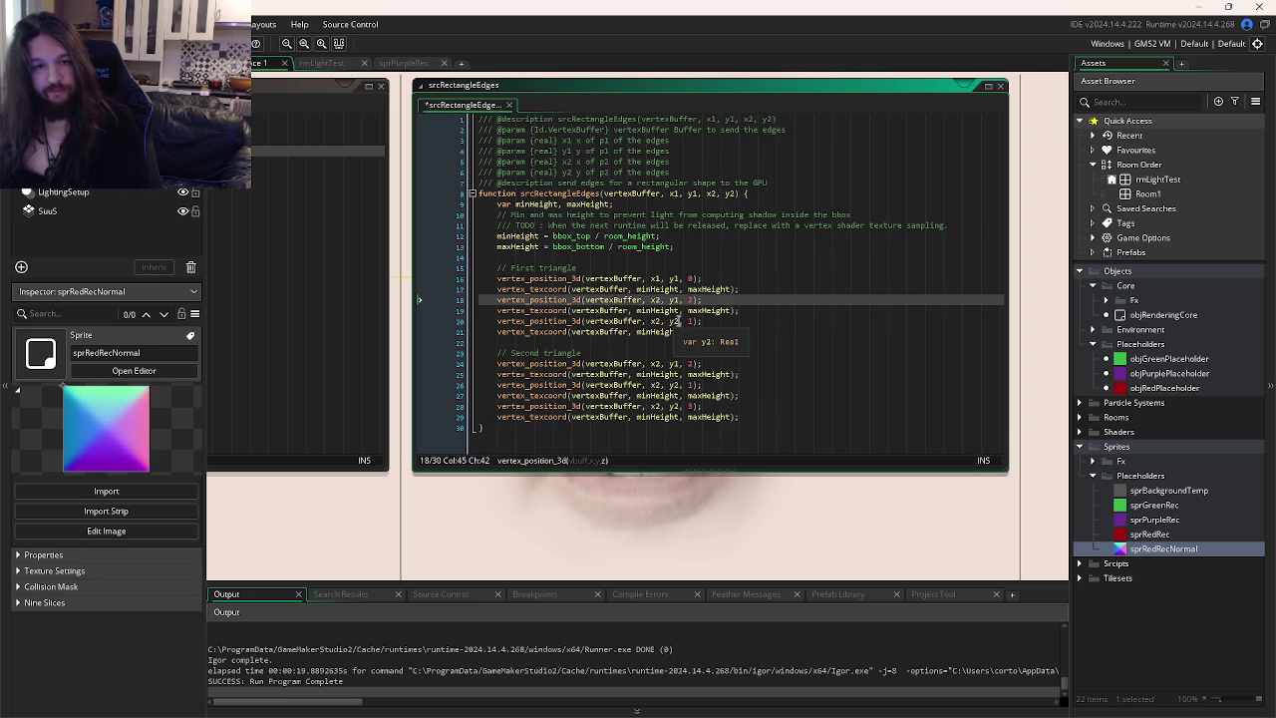
click(679, 322)
click(663, 322)
key(BackSpace)
text(1)
click(707, 310)
double_click(694, 300)
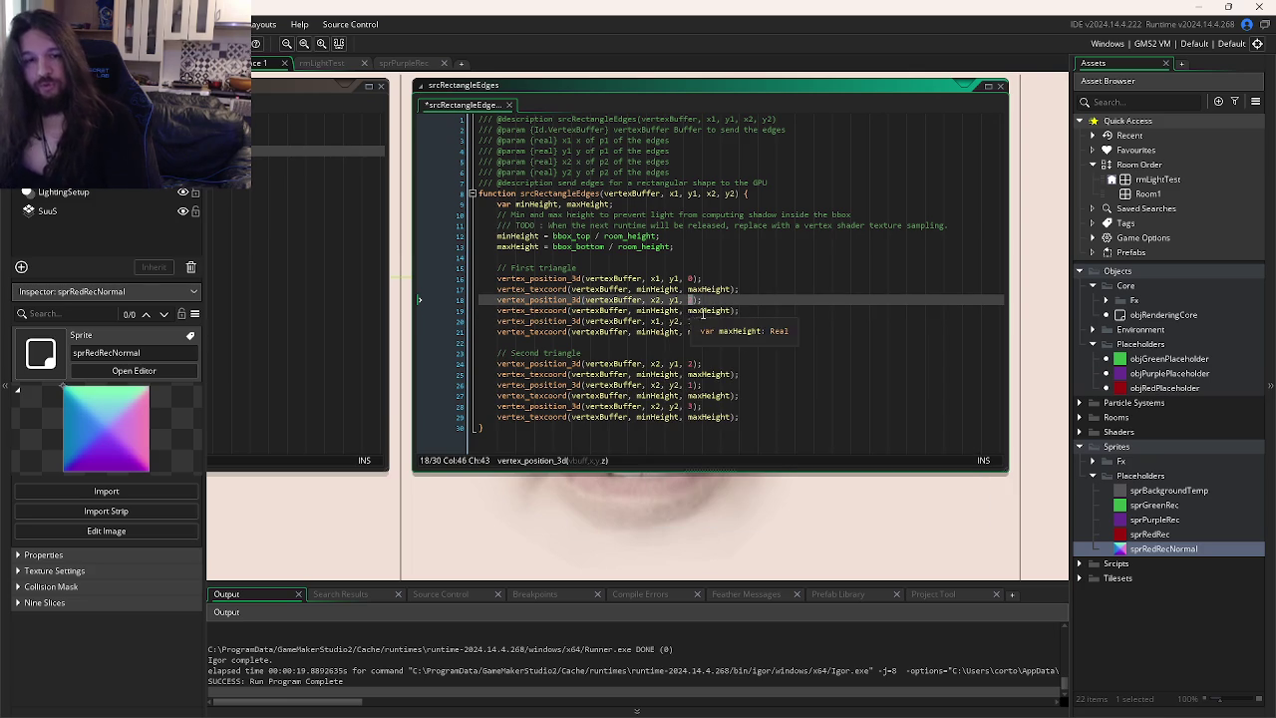
click(711, 310)
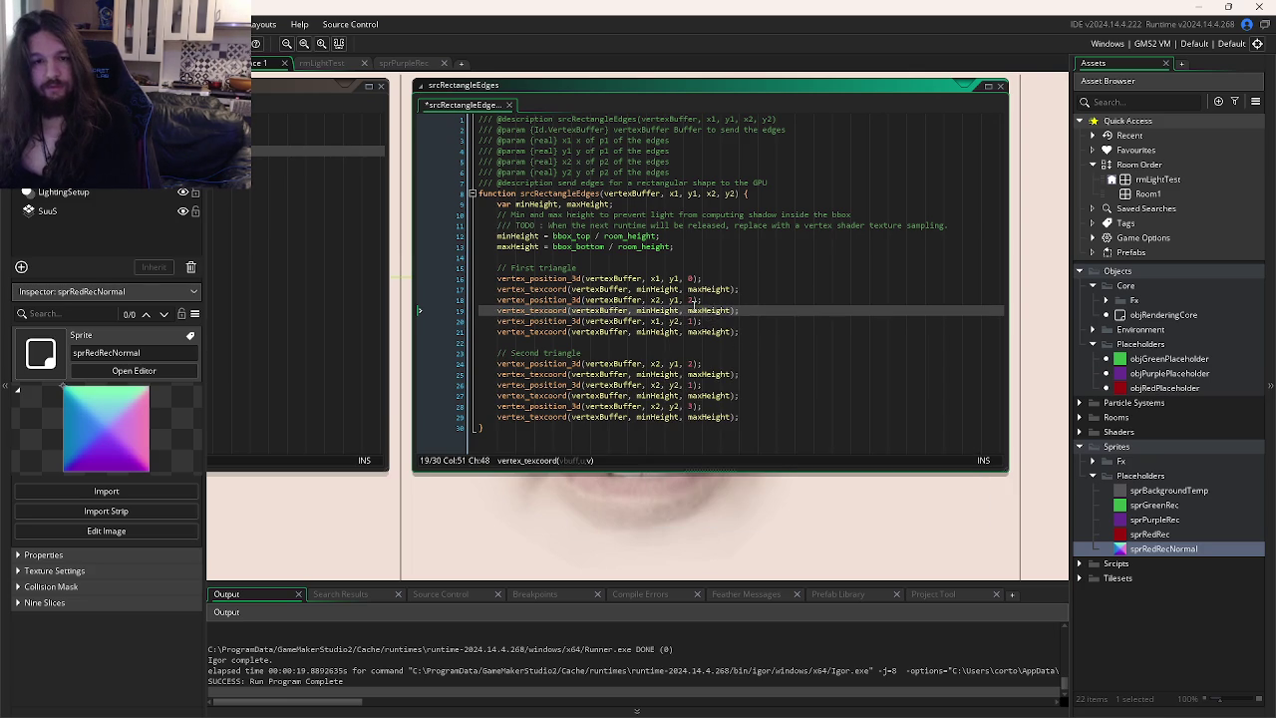
double_click(694, 300)
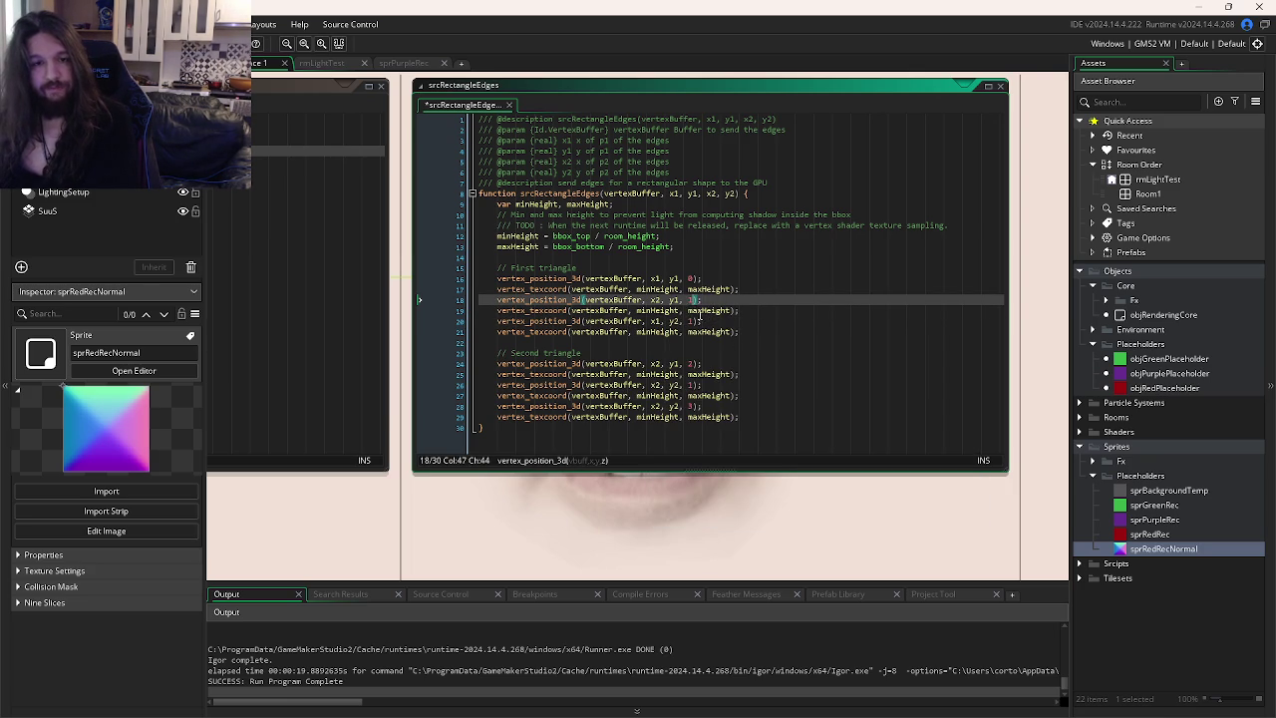
double_click(695, 321)
Change the second triangle's middle vertex to x1, y2, set line 28's index to 2, and run.
click(703, 349)
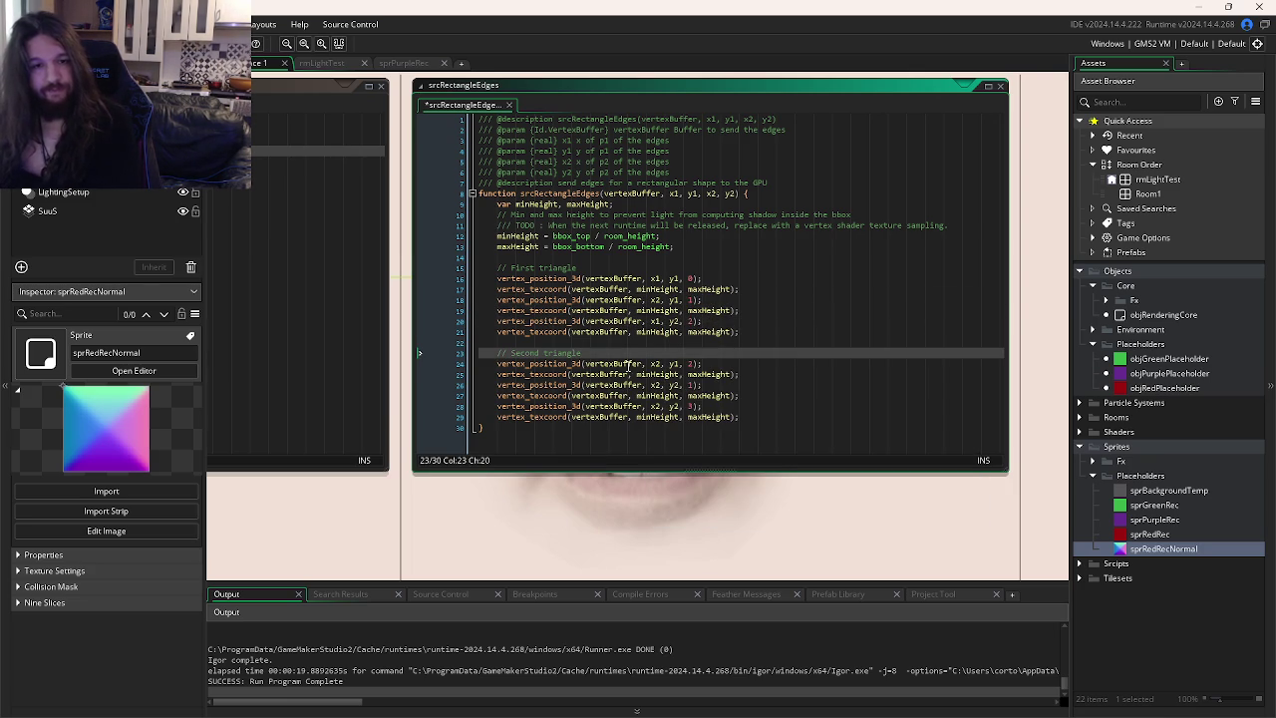
click(661, 363)
double_click(676, 362)
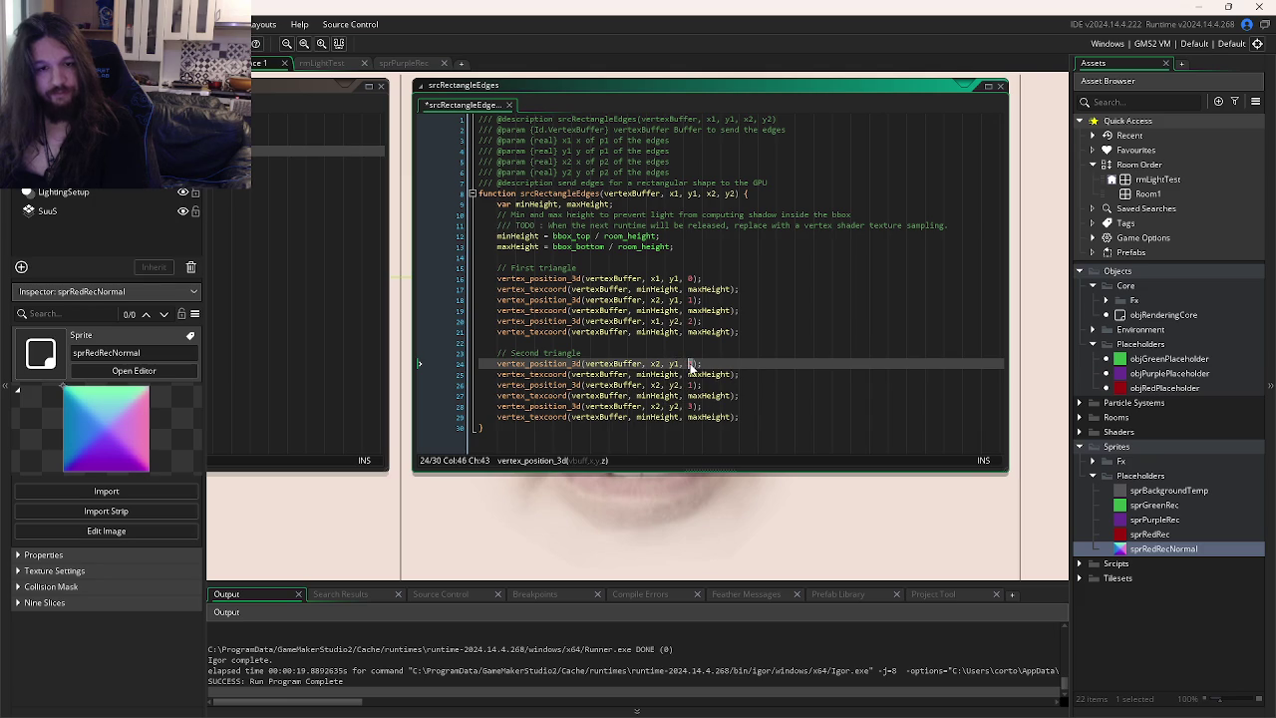
text(0)
click(657, 384)
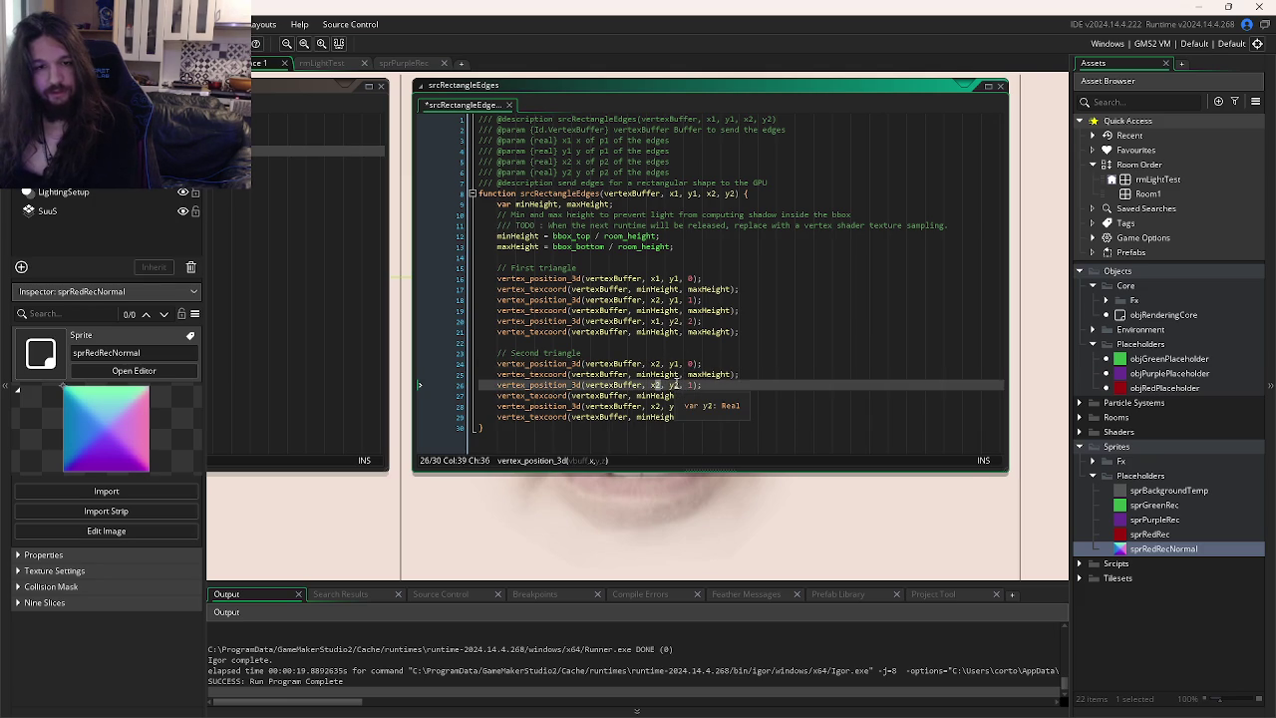
key(Delete)
text(1)
key(Right)
key(Right)
key(Right)
key(BackSpace)
text(2)
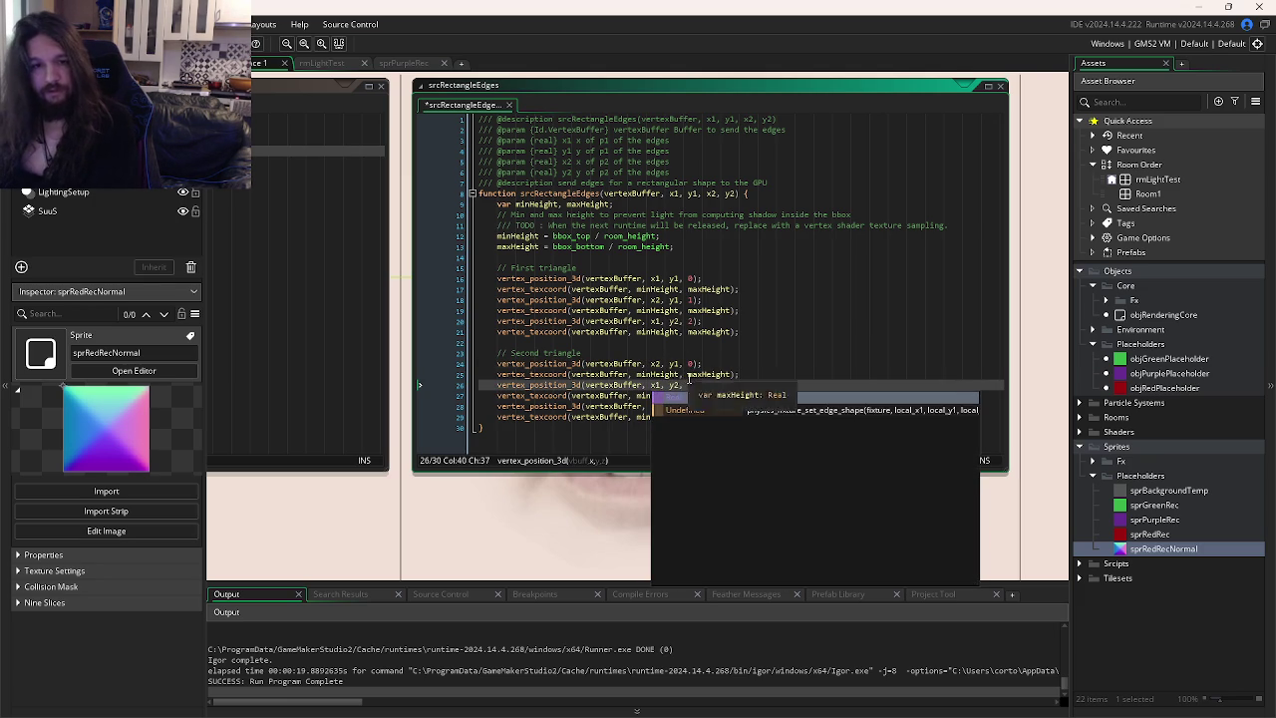
click(691, 385)
click(657, 406)
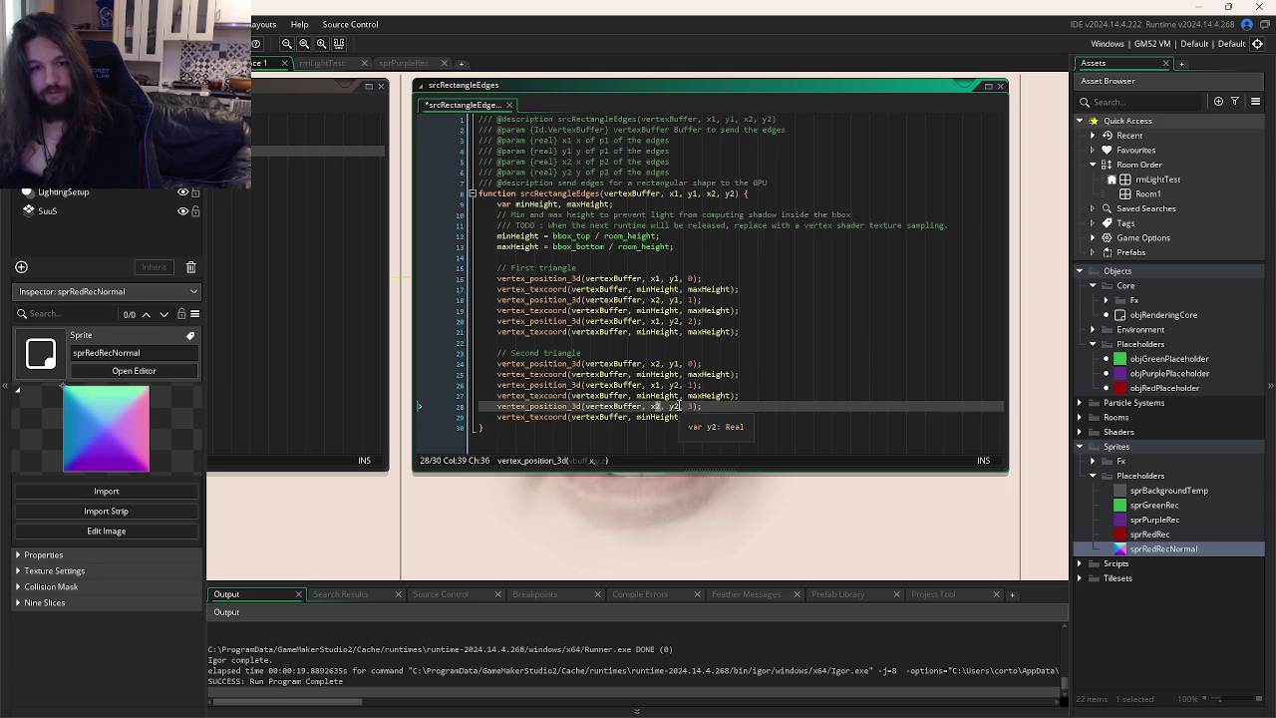
double_click(690, 406)
text(2)
click(740, 395)
key(F5)
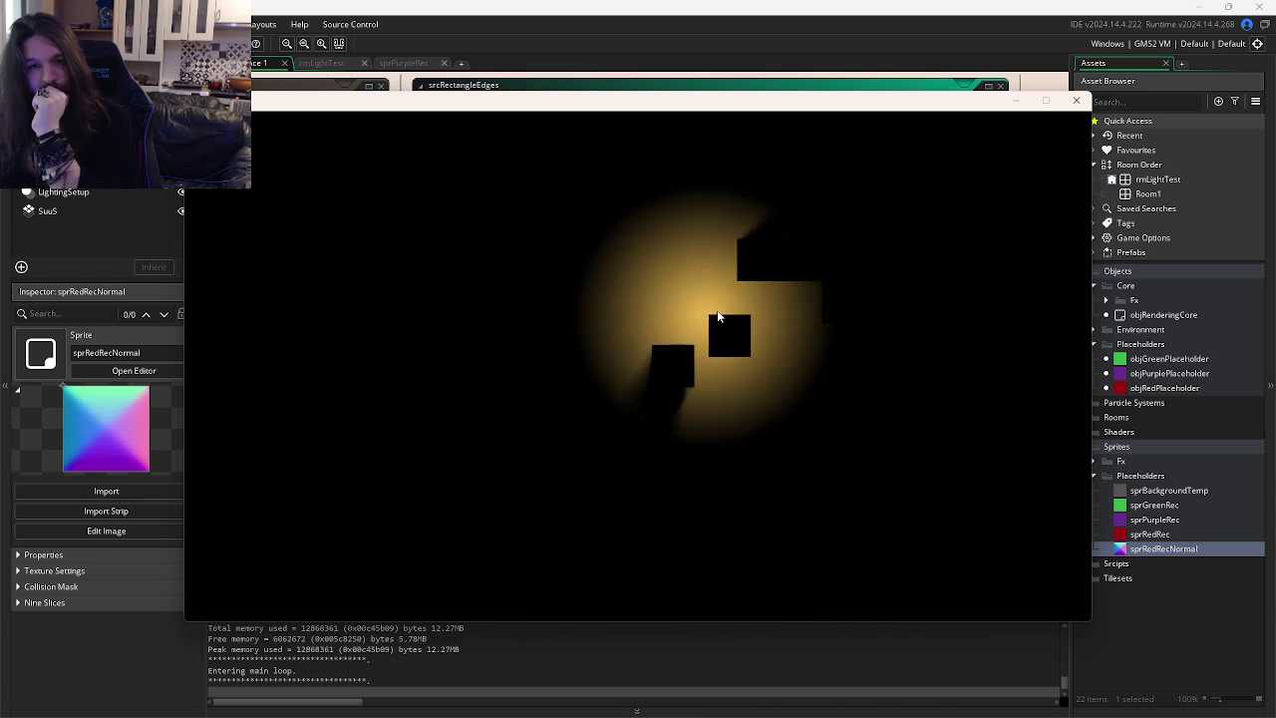
Close the game and comment out the whole second triangle block.
click(1076, 102)
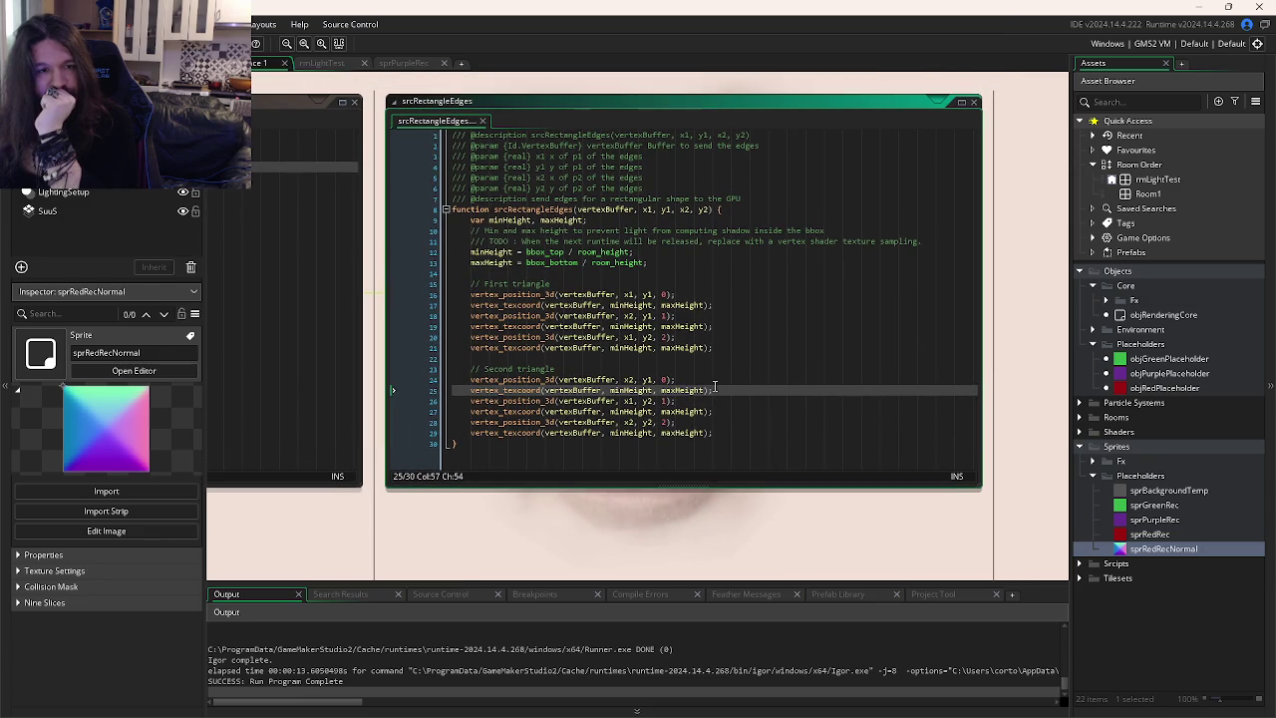
drag(715, 387, 760, 379)
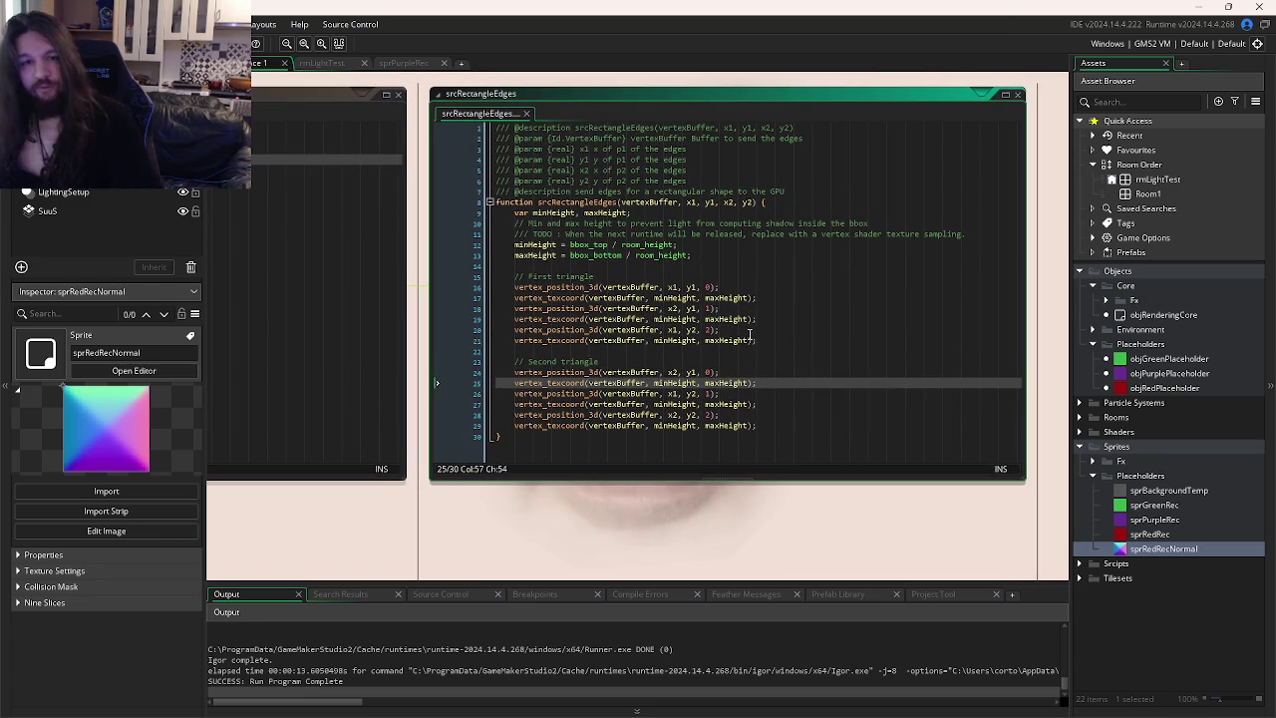
click(768, 411)
key(ctrl+z)
key(ctrl+z)
key(ctrl+z)
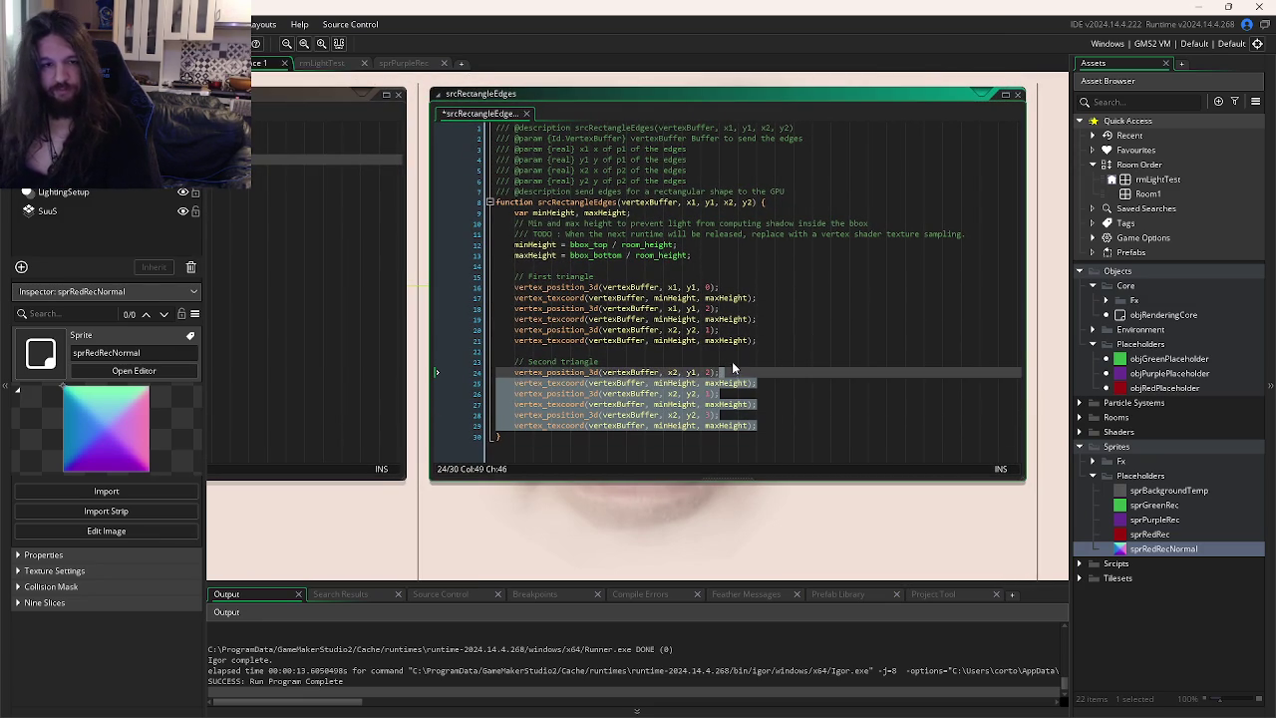
drag(498, 361, 760, 426)
key(ctrl+k)
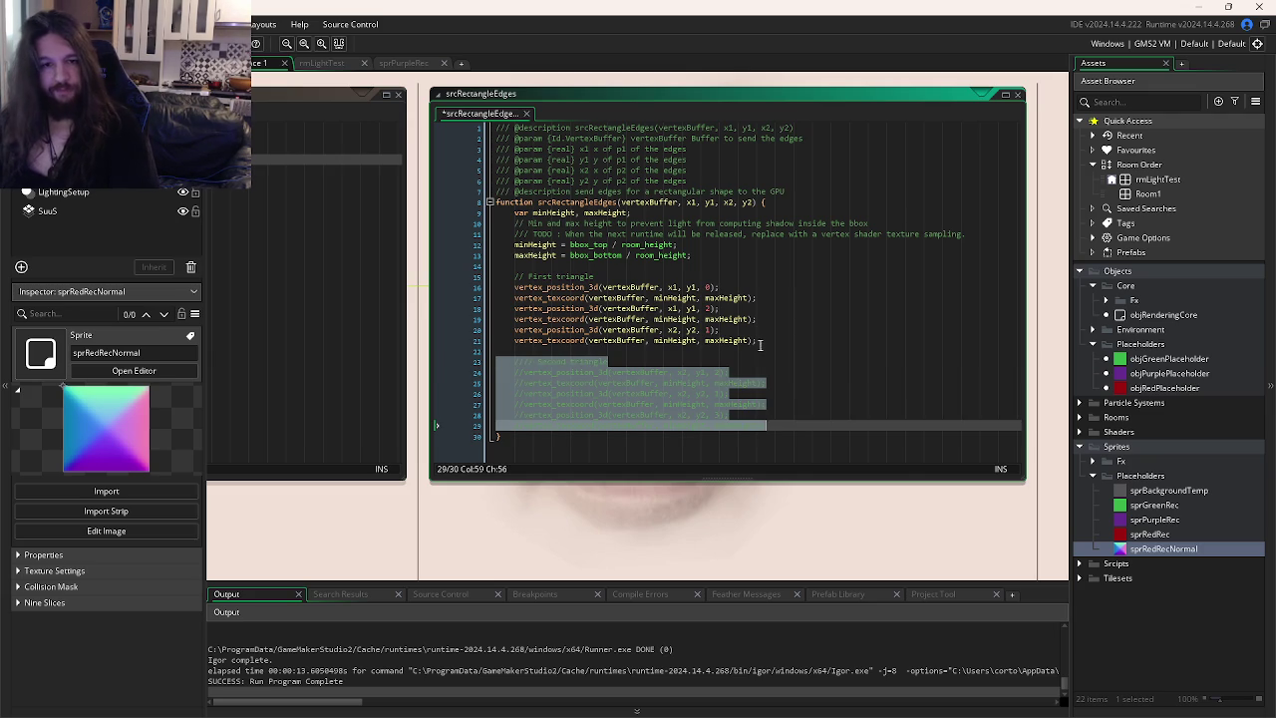
Duplicate the first triangle's last vertex pair as a fourth vertex, indexing them 2 and 3.
click(436, 336)
shift+click(758, 340)
key(ctrl+d)
click(743, 331)
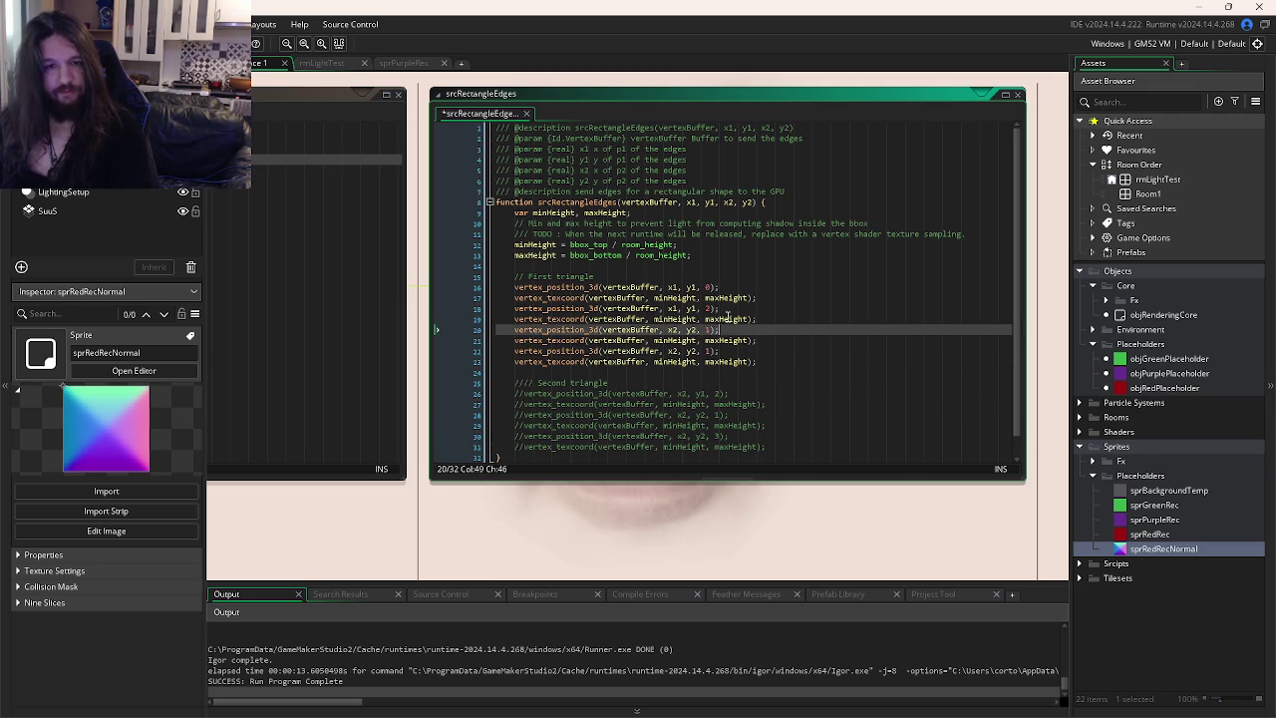
click(706, 308)
double_click(711, 330)
text(2)
double_click(711, 351)
text(3)
click(738, 330)
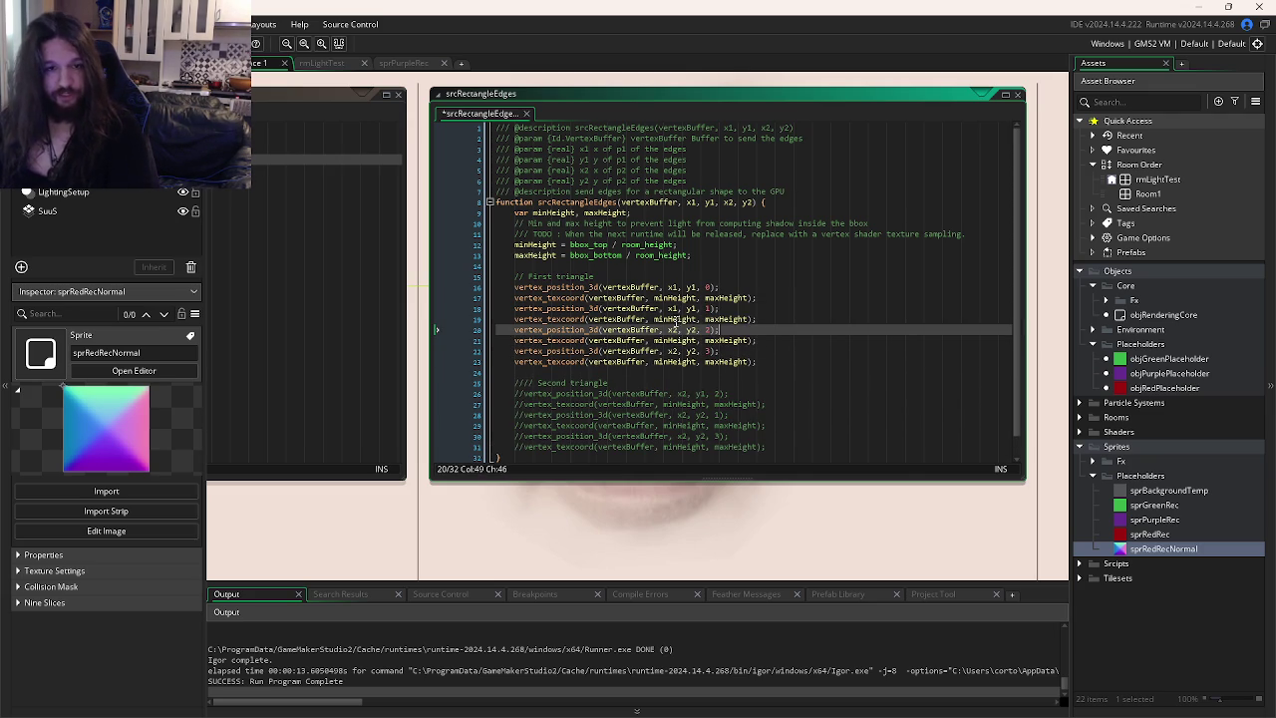
Change line 20's x2 to x1 so the vertices end x1,y2 and x2,y2, save, and run.
click(745, 361)
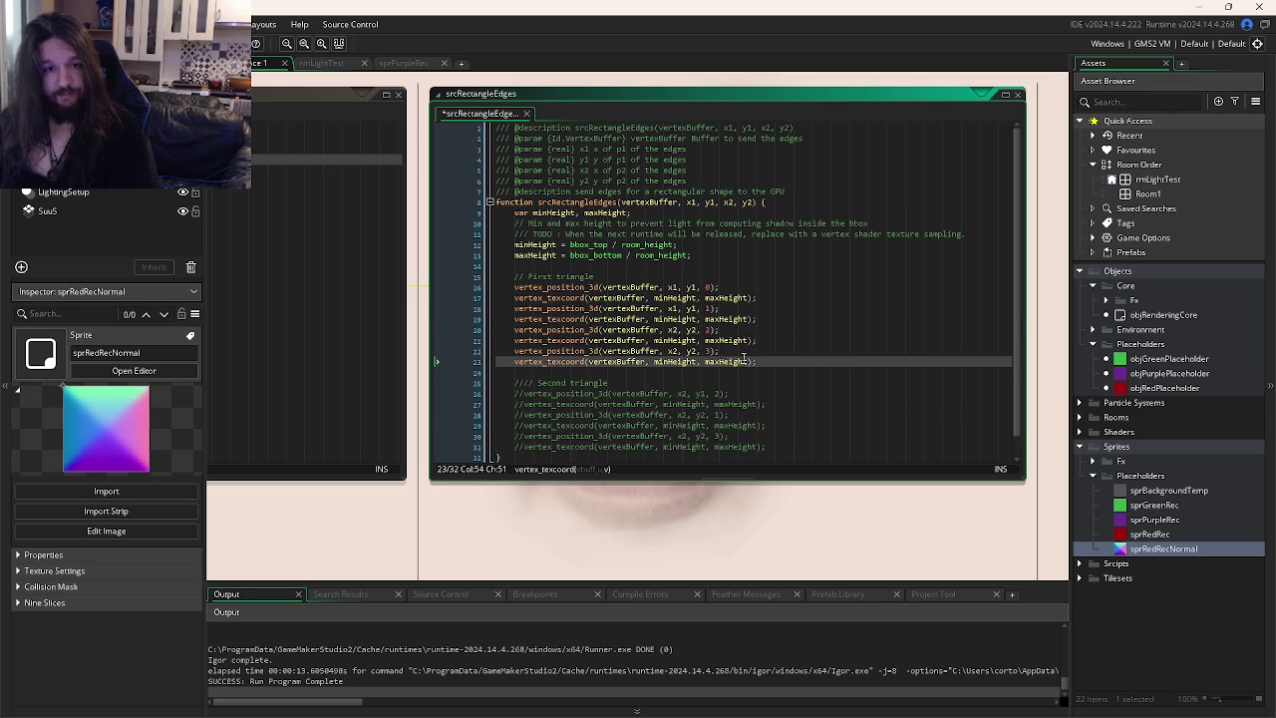
click(746, 353)
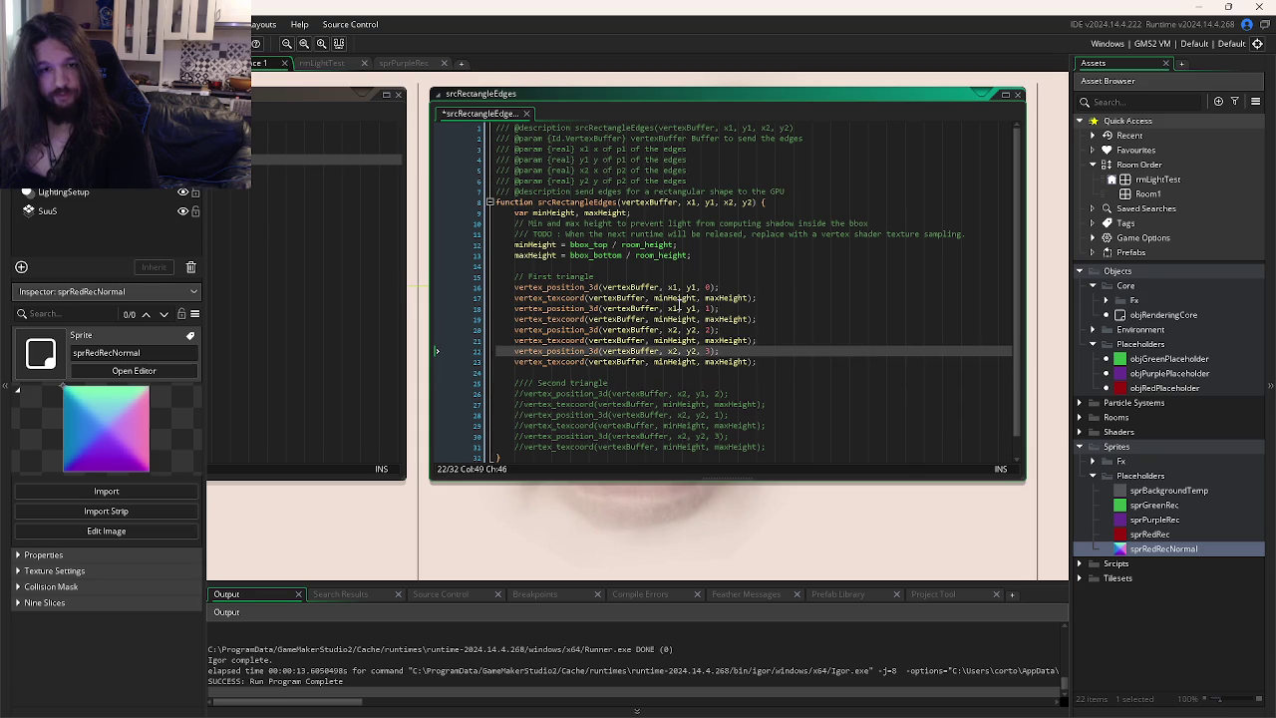
click(680, 304)
click(682, 330)
click(677, 330)
key(BackSpace)
text(1)
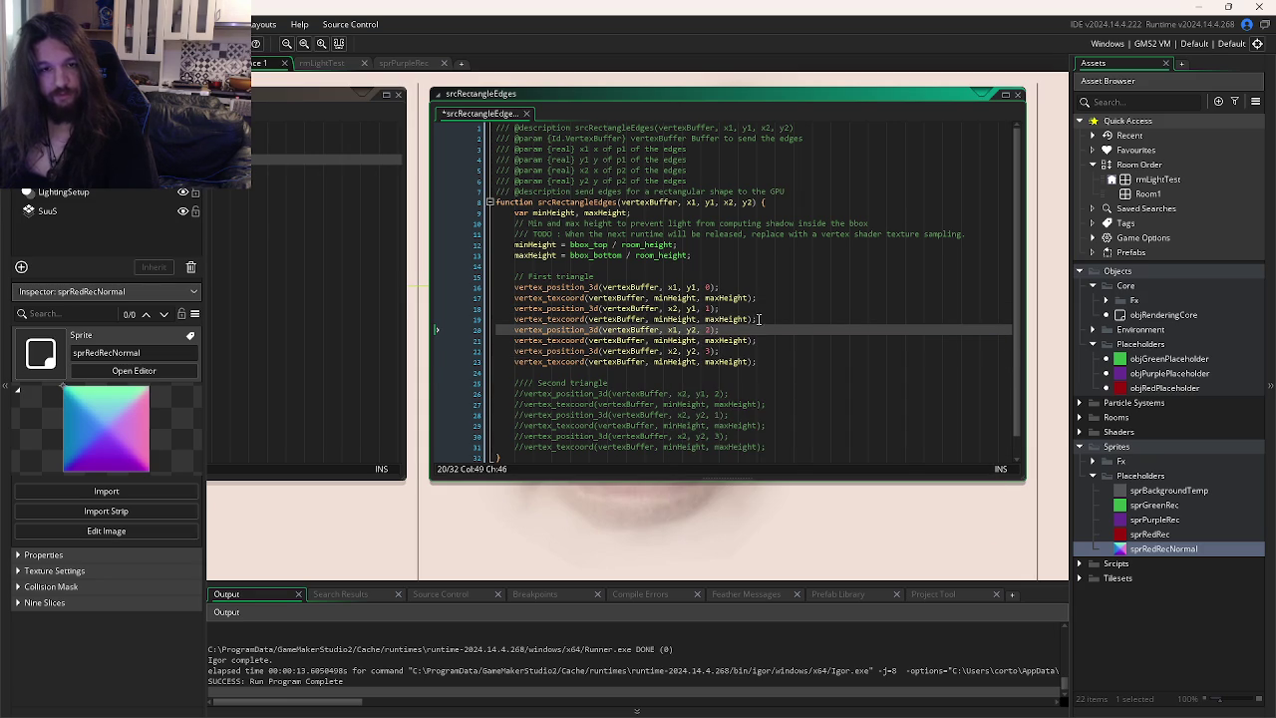
key(ctrl+s)
click(775, 320)
key(F5)
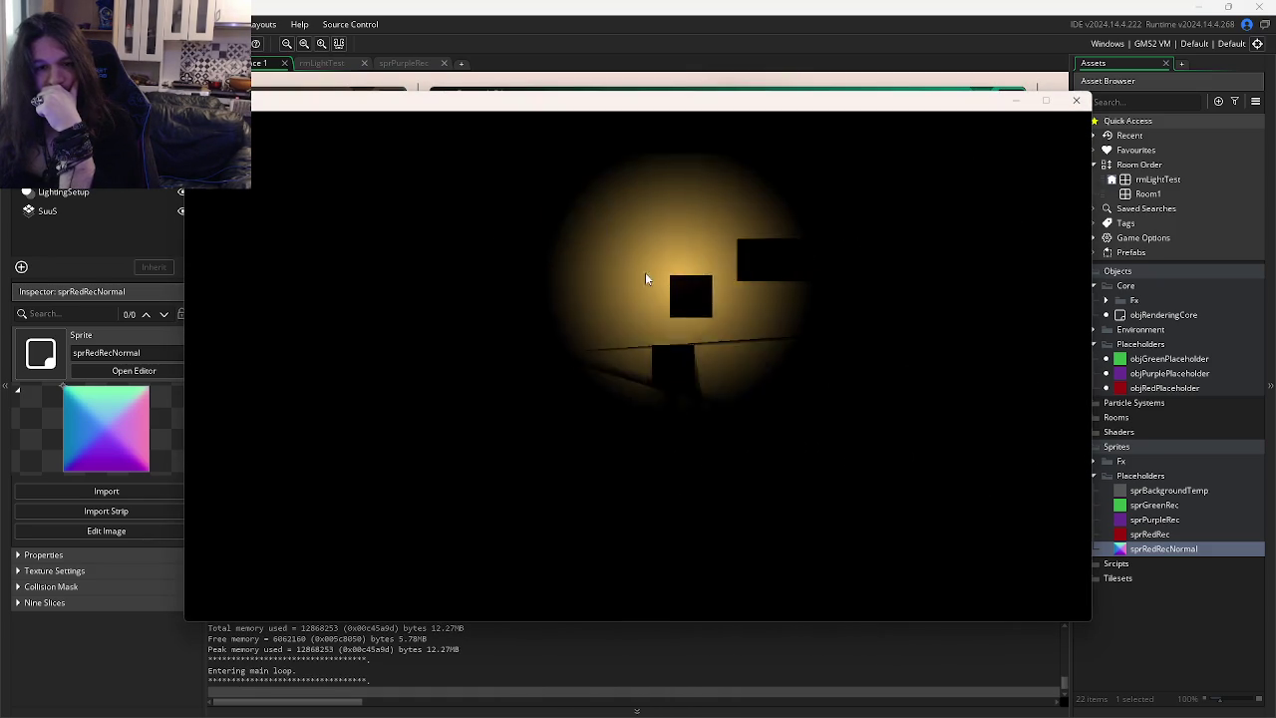
Close the game, revert srcRectangleEdges to the original two triangles, and save.
click(1077, 100)
click(766, 361)
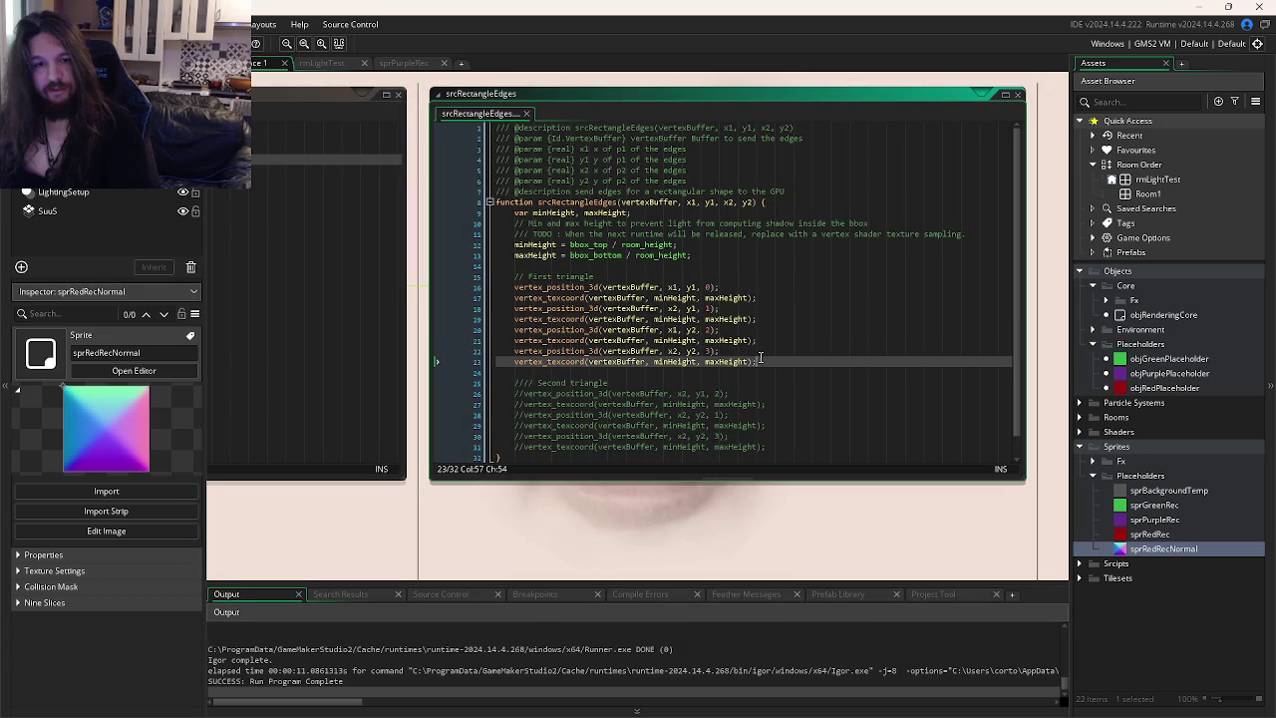
click(712, 351)
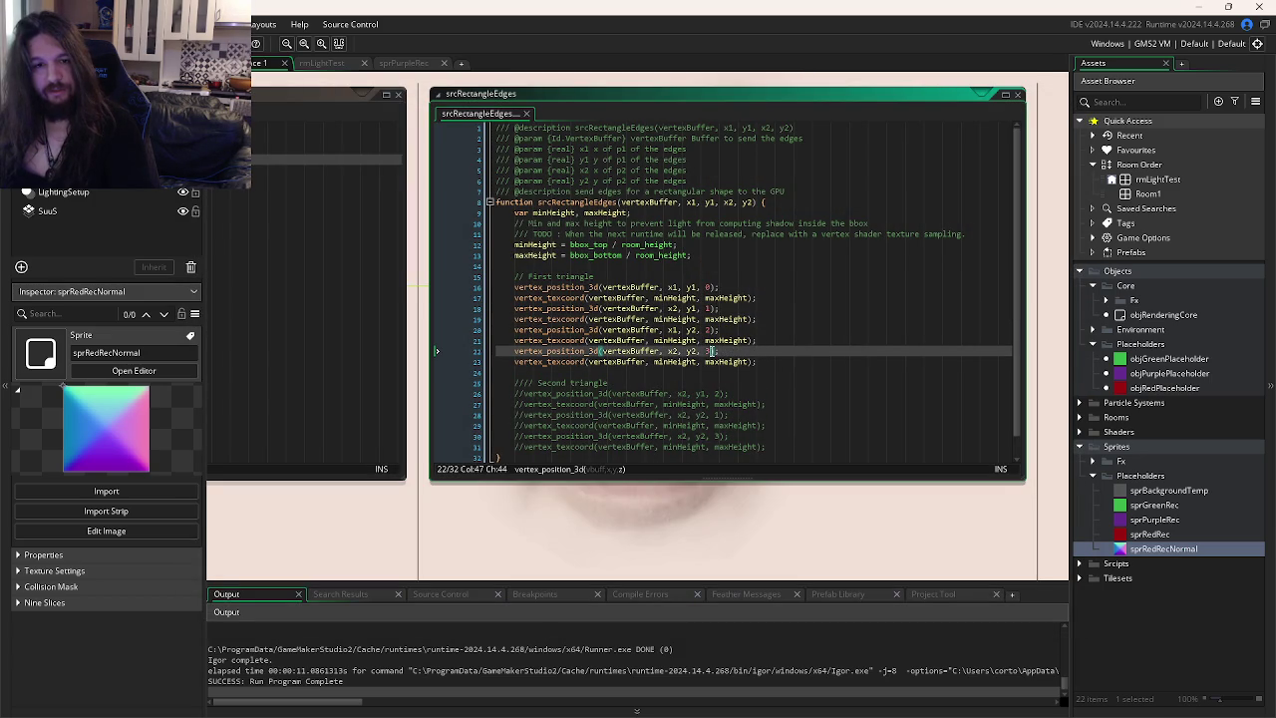
mouse_move(755, 300)
mouse_down()
mouse_move(514, 277)
mouse_move(496, 288)
mouse_up()
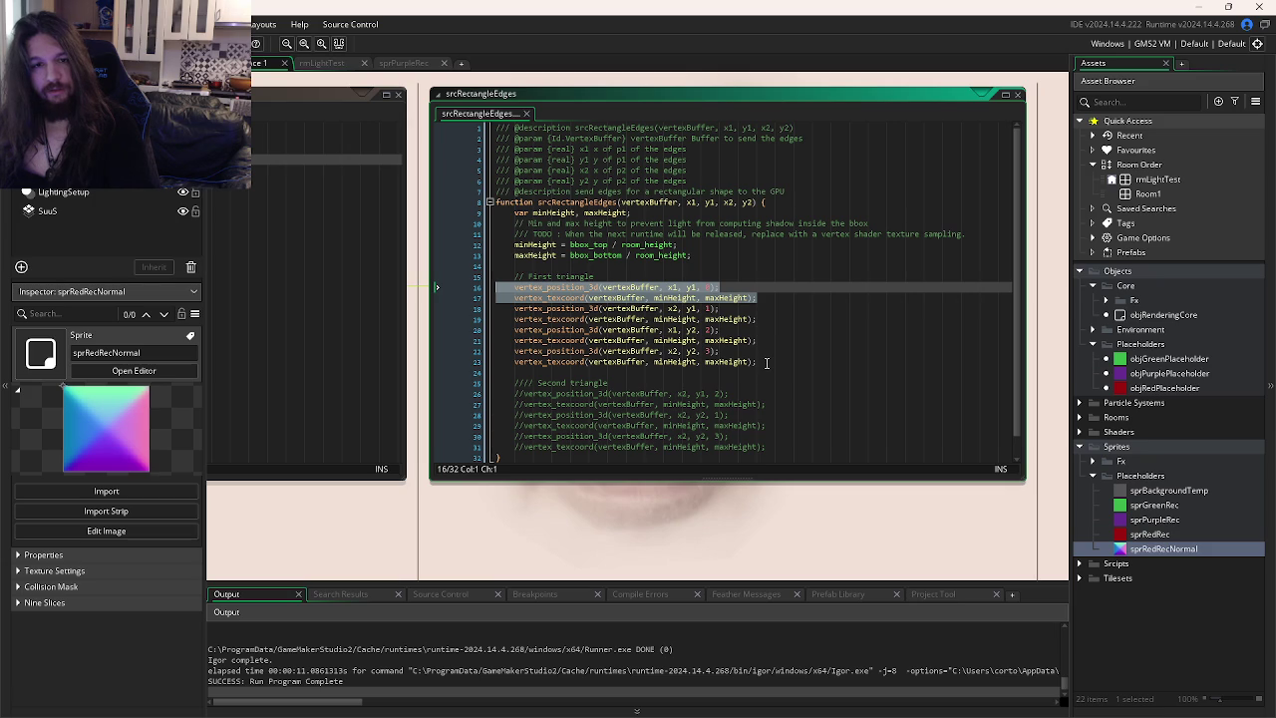
click(768, 361)
key(shift+Up)
key(shift+Up)
key(BackSpace)
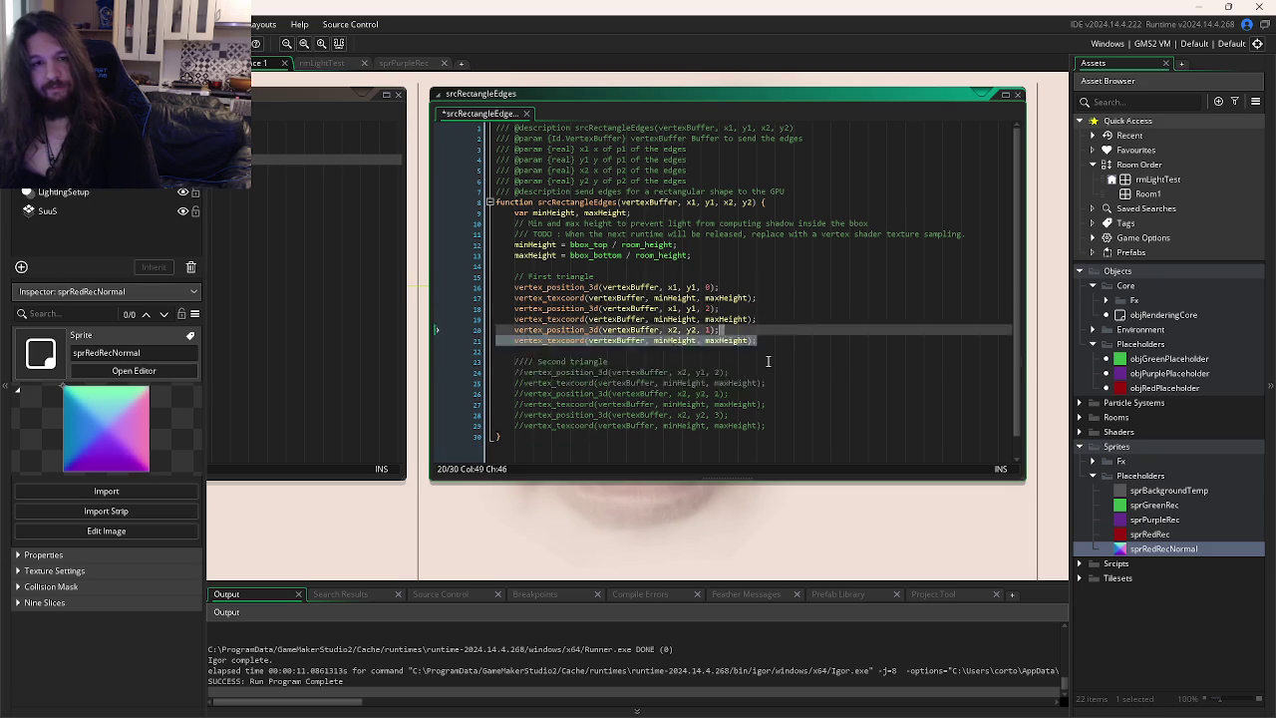
drag(758, 436, 768, 362)
key(ctrl+k)
key(ctrl+s)
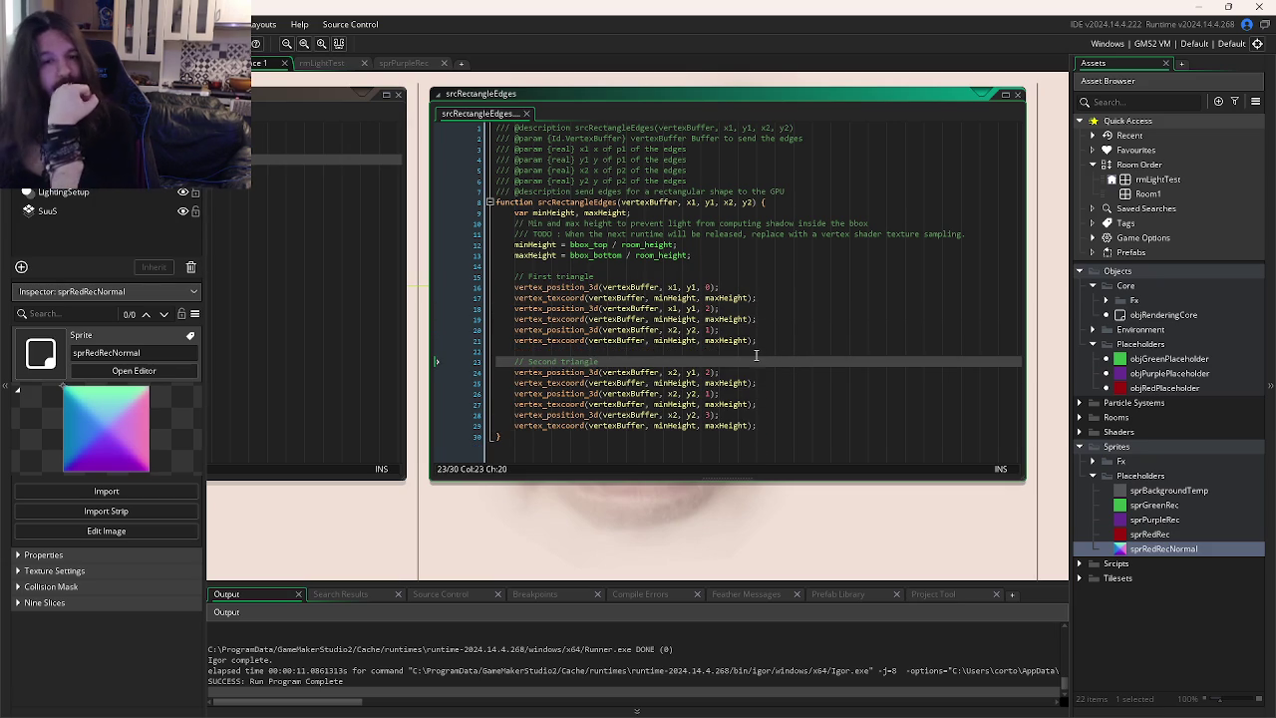
Reapply the four-vertex version, delete the x1, y1 vertex and texcoord lines, and run.
click(709, 309)
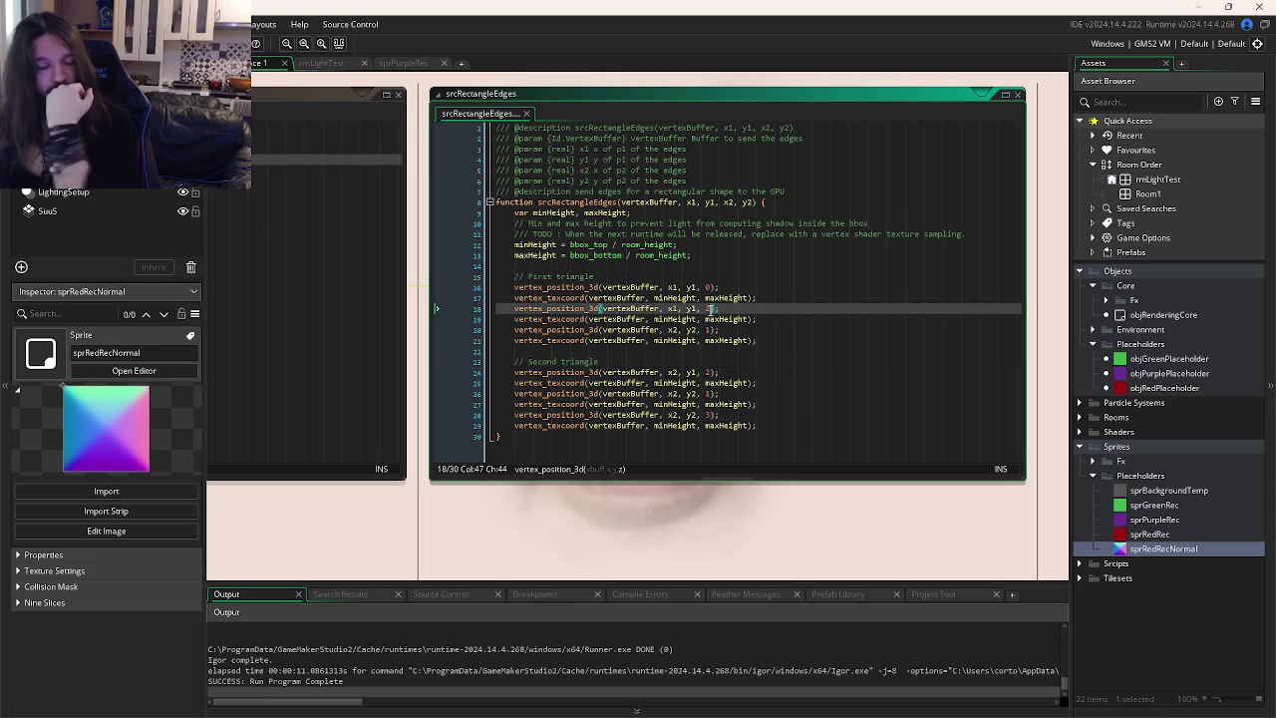
key(ctrl+z)
key(ctrl+z)
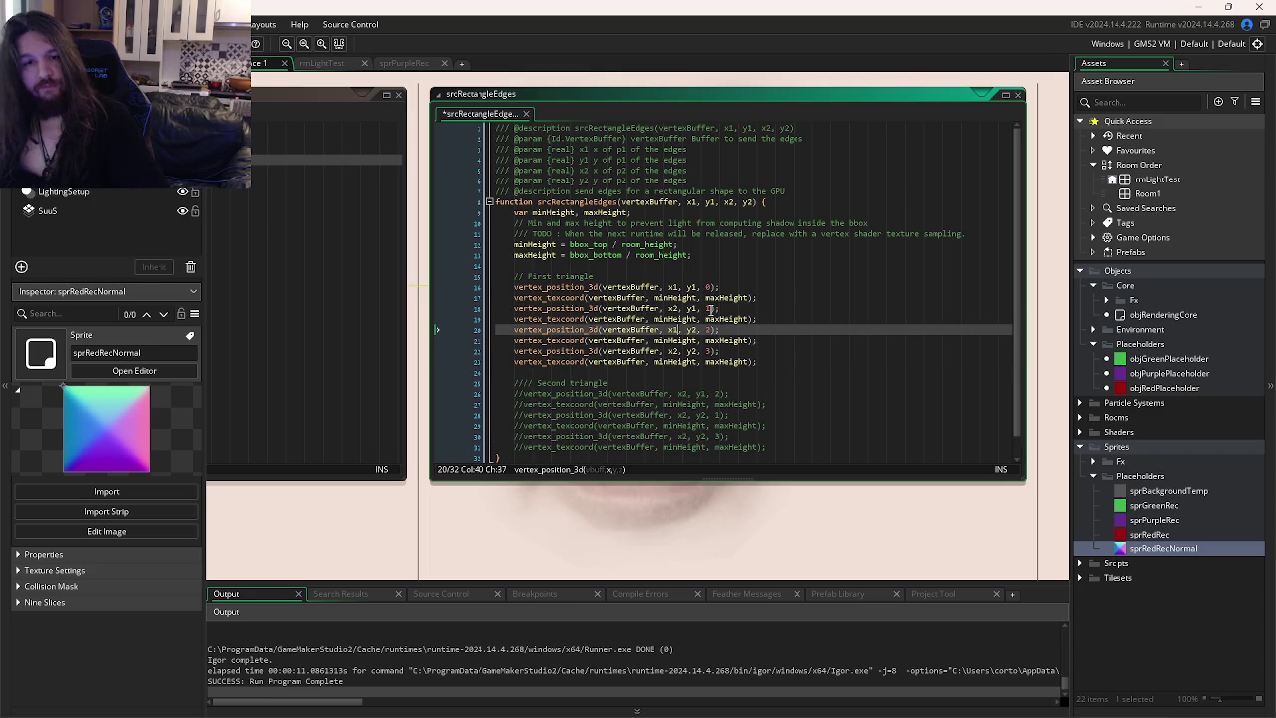
drag(758, 298, 512, 286)
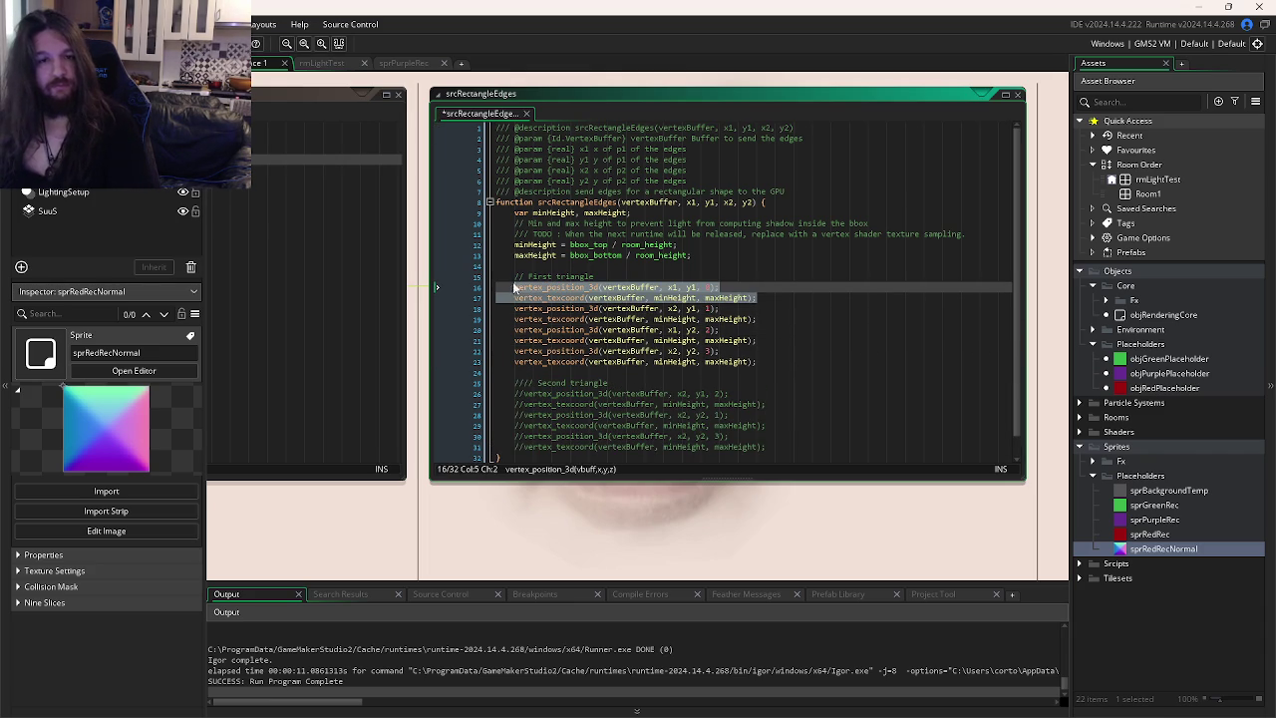
key(BackSpace)
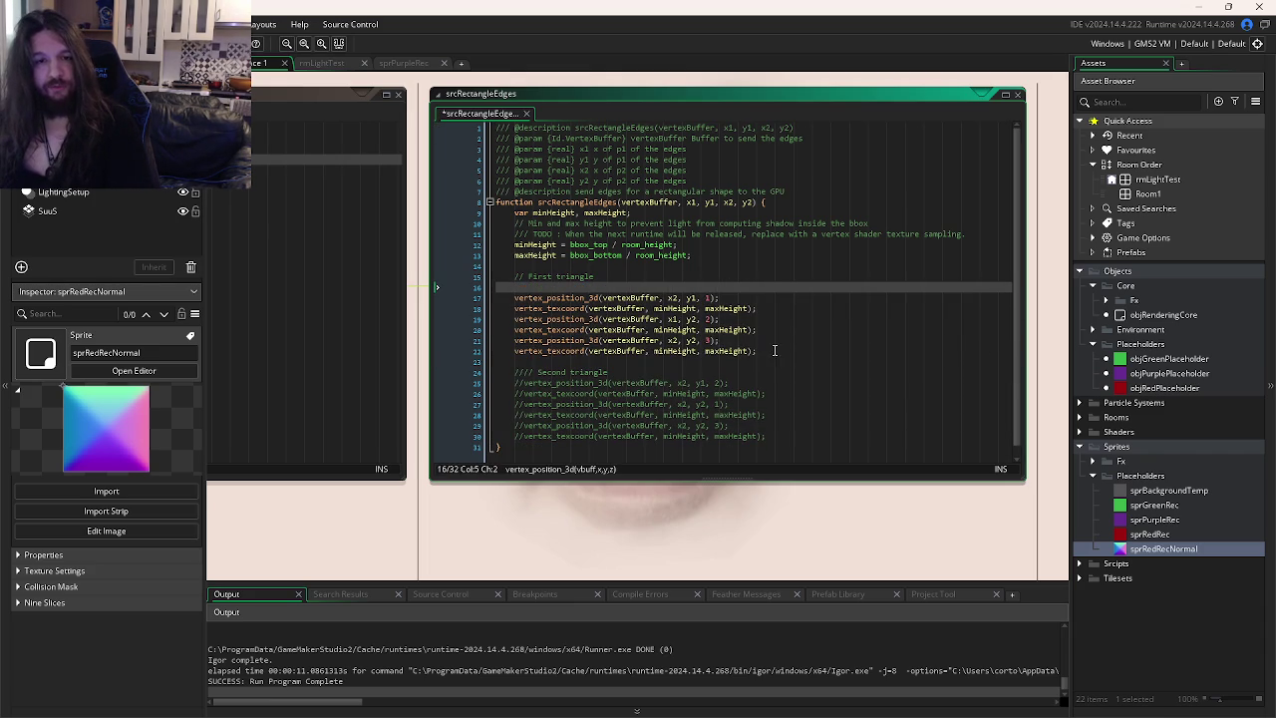
click(774, 347)
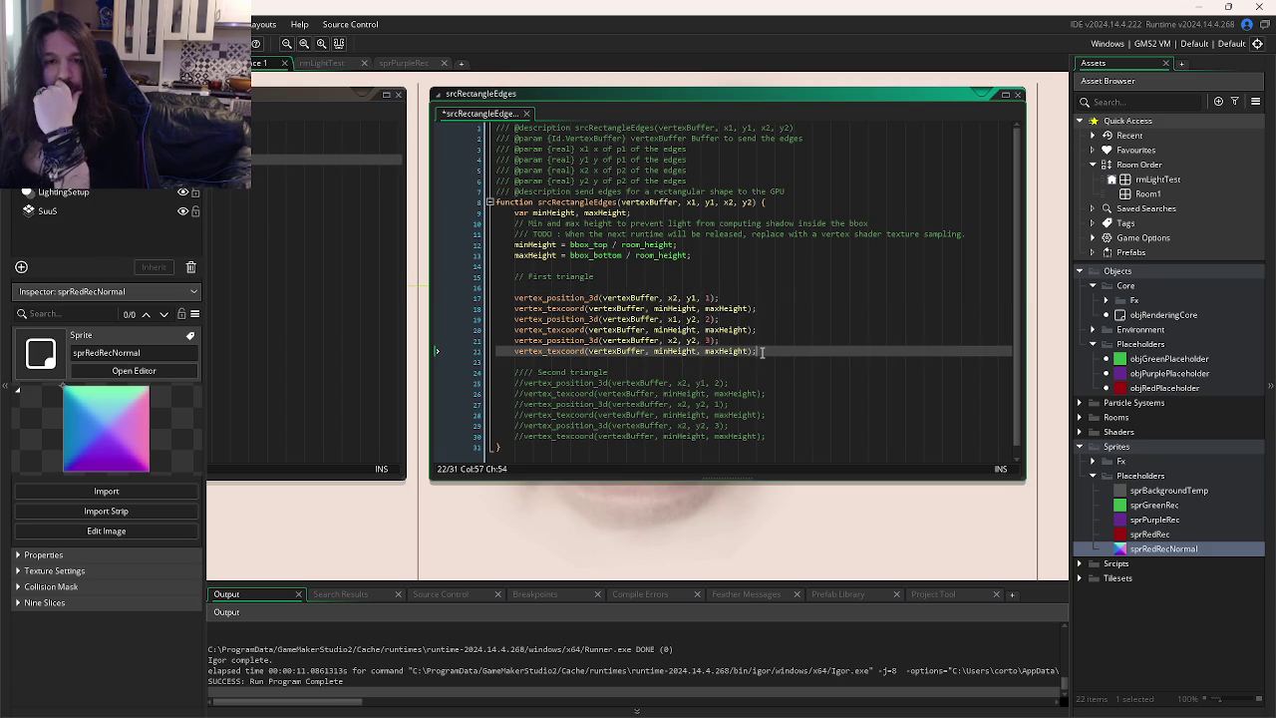
key(F5)
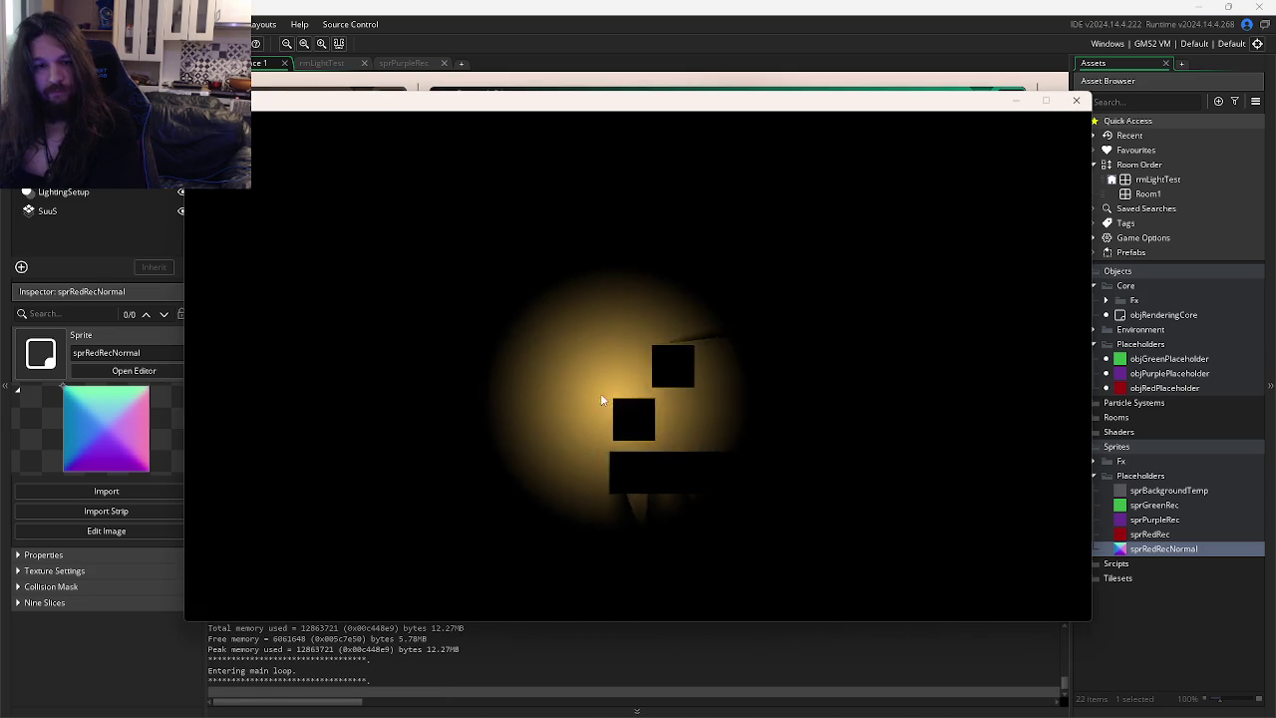
Close the game and step through undo/redo to restore the four first-triangle vertices.
click(1077, 103)
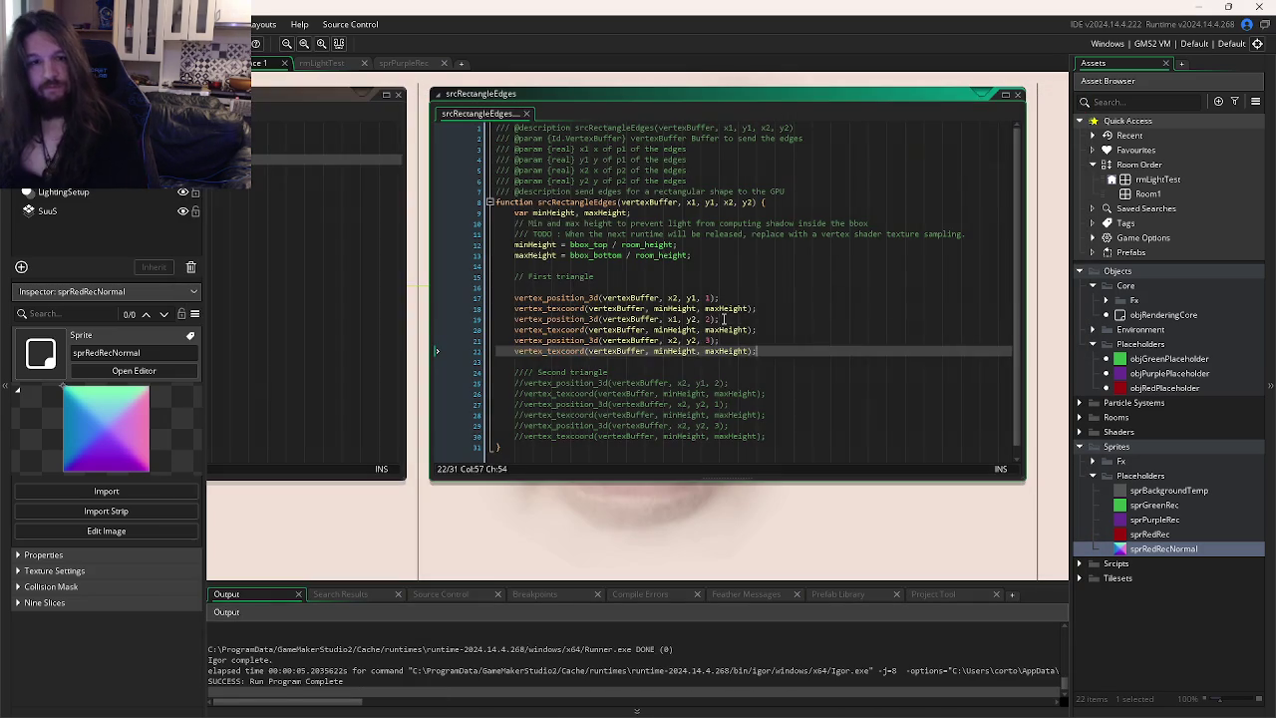
key(ctrl+z)
key(ctrl+z)
key(ctrl+z)
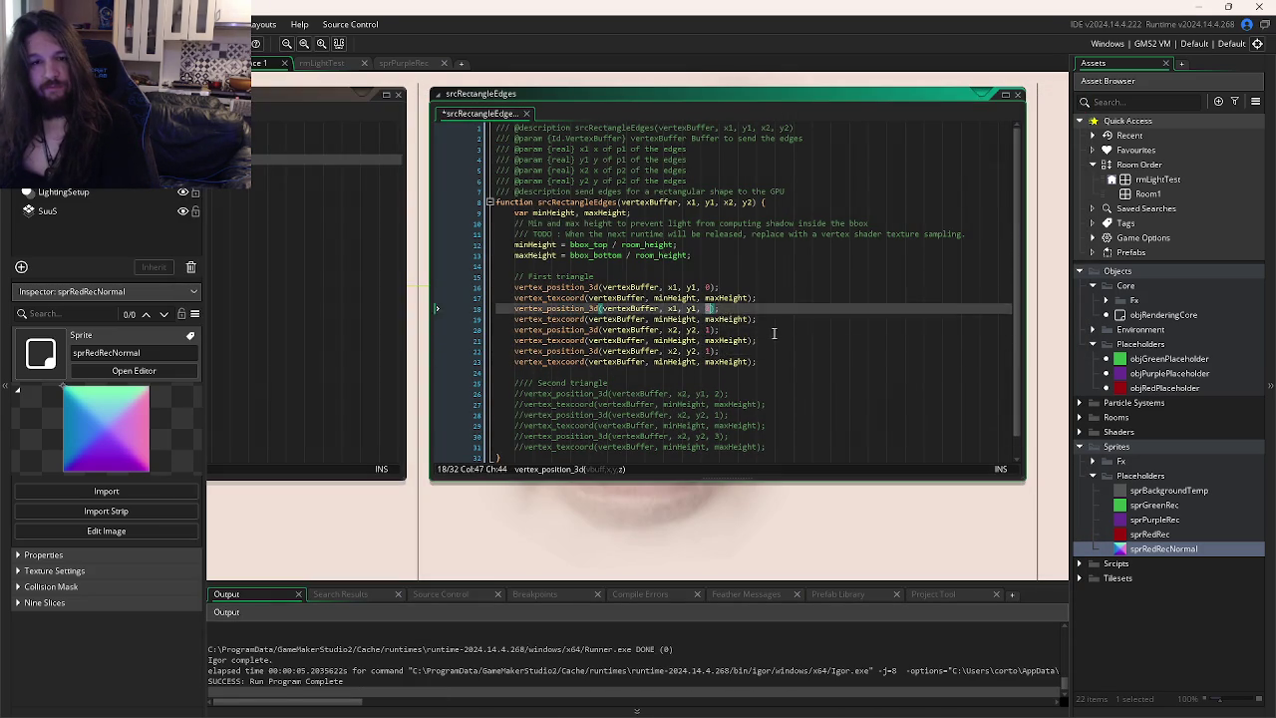
click(785, 339)
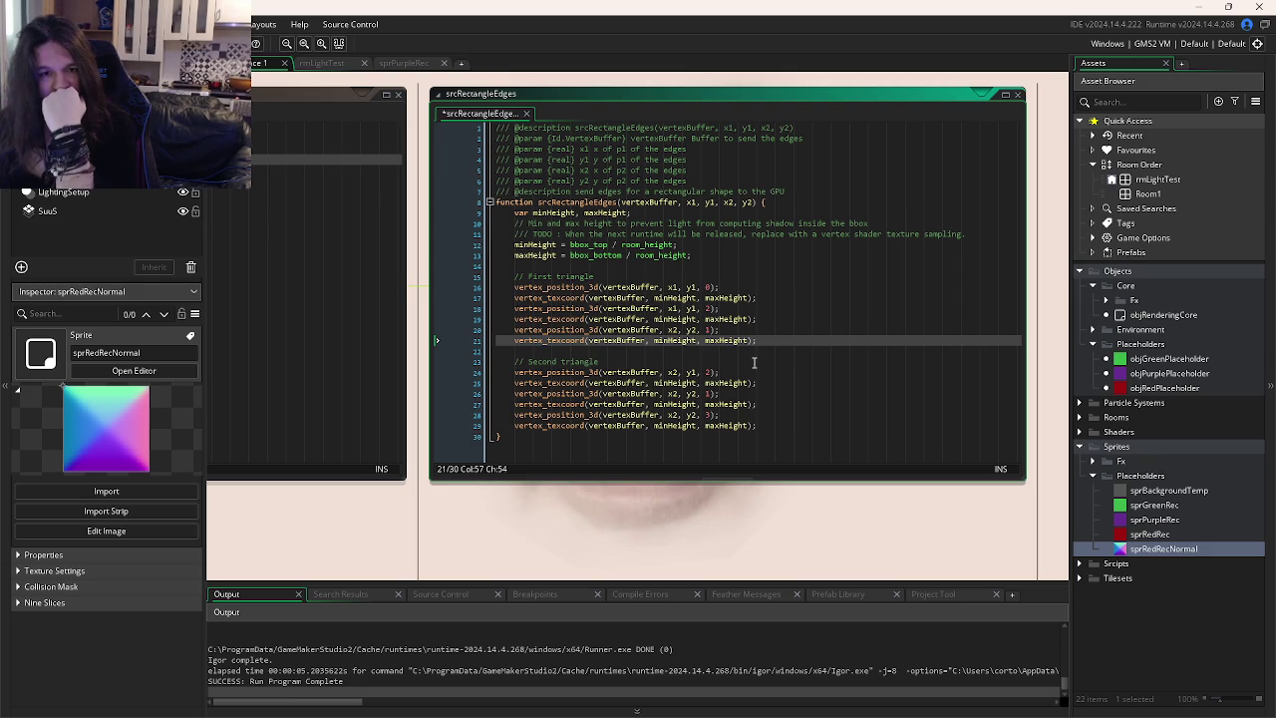
key(ctrl+y)
key(ctrl+y)
key(ctrl+y)
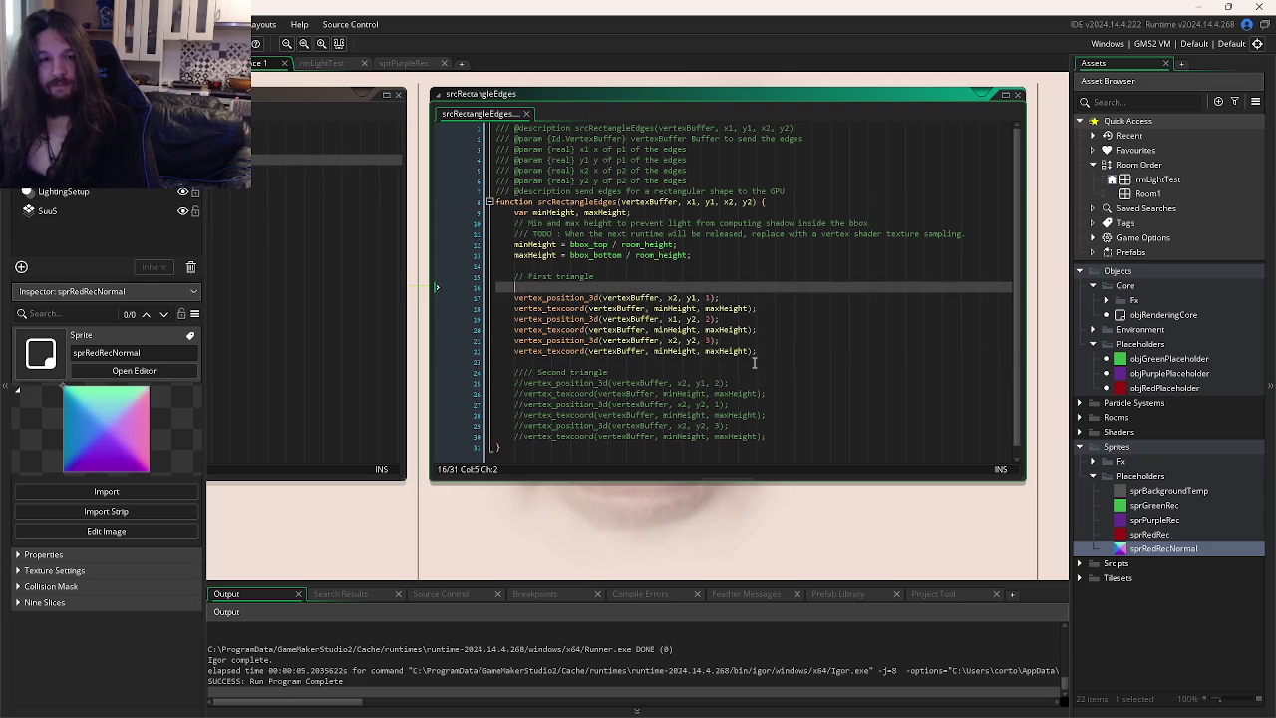
key(ctrl+y)
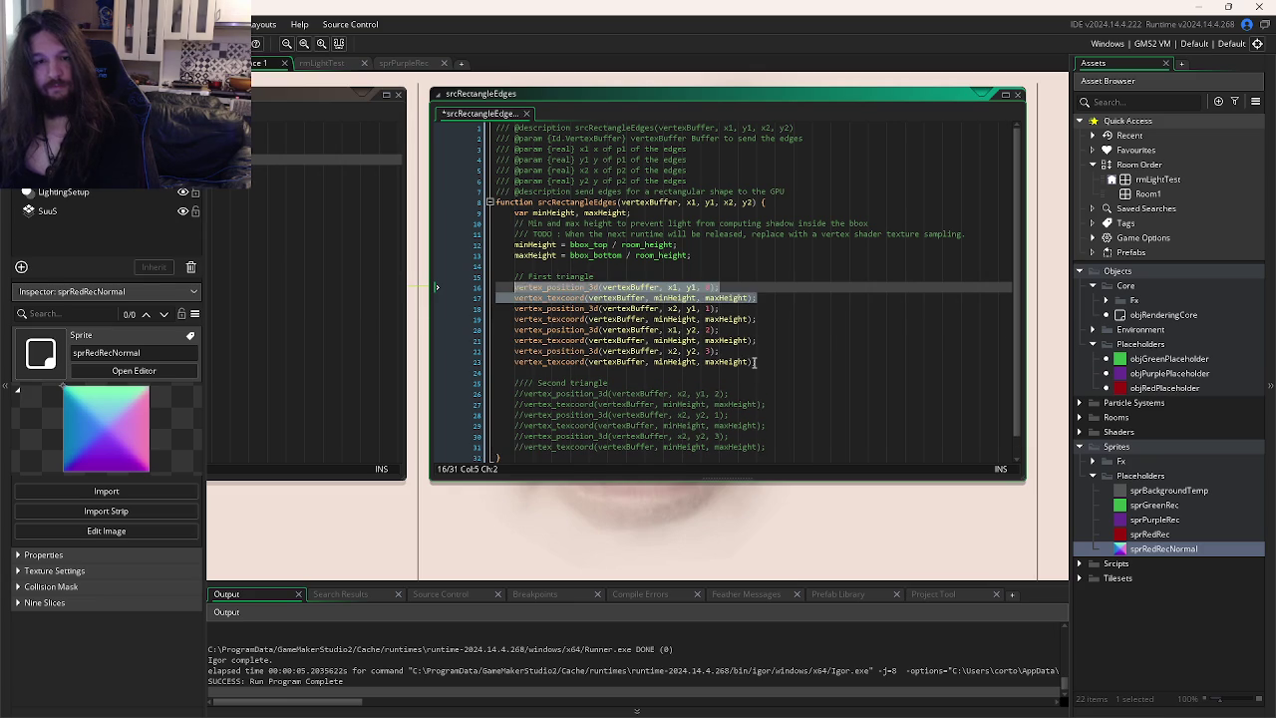
key(ctrl+y)
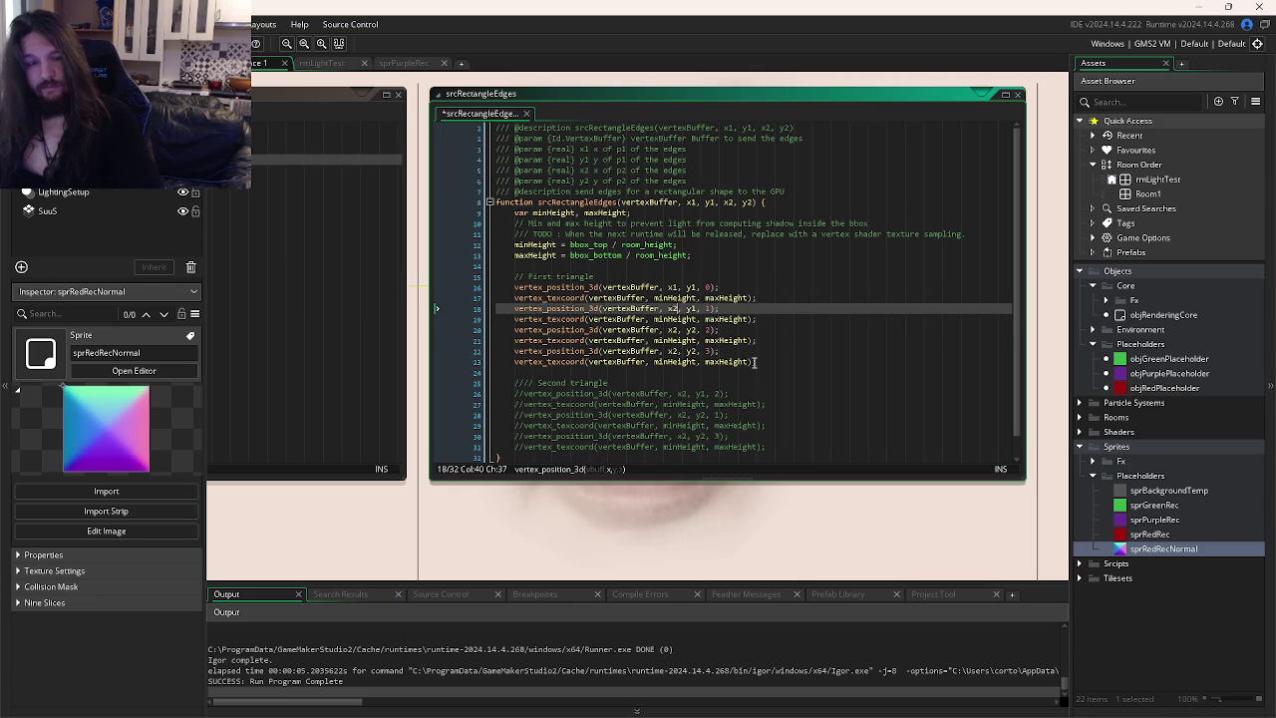
key(ctrl+z)
key(ctrl+z)
key(ctrl+z)
click(754, 362)
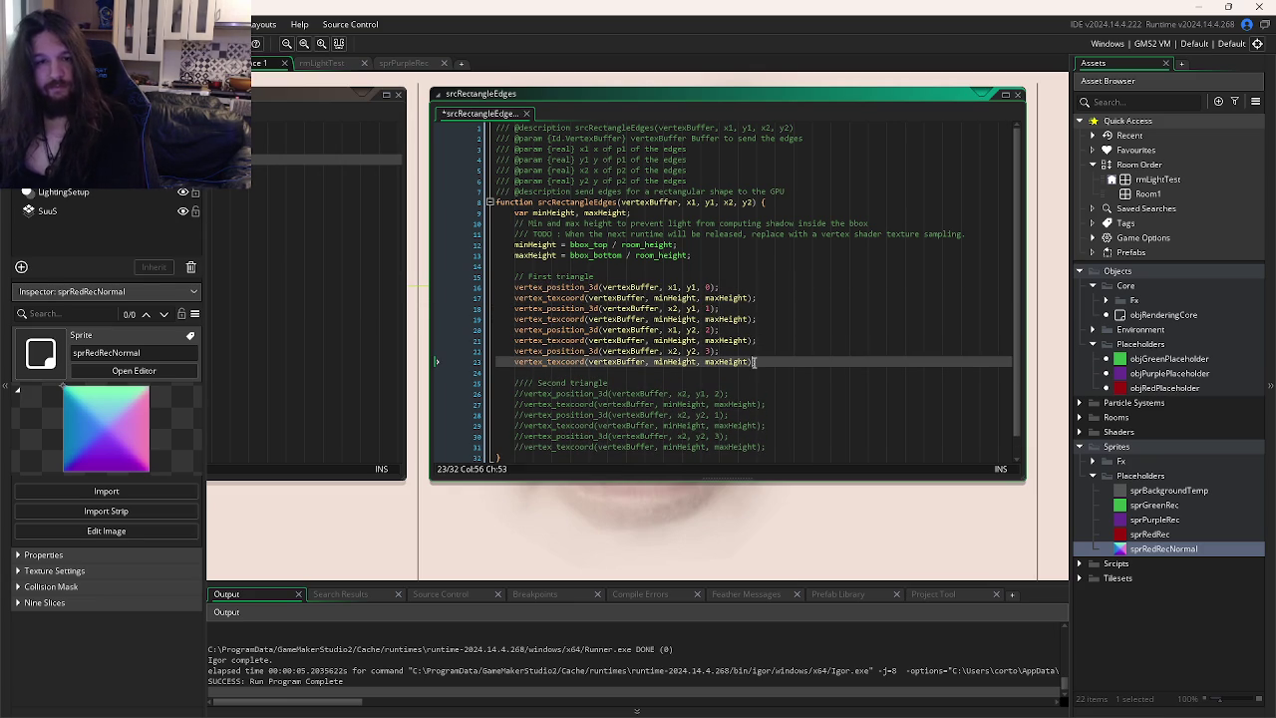
Renumber the vertices 3, 2, 1 from x1,y1 downward, set line 22's depth to 0, and run.
double_click(711, 287)
text(3)
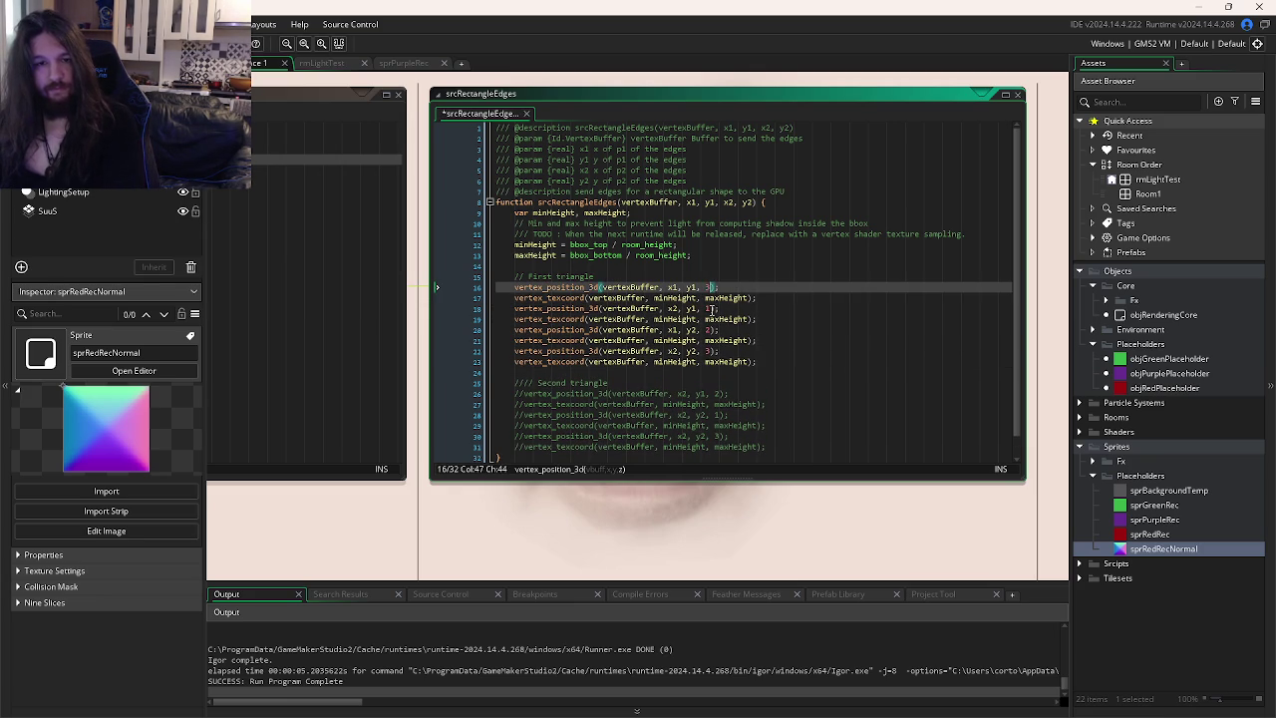
double_click(711, 308)
text(2)
click(710, 330)
text(1)
click(713, 362)
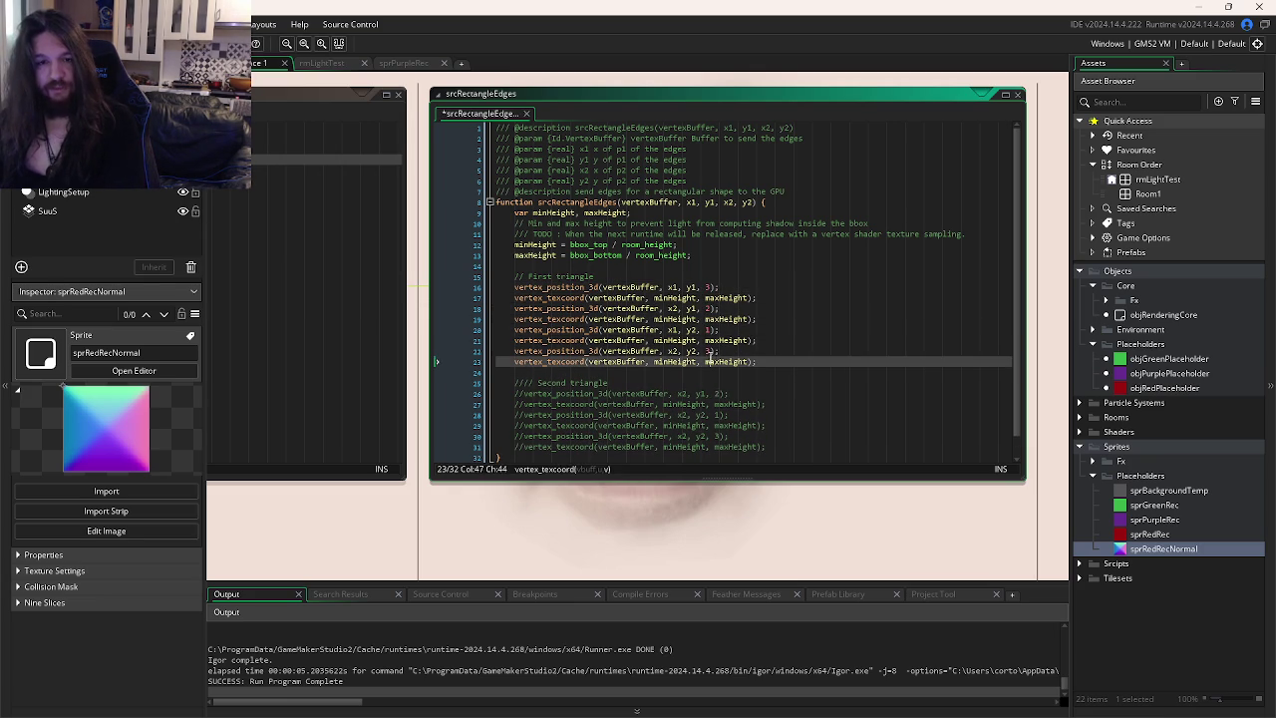
click(707, 352)
text(0)
key(F5)
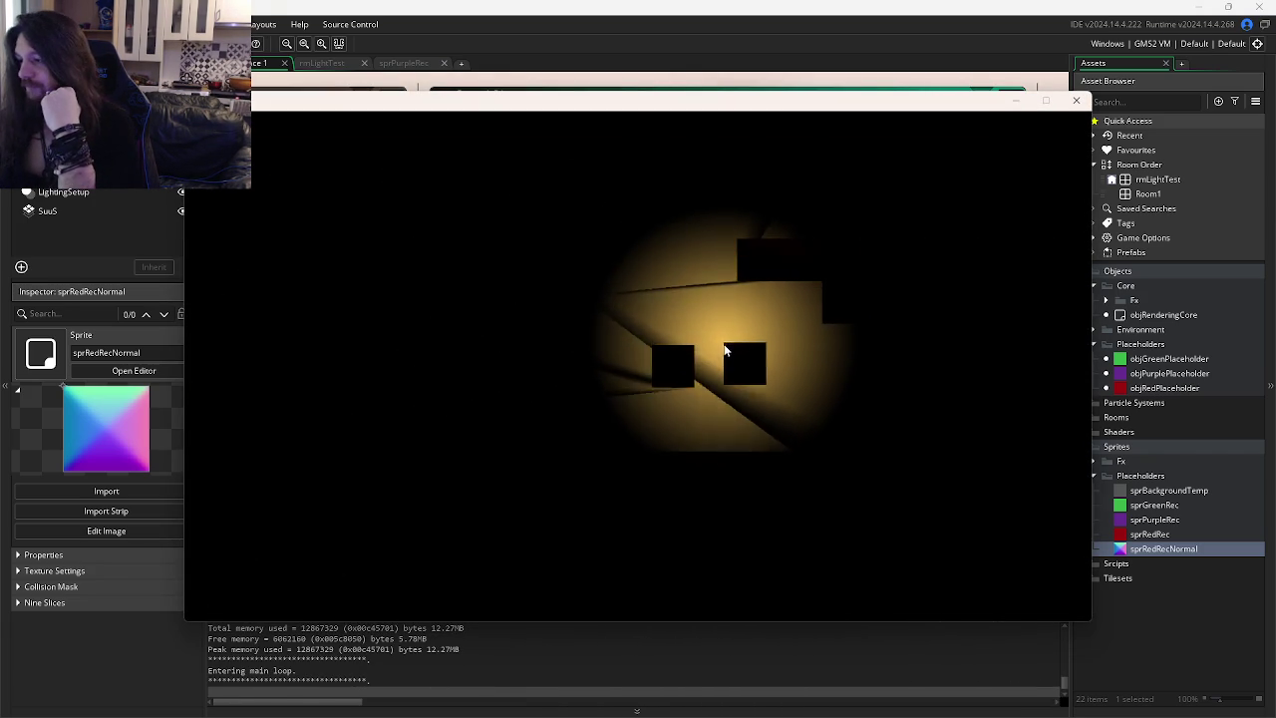
Undo the vertex edits to restore srcRectangleEdges' separate first and second triangle blocks, then test-run the game.
click(1077, 101)
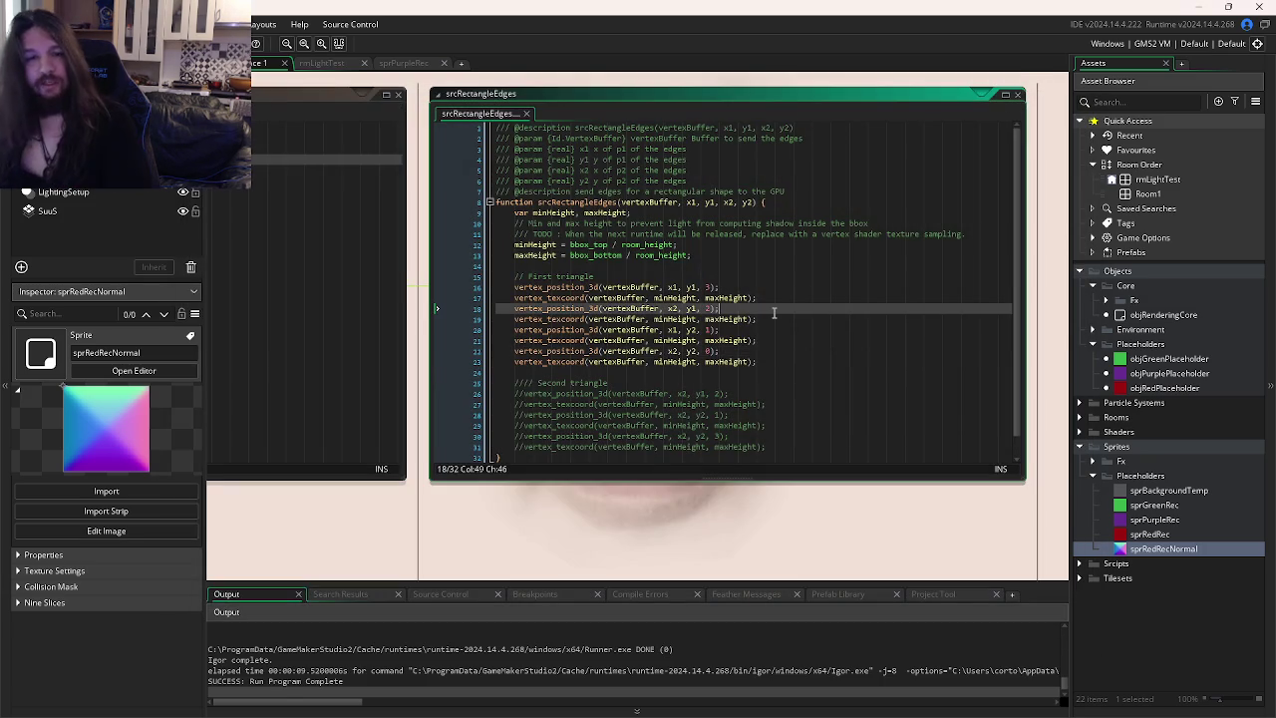
key(ctrl+z)
key(ctrl+z)
key(ctrl+z)
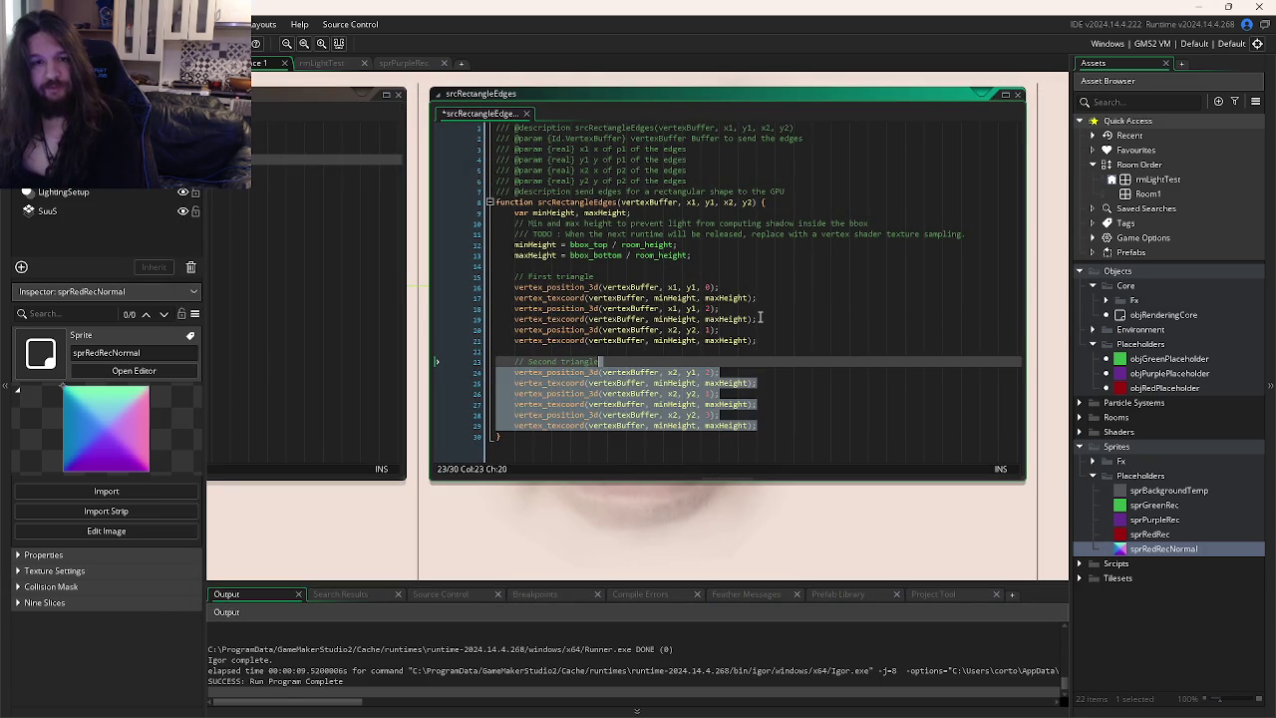
click(844, 327)
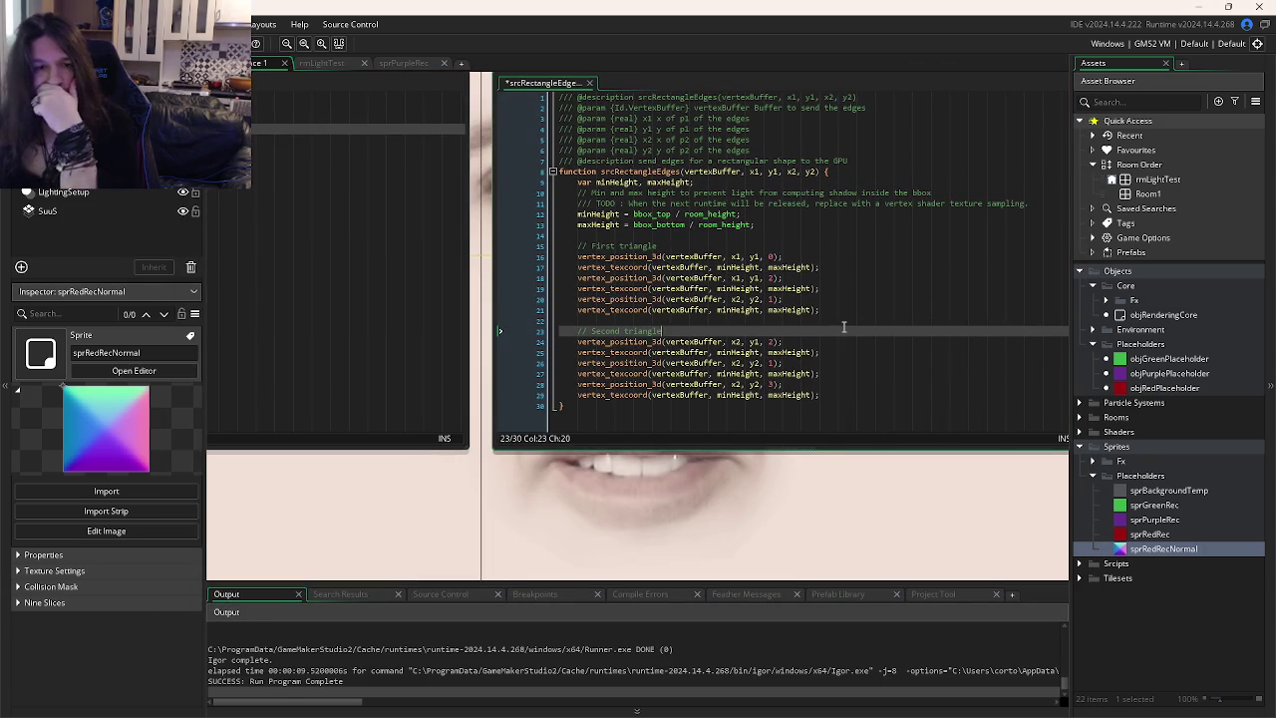
key(F5)
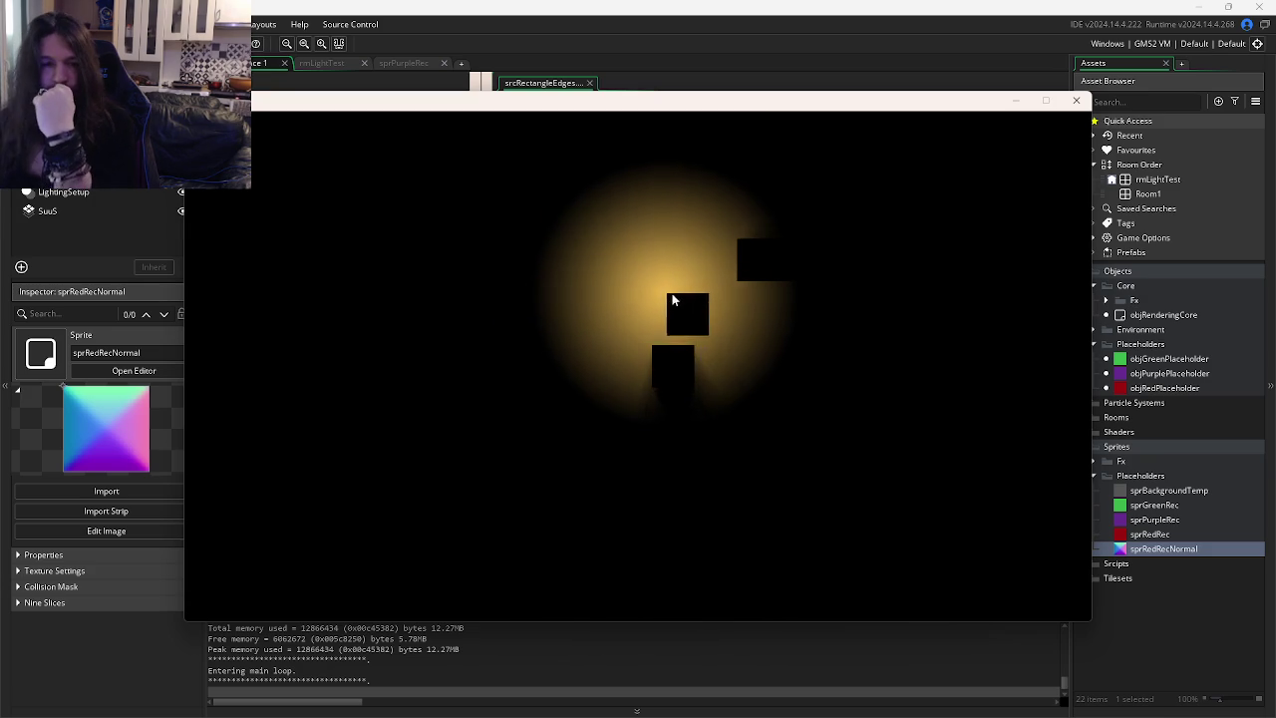
click(1077, 100)
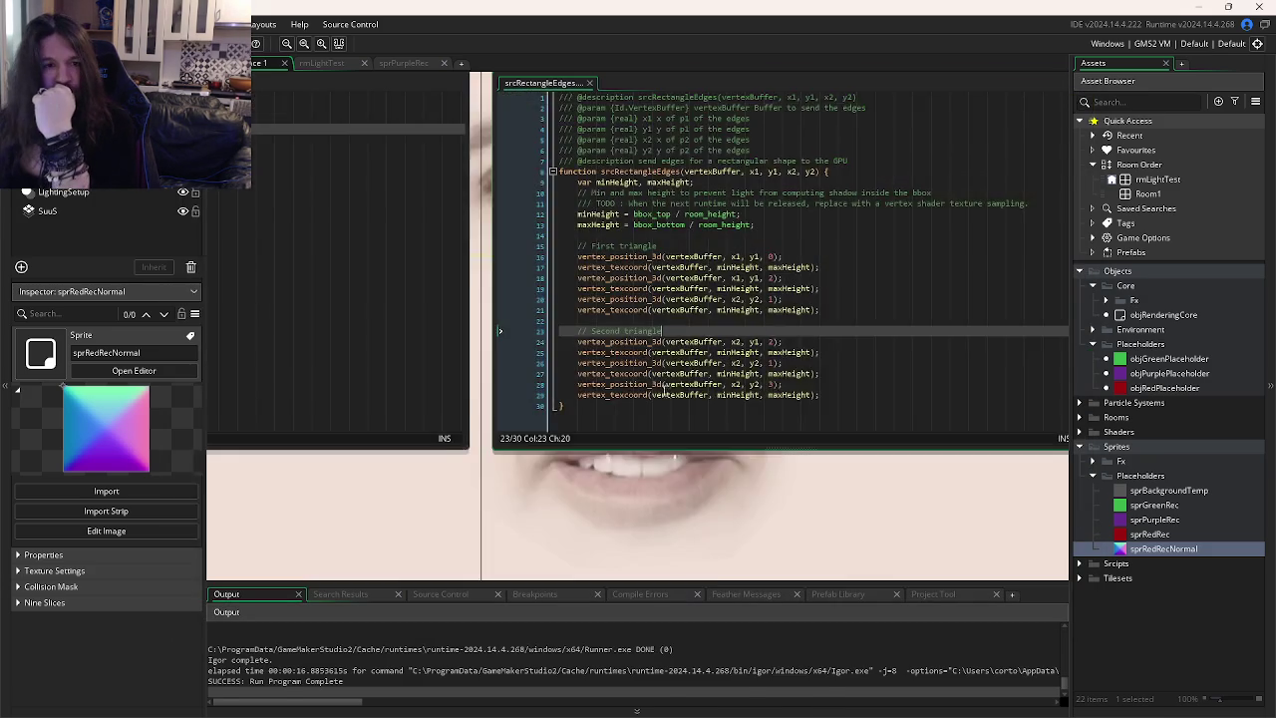
Comment out the second srcRectangleEdges call (lines 10–14) in User Event 12 and test-run the shadows.
drag(444, 367, 360, 323)
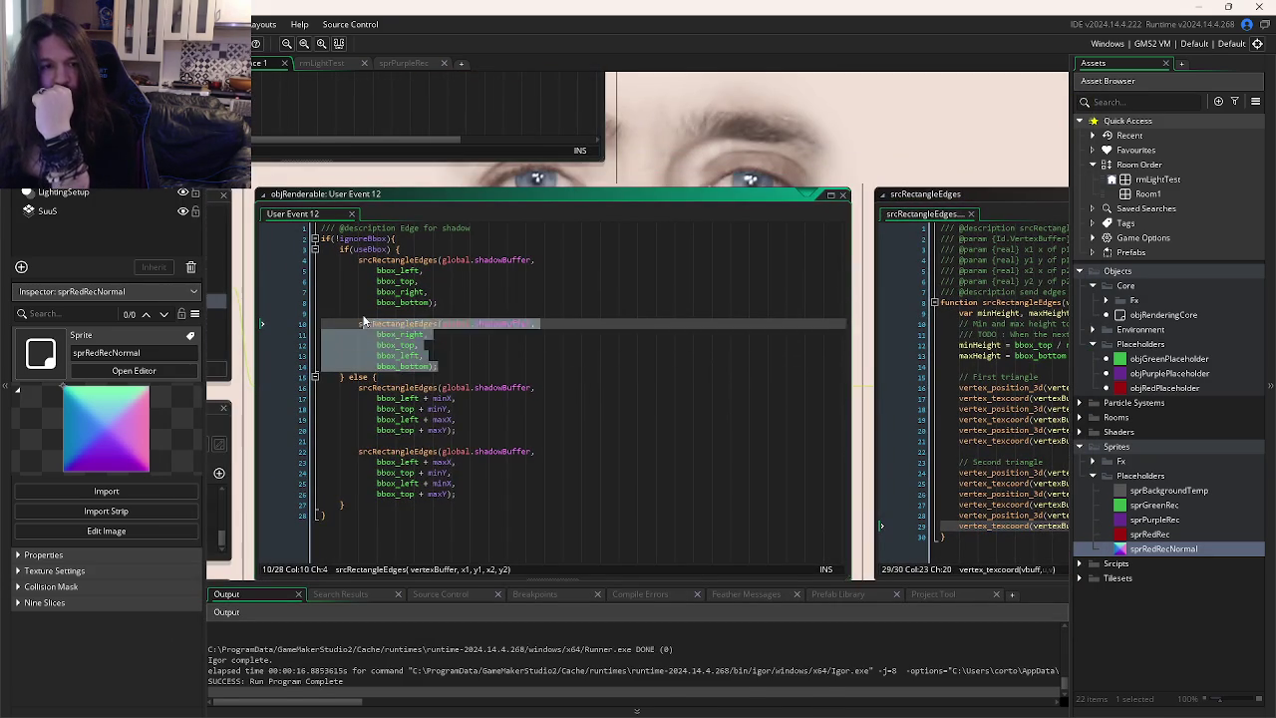
key(ctrl+k)
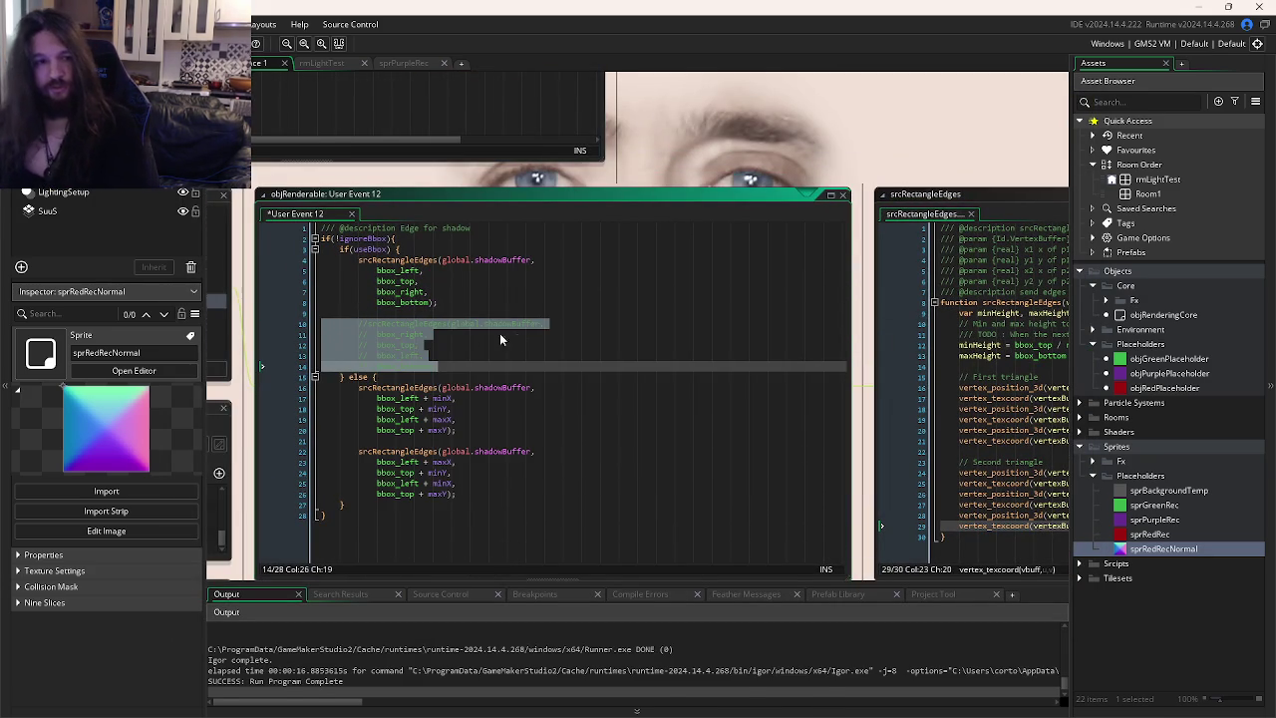
click(500, 334)
key(F5)
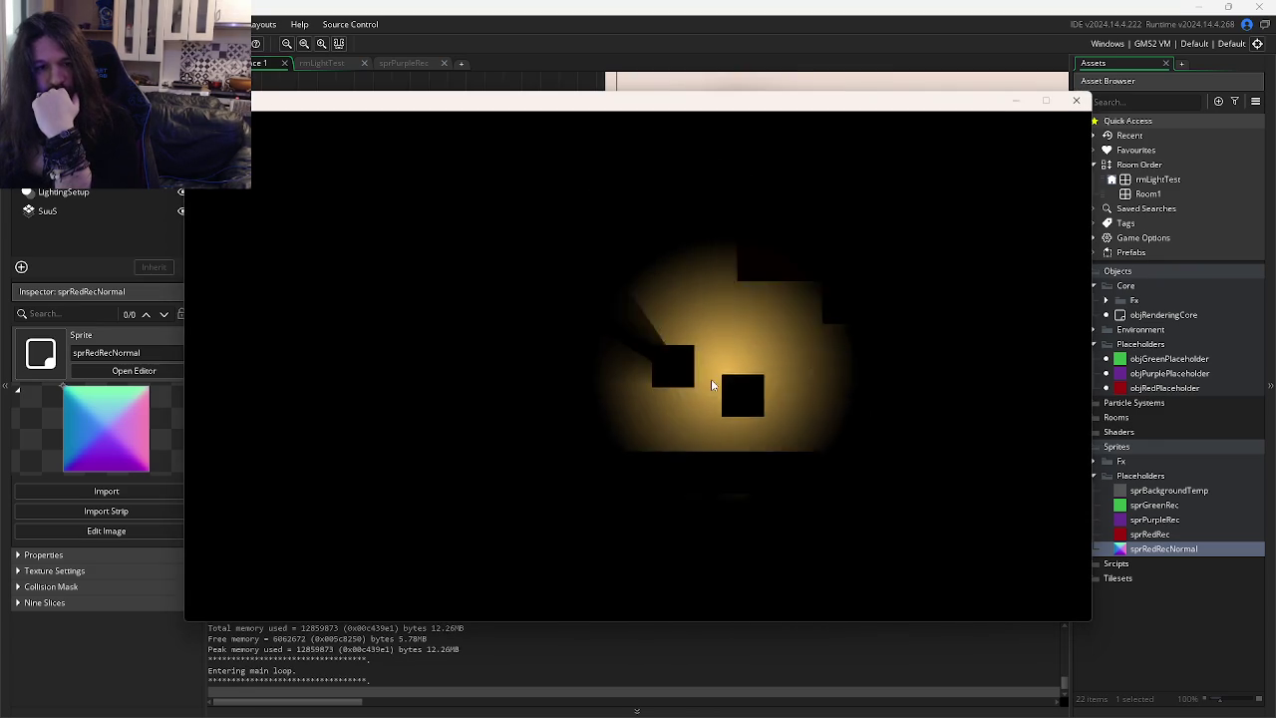
click(1075, 100)
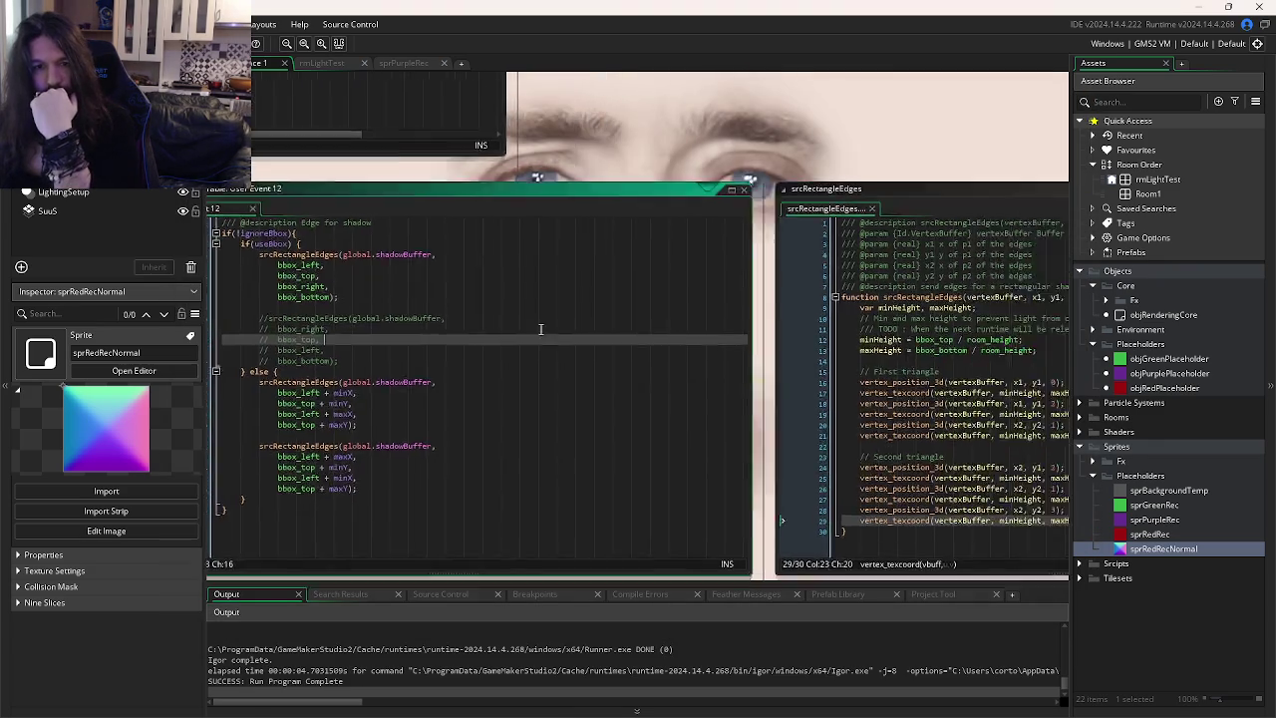
click(795, 416)
click(795, 417)
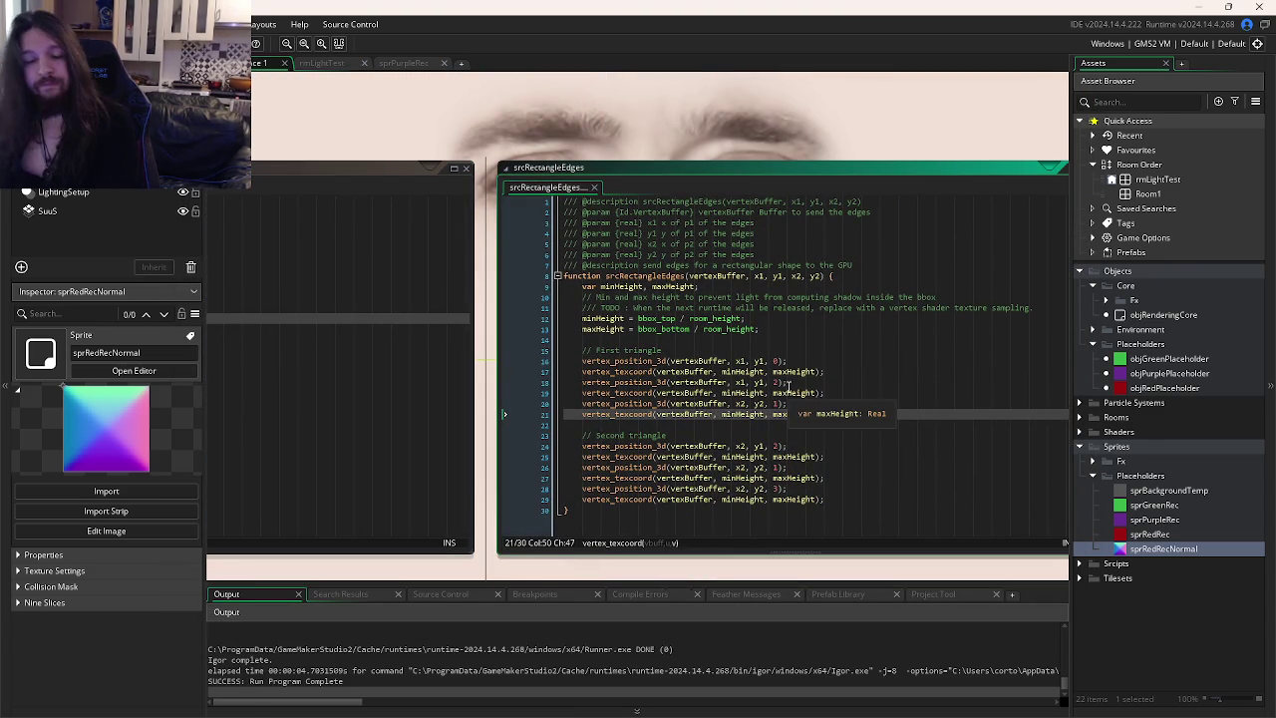
key(ctrl+z)
key(ctrl+z)
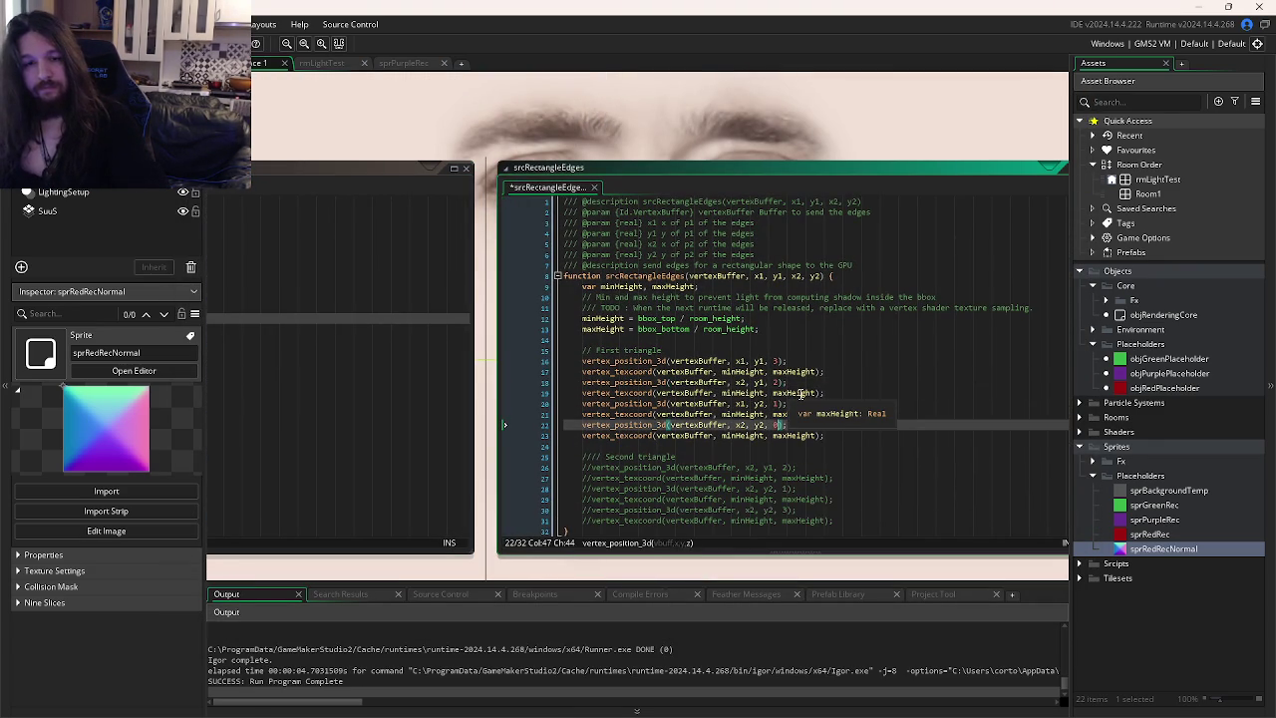
drag(853, 402, 812, 345)
click(826, 368)
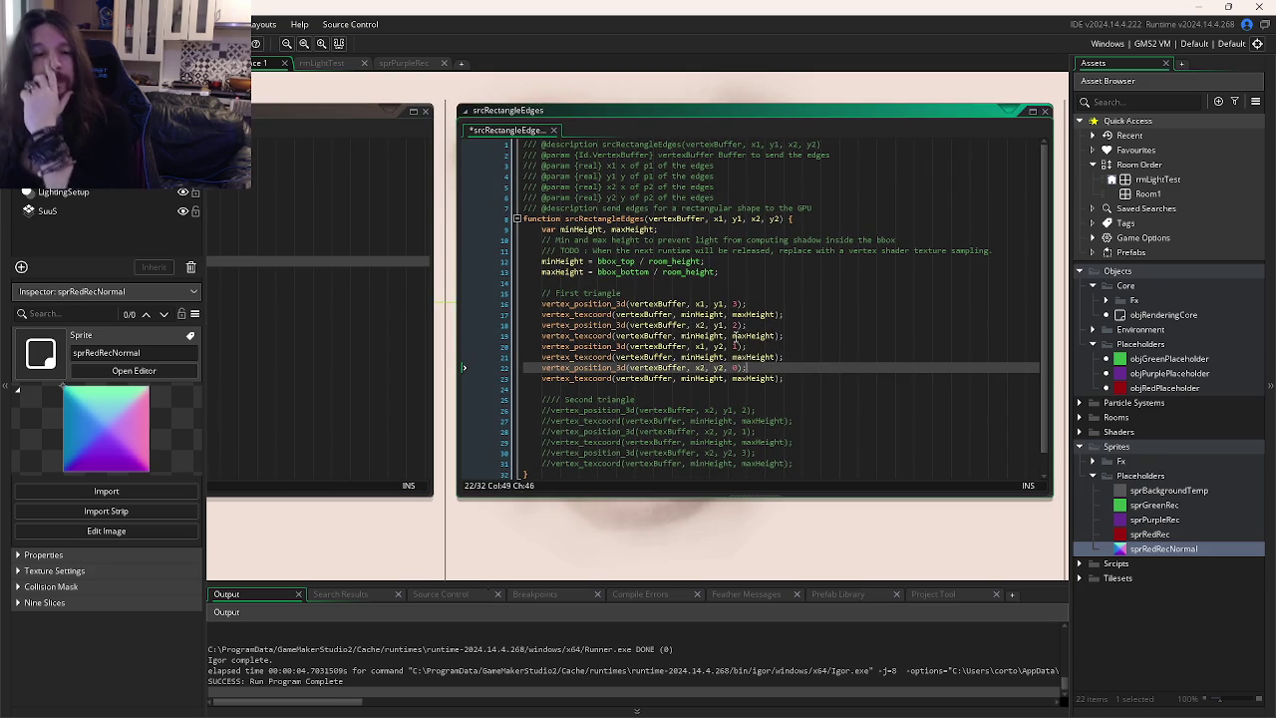
key(Left)
key(Left)
key(BackSpace)
text(3)
key(Up)
key(Up)
key(BackSpace)
text(2)
key(Up)
key(Up)
key(BackSpace)
key(ctrl+z)
key(ctrl+z)
key(ctrl+z)
key(ctrl+z)
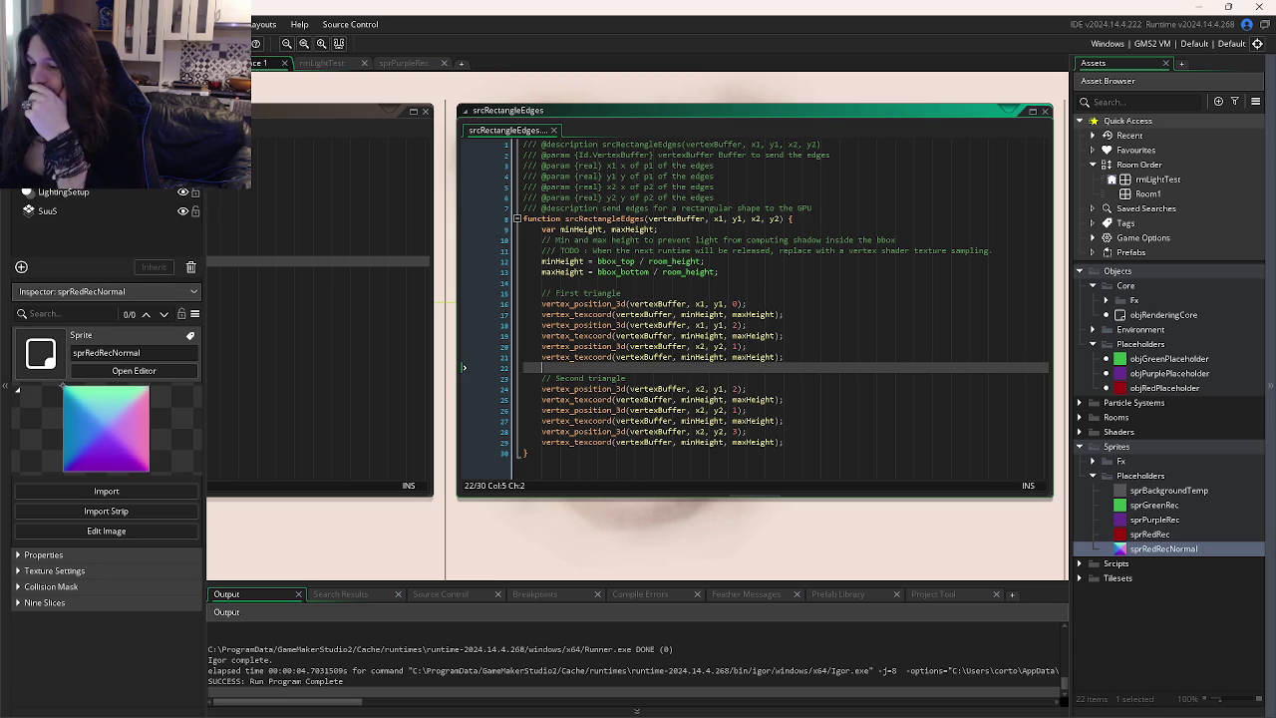
key(alt+Tab)
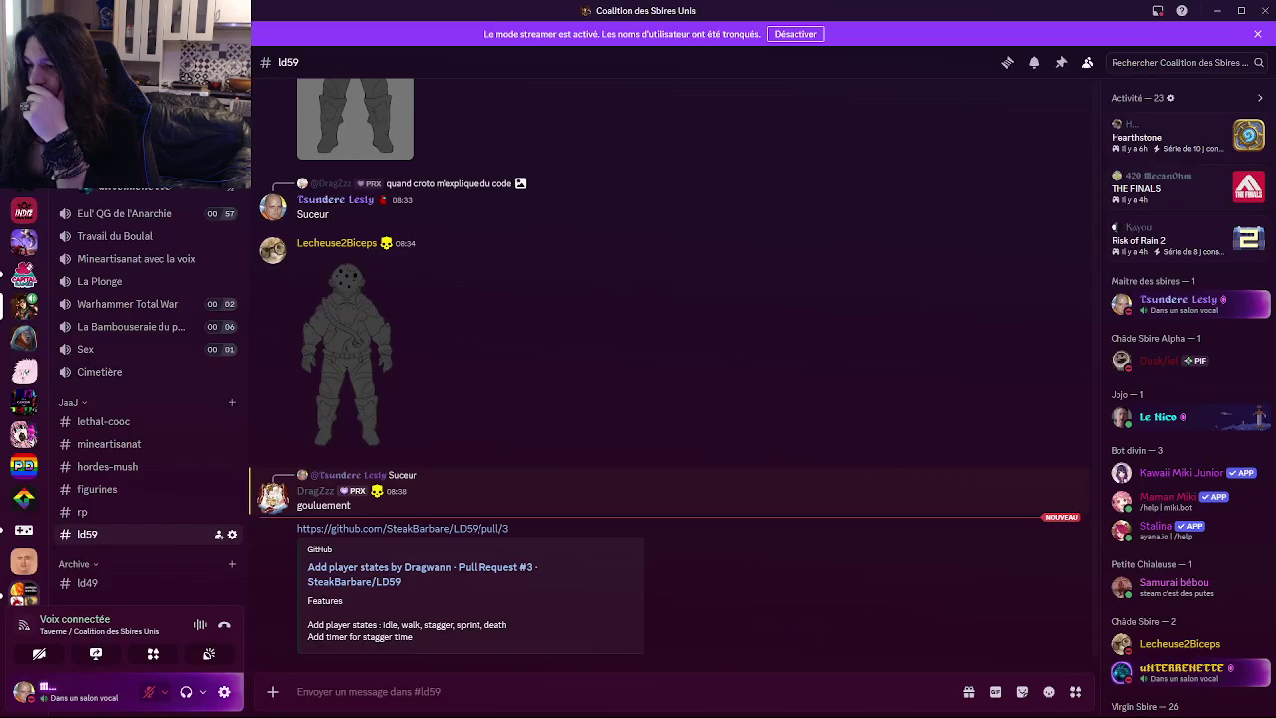
key(alt+Tab)
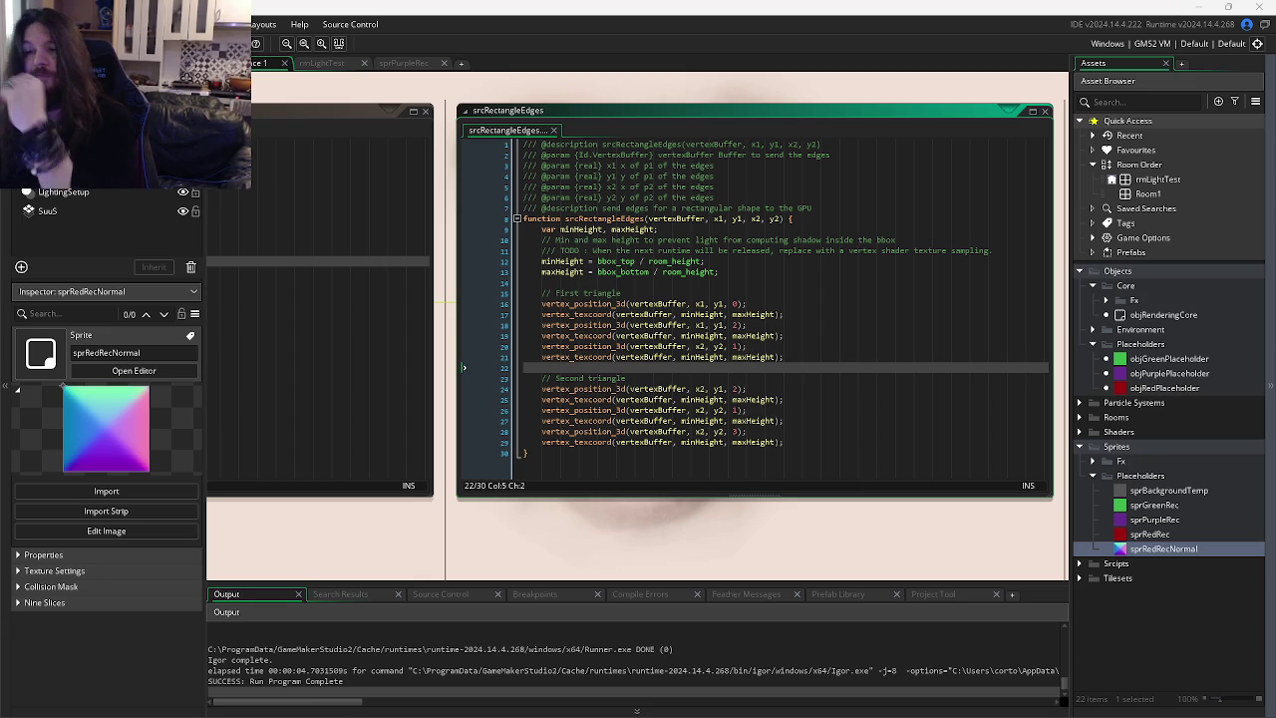
In srcRectangleEdges, change line 18's vertex x coordinate from x1 to x2.
click(691, 286)
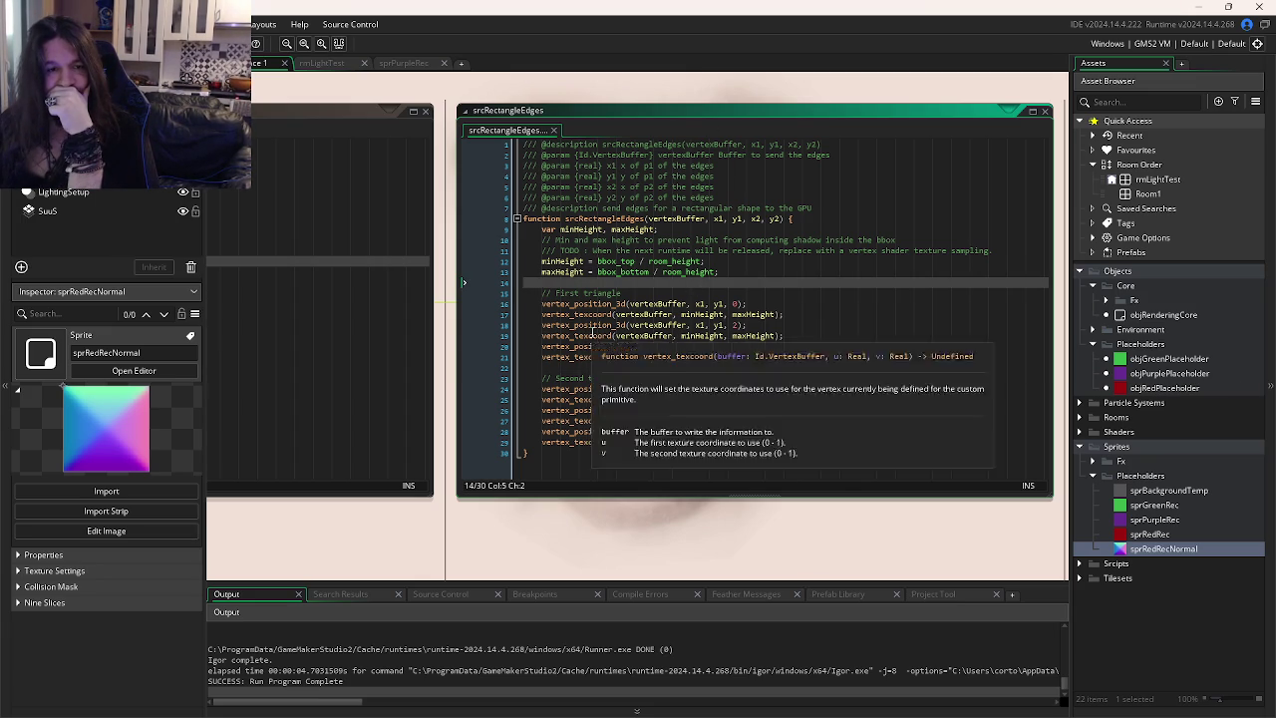
click(613, 325)
double_click(709, 325)
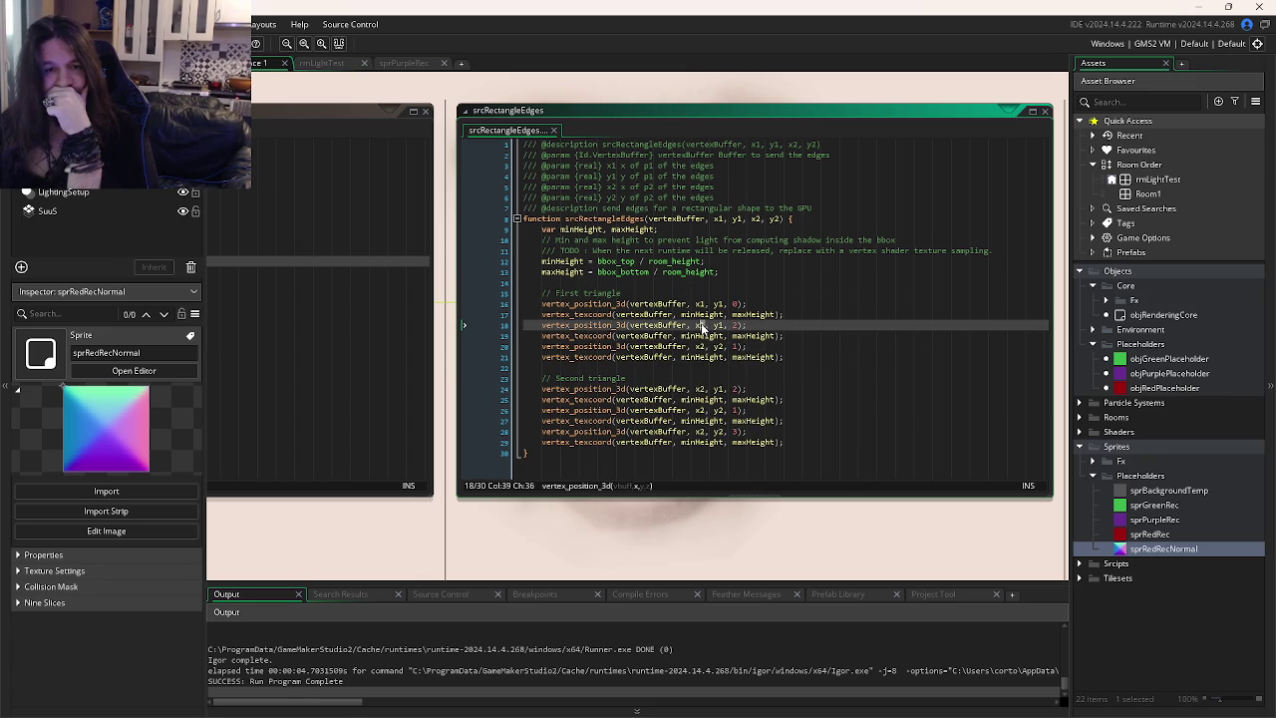
text(x2)
click(775, 314)
key(Escape)
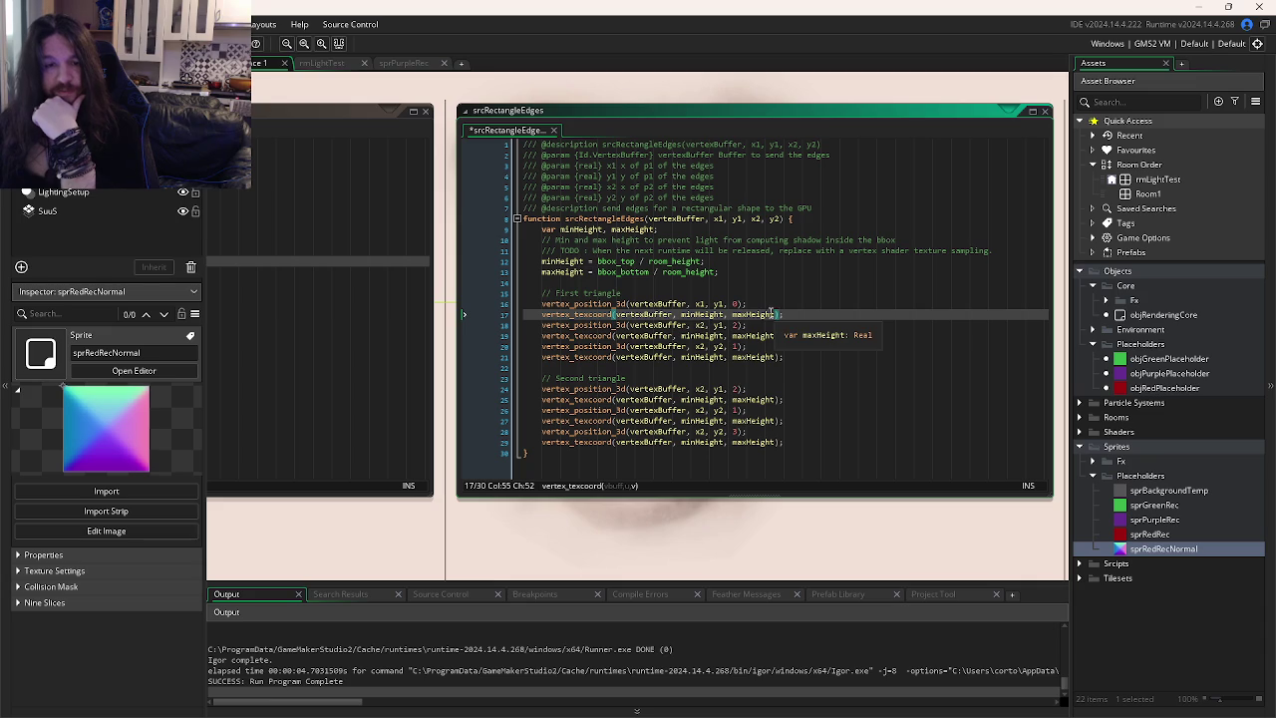
Review the first triangle's vertex code, then change line 26's x2 to x1.
click(705, 346)
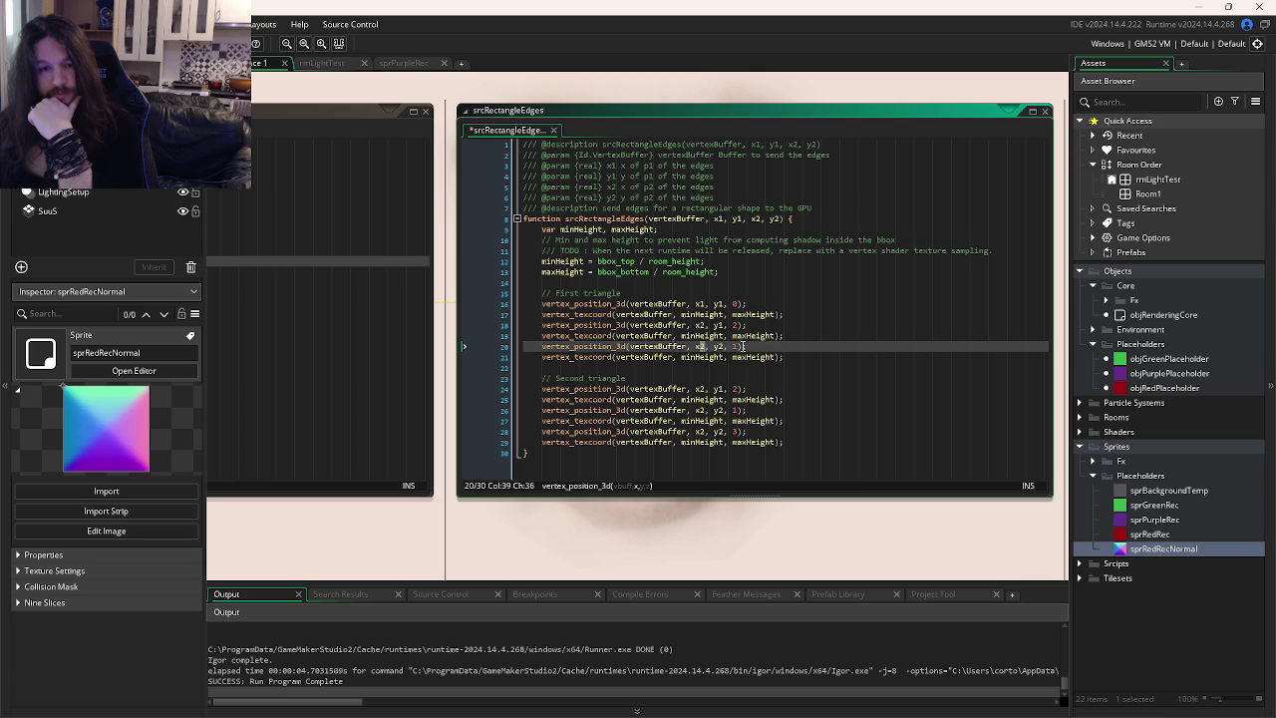
text(1)
click(743, 346)
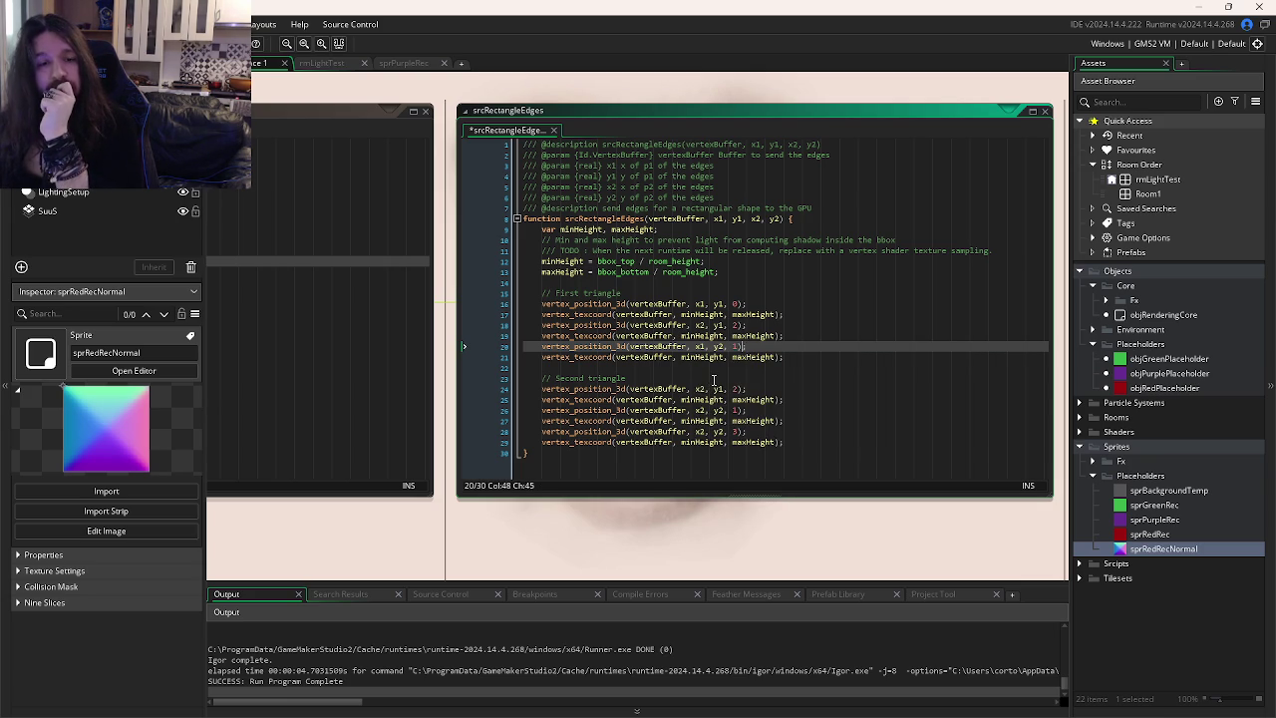
click(702, 347)
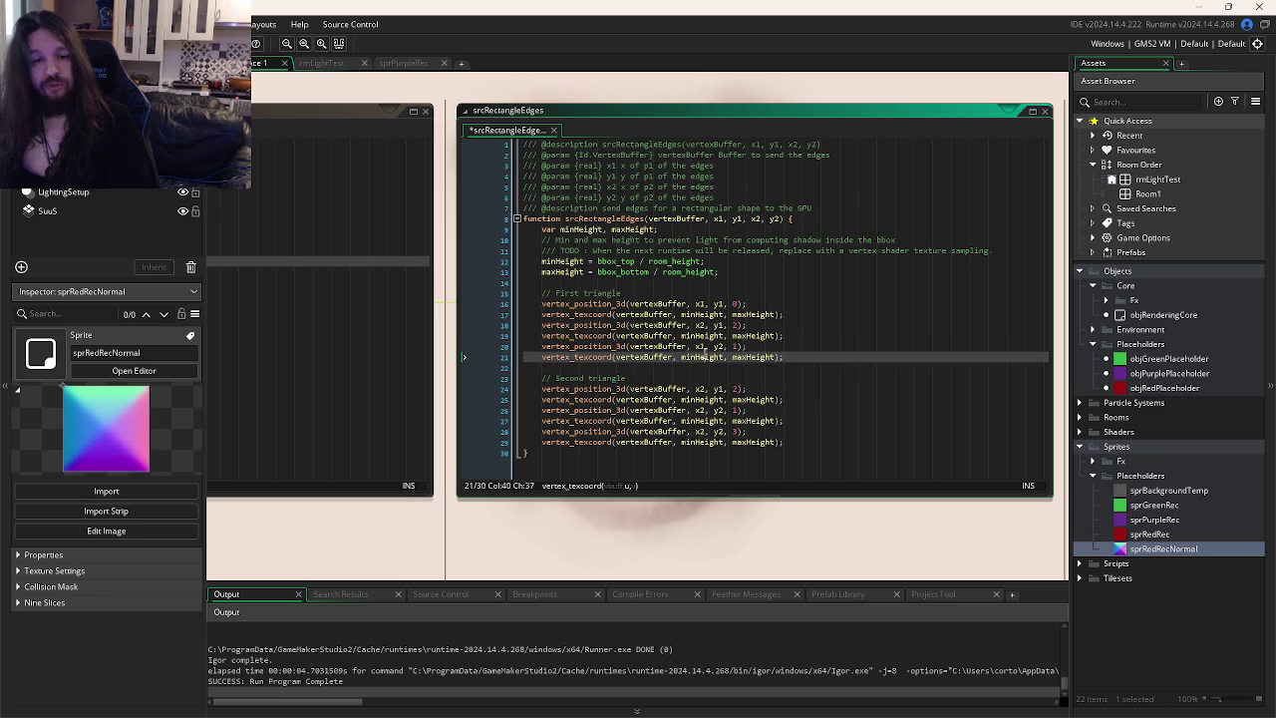
text(2)
mouse_move(705, 304)
mouse_down()
mouse_move(780, 348)
mouse_move(685, 303)
mouse_up()
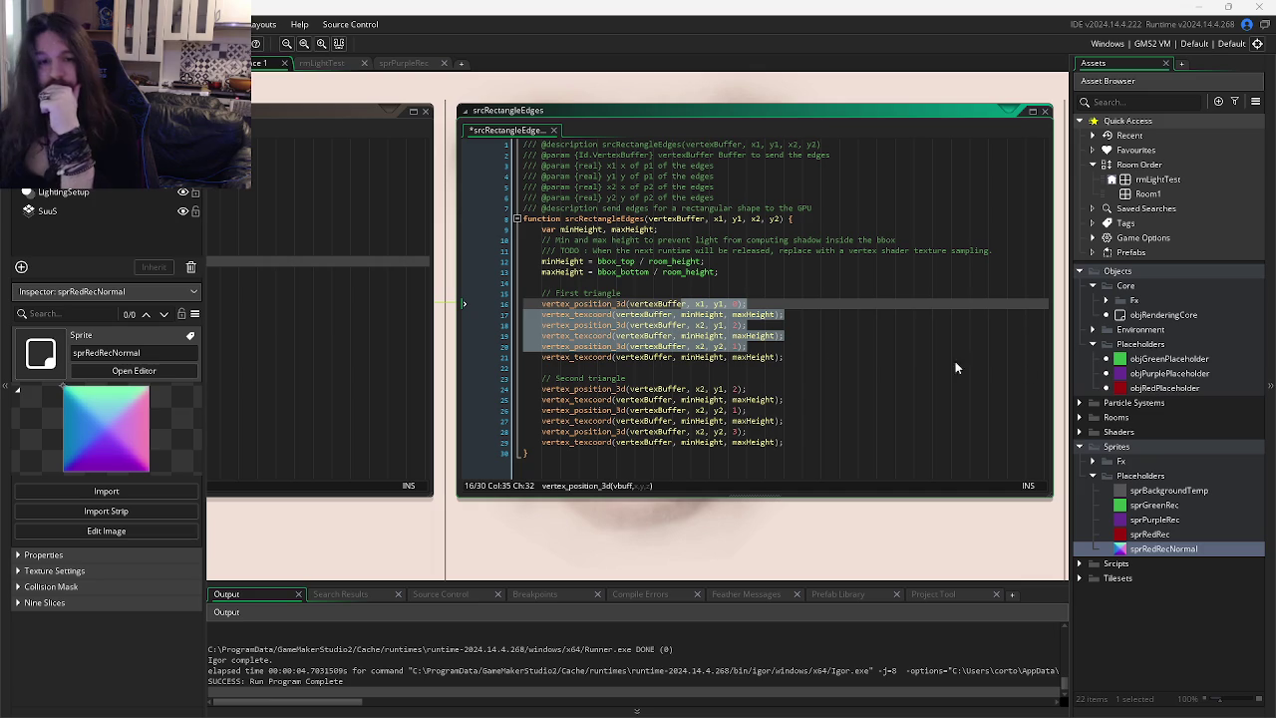
click(695, 390)
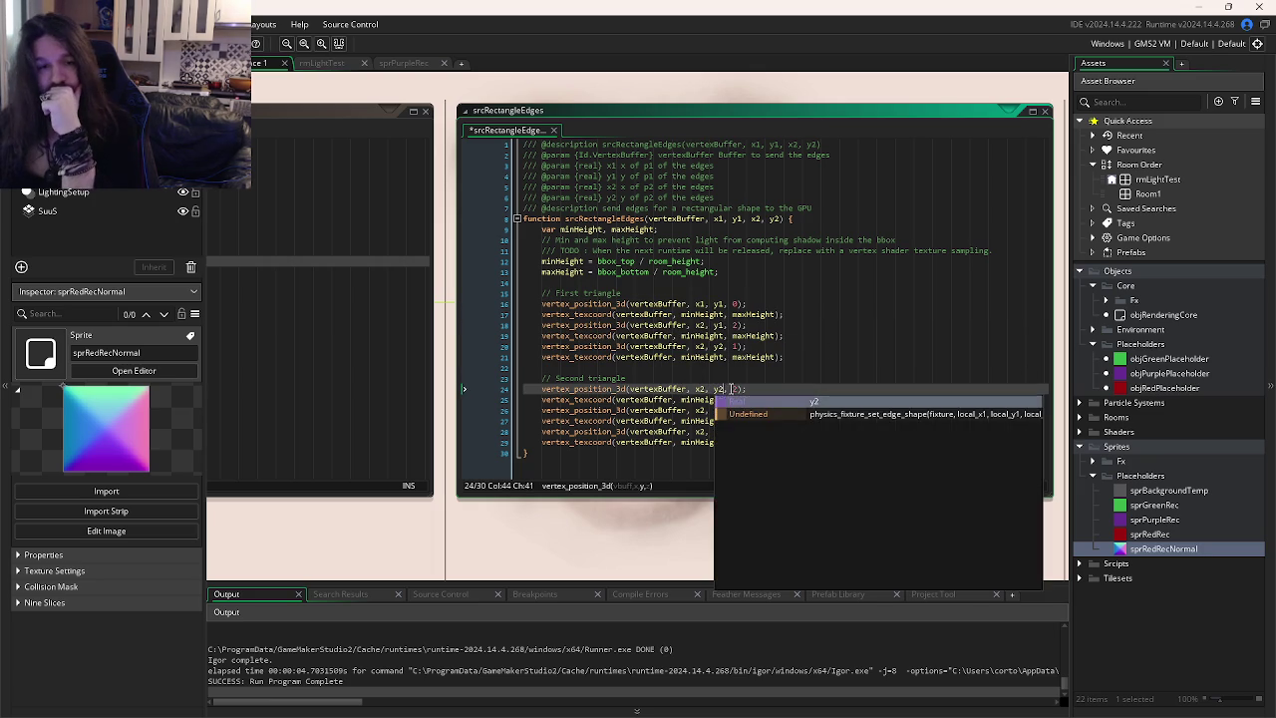
click(740, 370)
double_click(700, 409)
text(x1, y)
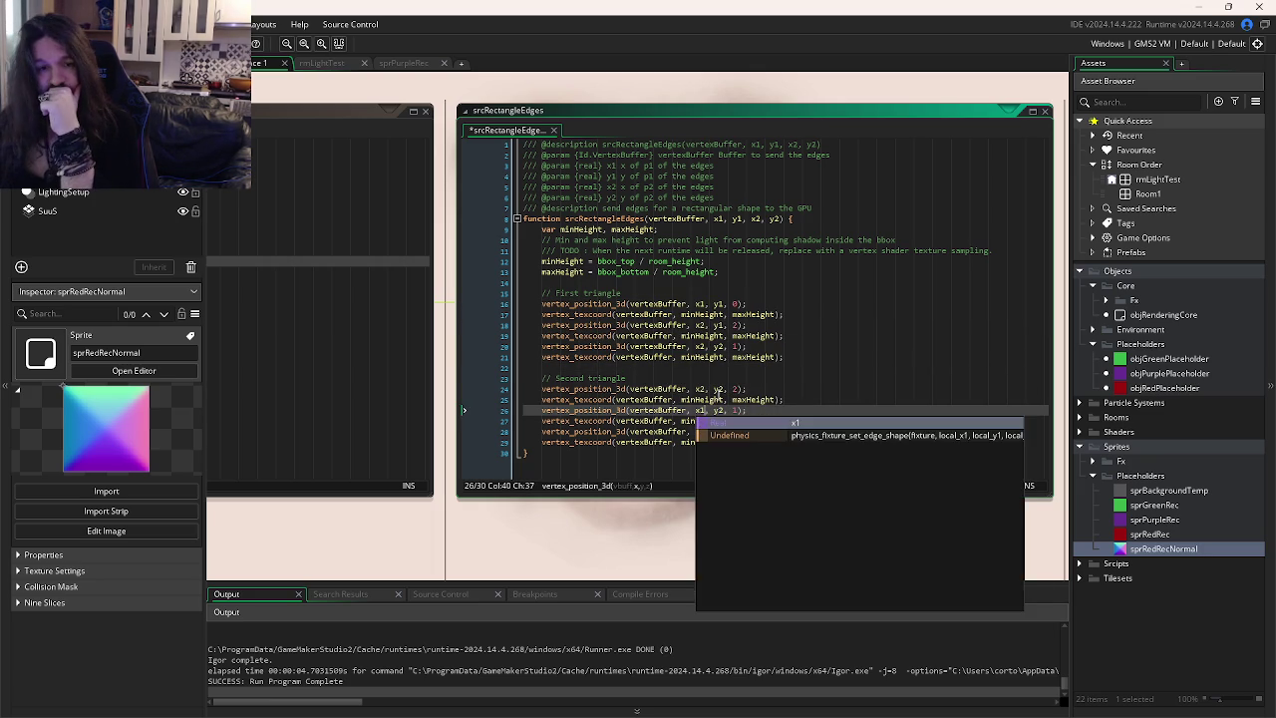
click(718, 379)
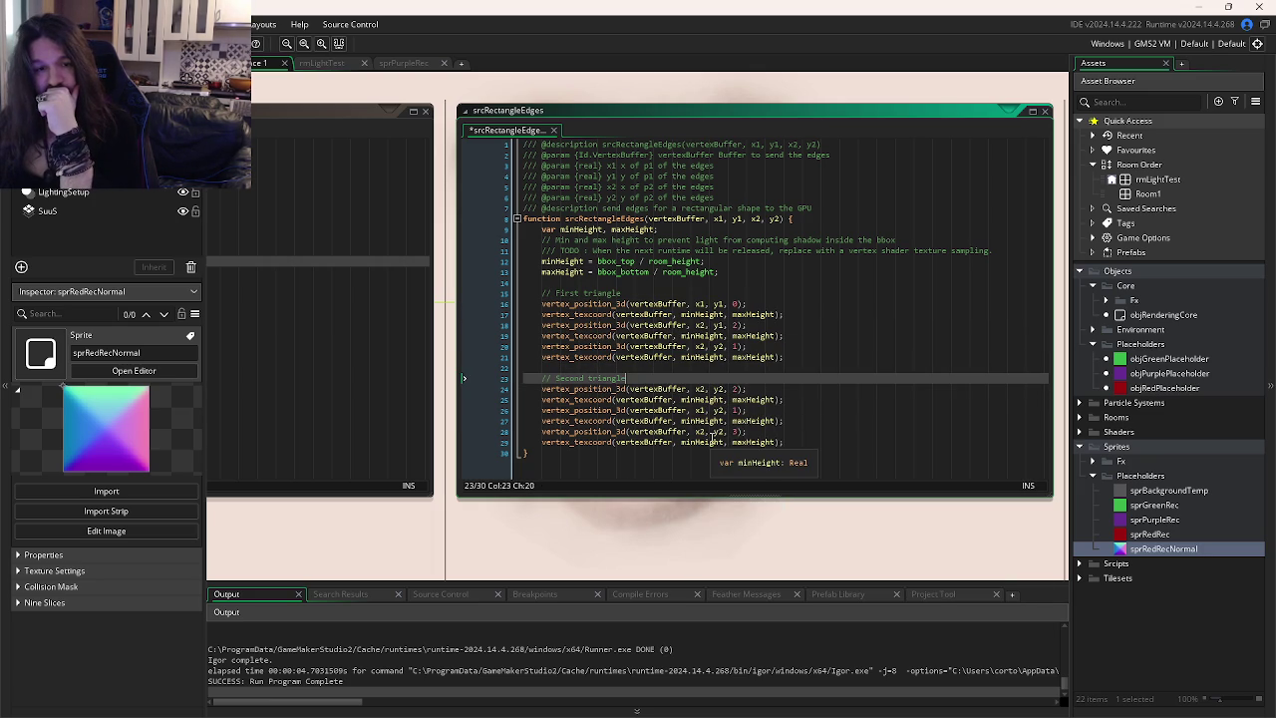
Change line 28's corner from x2,y2 to x1,y1 and run the game.
double_click(704, 432)
text(x1)
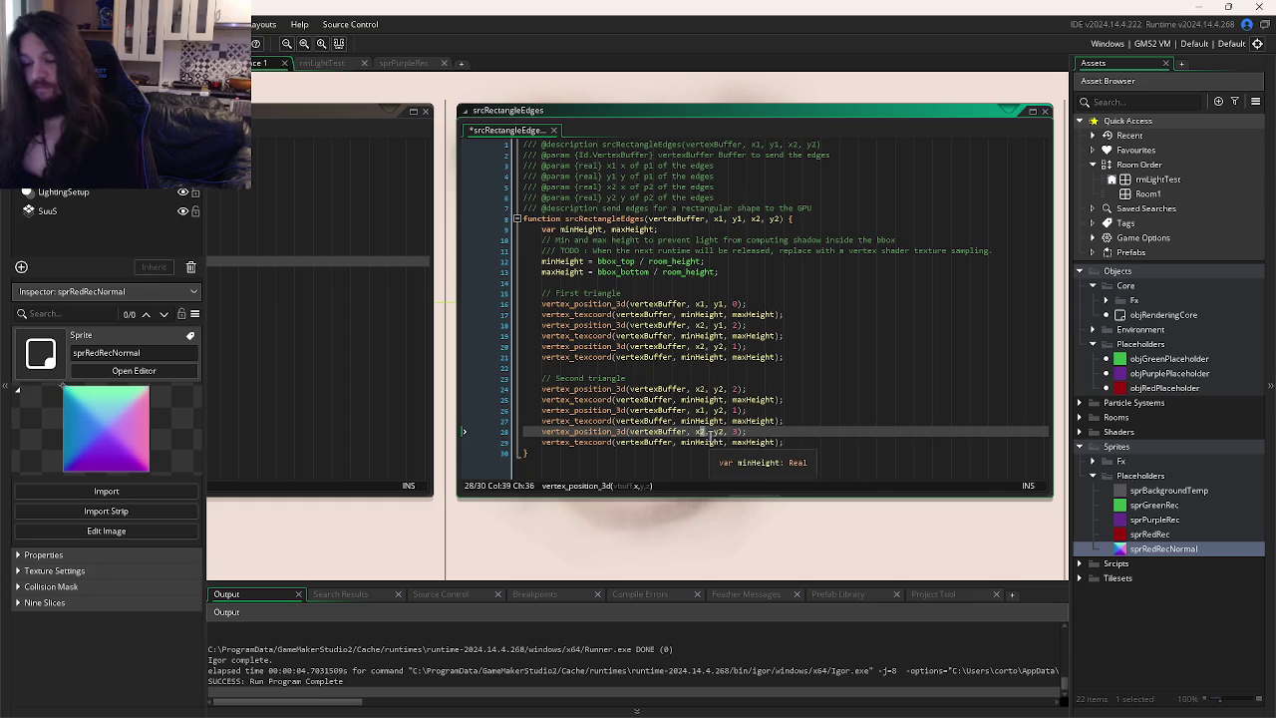
click(726, 432)
text(1)
click(845, 421)
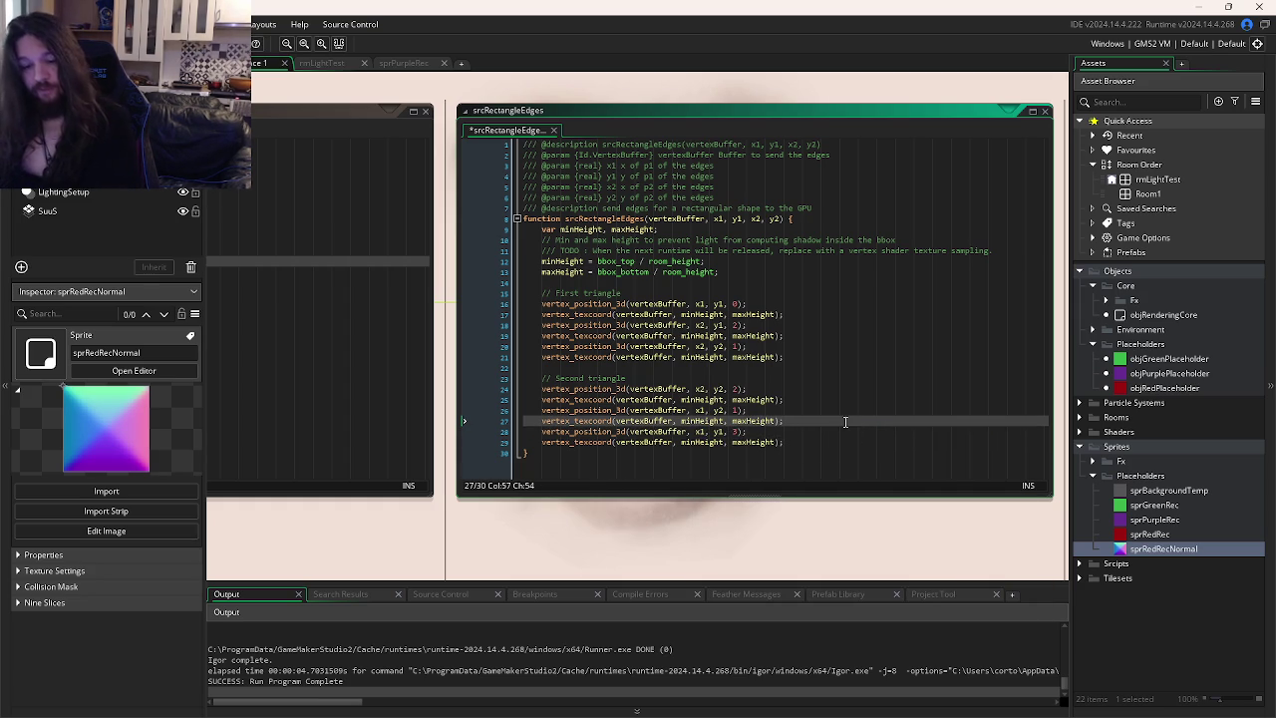
key(F5)
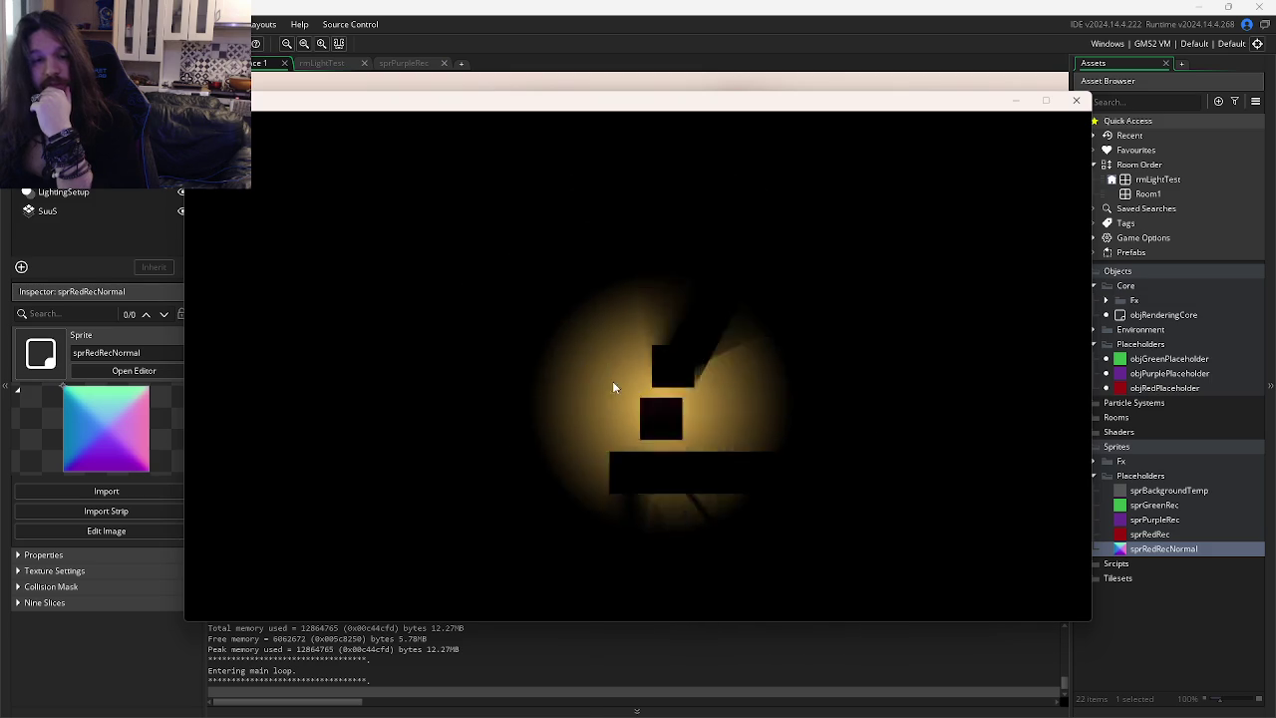
Undo and redo the second triangle's vertex edits to match the saved version, then test-run the shadows.
click(1077, 100)
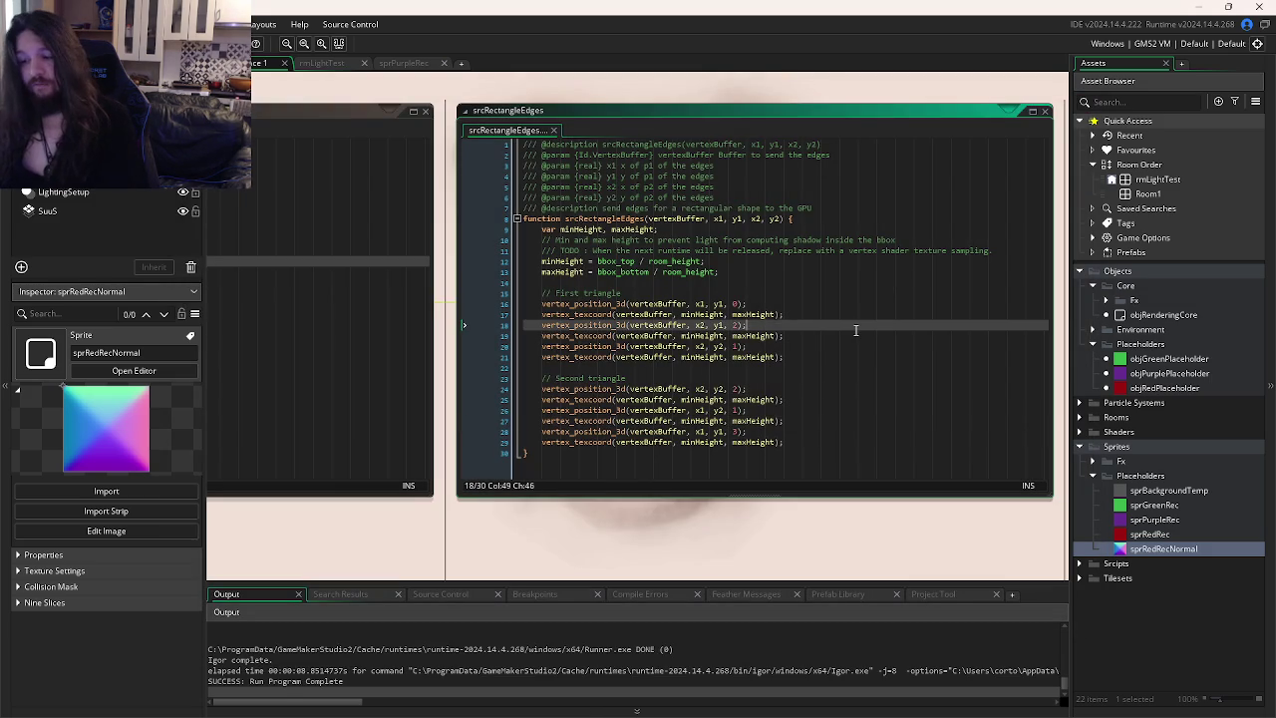
key(ctrl+z)
key(ctrl+z)
key(ctrl+z)
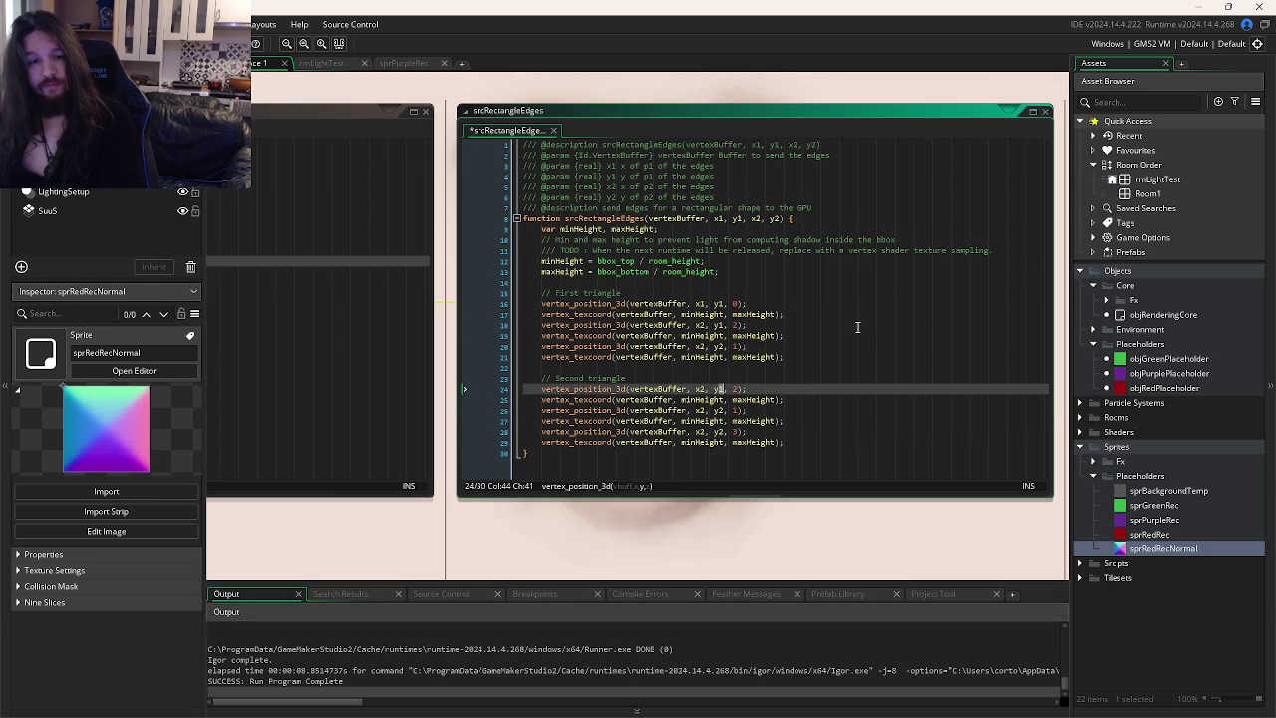
key(ctrl+y)
key(ctrl+y)
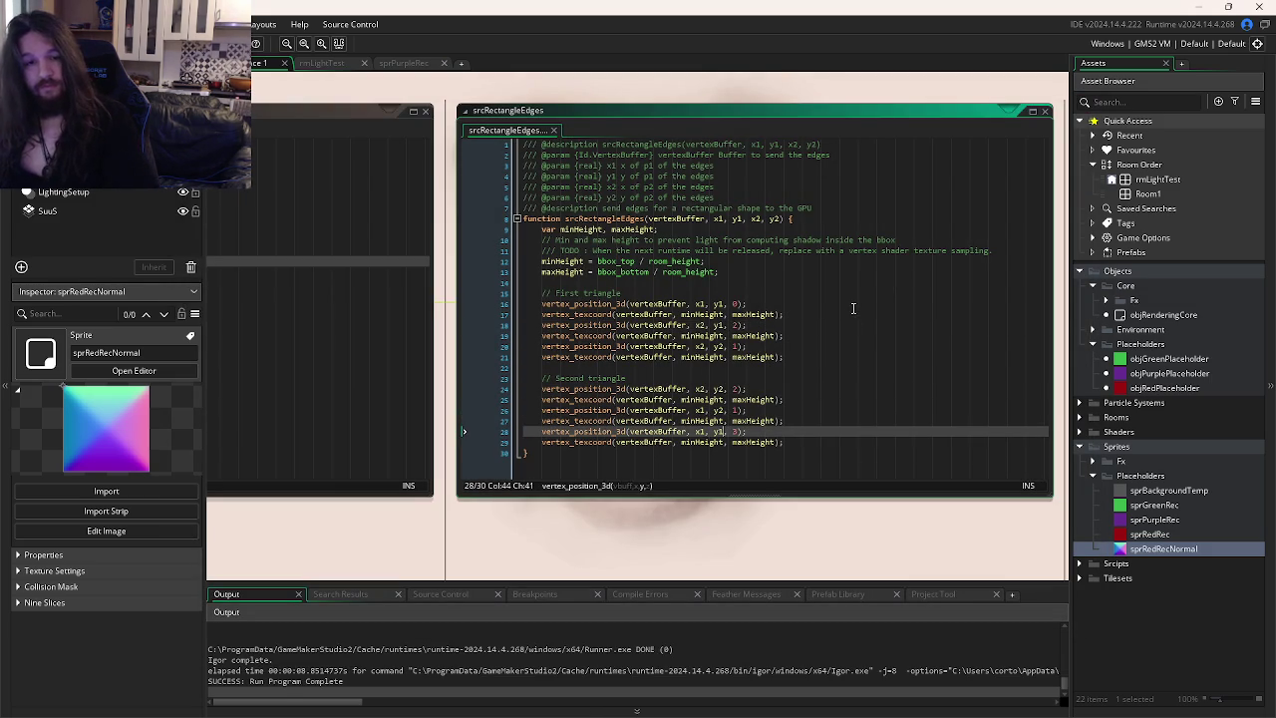
key(F5)
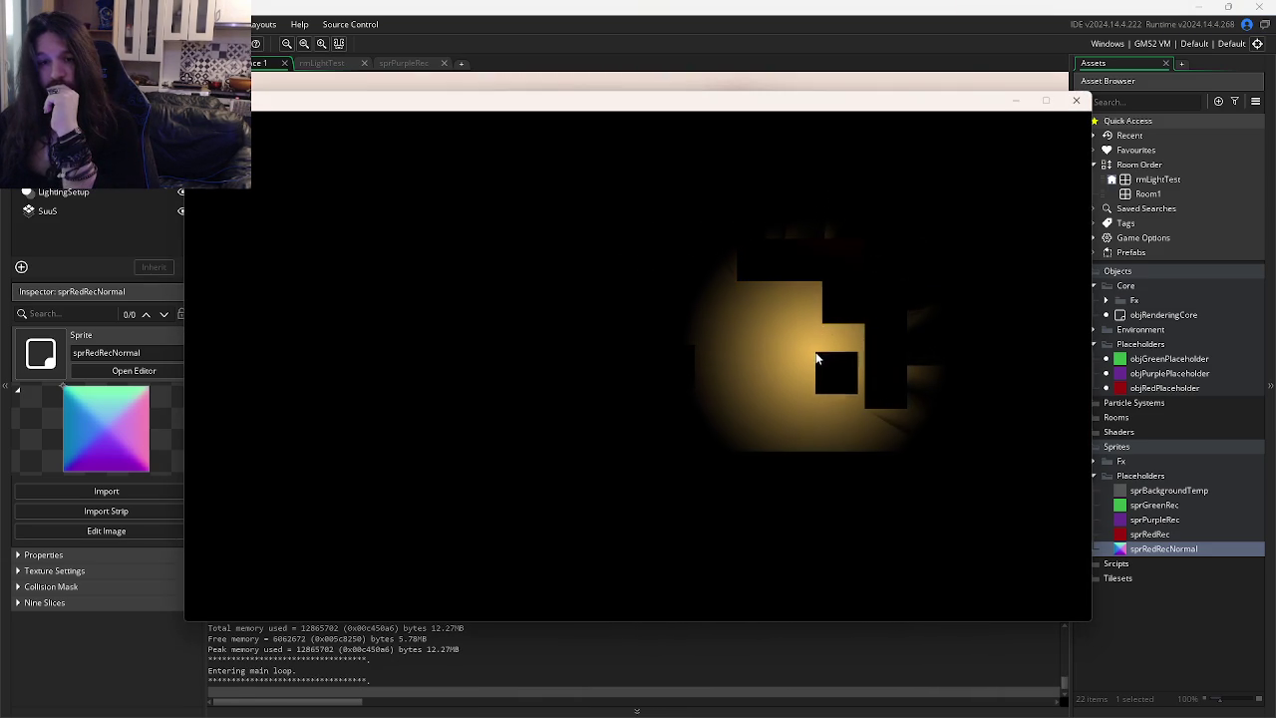
click(1076, 101)
Change objPurplePlaceholder's srcNewPointLight arguments from 200, 200 to 2000, 2000 and run the game.
click(334, 64)
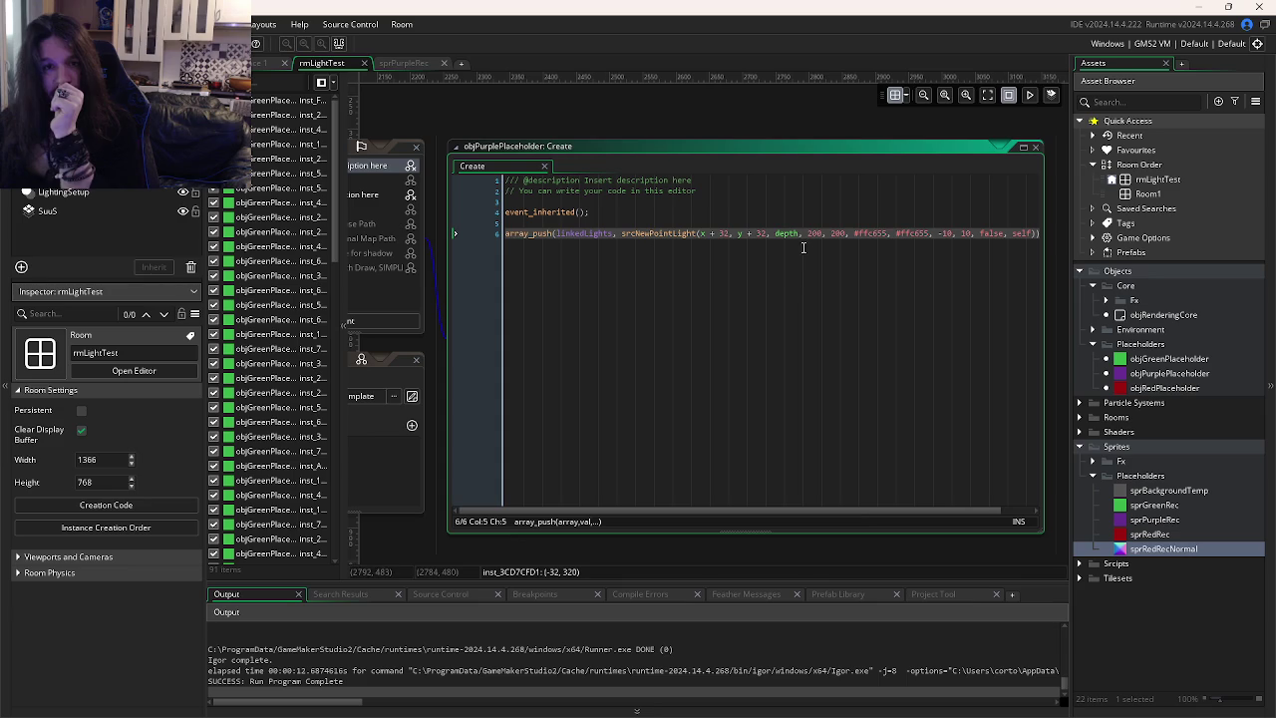
click(823, 233)
text(0)
click(850, 233)
text(0)
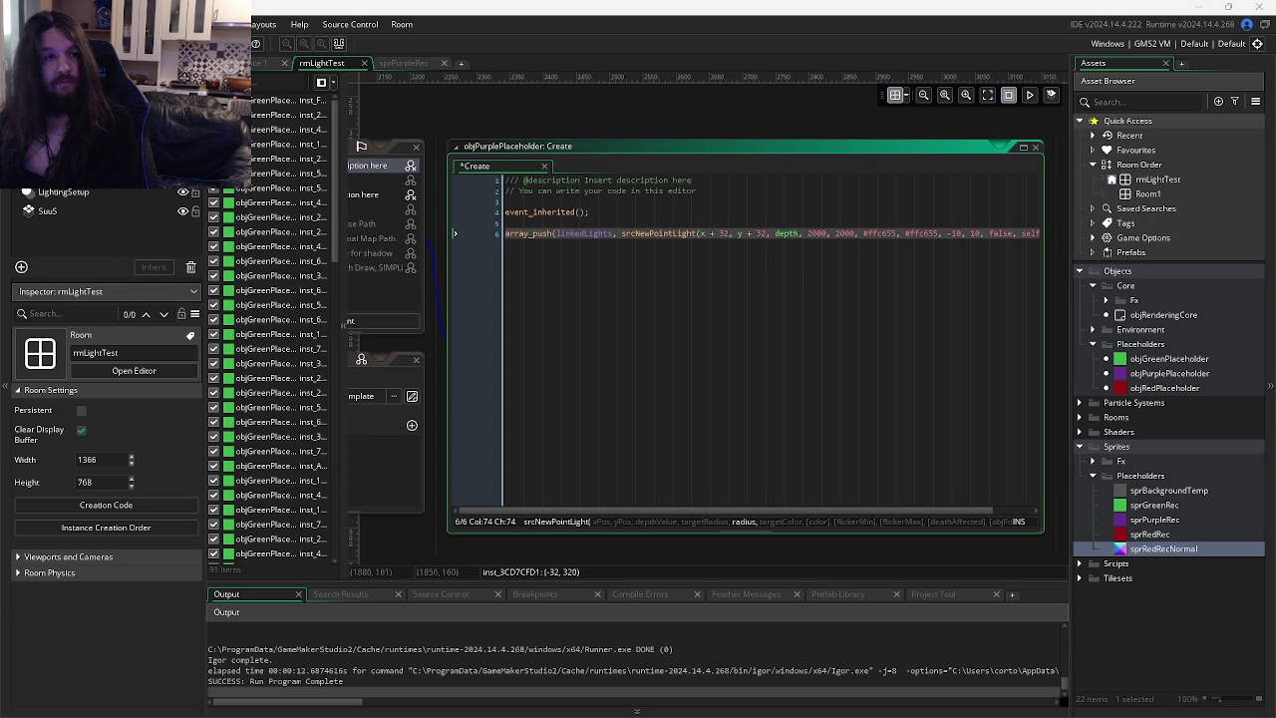
key(F5)
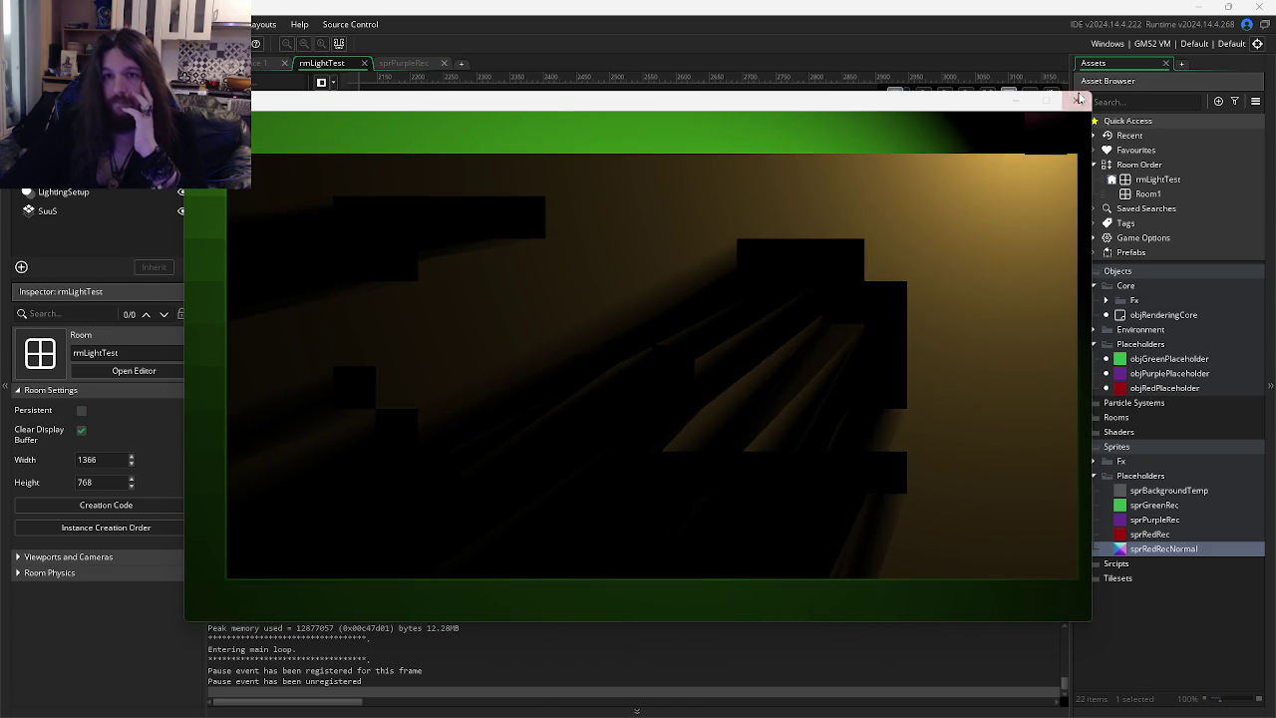
Close the game and the object editor windows, returning to the rmLightTest room.
click(1079, 97)
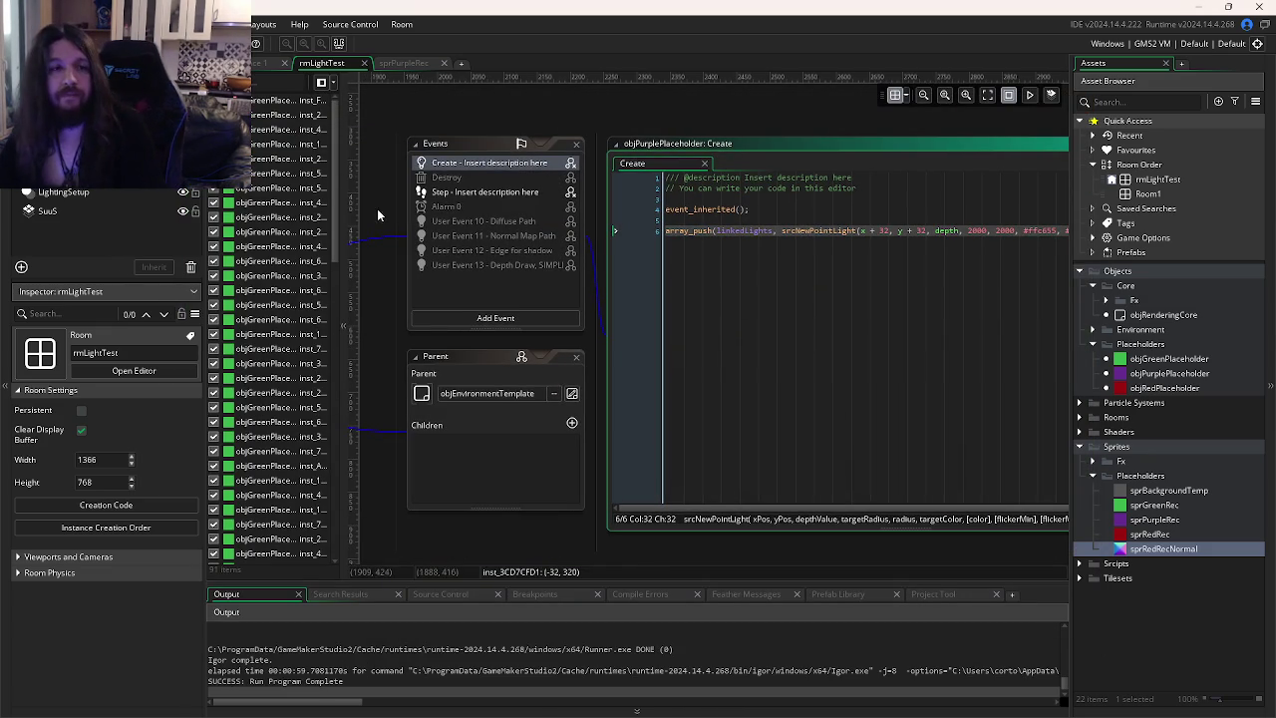
click(278, 63)
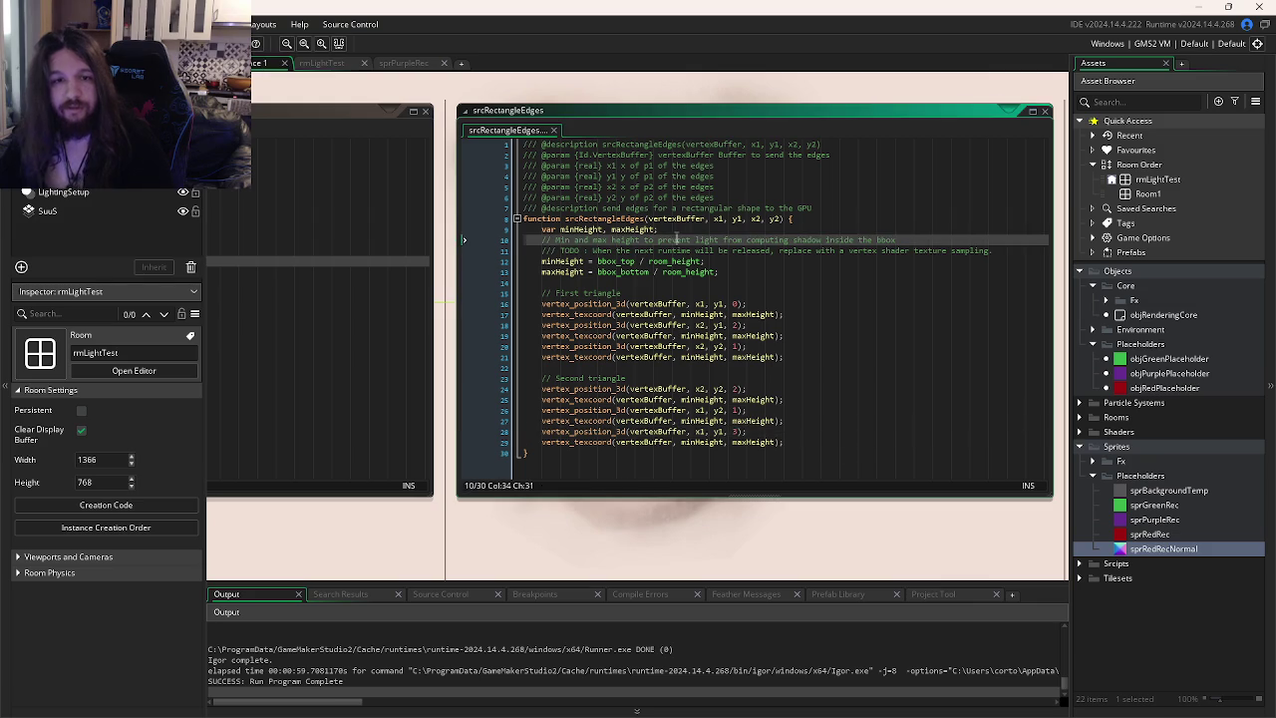
click(321, 63)
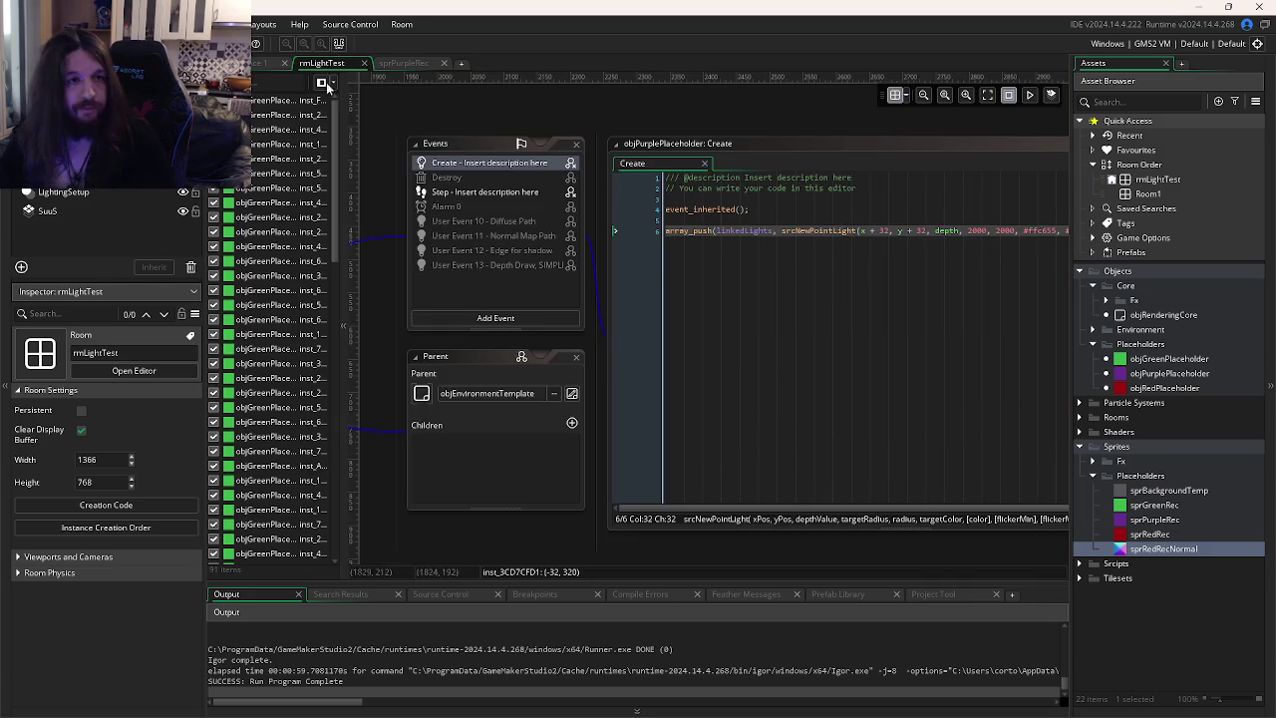
key(ctrl+w)
key(ctrl+w)
key(ctrl+w)
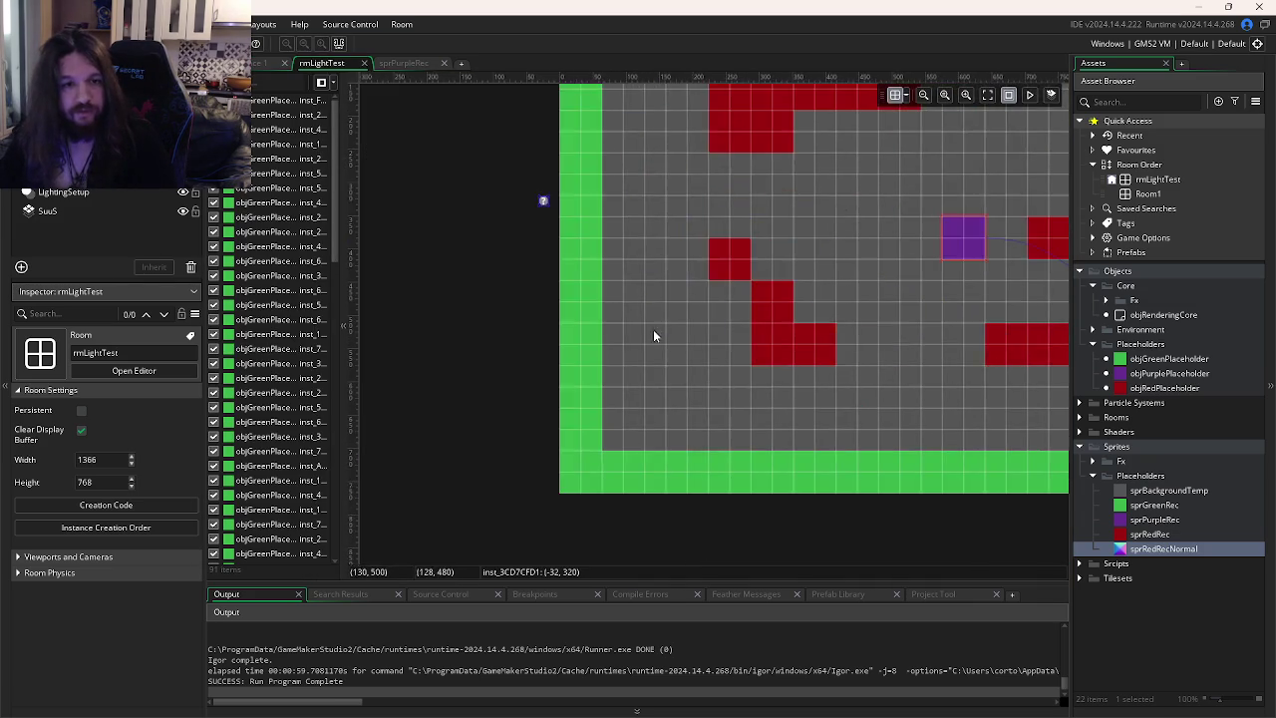
click(895, 408)
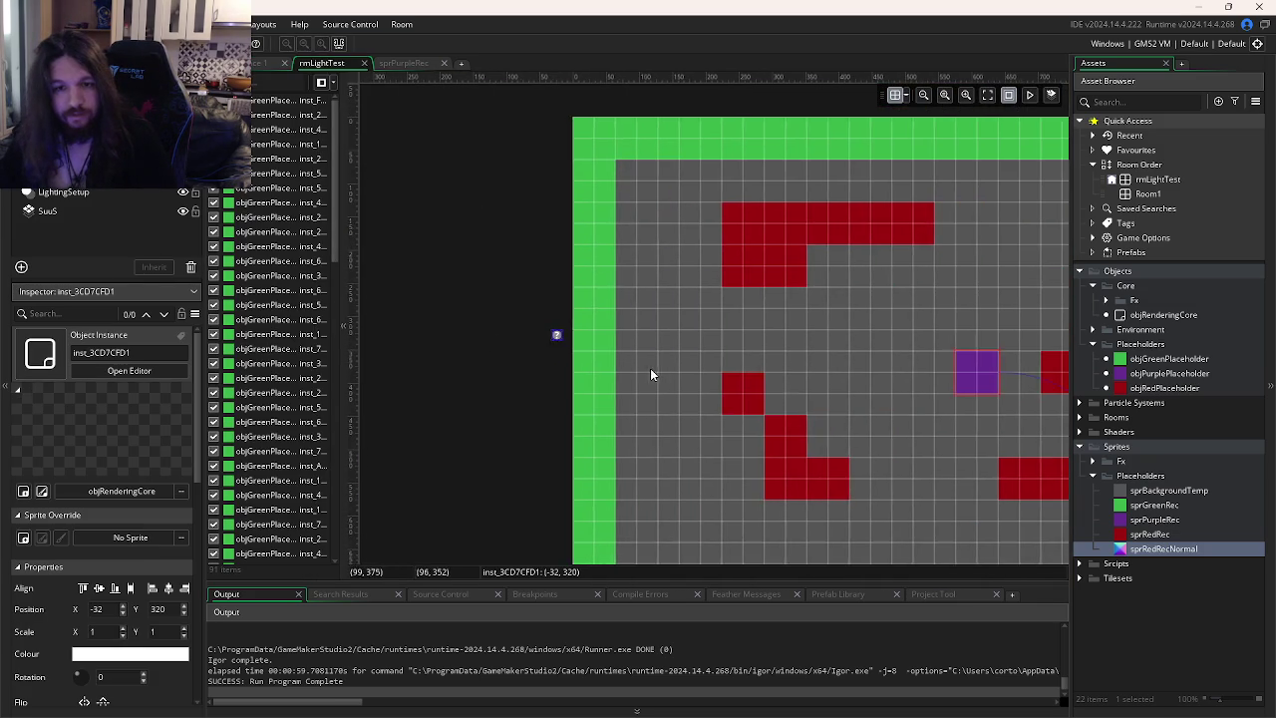
scroll(650, 374, down, 8)
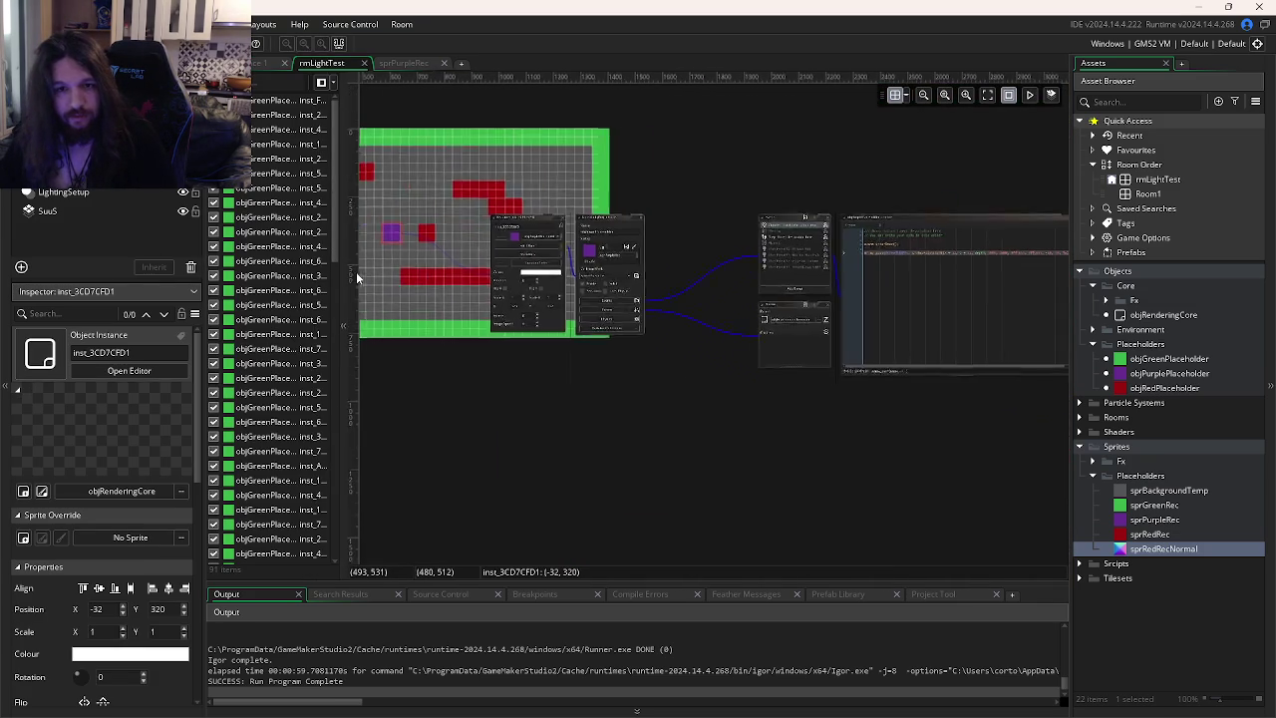
scroll(792, 329, up, 8)
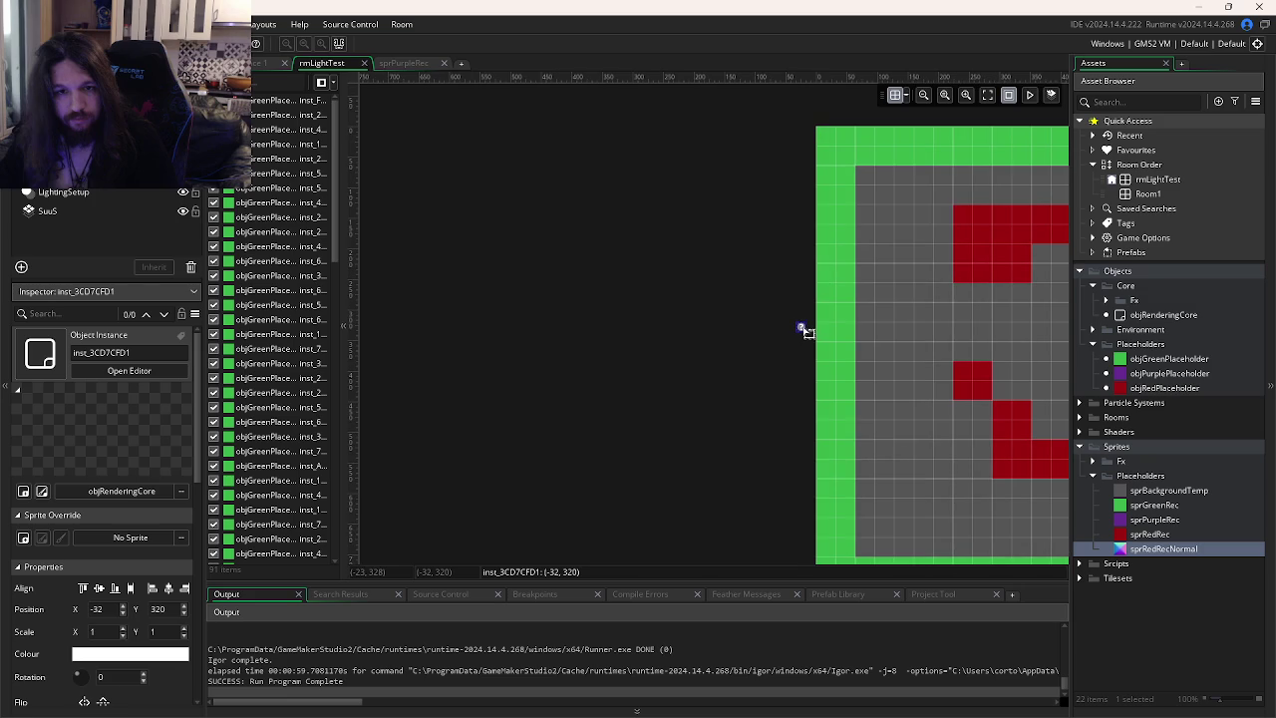
scroll(868, 367, down, 4)
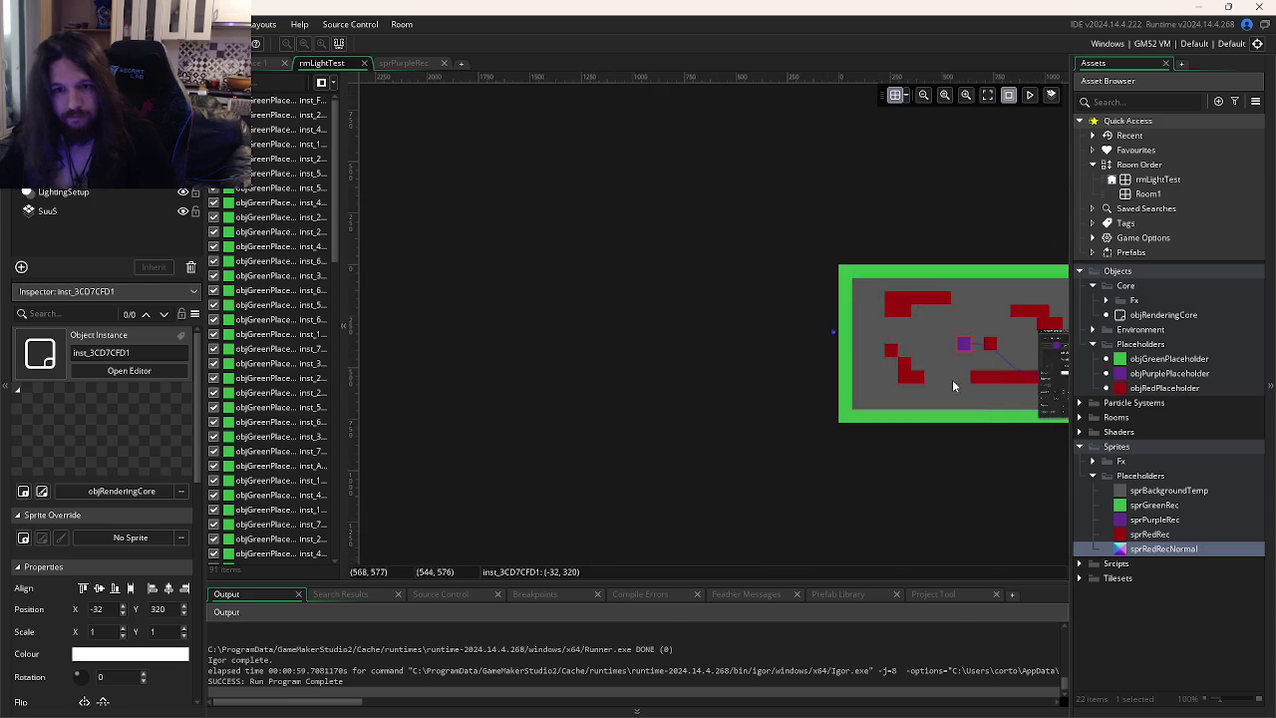
scroll(581, 413, up, 1)
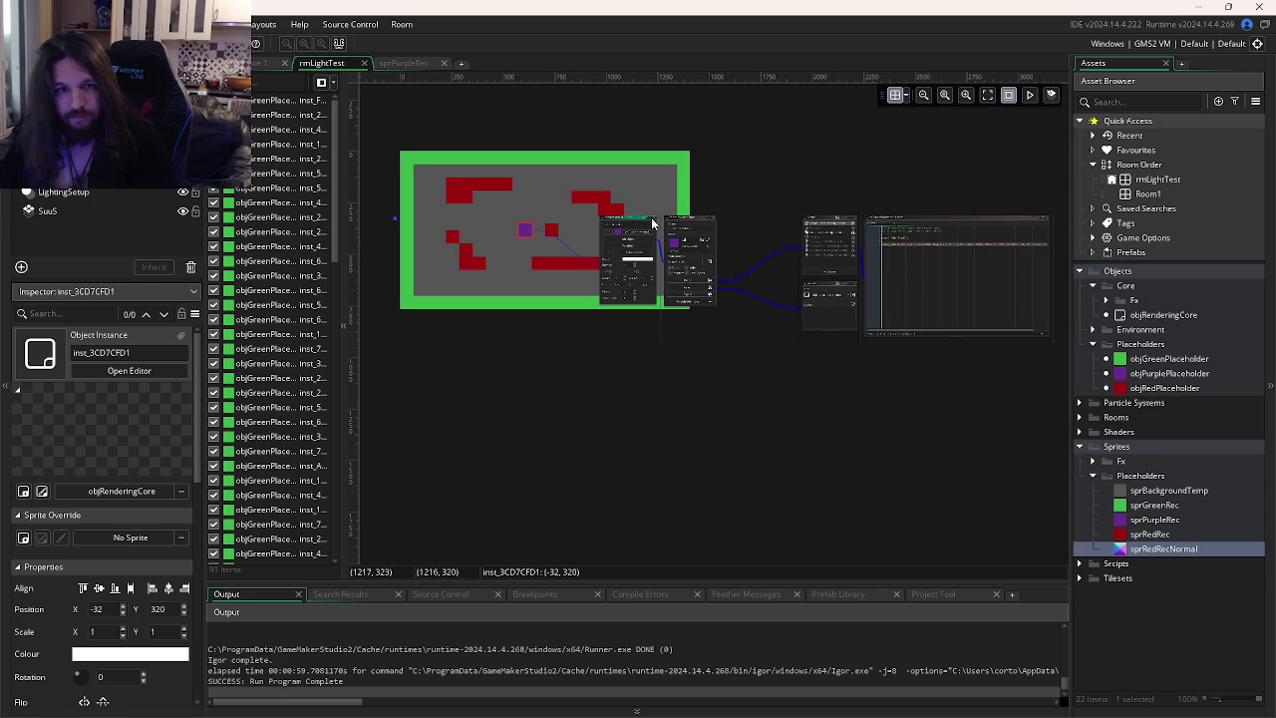
scroll(653, 228, up, 6)
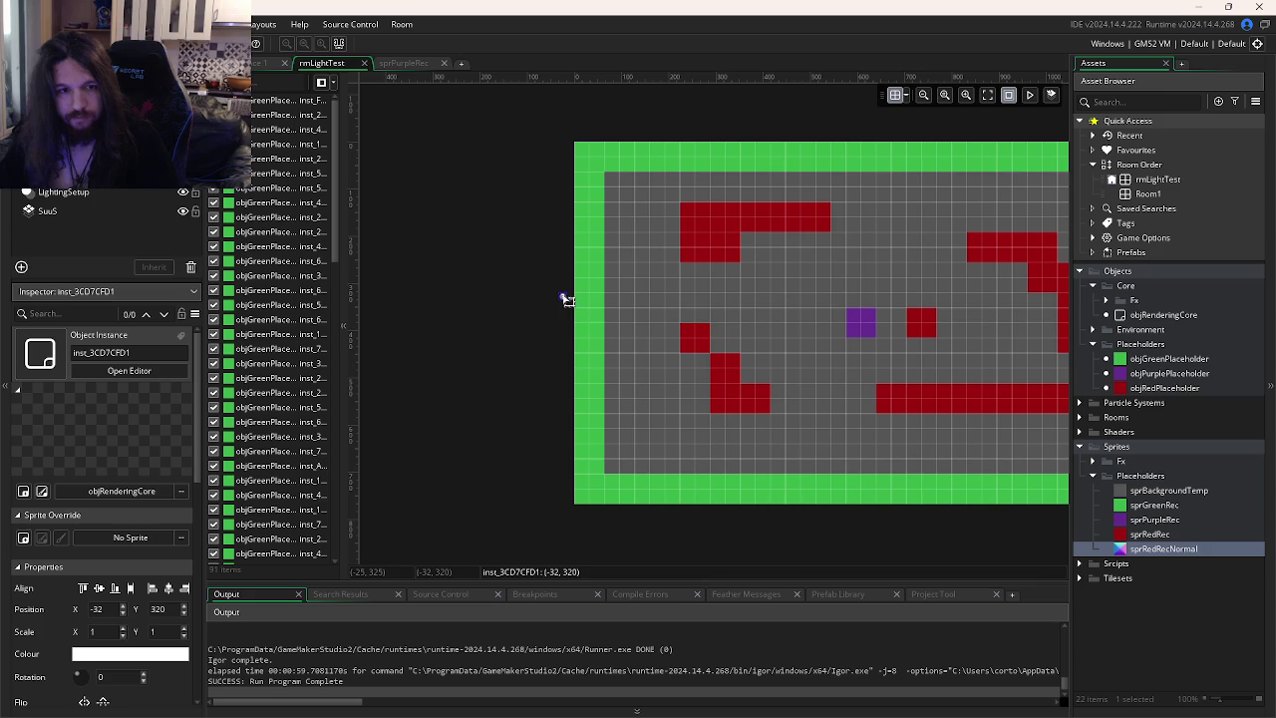
Reopen rmLightTest from the Asset Browser and open the LightingSetup layer's rendering core instance.
click(365, 63)
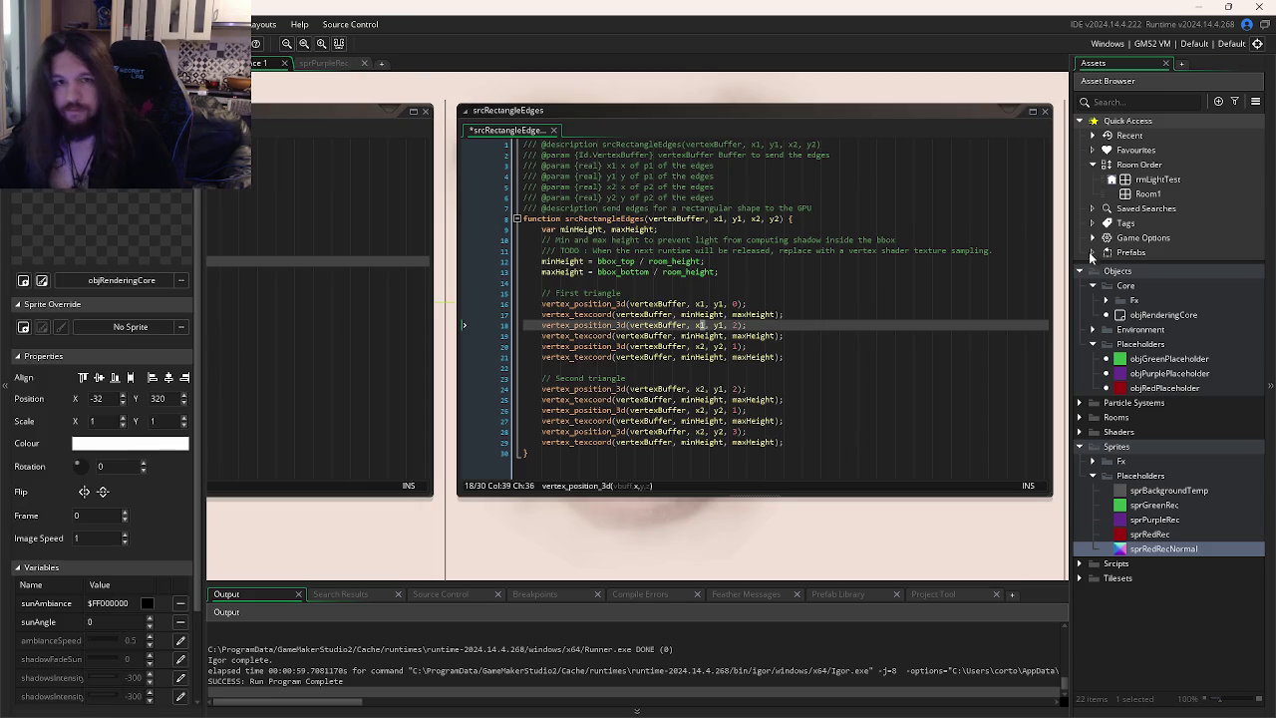
double_click(1158, 179)
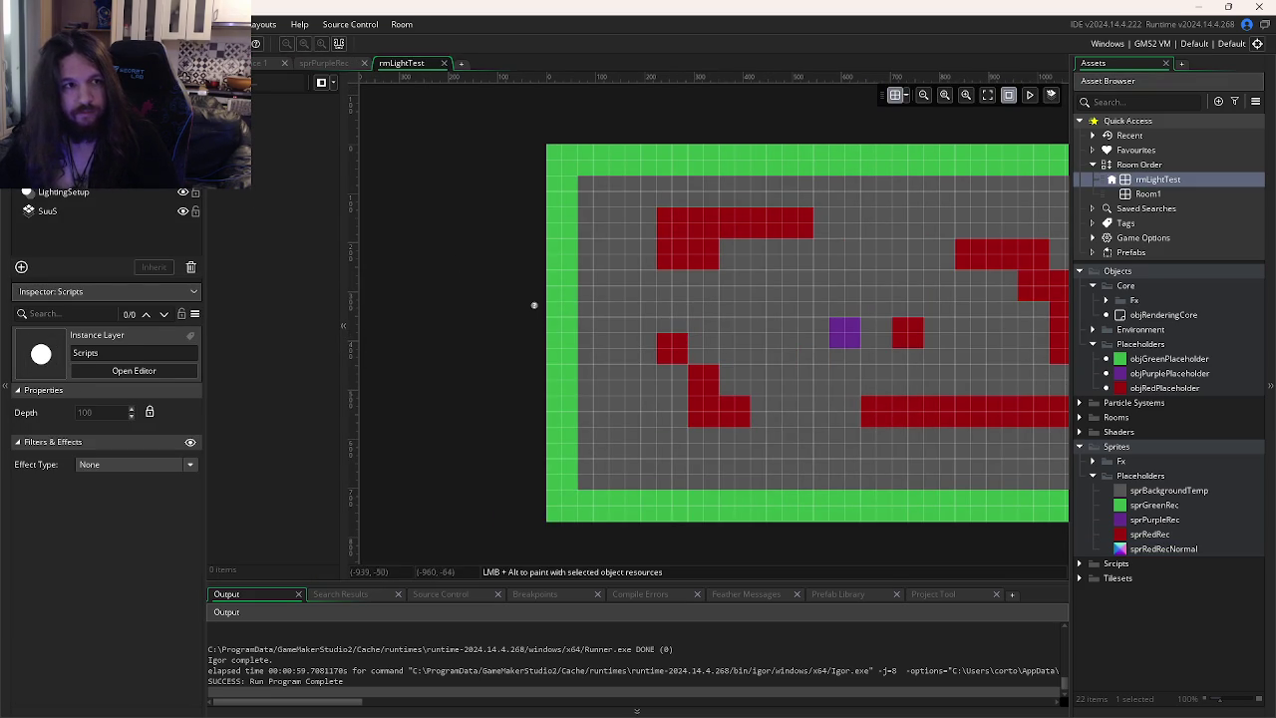
click(69, 194)
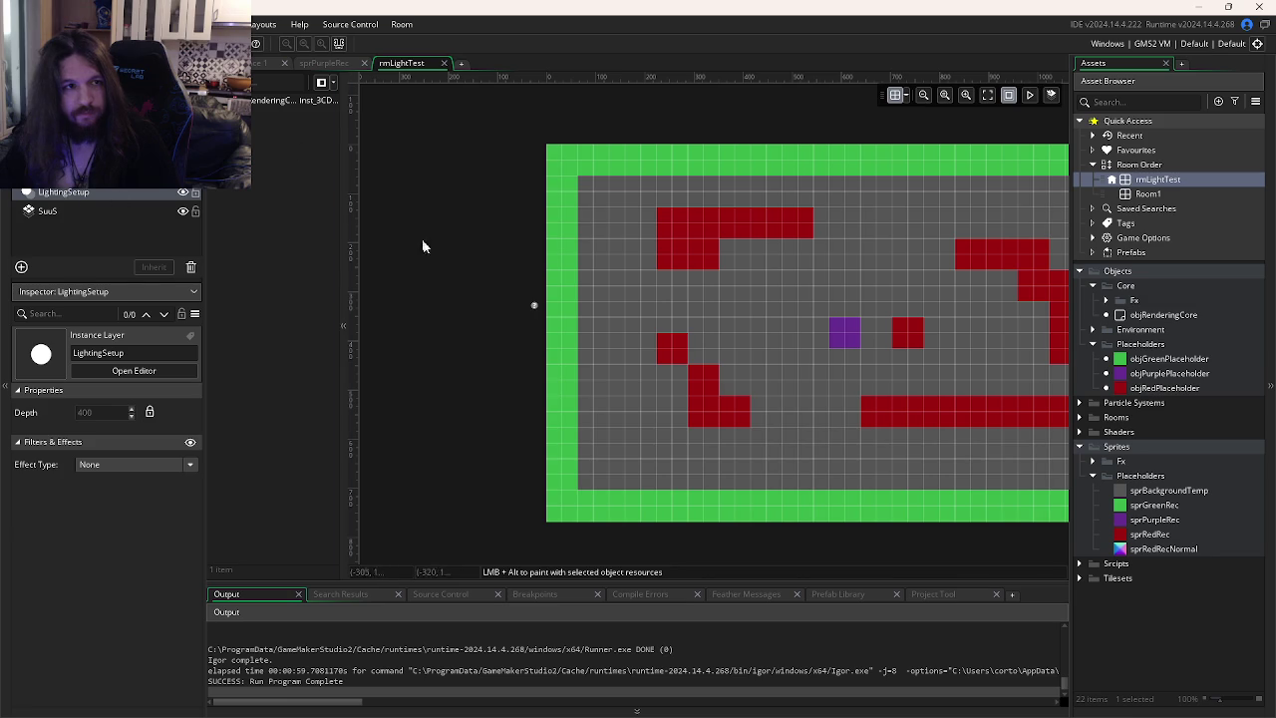
double_click(534, 307)
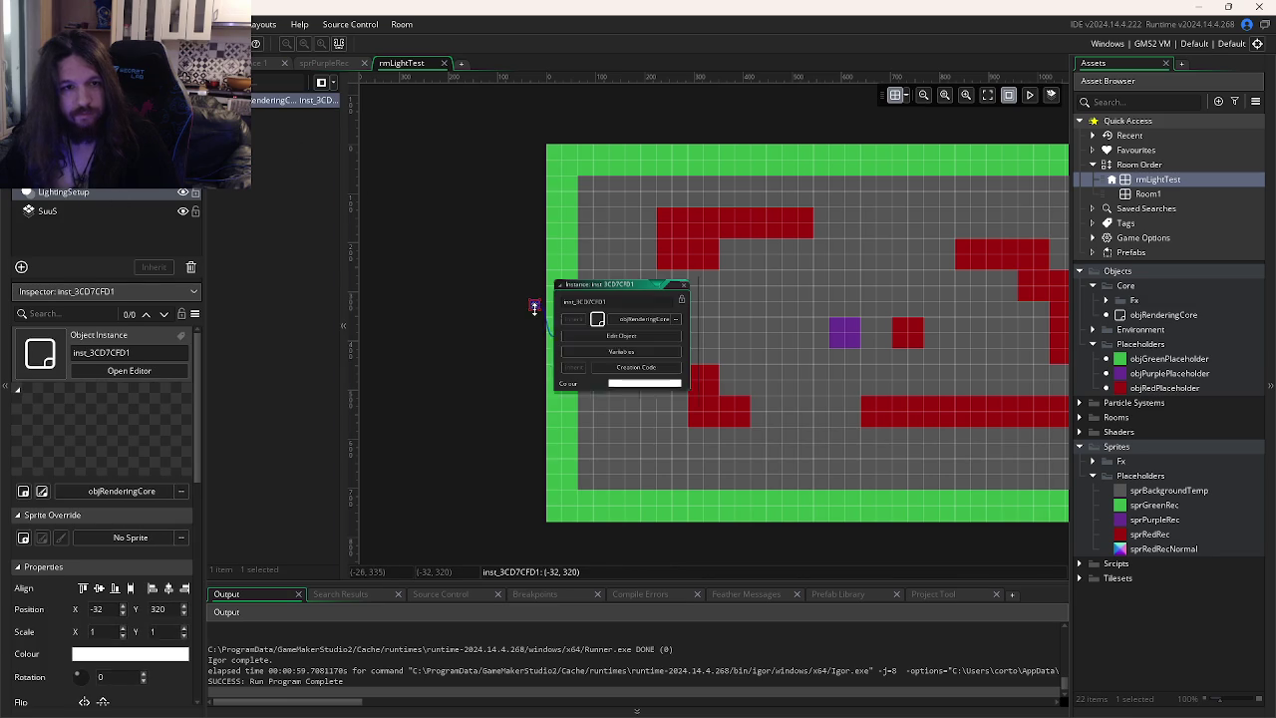
Show the rendering core instance's Variables, then test-run the light room and close it.
click(628, 355)
scroll(730, 395, up, 3)
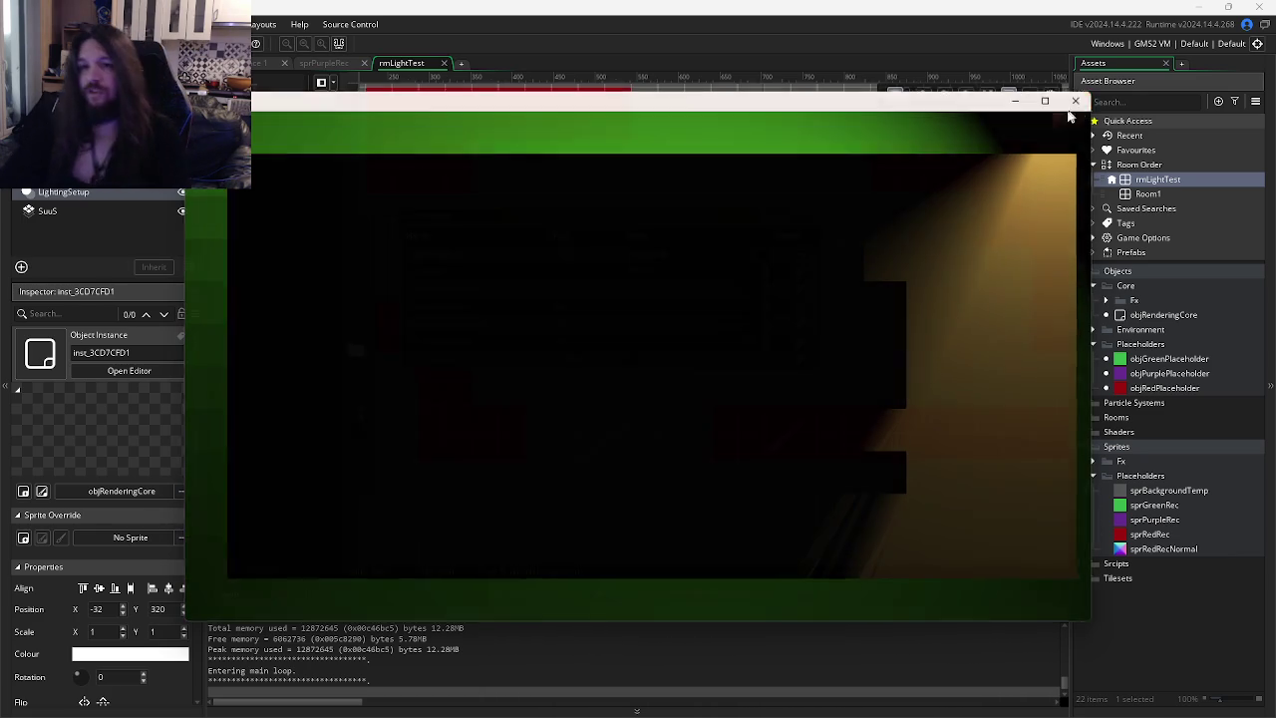
click(1077, 100)
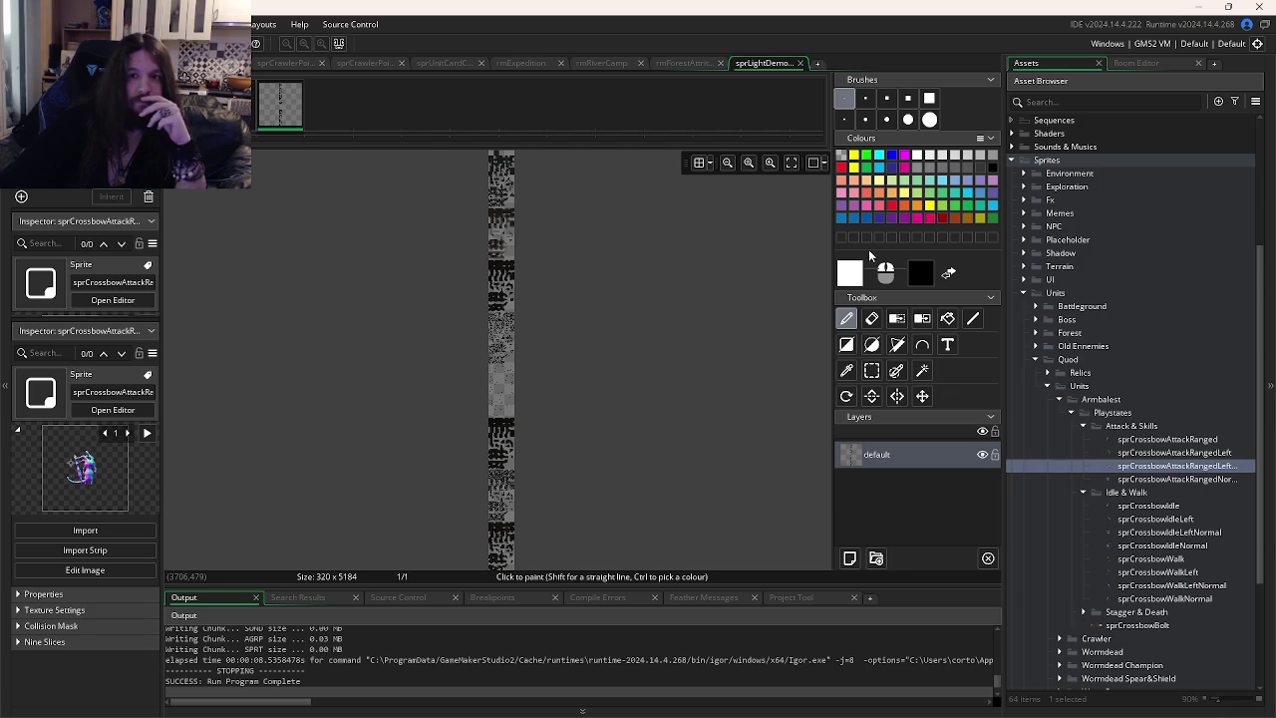
Expand Room Order and open the rmHub room.
scroll(1097, 220, up, 5)
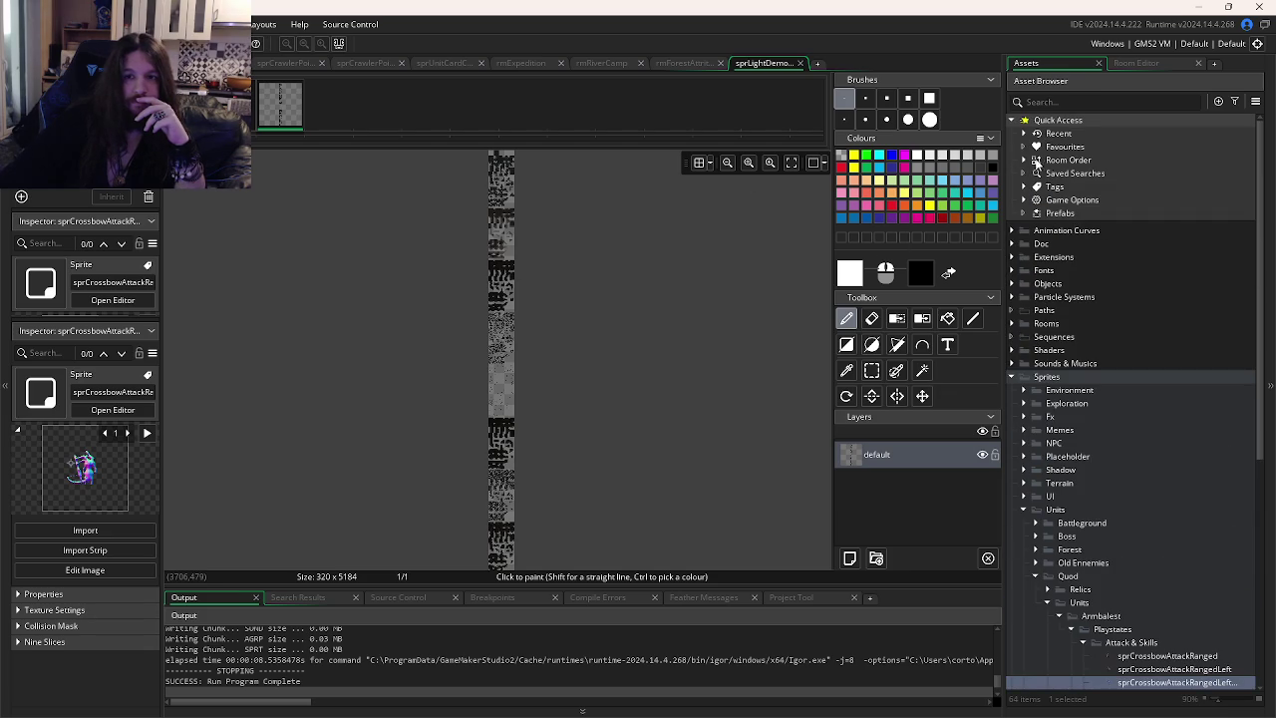
click(1024, 160)
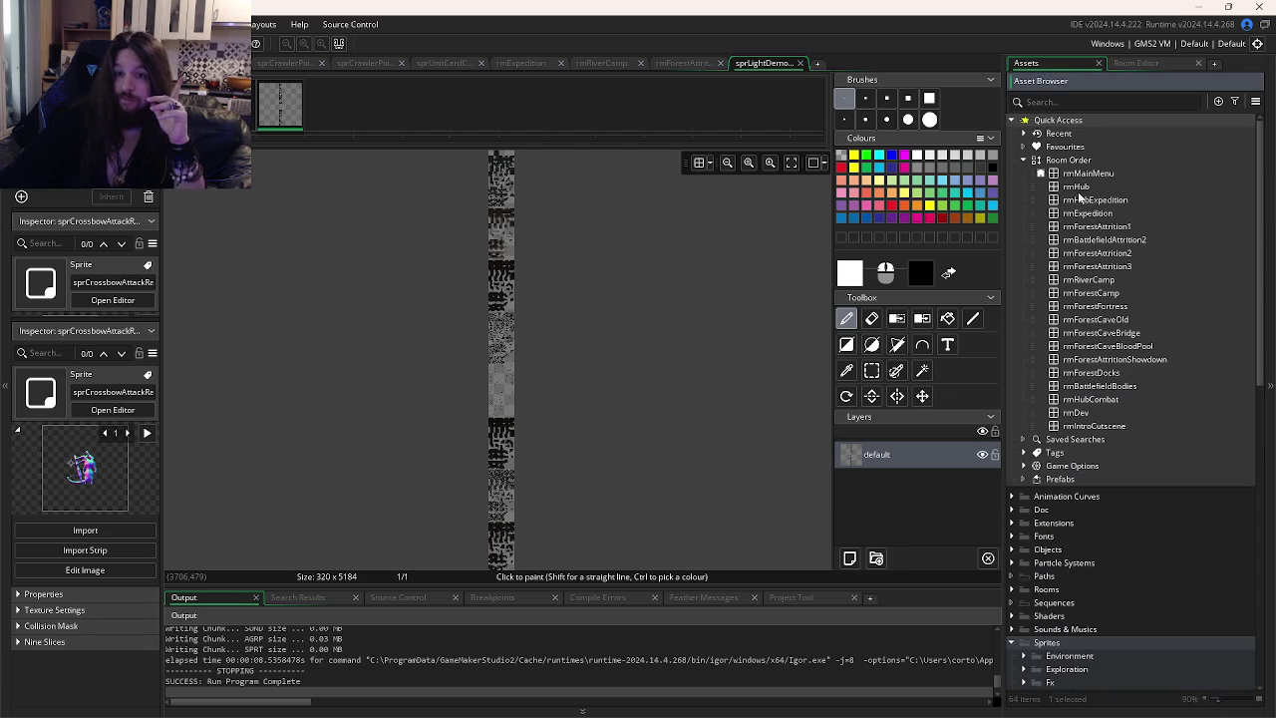
double_click(1078, 186)
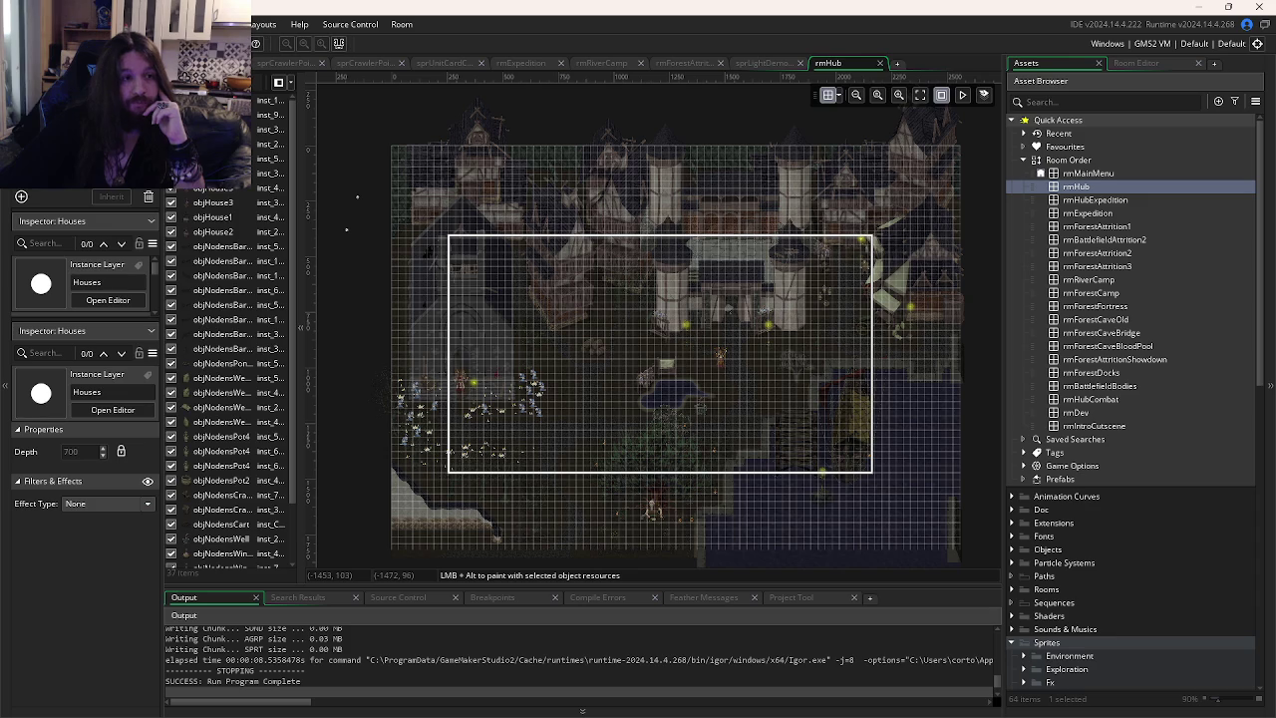
Set the rmHub rendering core's sunAmbiance to black ($FF000000) and start a test build.
double_click(357, 197)
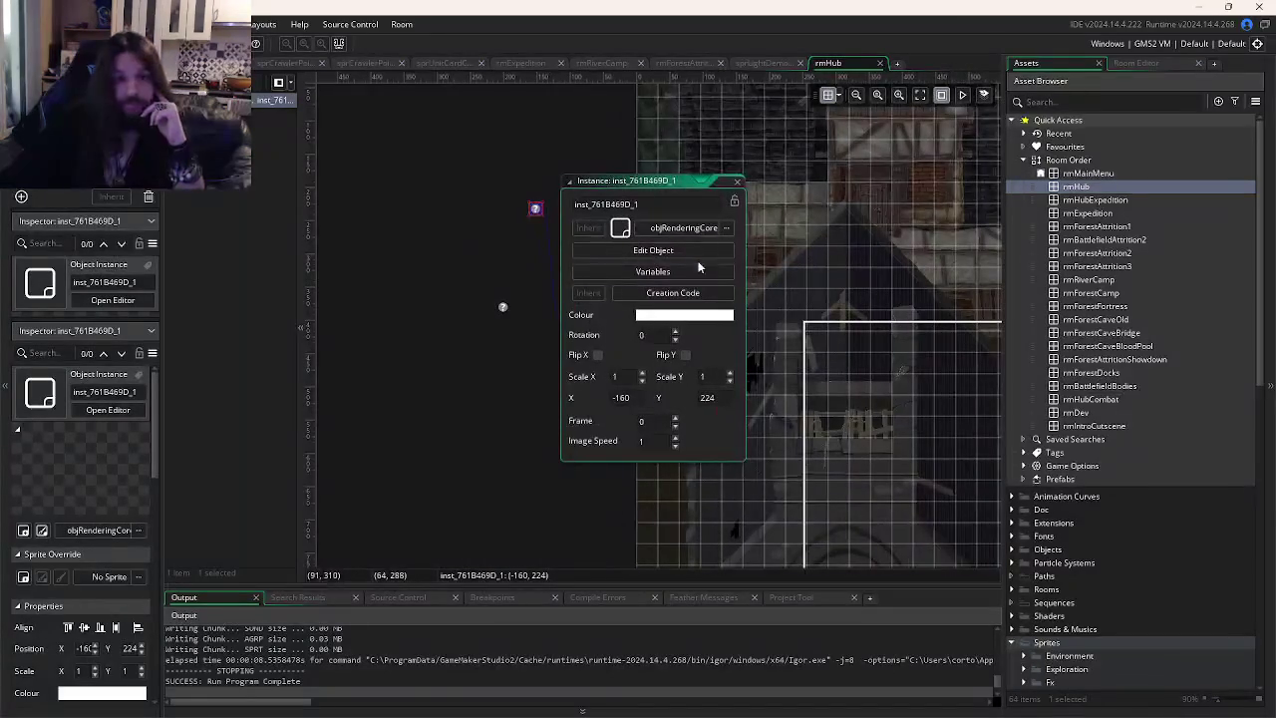
click(686, 274)
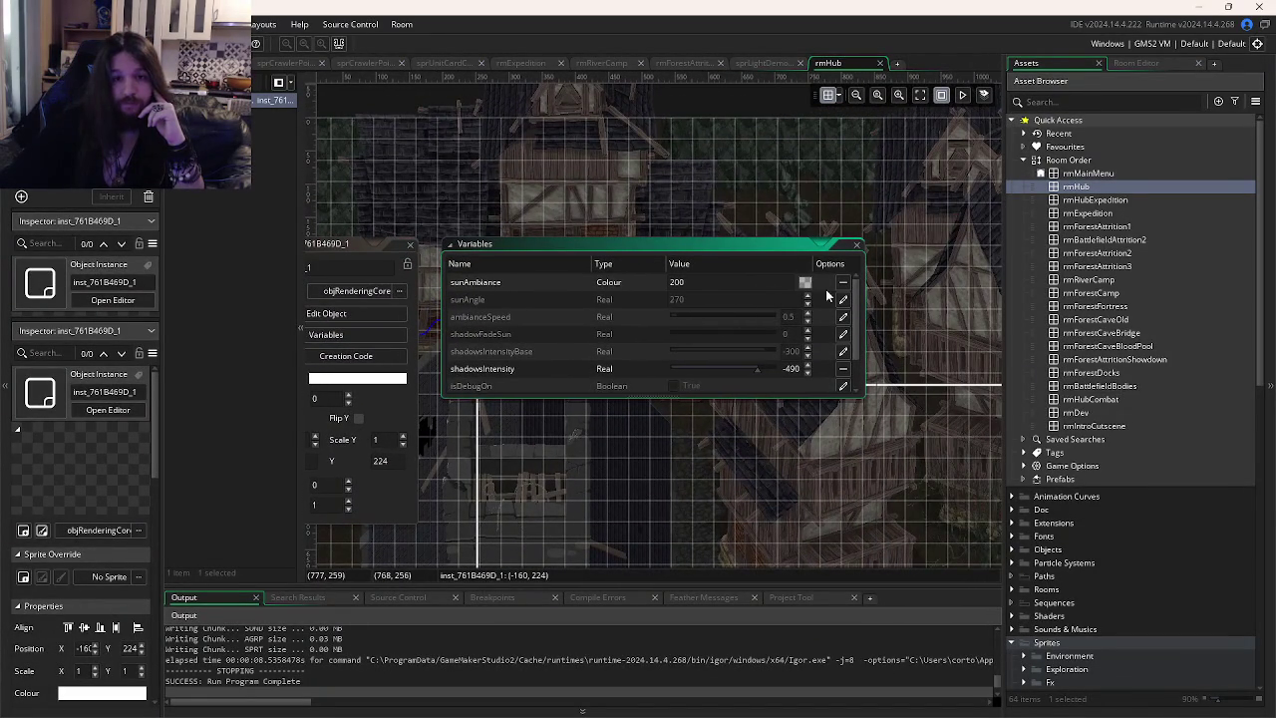
click(806, 284)
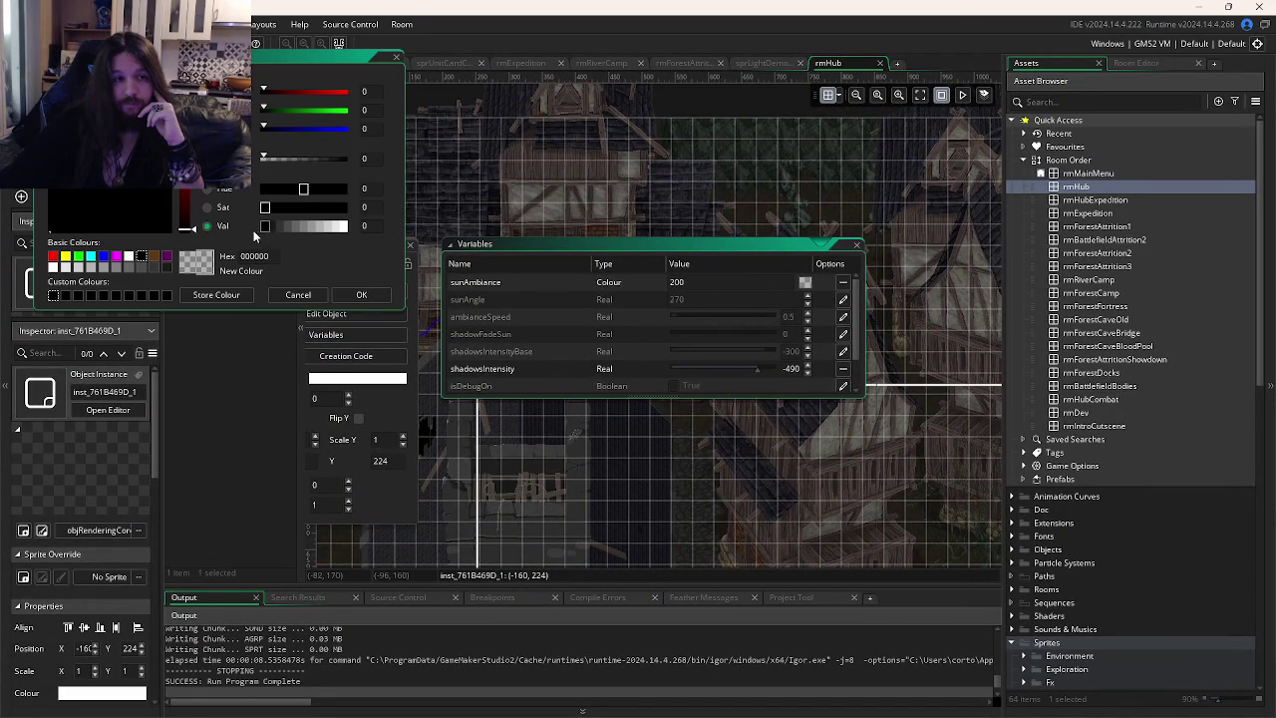
mouse_move(265, 211)
mouse_down()
mouse_move(381, 224)
mouse_move(228, 211)
mouse_up()
click(361, 294)
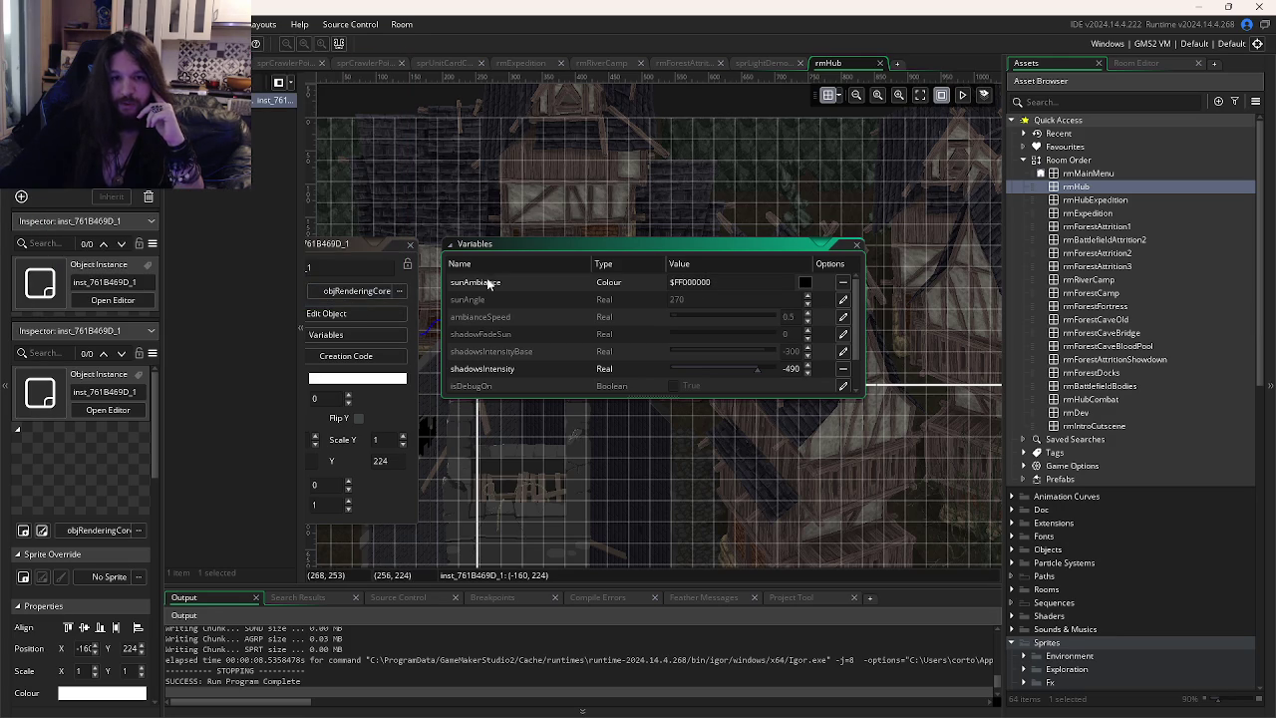
key(F5)
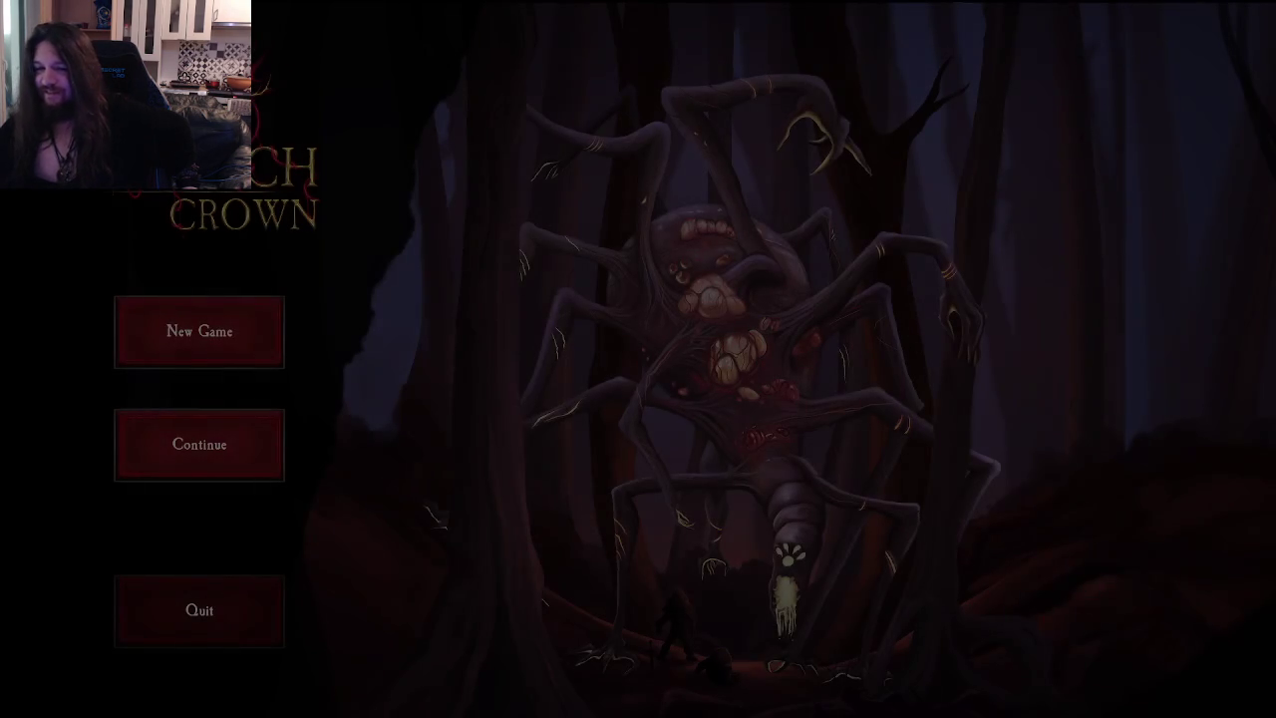
Continue the saved game, look around the hub's lighting past the no-heroes notice, then quit with Escape.
click(136, 435)
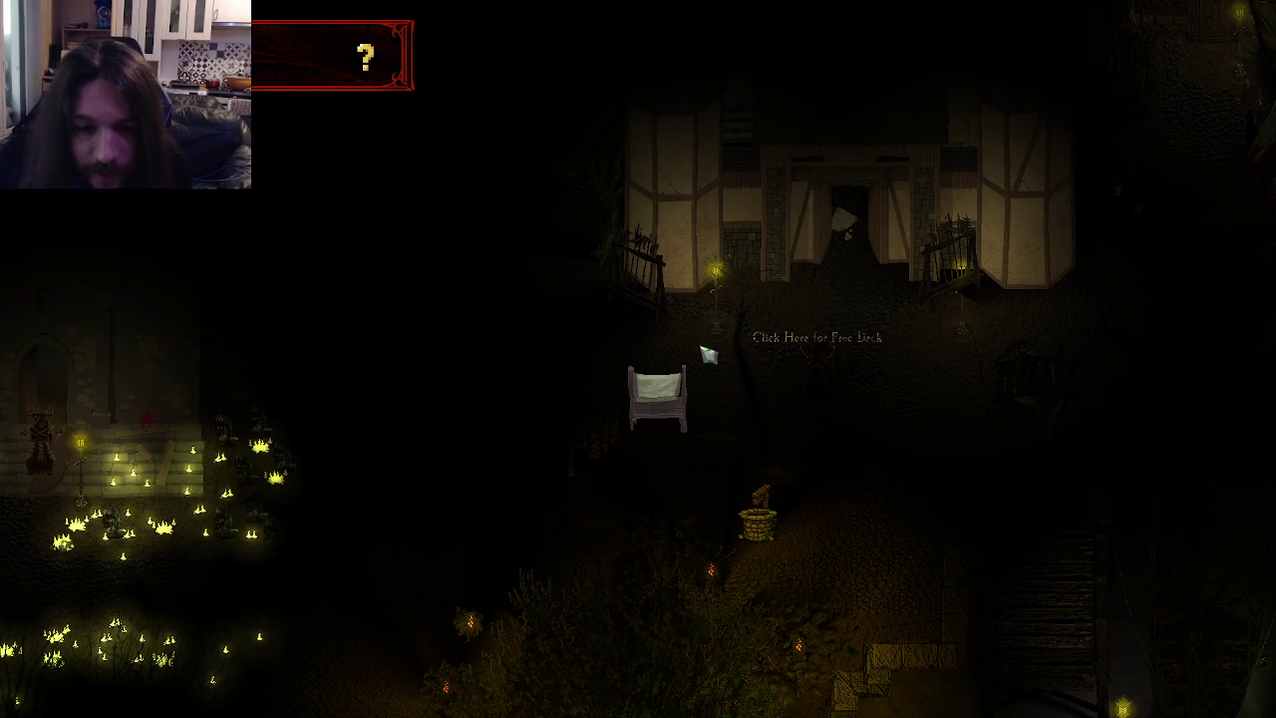
click(949, 349)
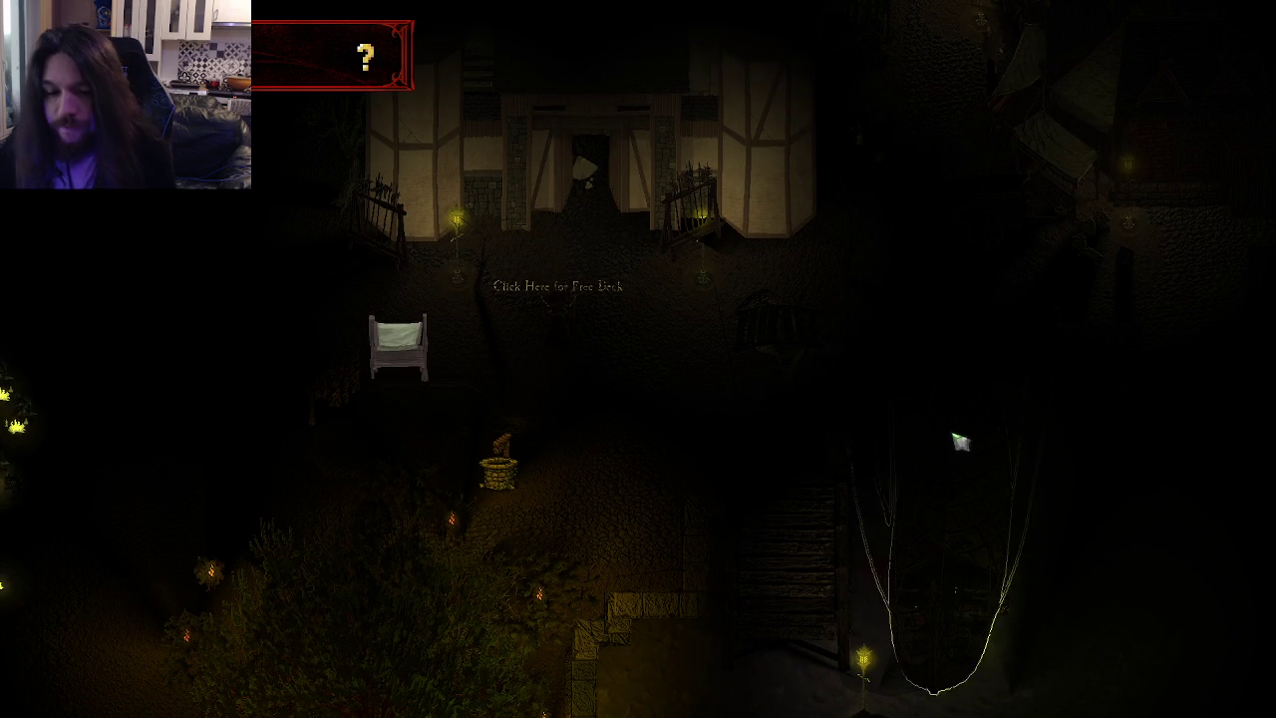
click(666, 419)
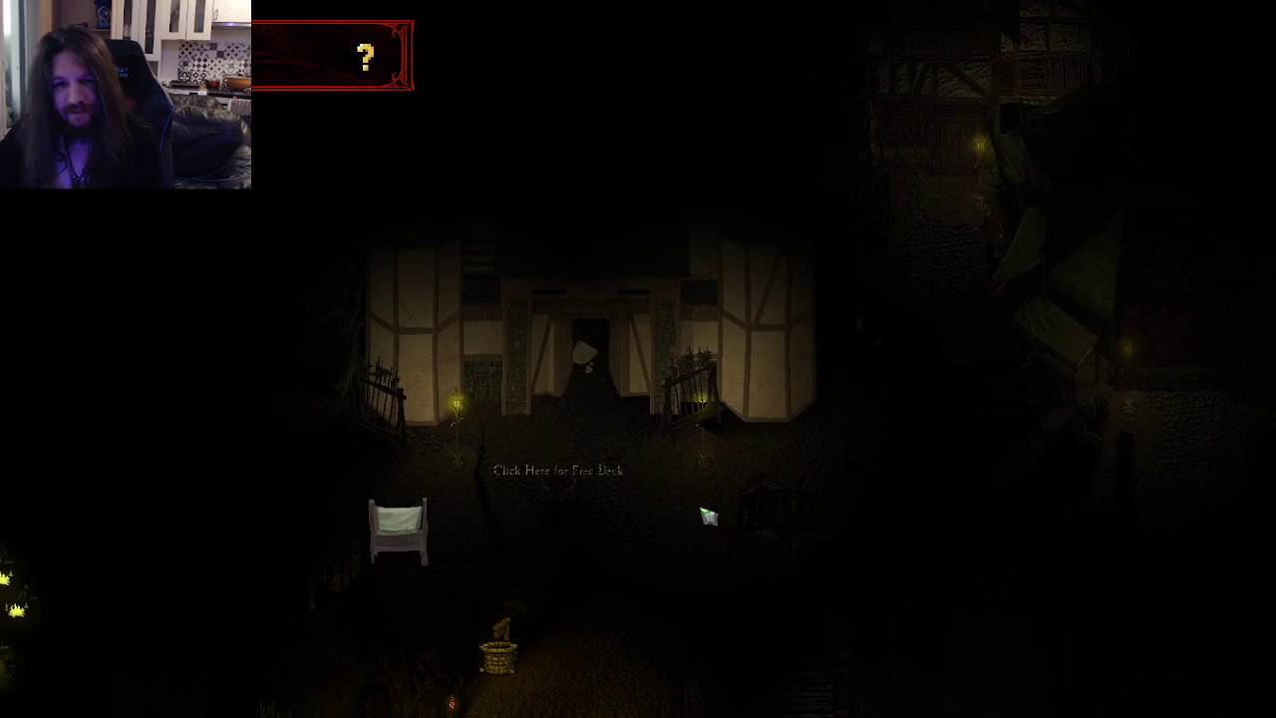
key(Escape)
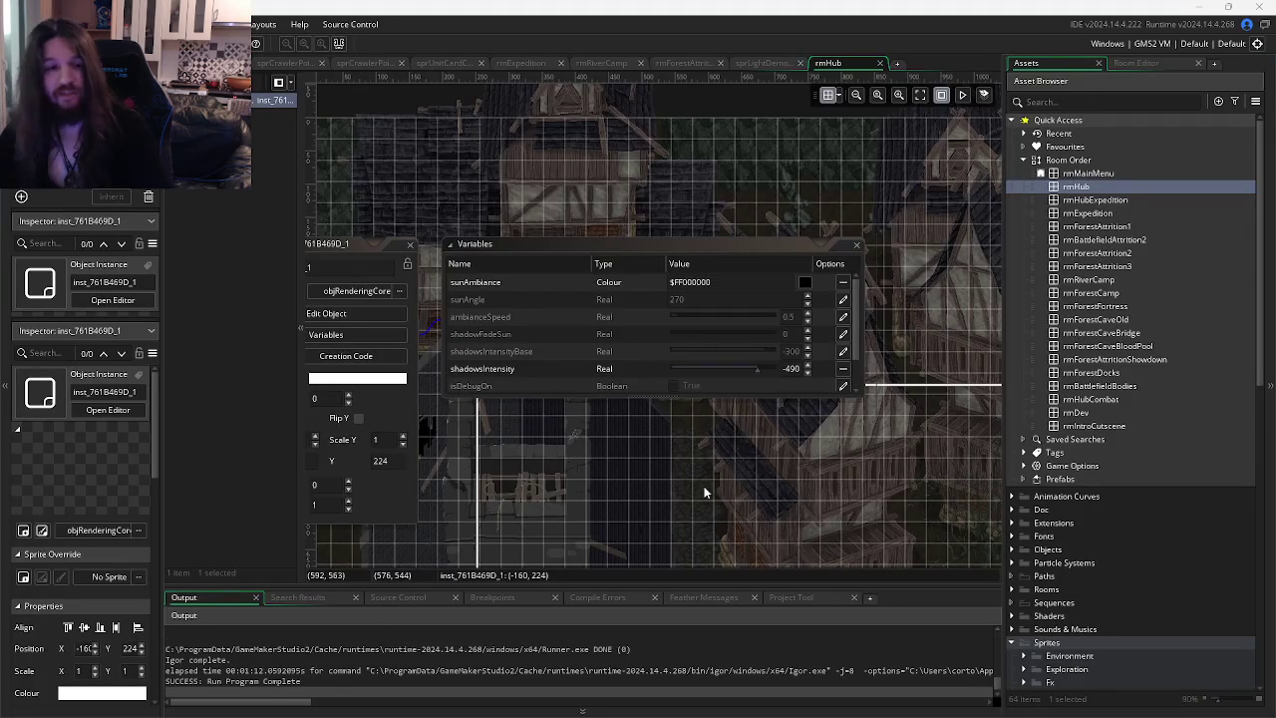
Switch to the LD59 project window from the taskbar and bring up the srcRectangleEdges script with Ctrl+Tab.
mouse_move(563, 708)
mouse_move(317, 702)
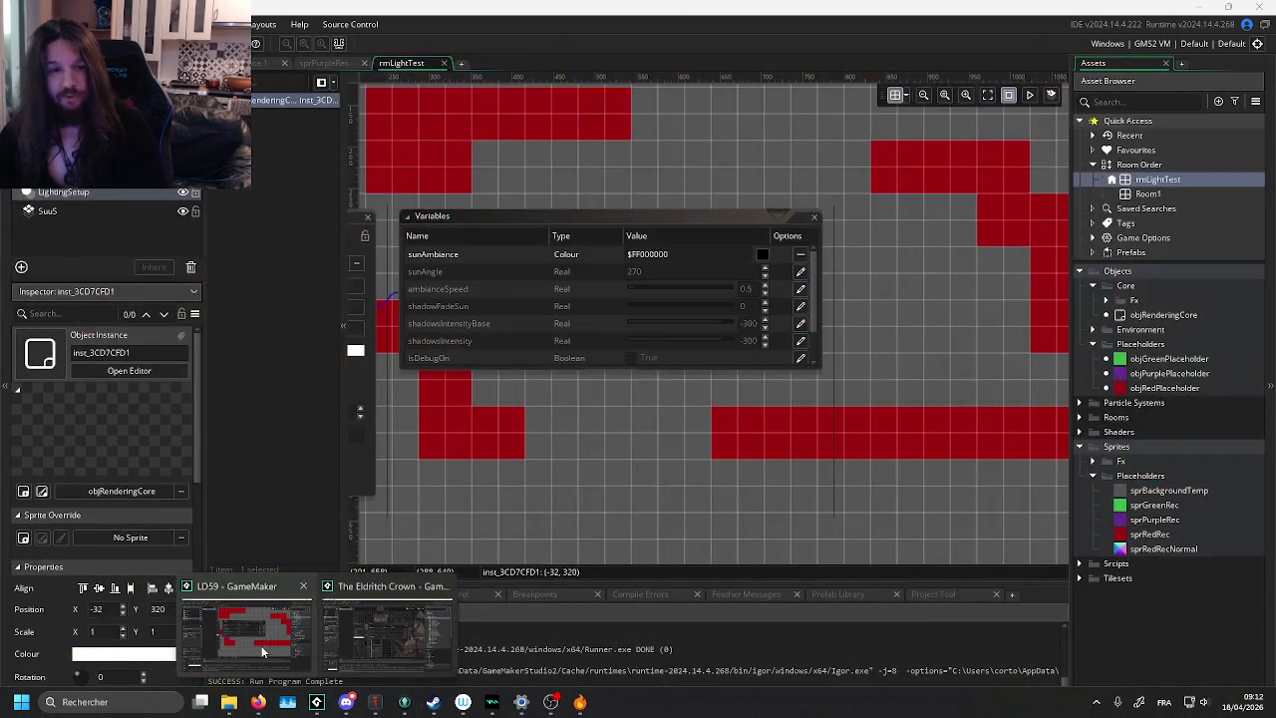
click(262, 651)
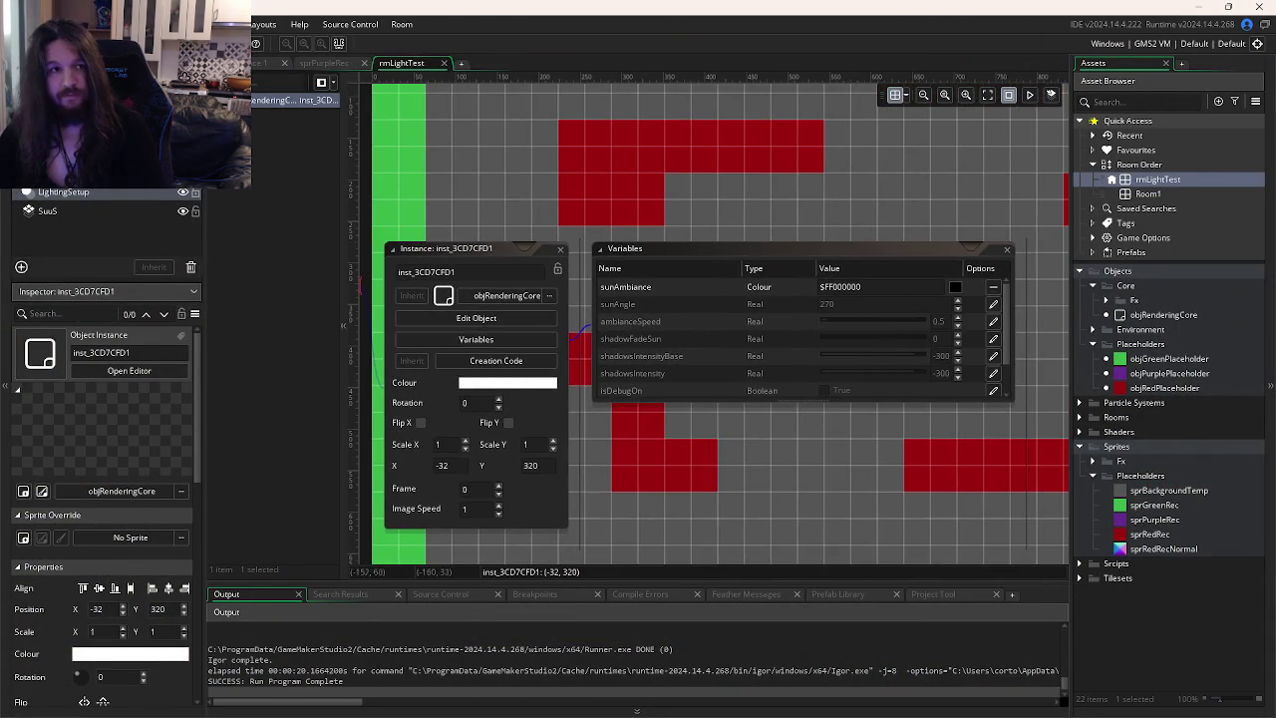
key(ctrl+Tab)
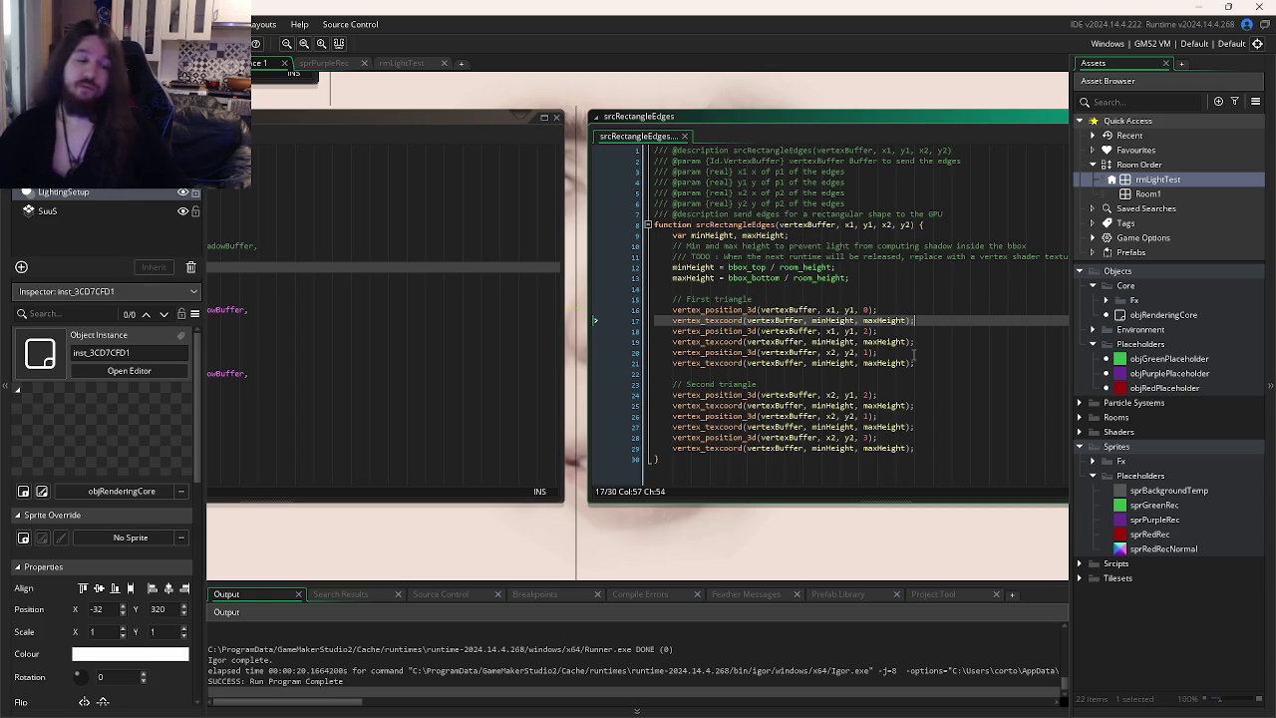
Comment out the bounding-box edge code (lines 4–13) in User Event 12 and test-run with F5.
drag(626, 322, 952, 329)
drag(513, 302, 410, 187)
key(ctrl+k)
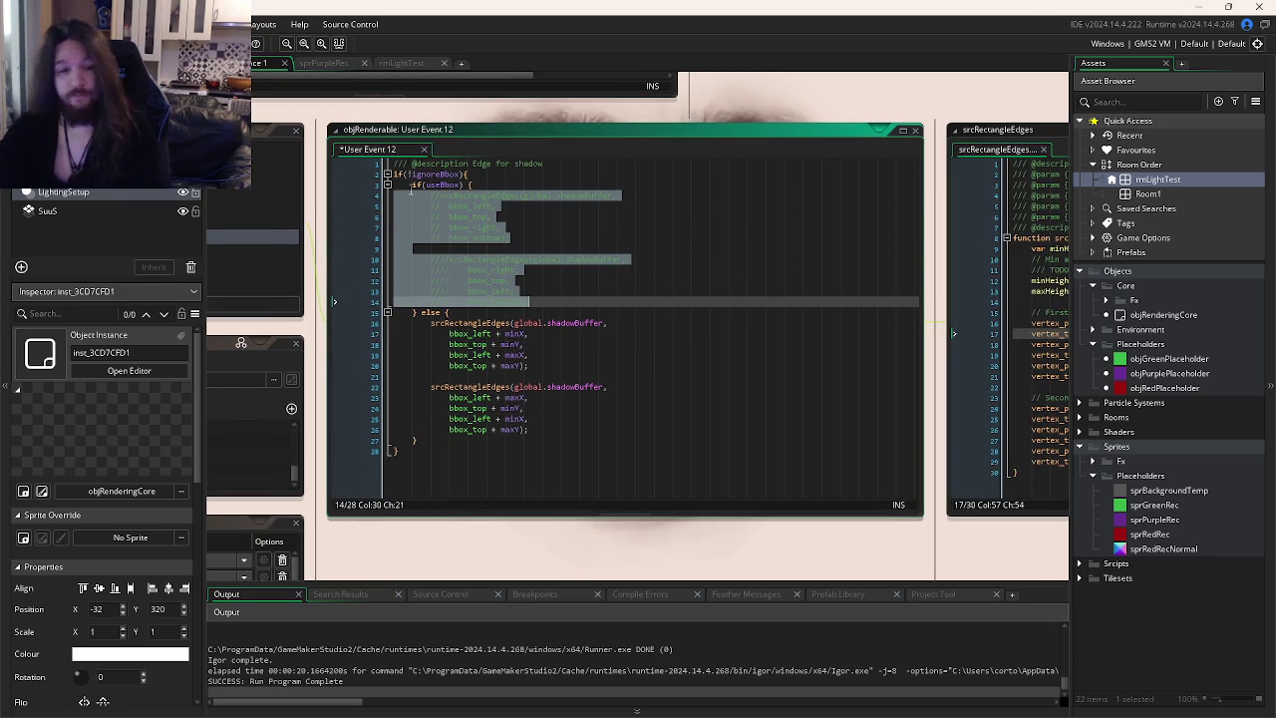
key(F5)
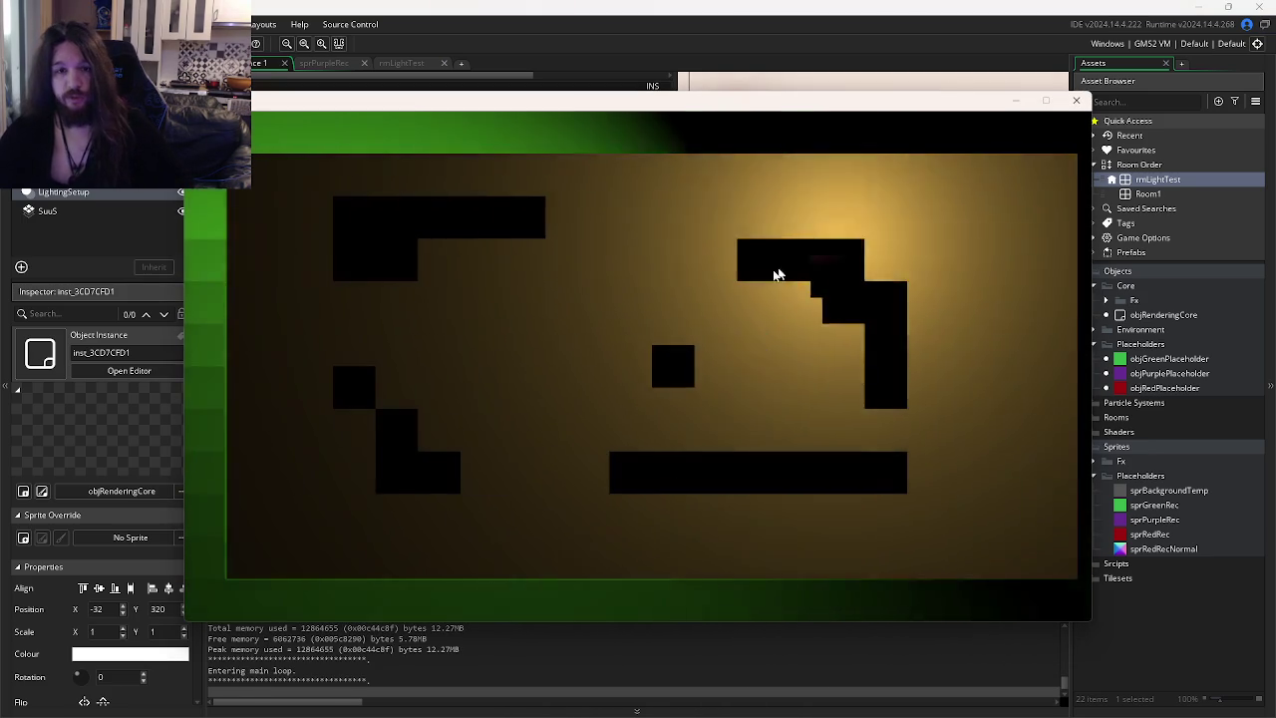
Close the game, return to rmLightTest and open the purple placeholder object.
click(1076, 99)
click(387, 66)
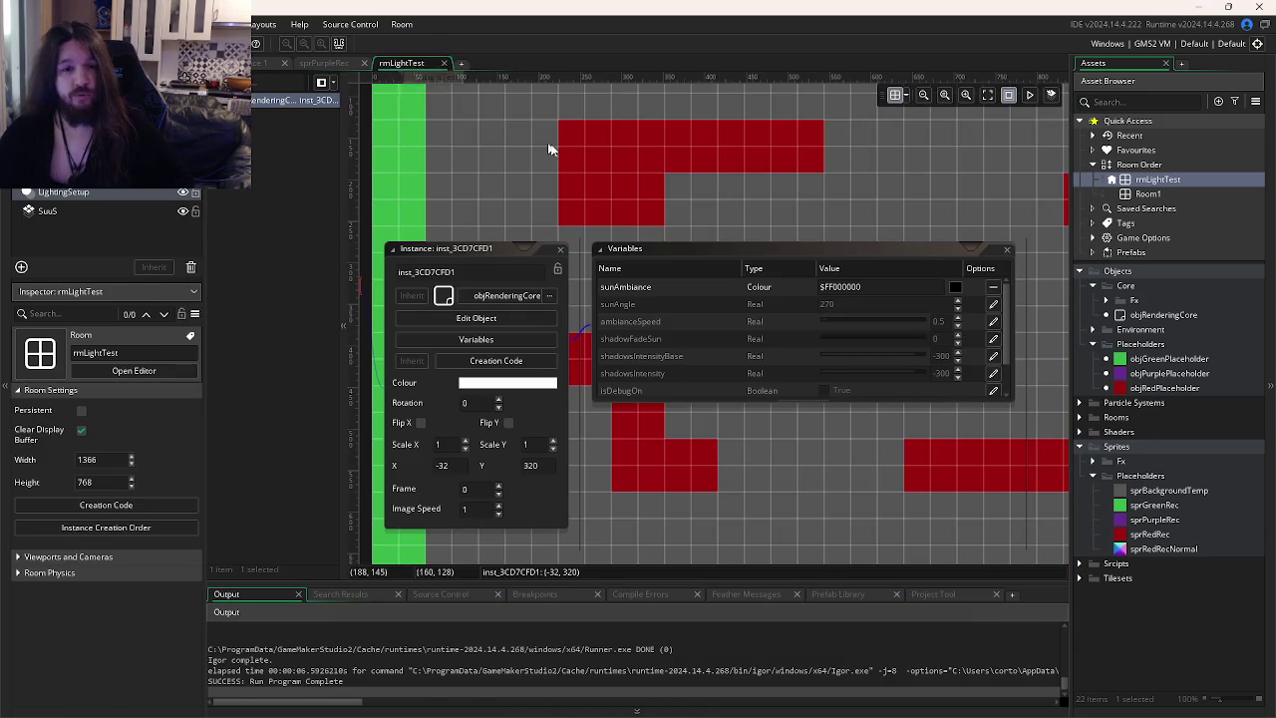
mouse_move(851, 271)
mouse_down()
mouse_move(661, 299)
mouse_move(898, 293)
mouse_move(977, 327)
mouse_up()
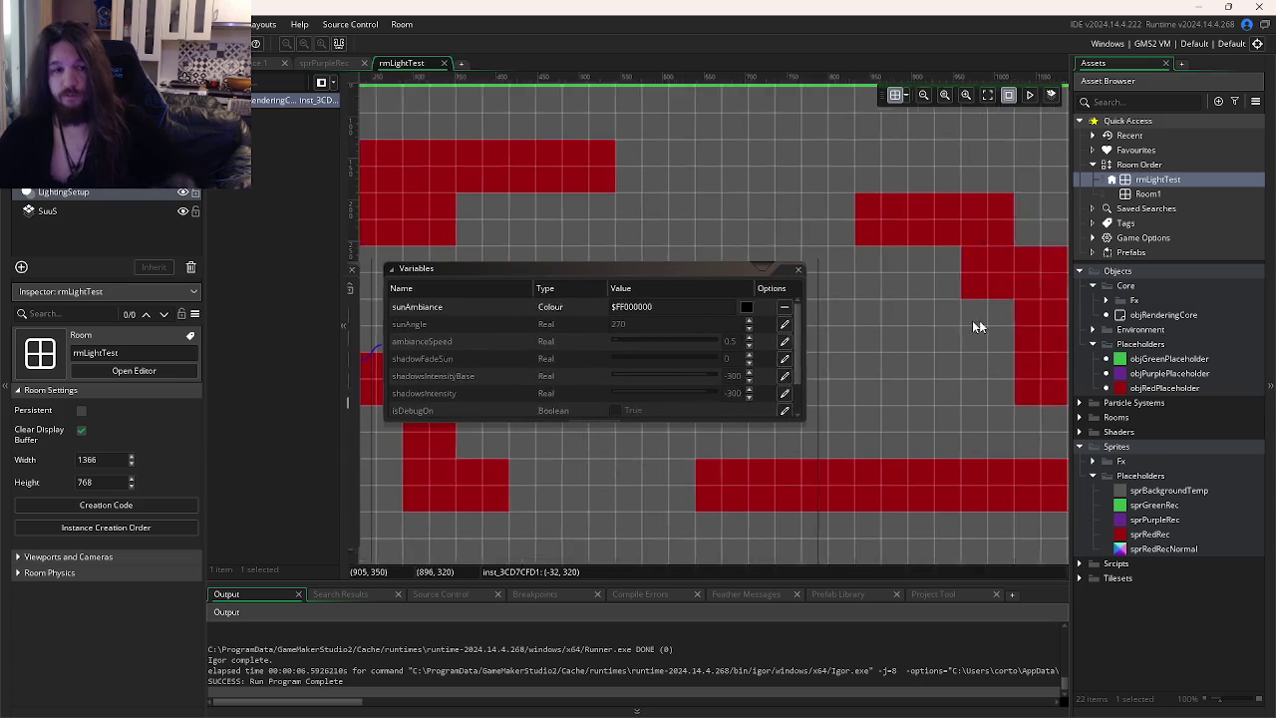
double_click(1187, 375)
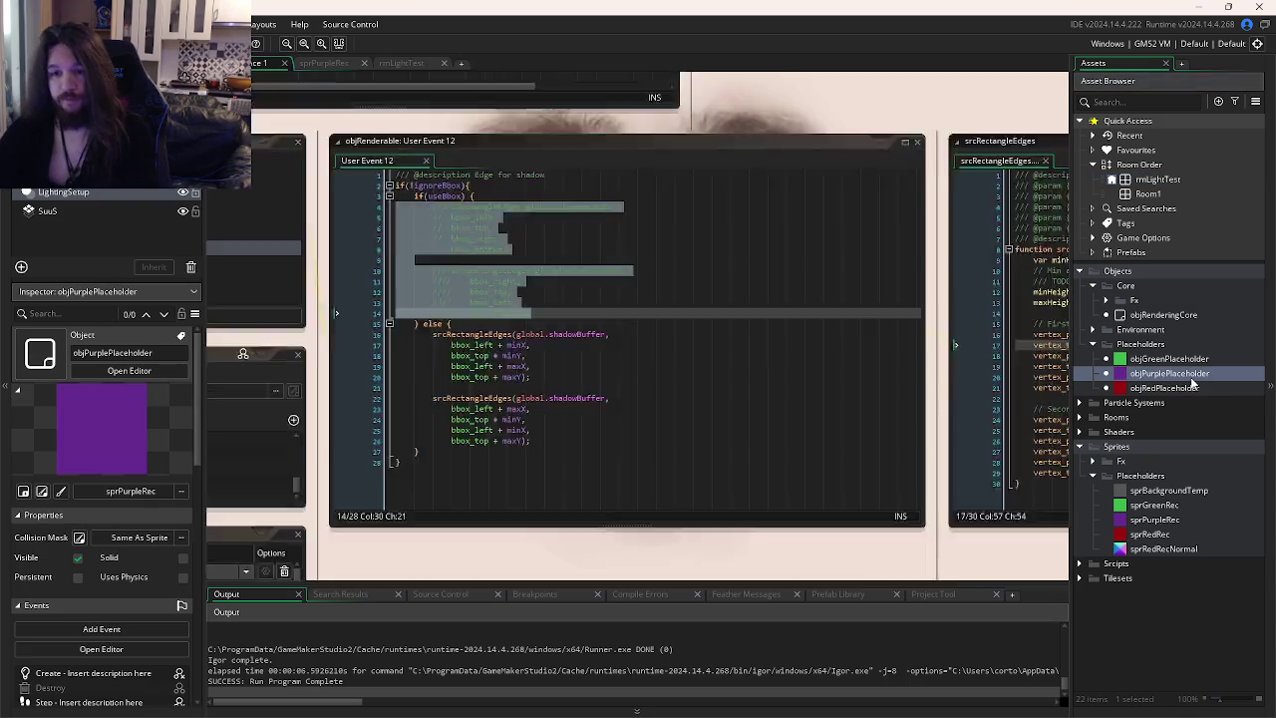
Reduce both 2000 radius values in objPurplePlaceholder's Create event point light to 100.
click(683, 266)
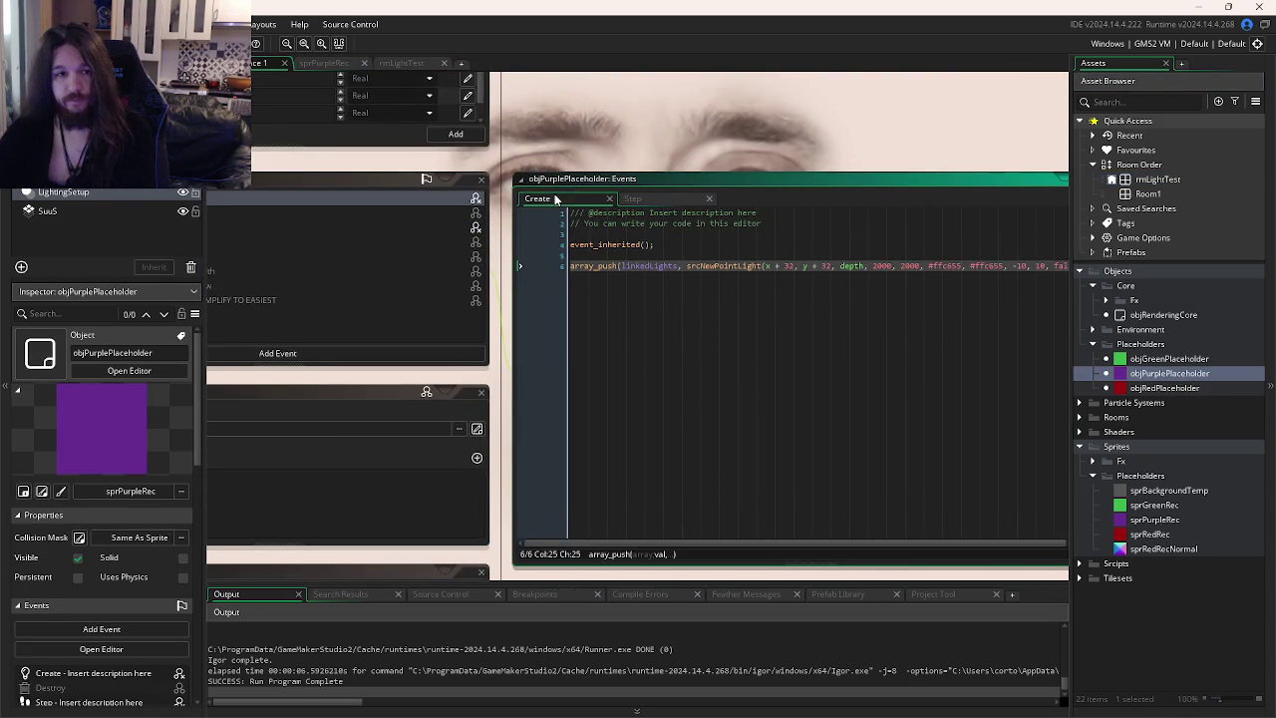
middle_click(885, 282)
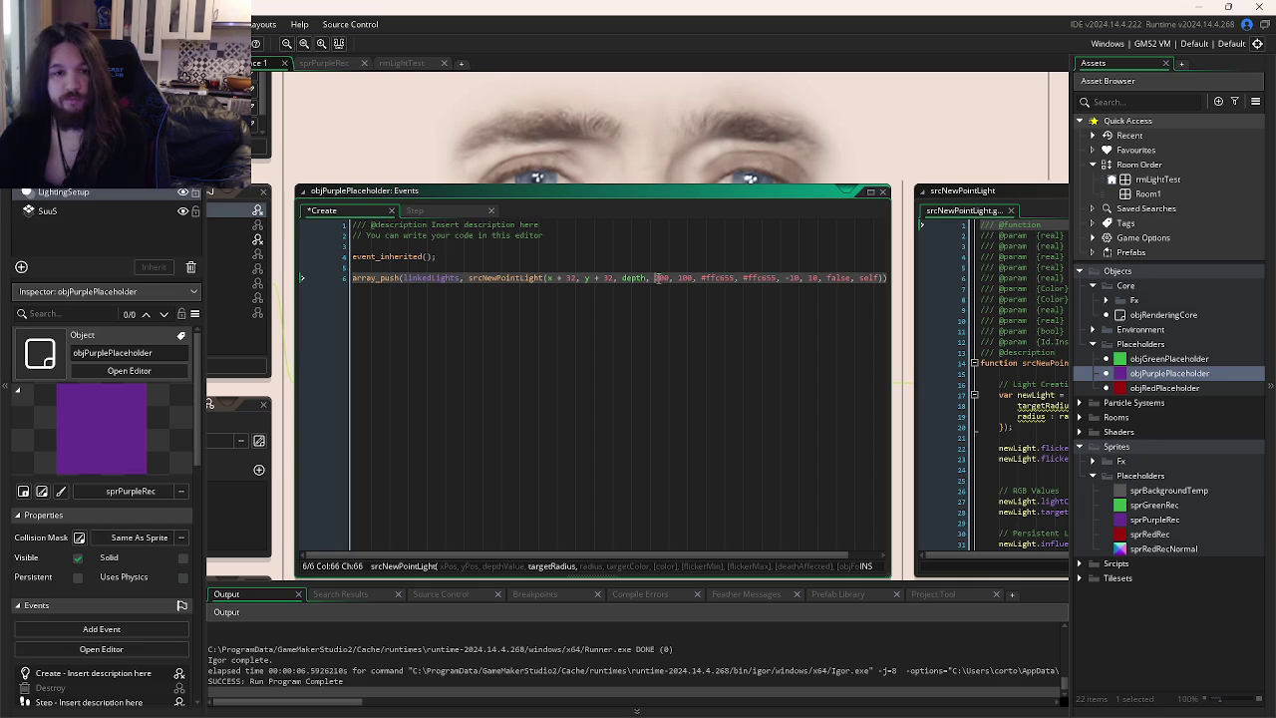
double_click(1170, 372)
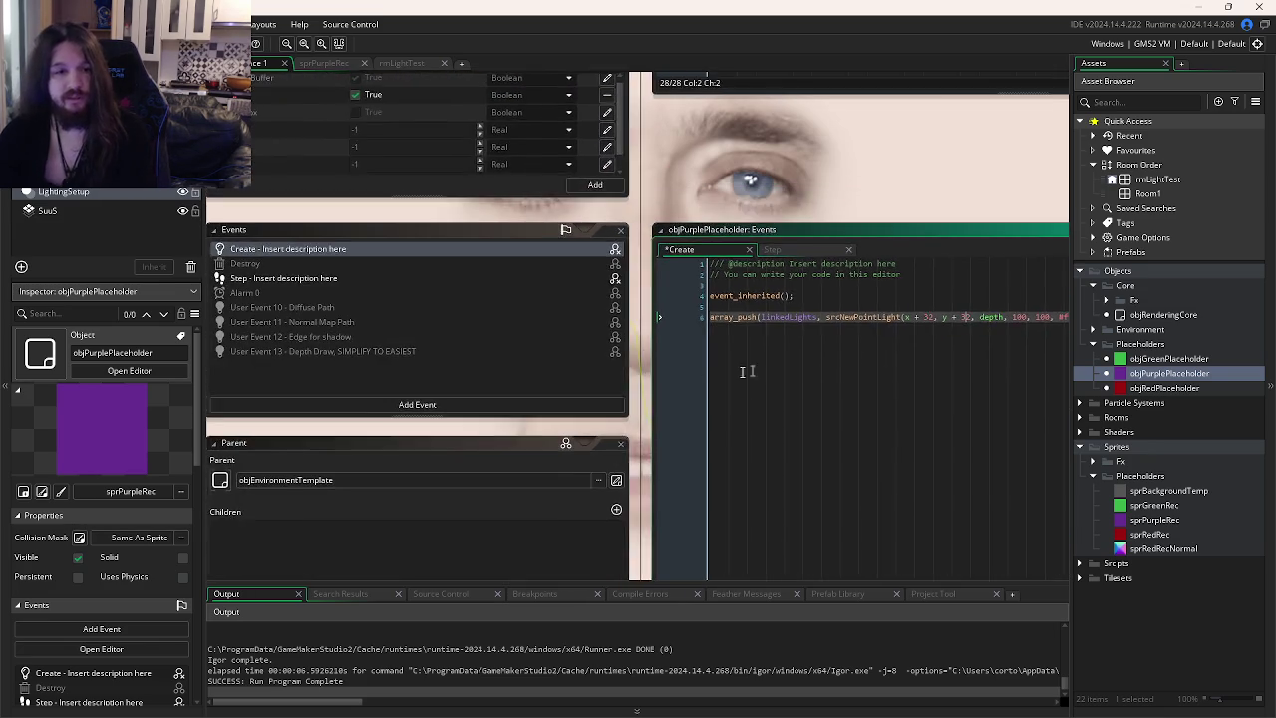
Set the sprPurpleRec origin to Middle Centre (32, 32) and test the lit block.
double_click(1155, 520)
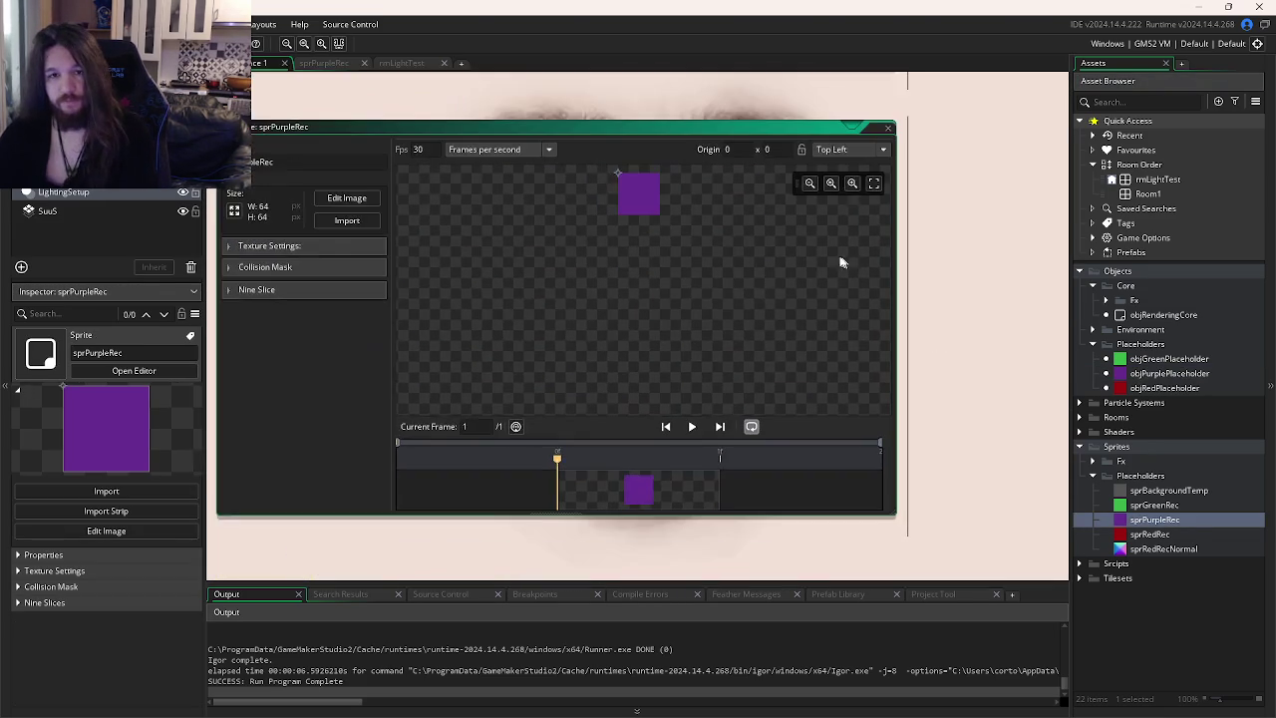
click(841, 152)
click(838, 212)
key(F5)
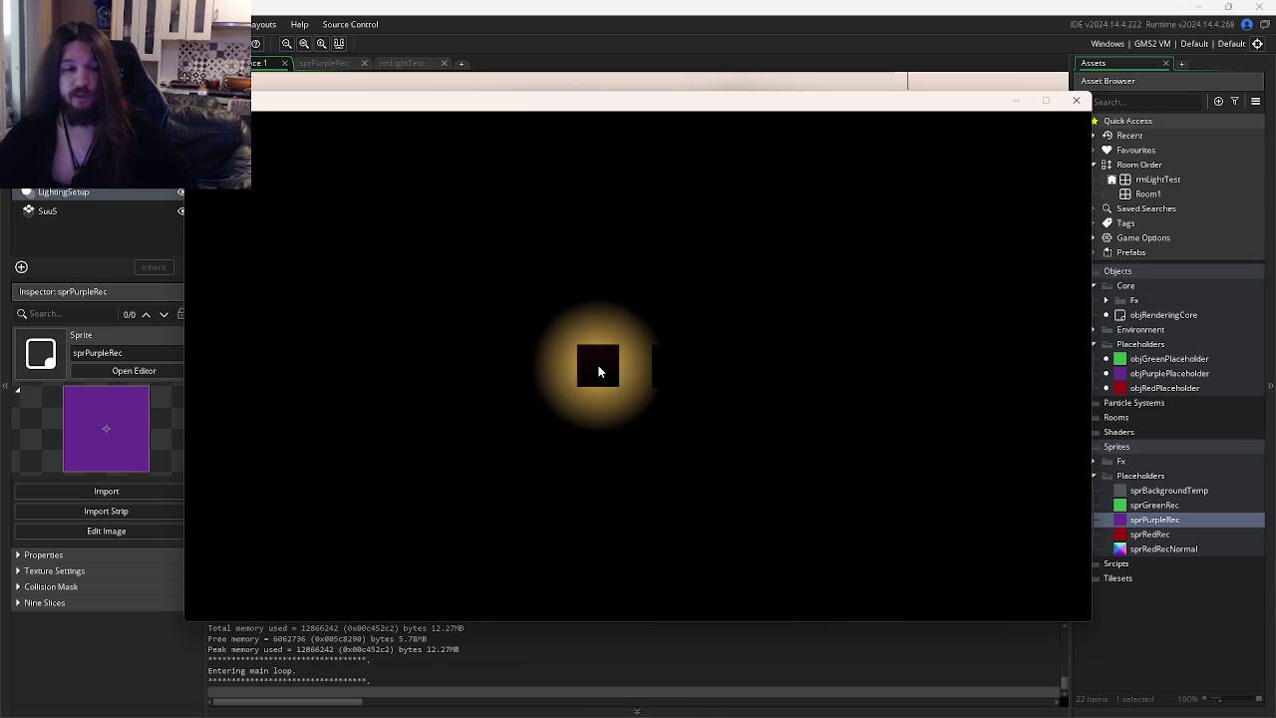
click(1077, 100)
click(1138, 375)
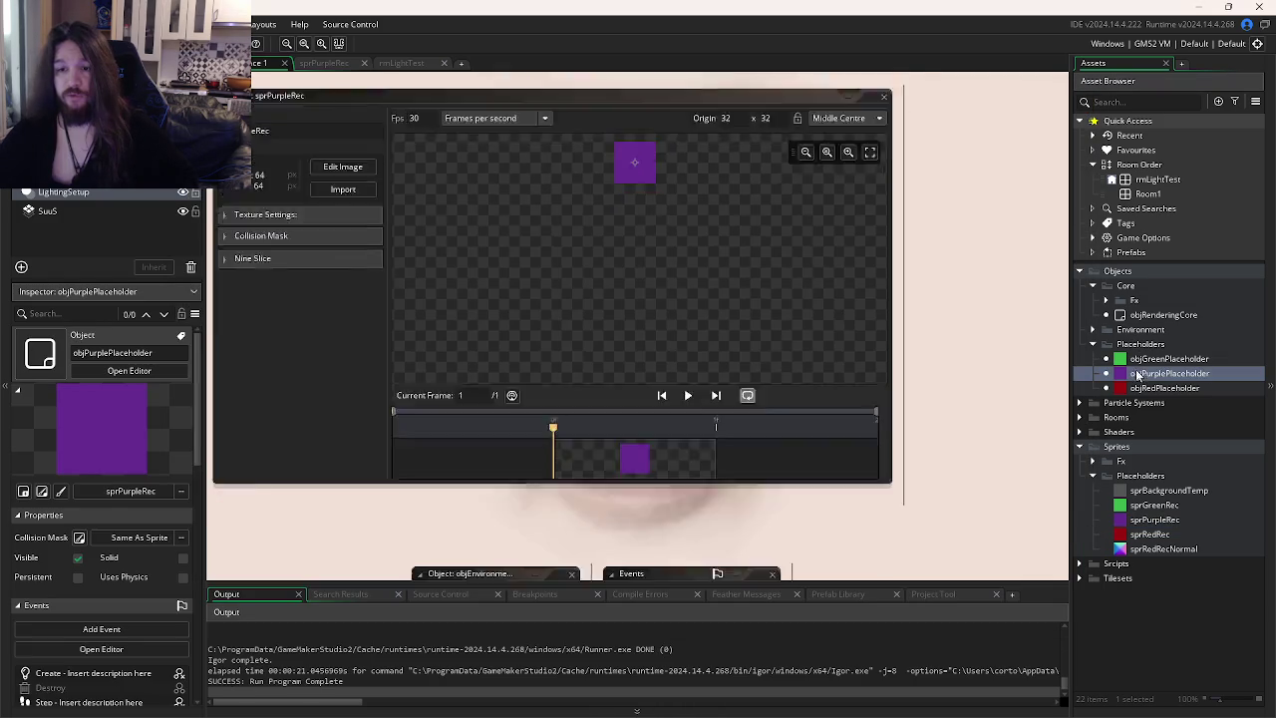
Open objPurplePlaceholder's editor to show its objEnvironmentTemplate parent and inherited variable definitions.
double_click(1138, 375)
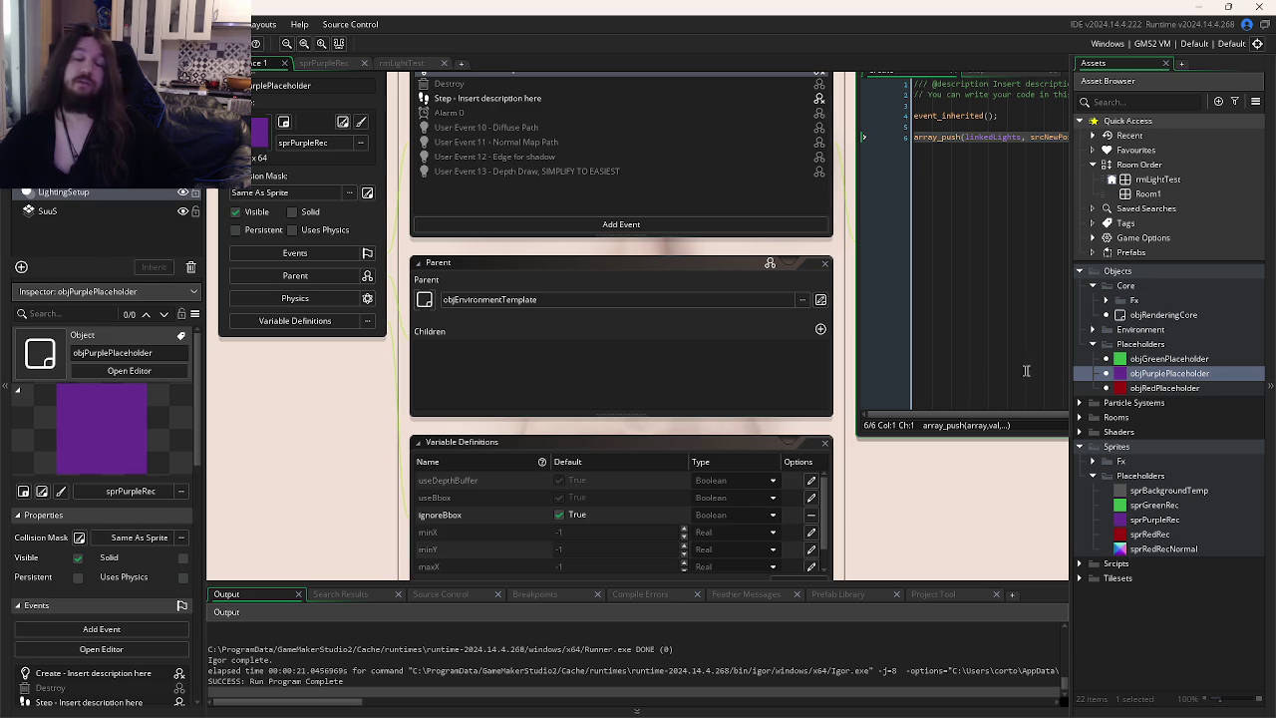
double_click(1144, 180)
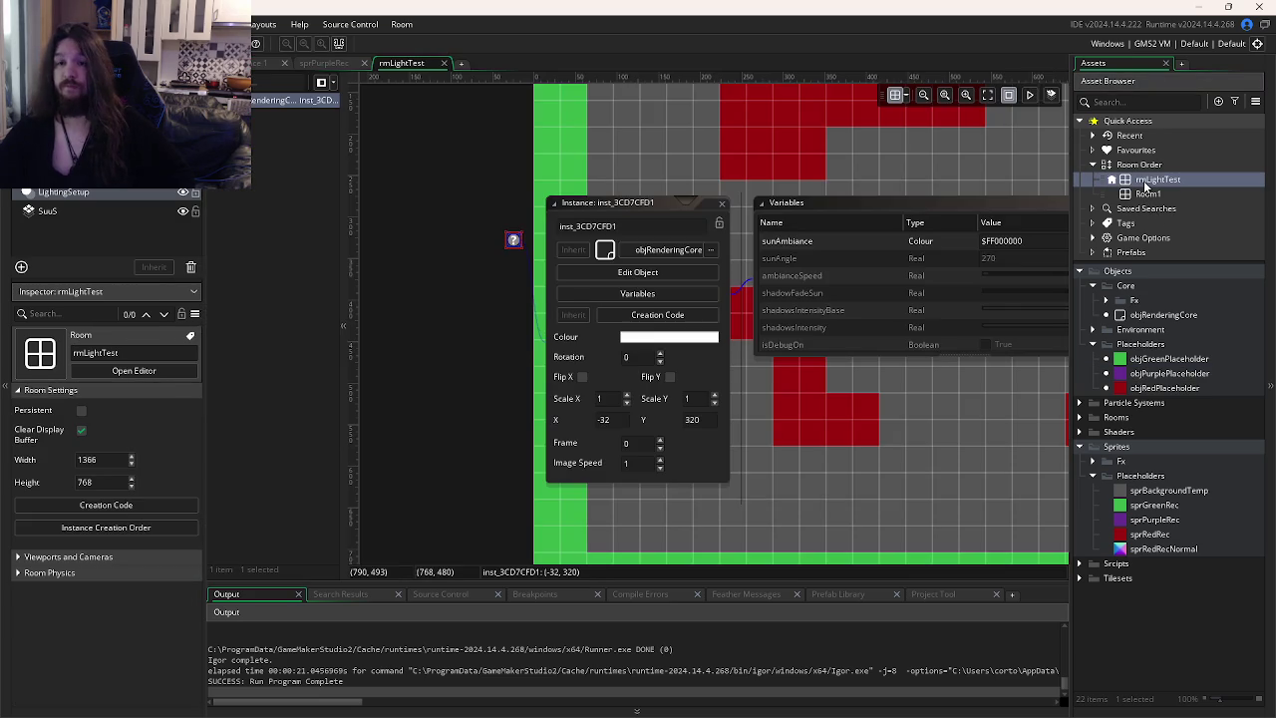
click(1147, 376)
double_click(1146, 376)
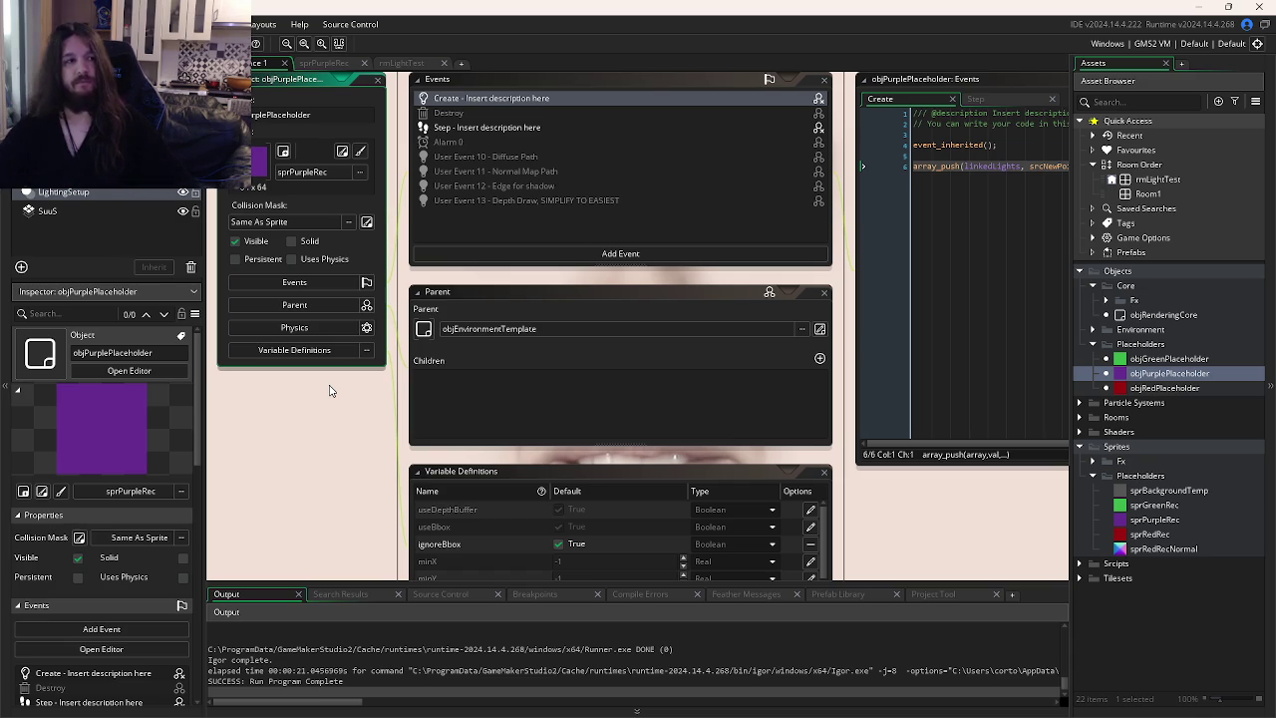
drag(317, 412, 475, 448)
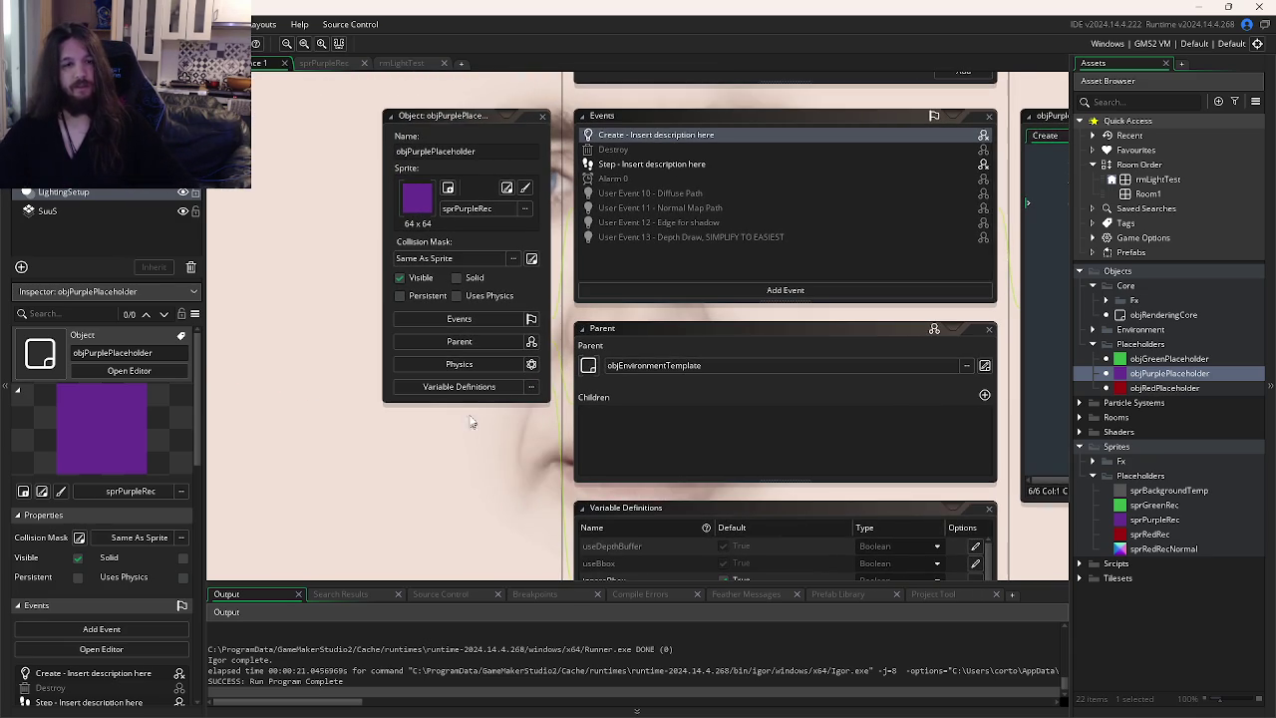
Open the sprPurpleRec sprite editor, closing the leftover duplicate tab.
click(525, 189)
click(370, 62)
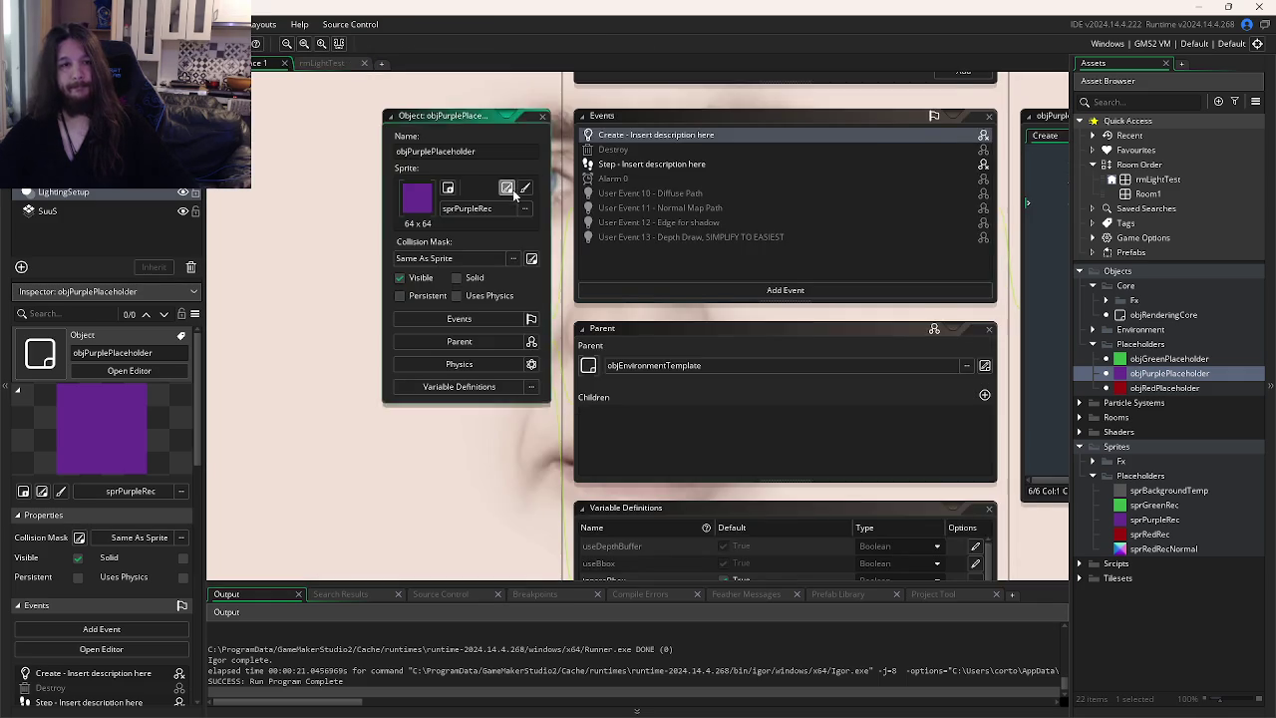
click(511, 191)
scroll(608, 239, up, 5)
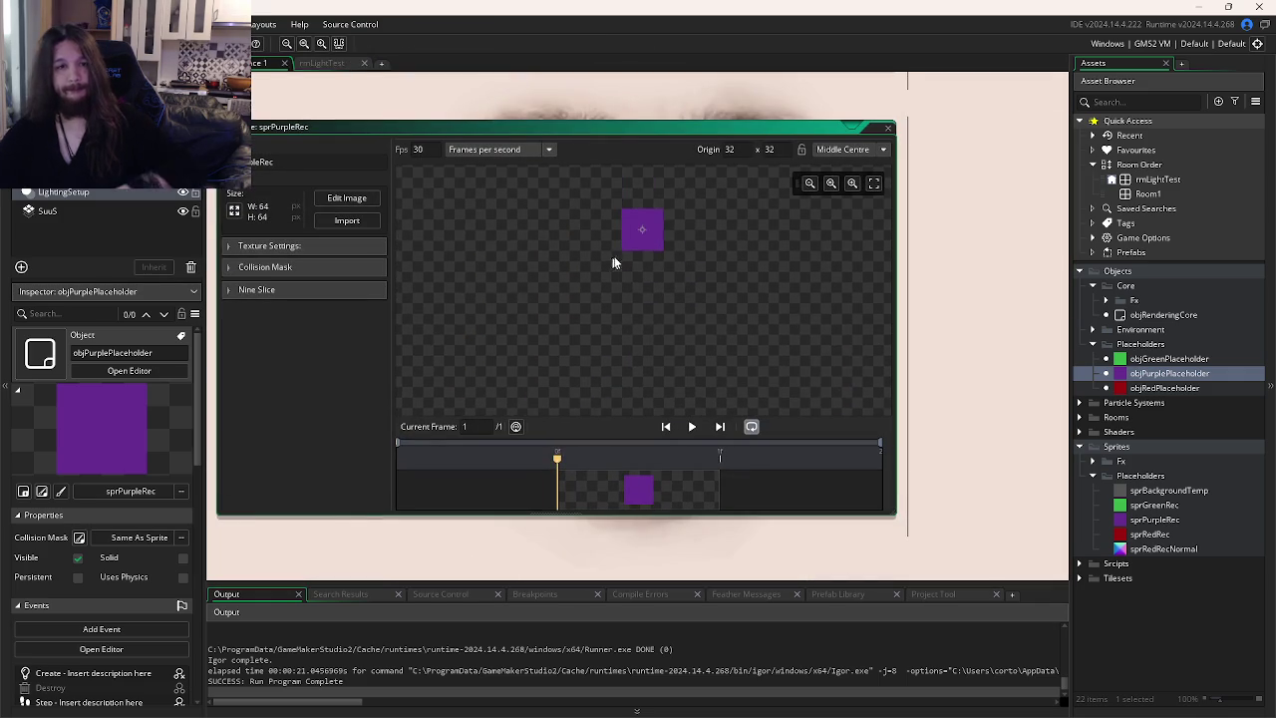
scroll(631, 253, up, 2)
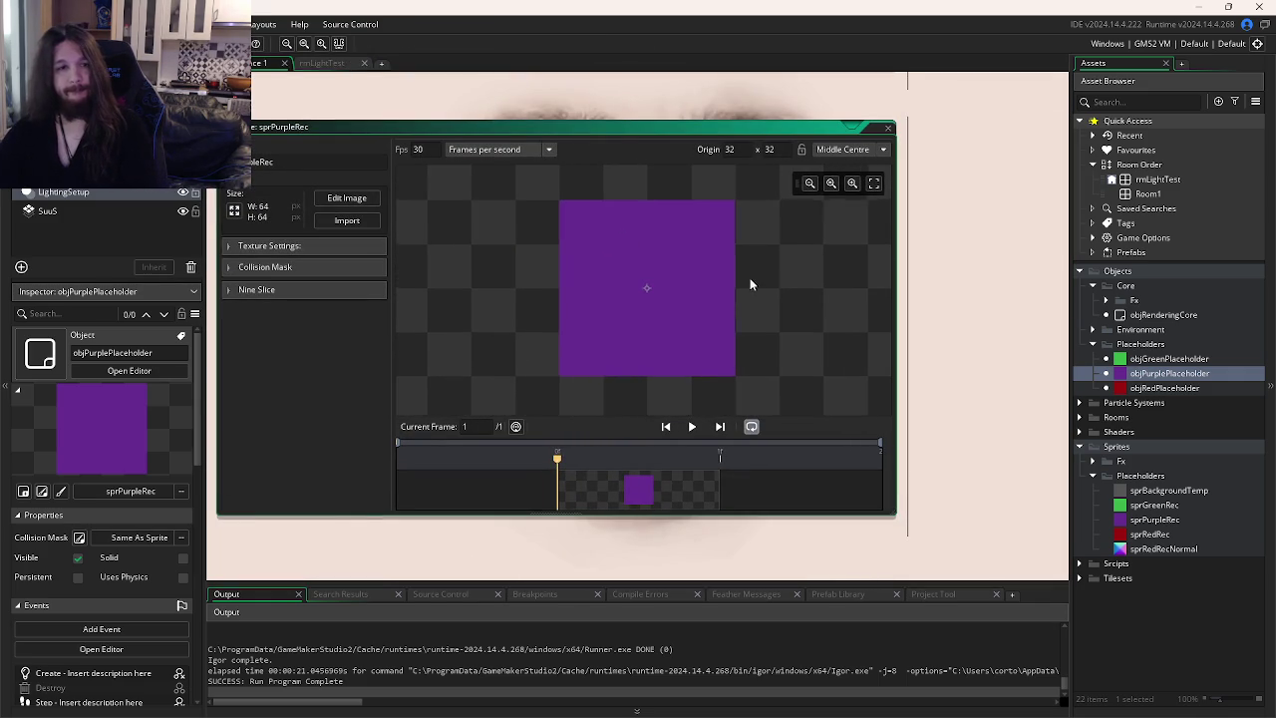
Make the sprPurpleRec collision mask Manual with Left, Top, Right and Bottom all 32, then run.
click(240, 271)
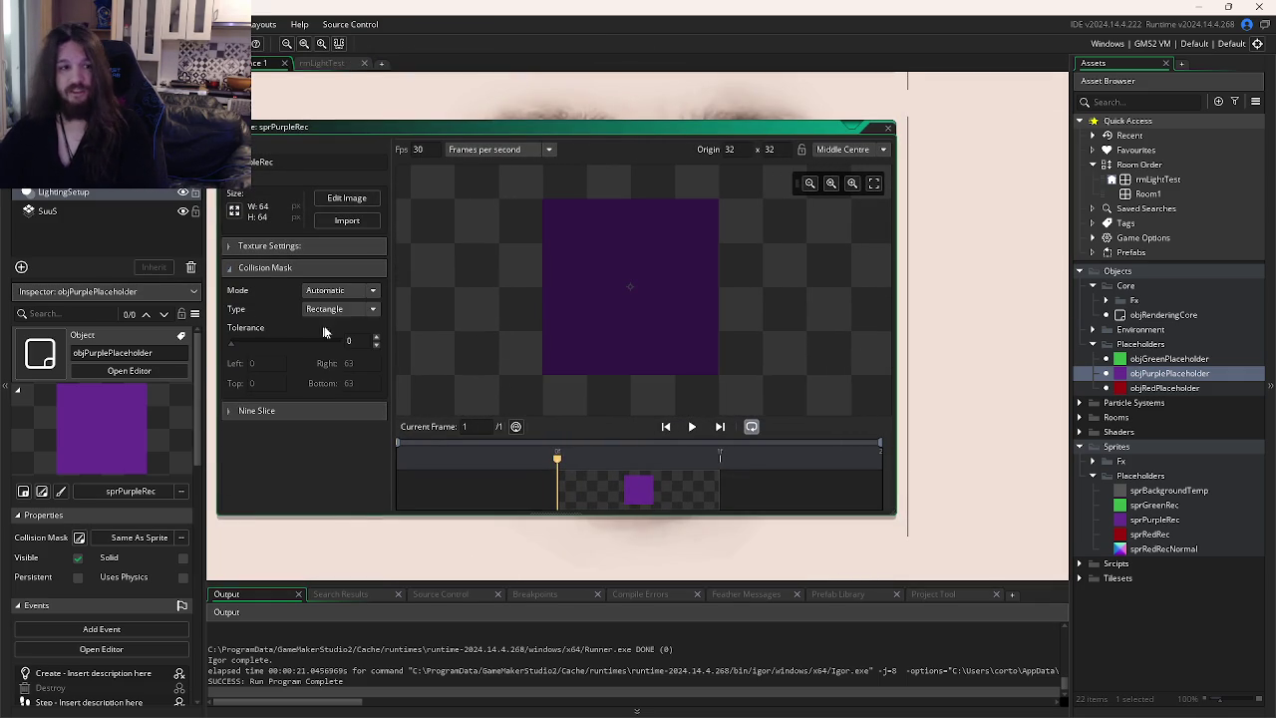
click(339, 292)
click(349, 329)
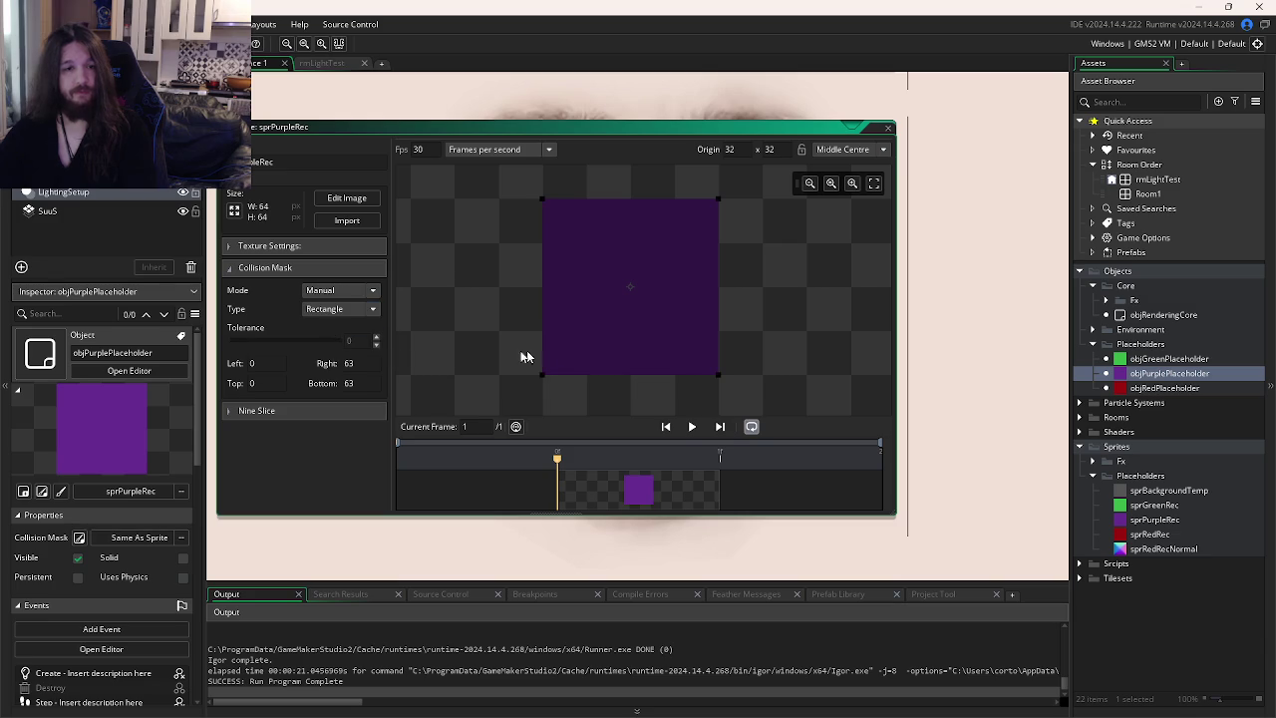
click(253, 364)
text(32)
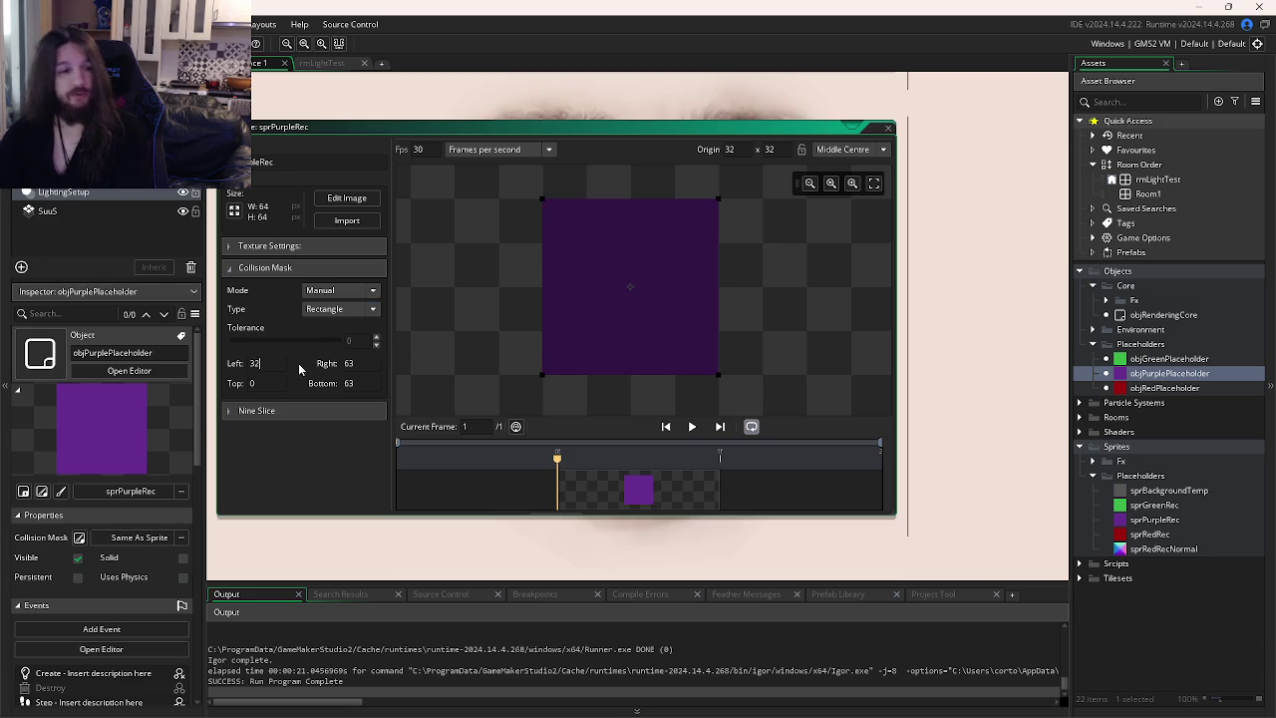
key(Tab)
text(32)
key(Tab)
text(32)
key(Tab)
text(32)
click(271, 363)
key(F5)
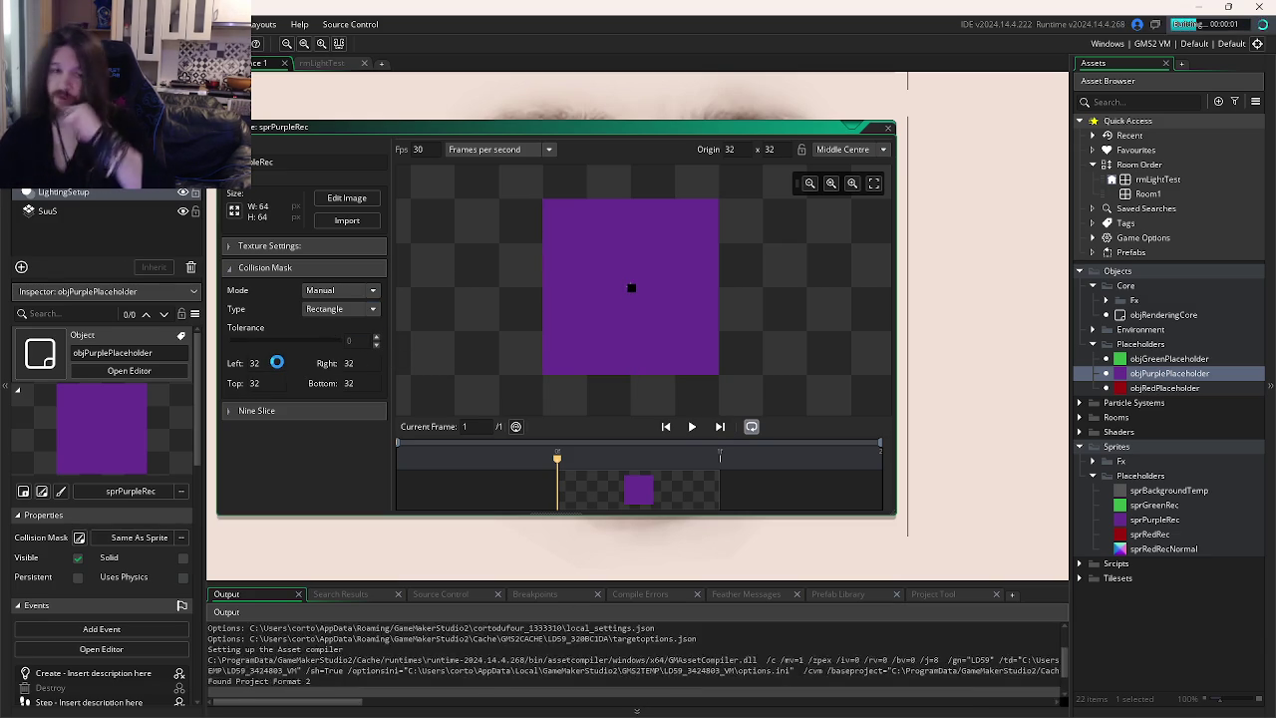
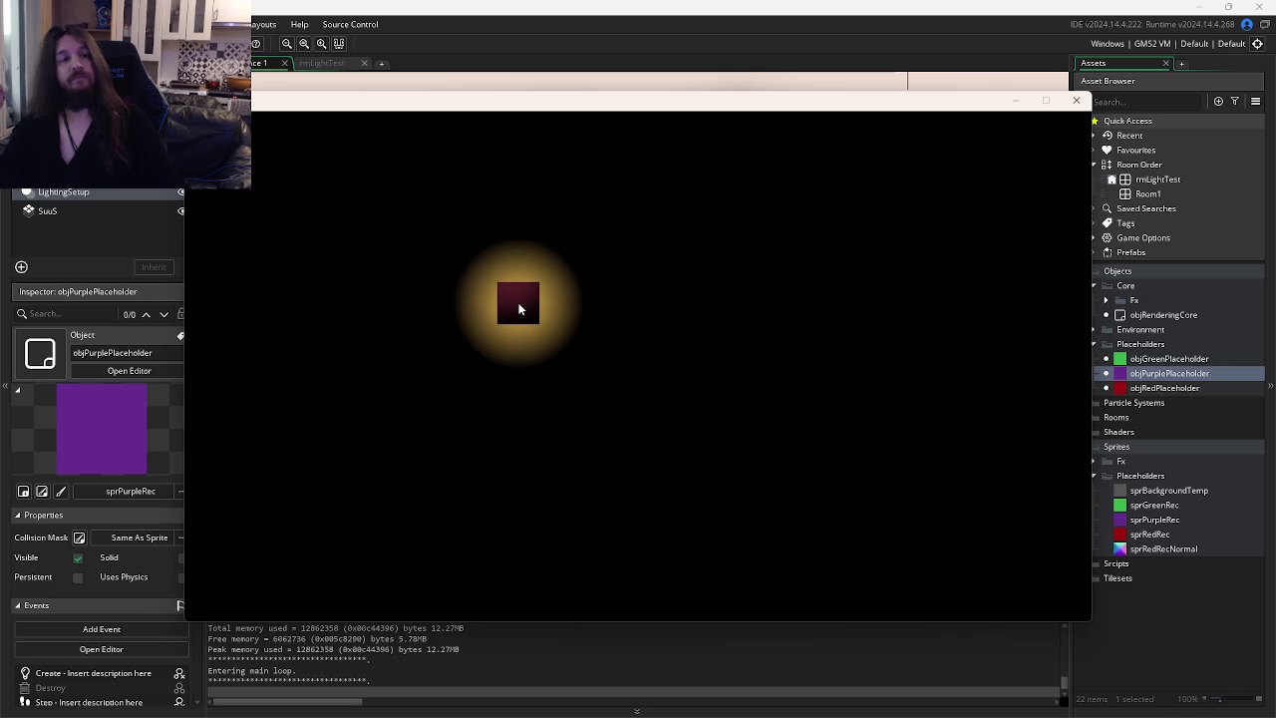
Close the game test, recentre on the sprPurpleRec sprite editor, and open objPurplePlaceholder.
click(1076, 100)
mouse_move(365, 99)
mouse_down()
mouse_move(436, 109)
mouse_move(421, 105)
mouse_up()
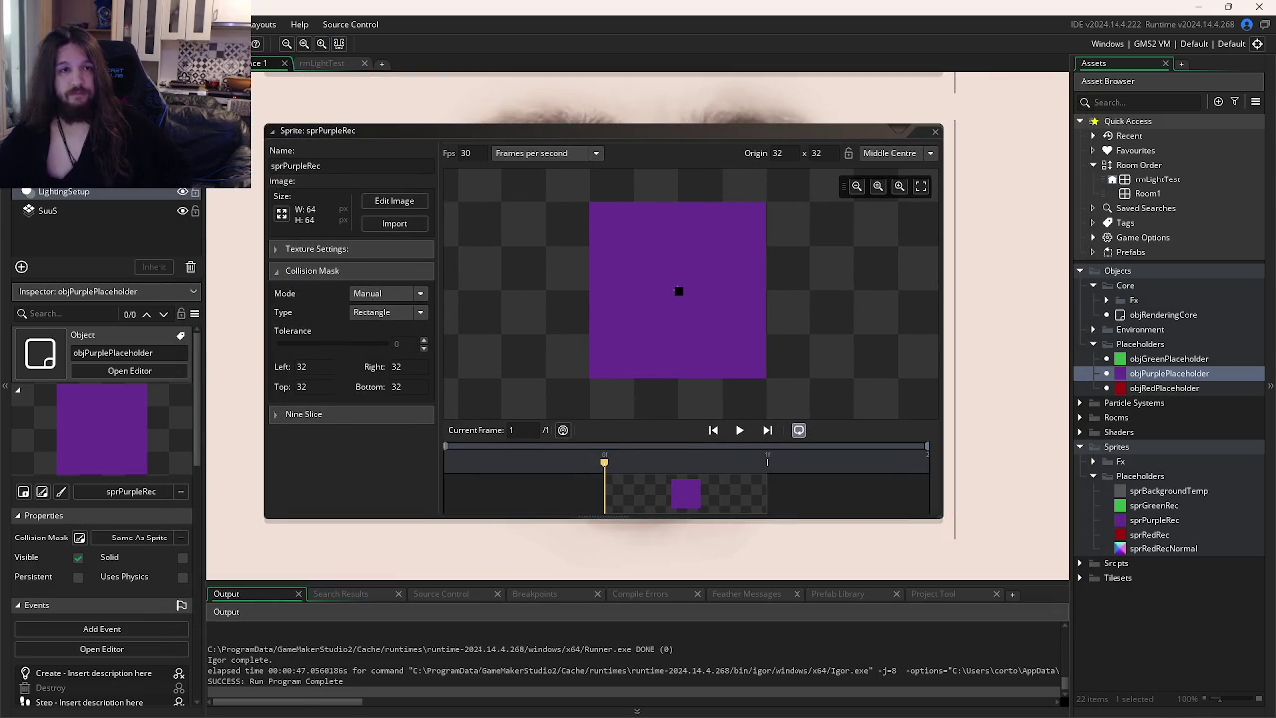
mouse_move(974, 241)
mouse_down()
mouse_move(940, 336)
mouse_move(943, 308)
mouse_move(1048, 254)
mouse_move(1055, 237)
mouse_move(1017, 234)
mouse_up()
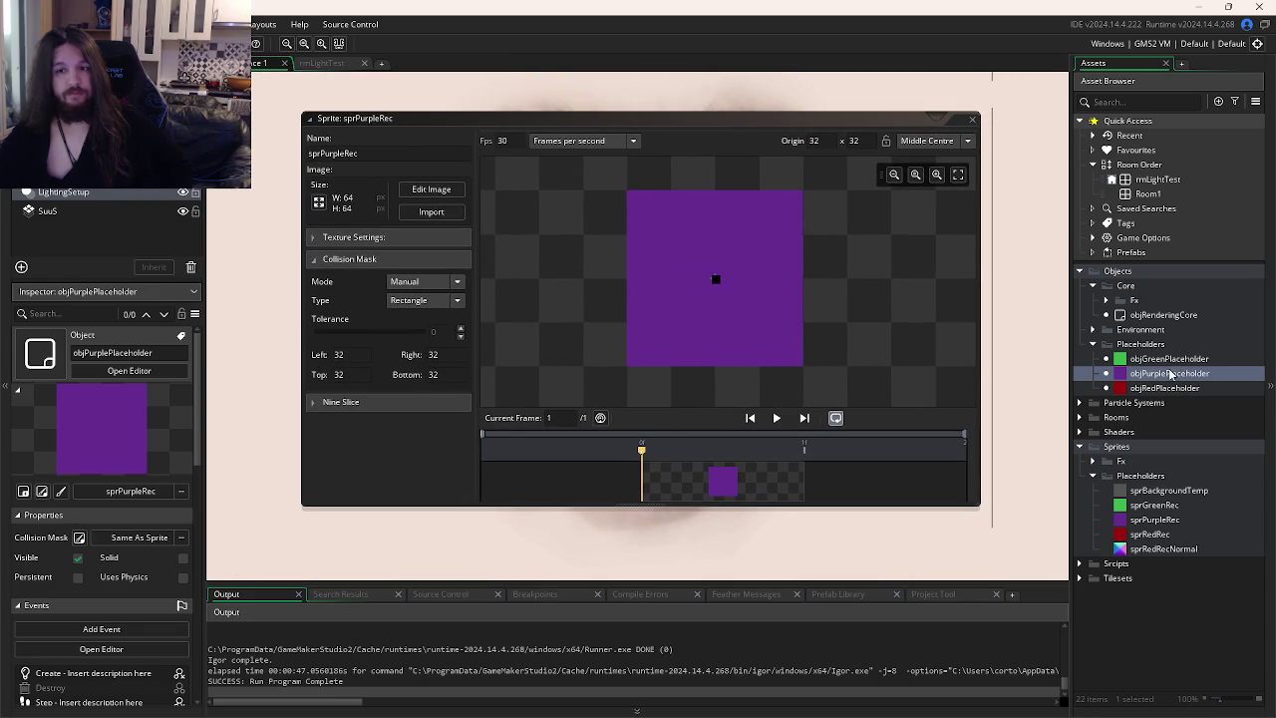
click(1172, 374)
double_click(1172, 374)
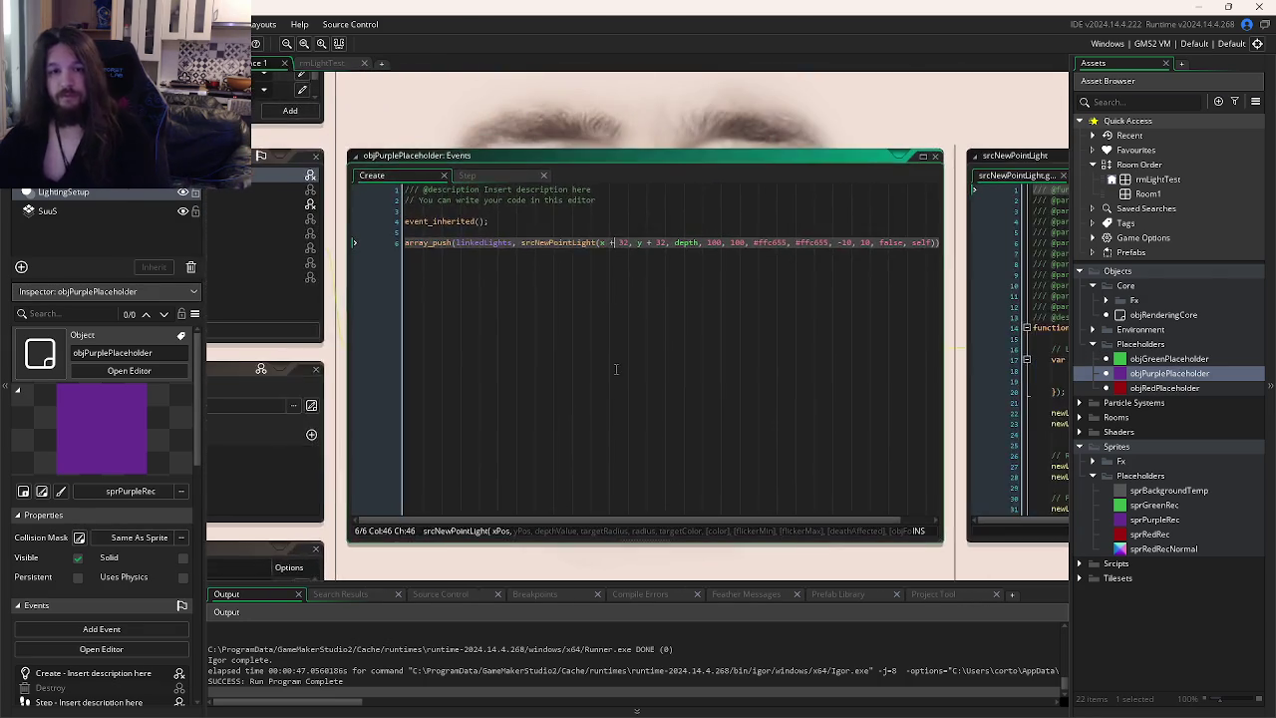
Cycle through the open windows to the srcNewPointLight script.
key(ctrl+Tab)
key(Tab)
key(ctrl+shift+Tab)
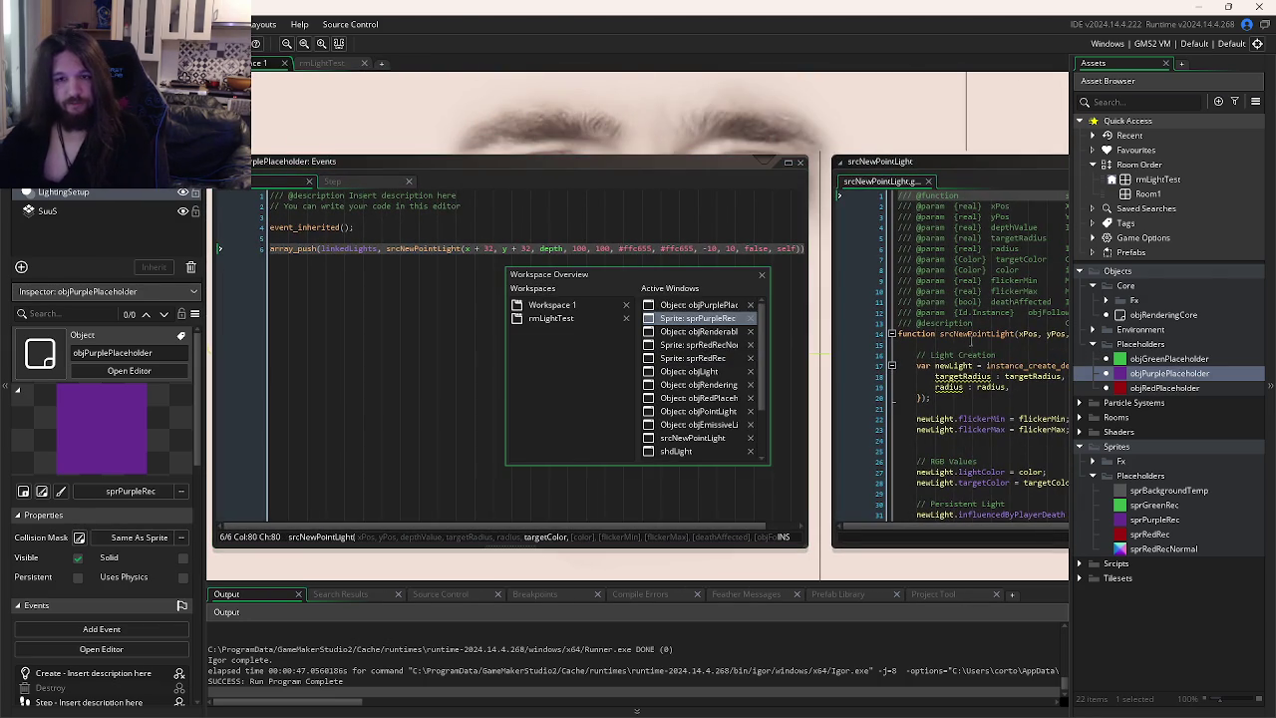
key(ctrl+Tab)
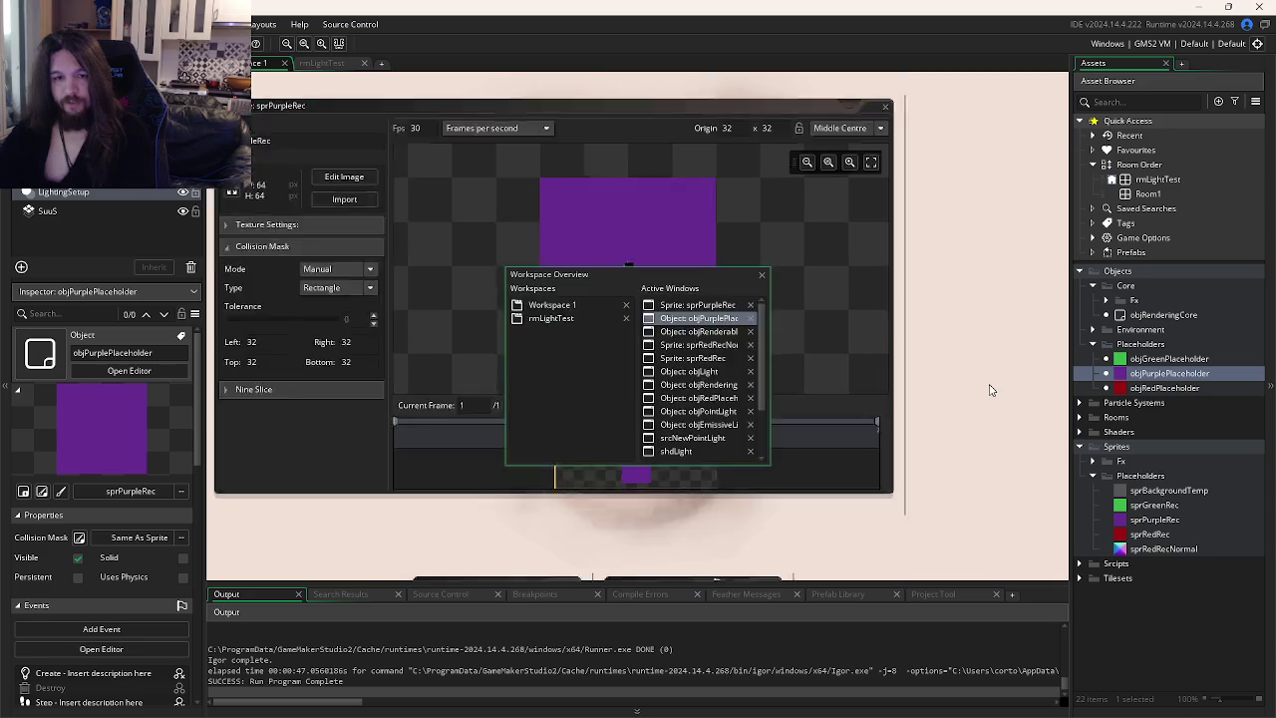
key(ctrl+Tab)
click(823, 365)
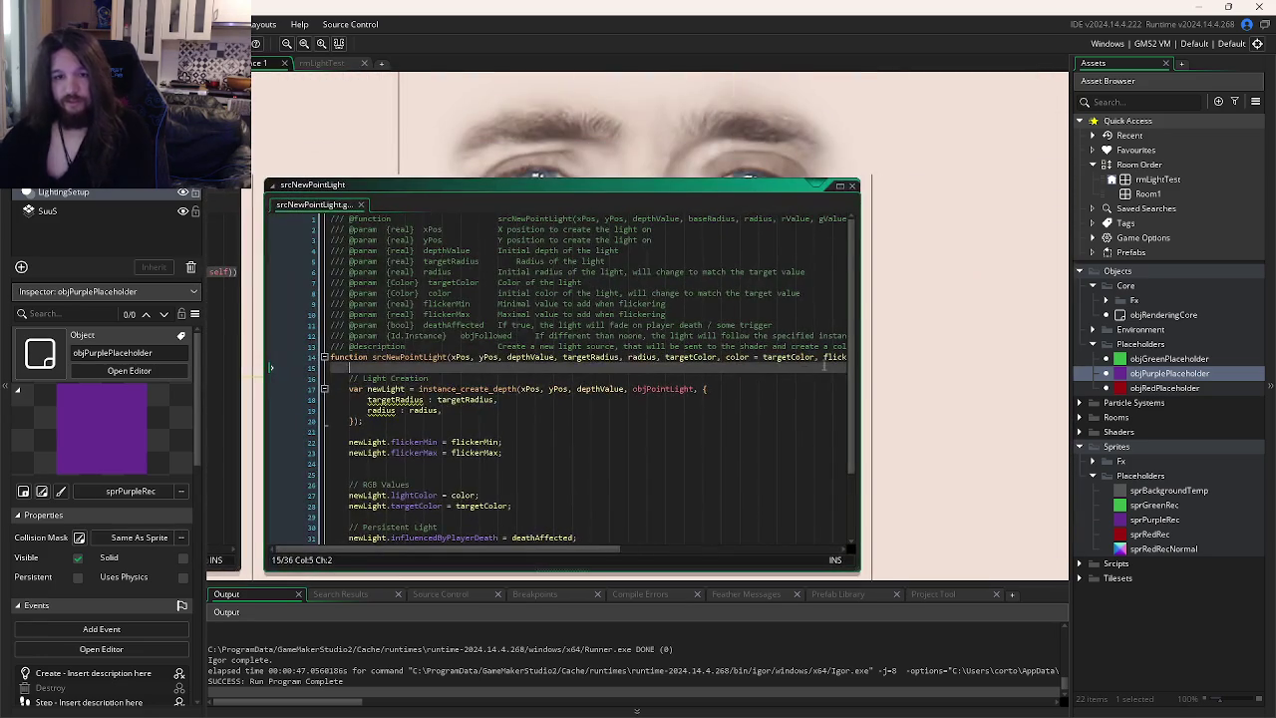
Review objLight's User Event 10 shadow and User Event 11 light code, then reopen objPurplePlaceholder's settings.
middle_click(675, 388)
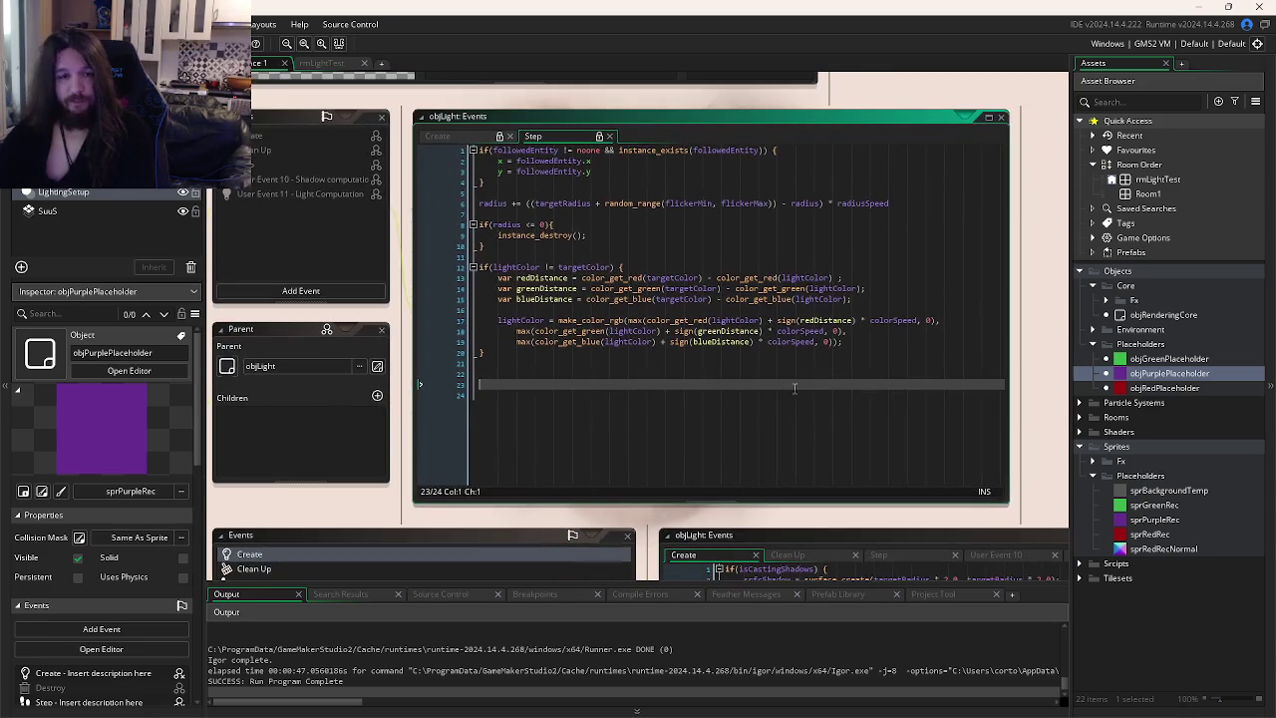
click(289, 179)
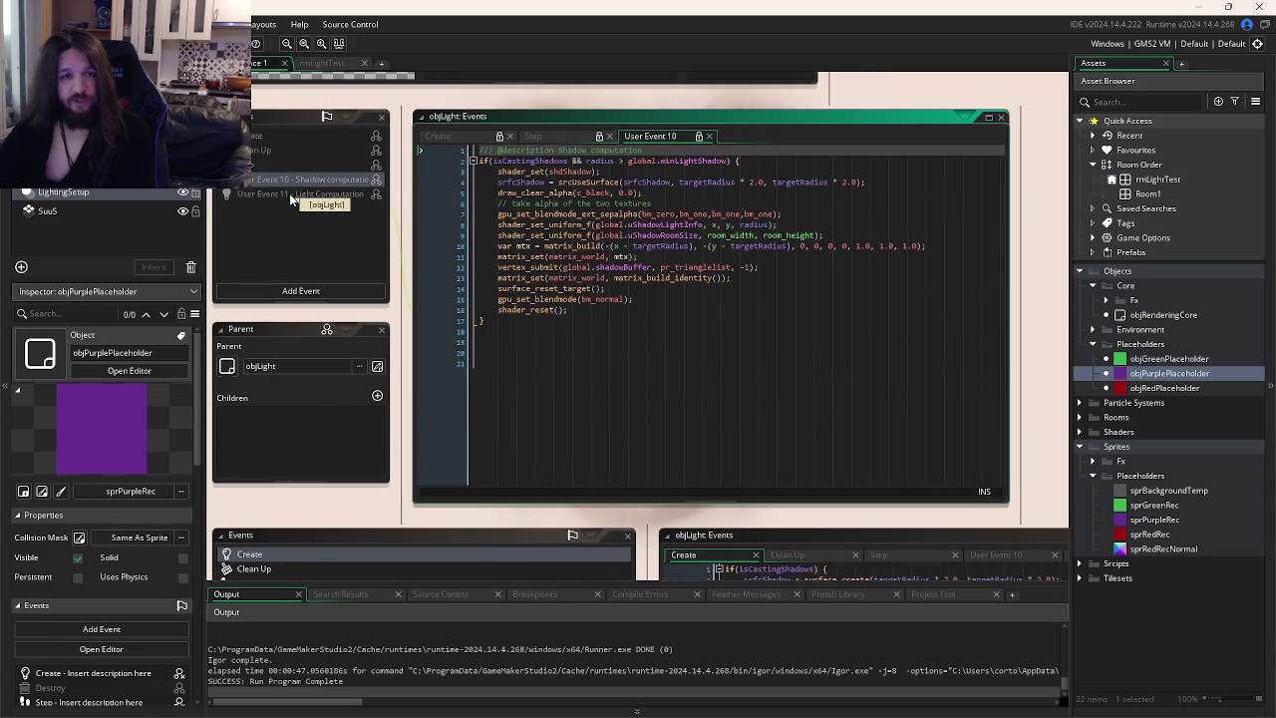
click(291, 195)
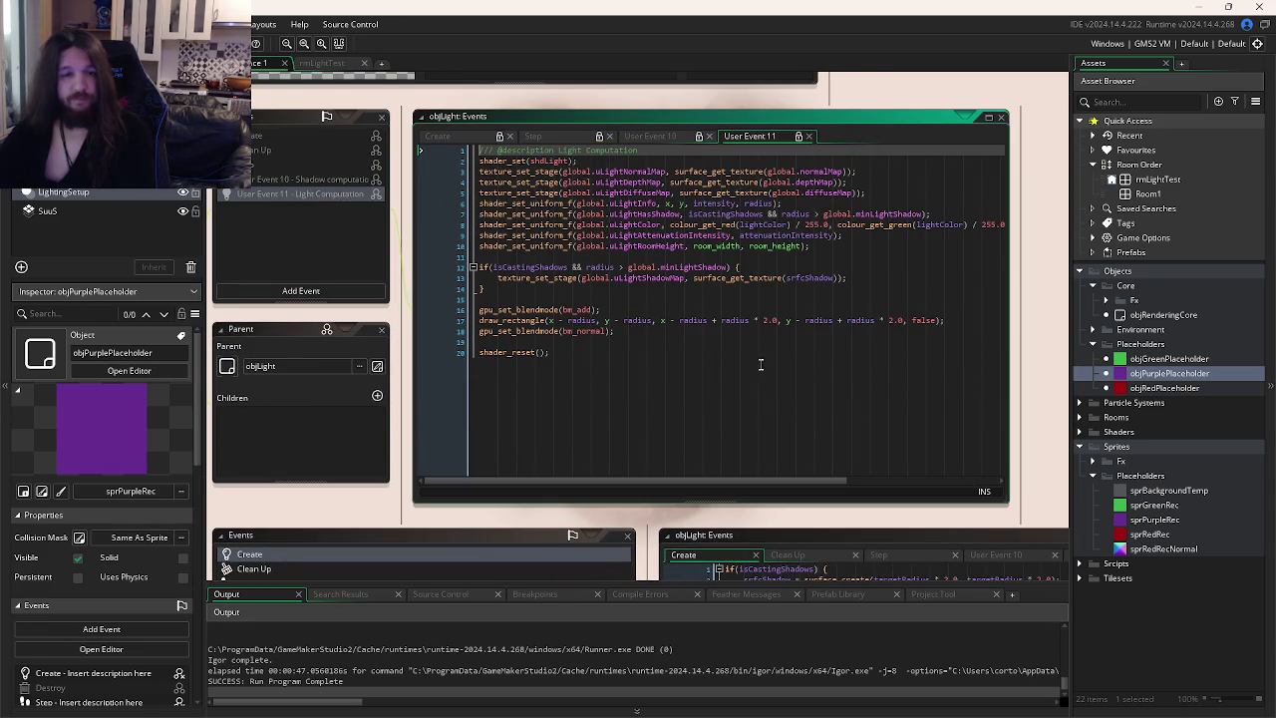
click(856, 396)
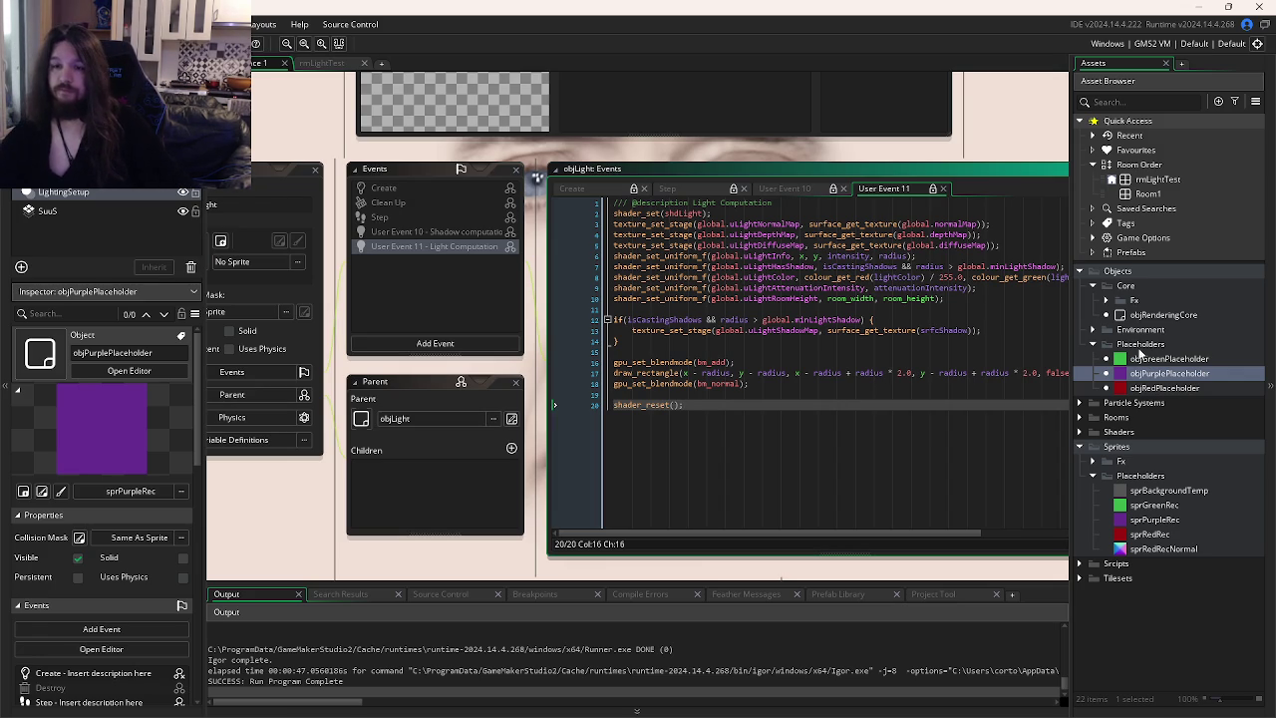
double_click(1140, 377)
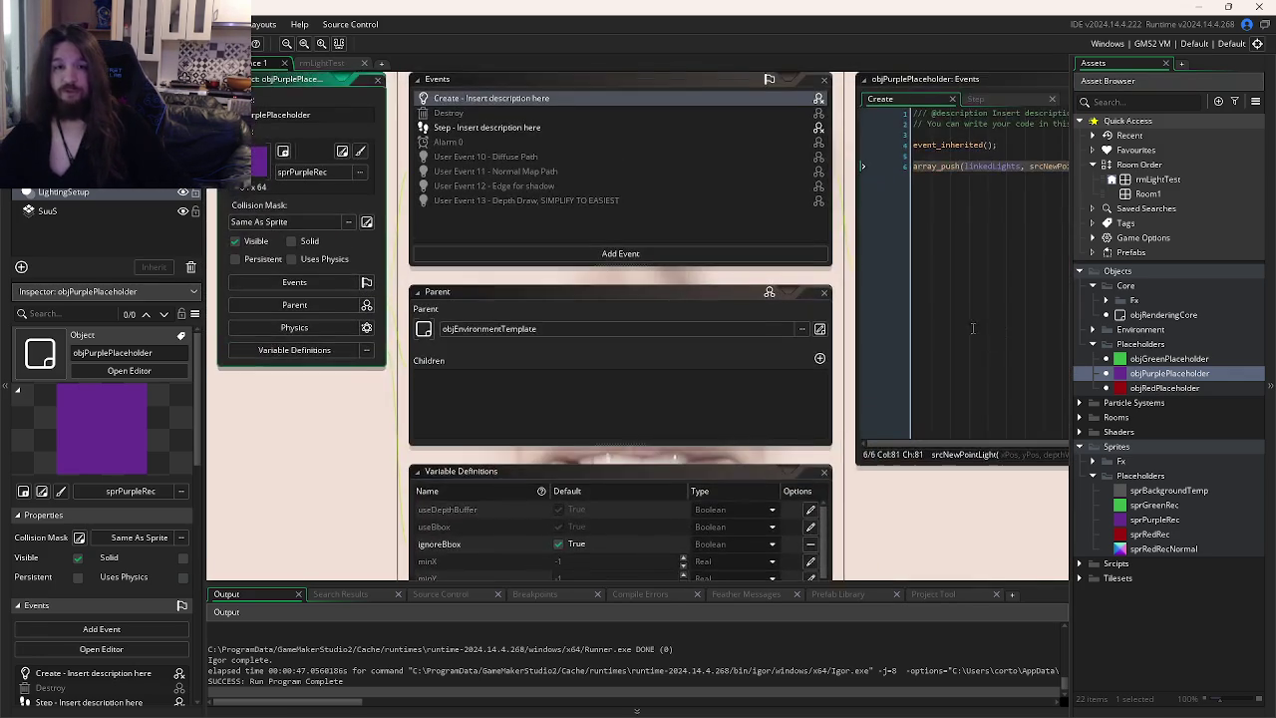
Set objPurplePlaceholder's parent to No Object, then abort the run after the code error.
click(686, 334)
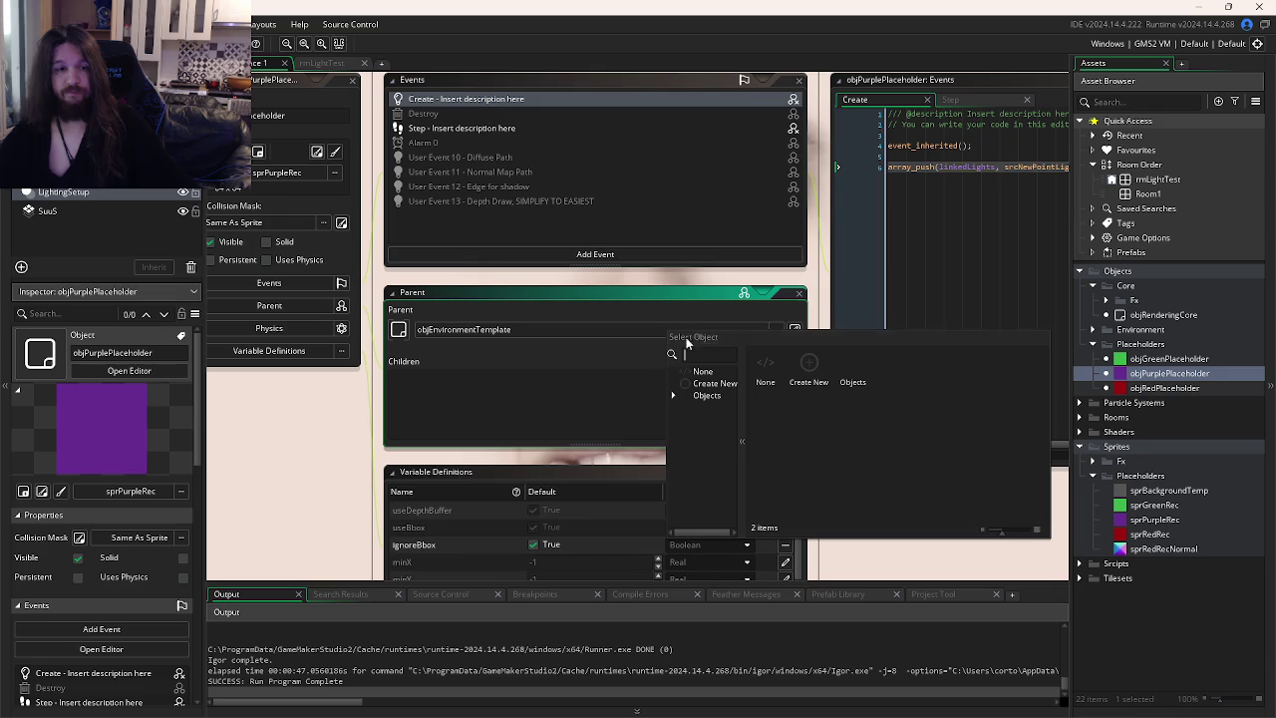
click(765, 374)
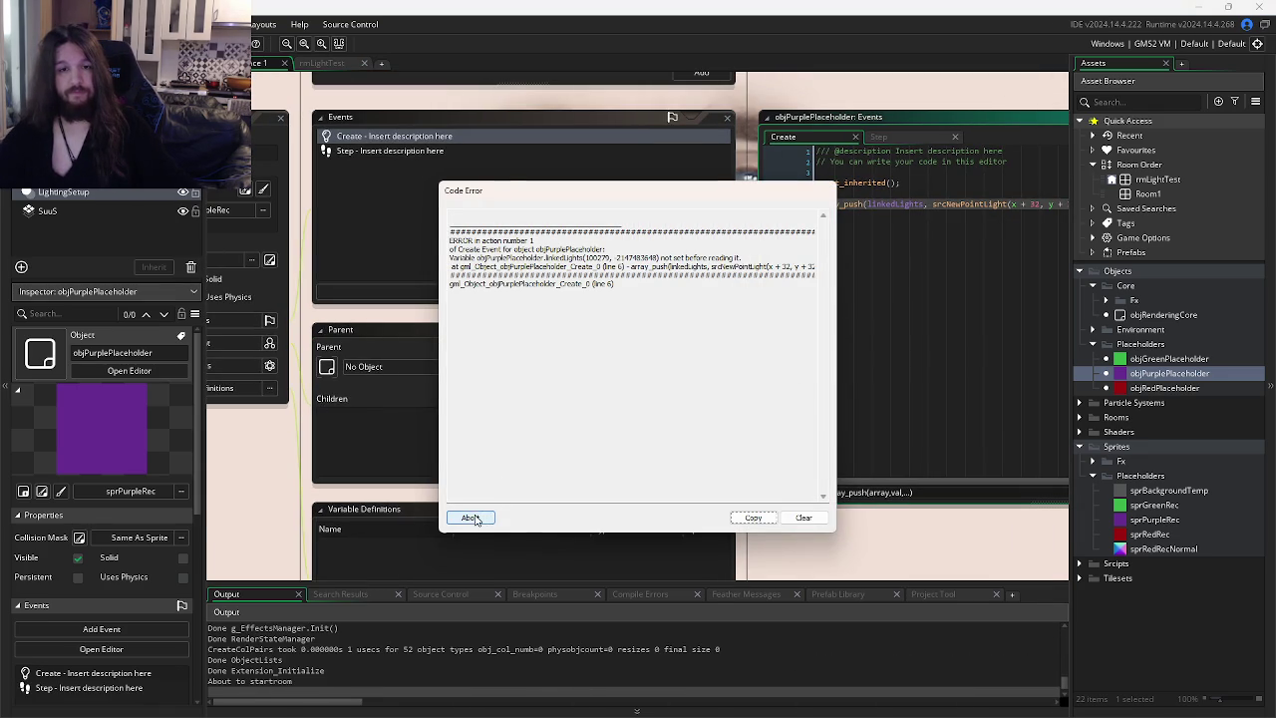
click(469, 517)
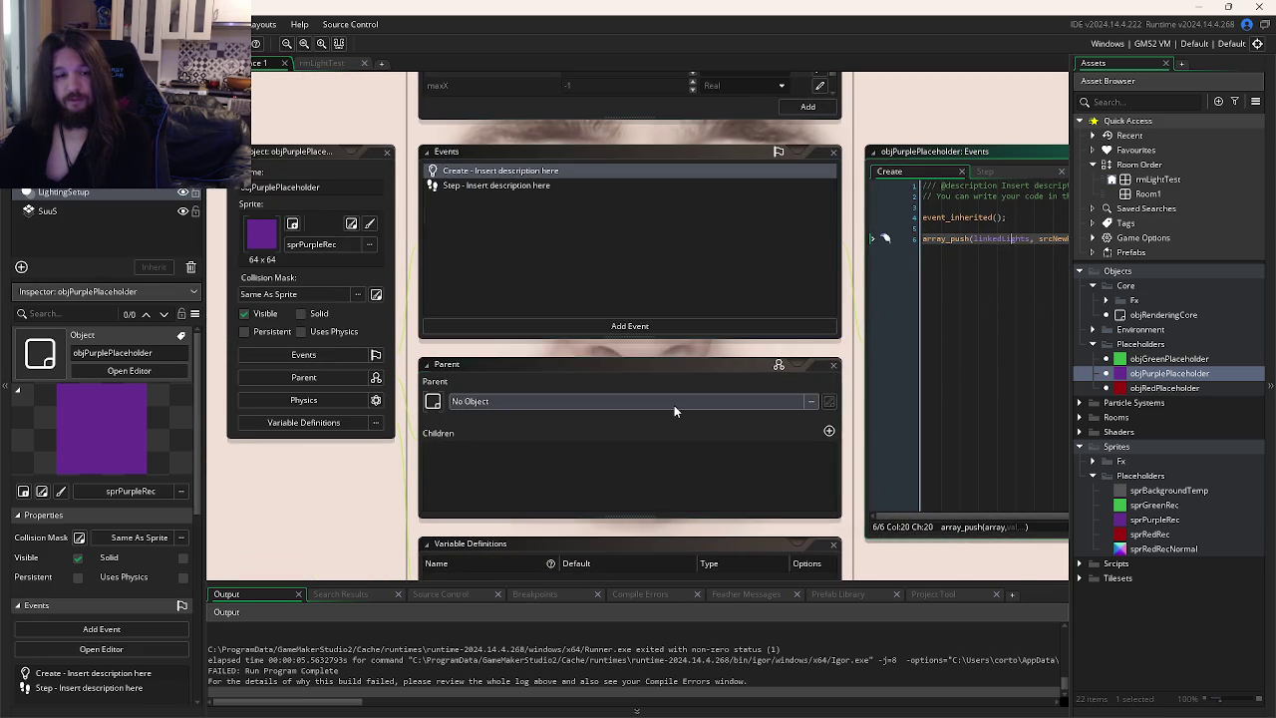
Restore objEnvironmentTemplate as the parent and open the inherited Destroy event code.
click(674, 405)
double_click(825, 460)
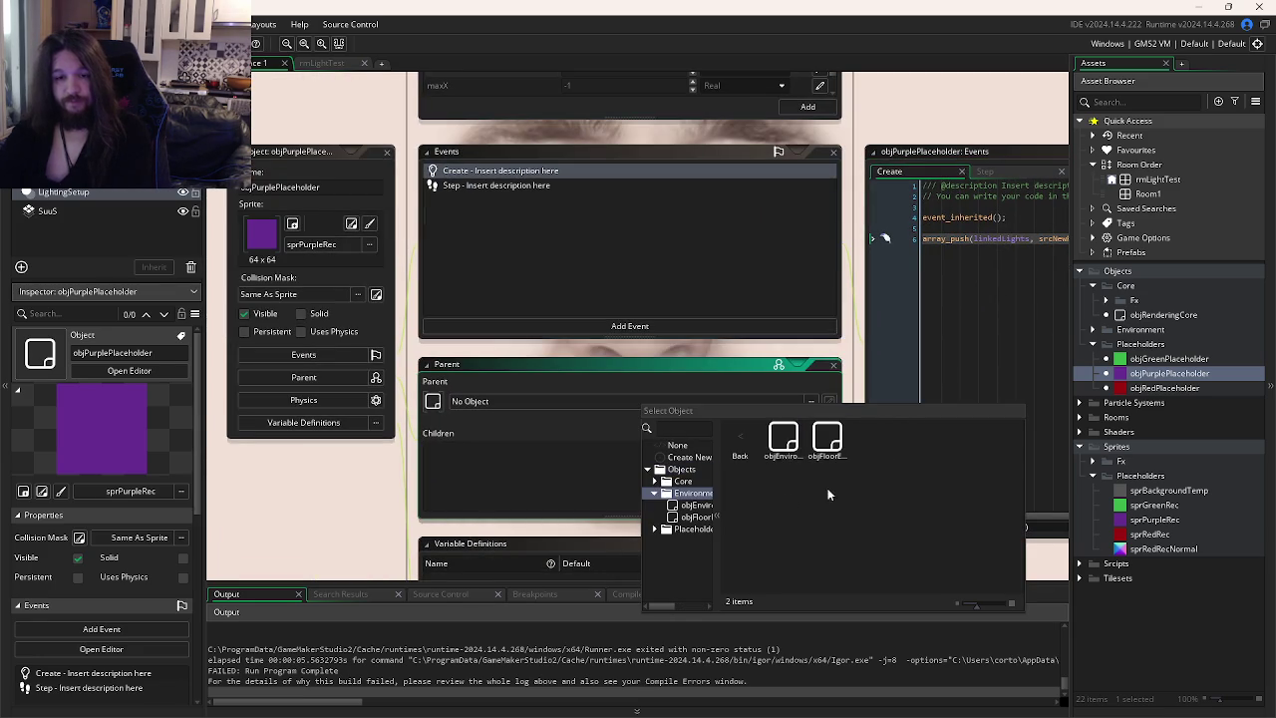
double_click(780, 451)
click(498, 179)
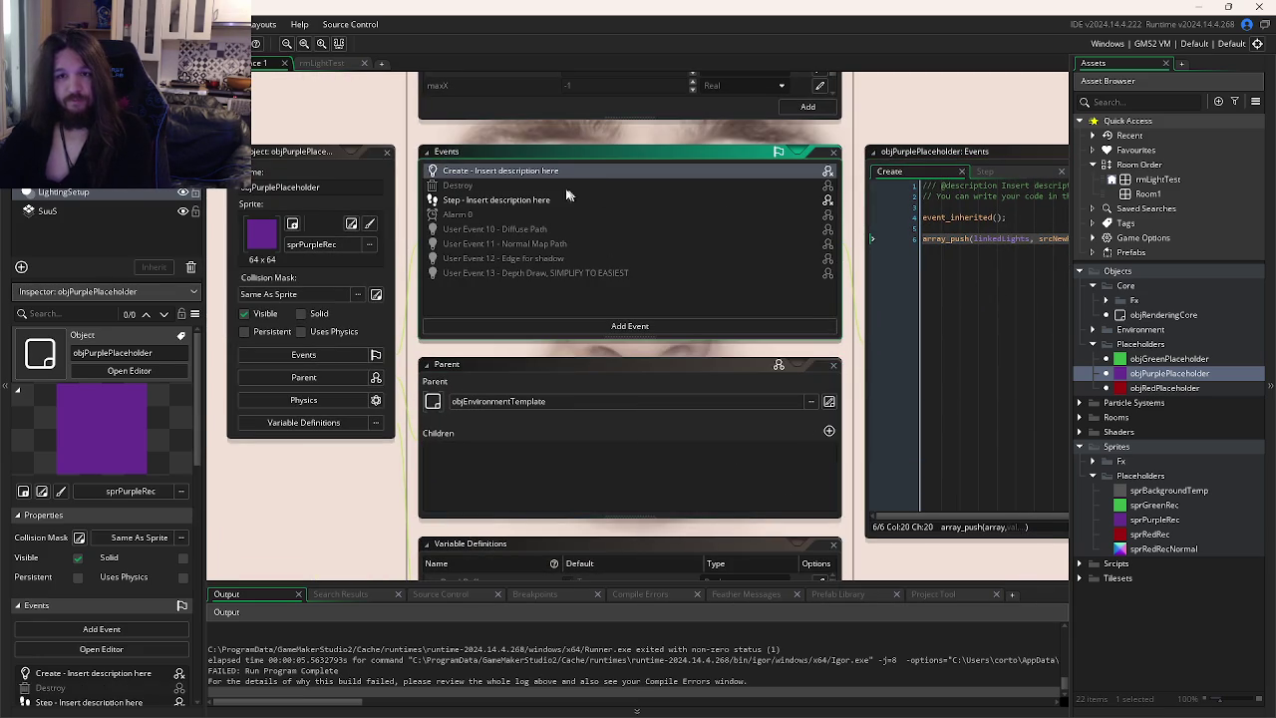
double_click(498, 186)
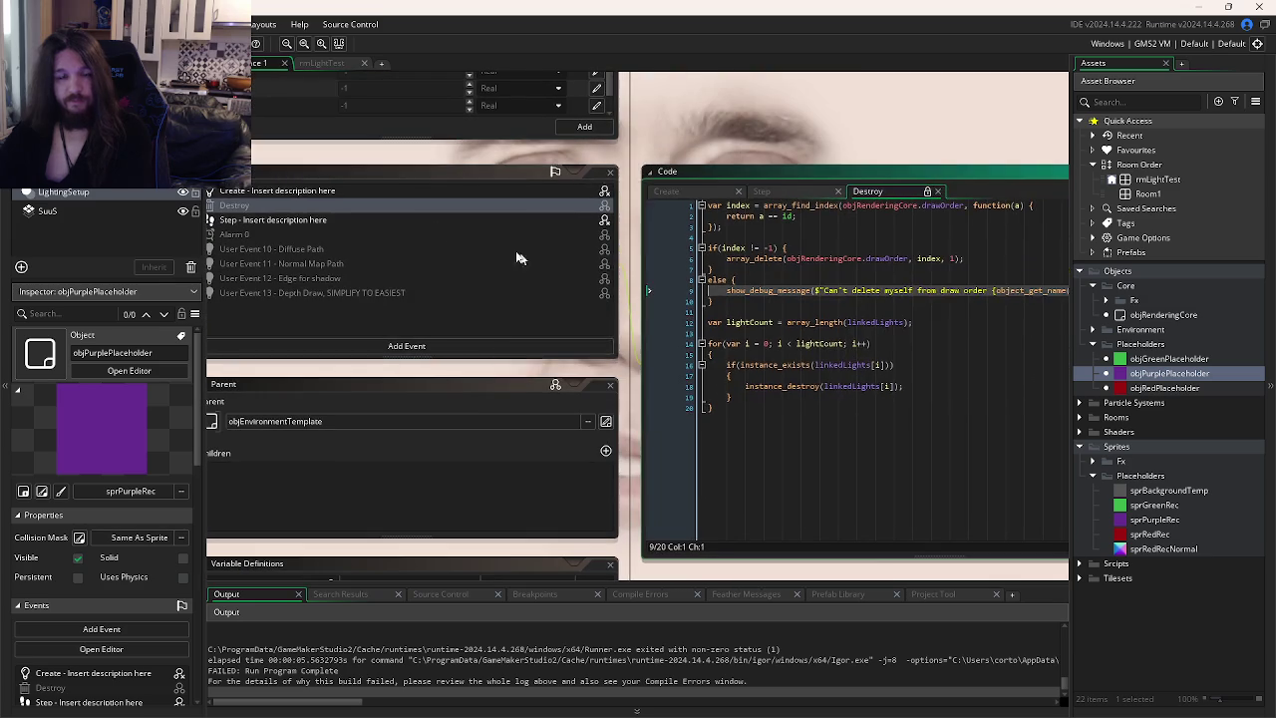
Inspect the inherited Create event code, including its linkedLights initialisation line.
double_click(324, 191)
right_click(330, 193)
click(877, 406)
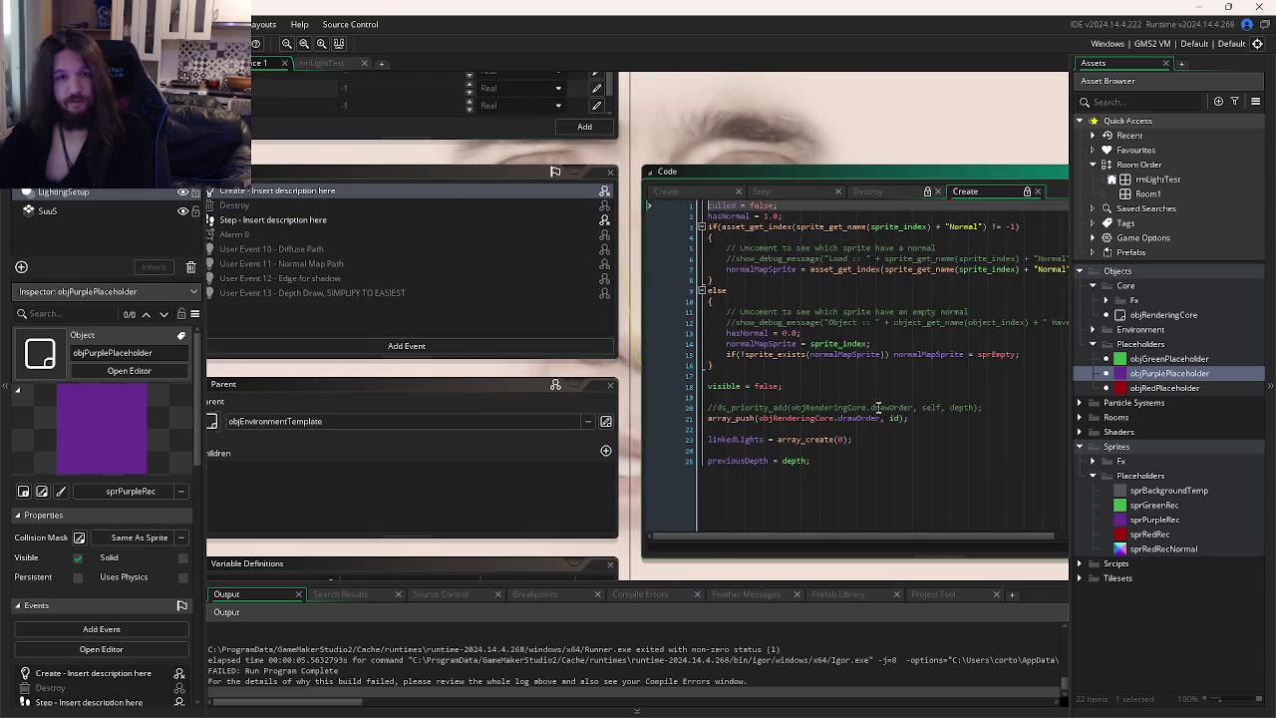
click(876, 387)
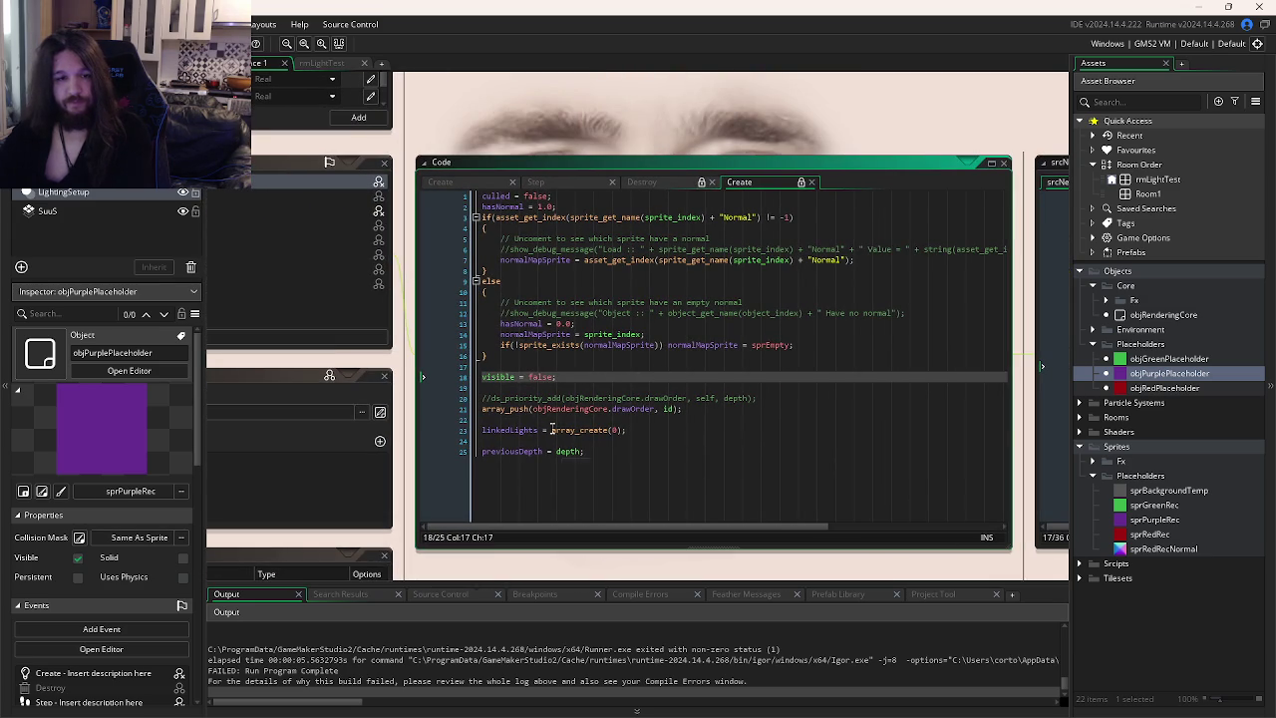
click(551, 429)
drag(628, 430, 468, 434)
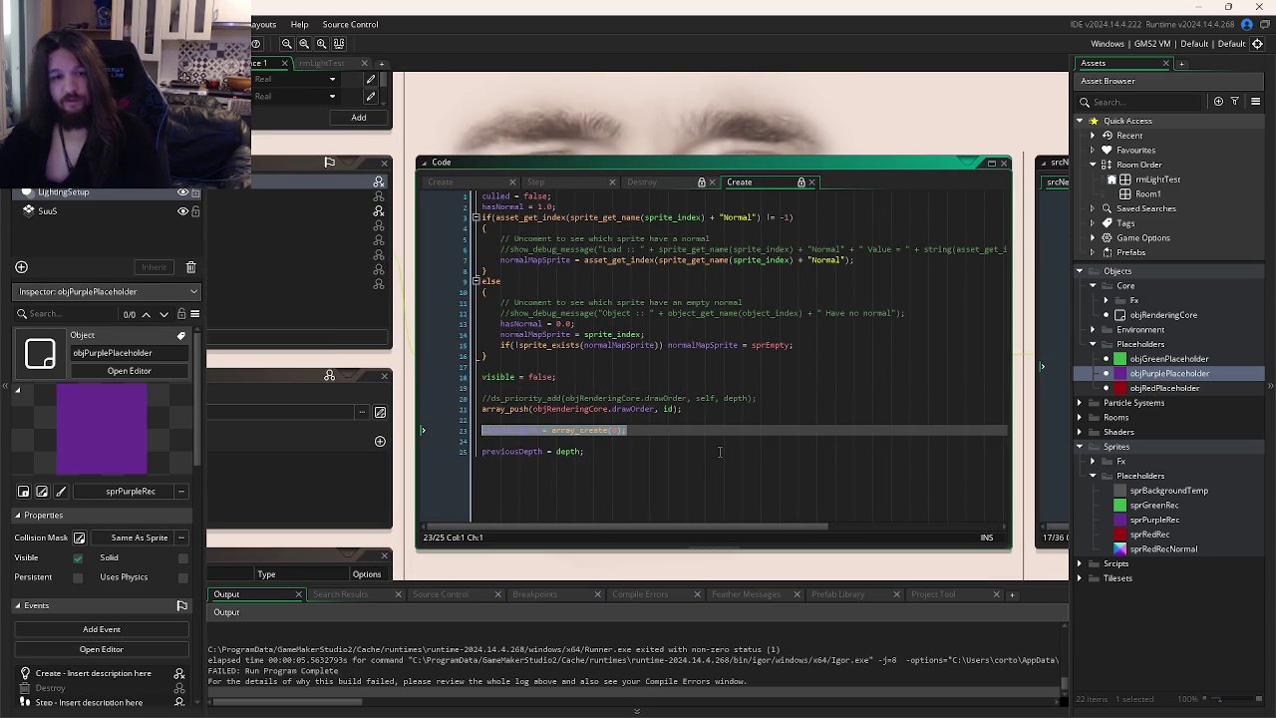
click(911, 451)
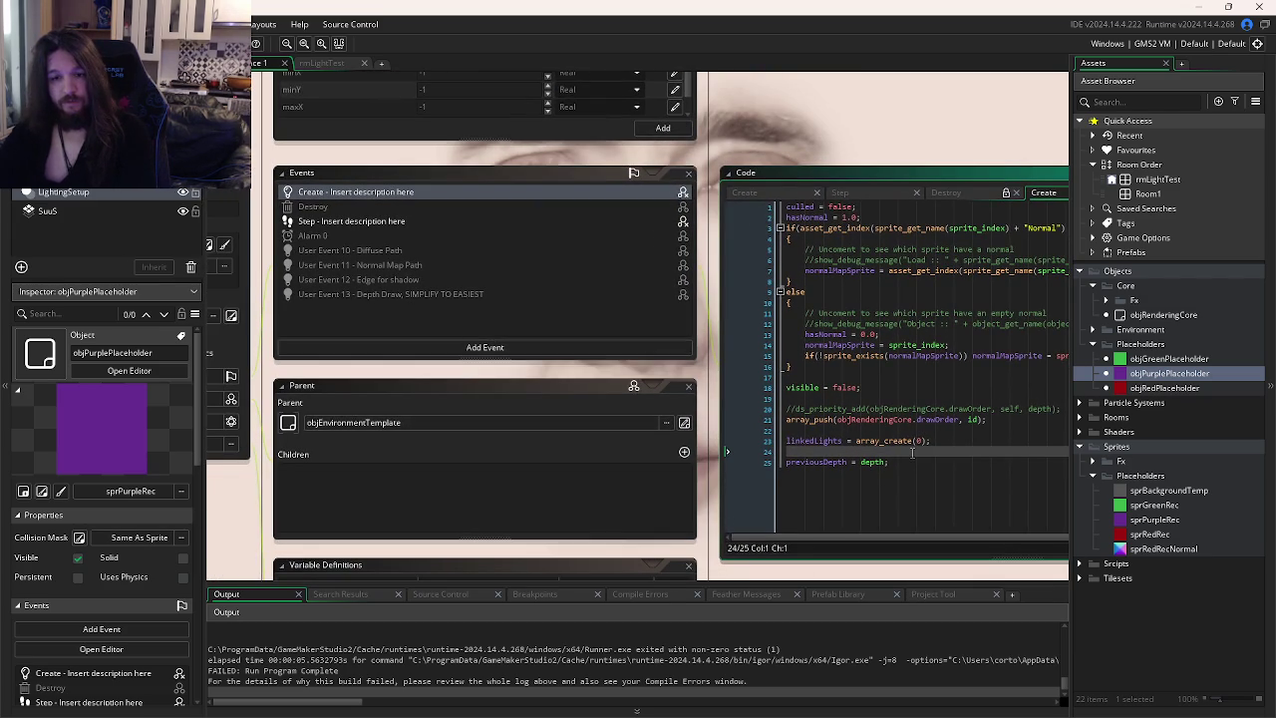
mouse_move(911, 452)
mouse_down()
mouse_move(828, 447)
mouse_move(1035, 449)
mouse_up()
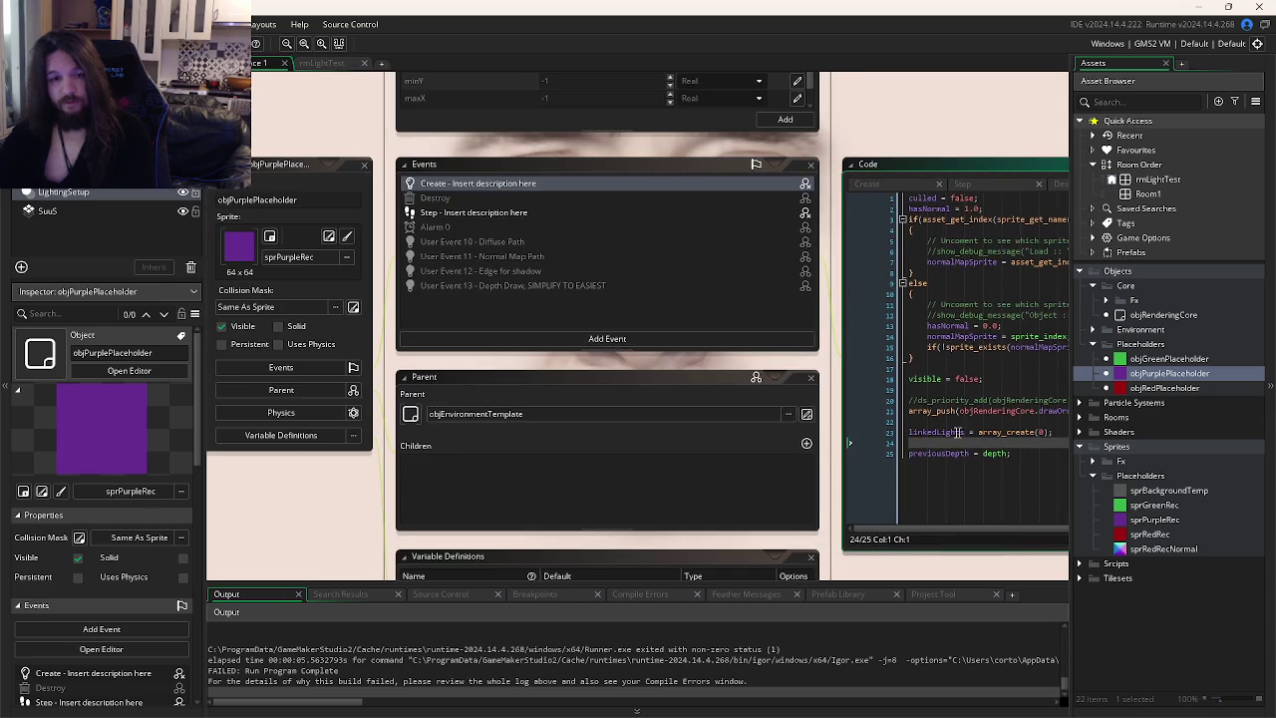
click(972, 431)
drag(697, 278, 511, 253)
Compare the parent's Step, Create and Destroy code with objPurplePlaceholder's own Create code.
click(329, 187)
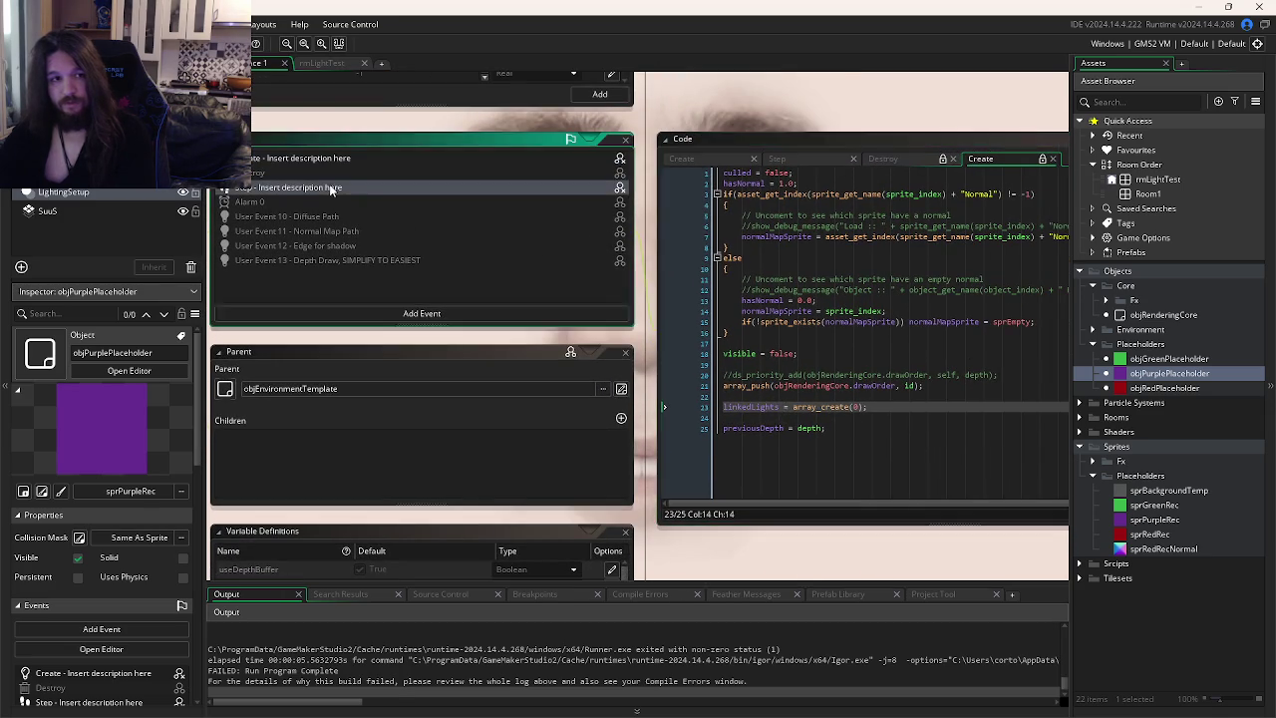
click(643, 208)
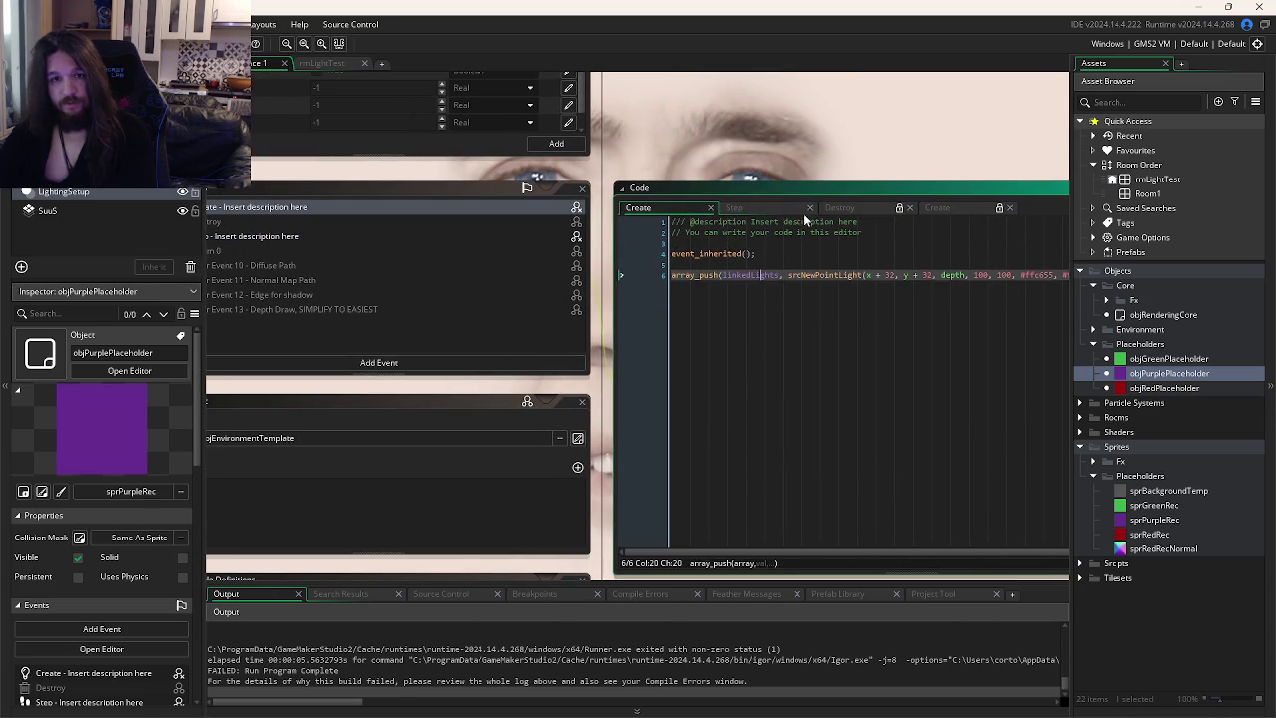
click(840, 207)
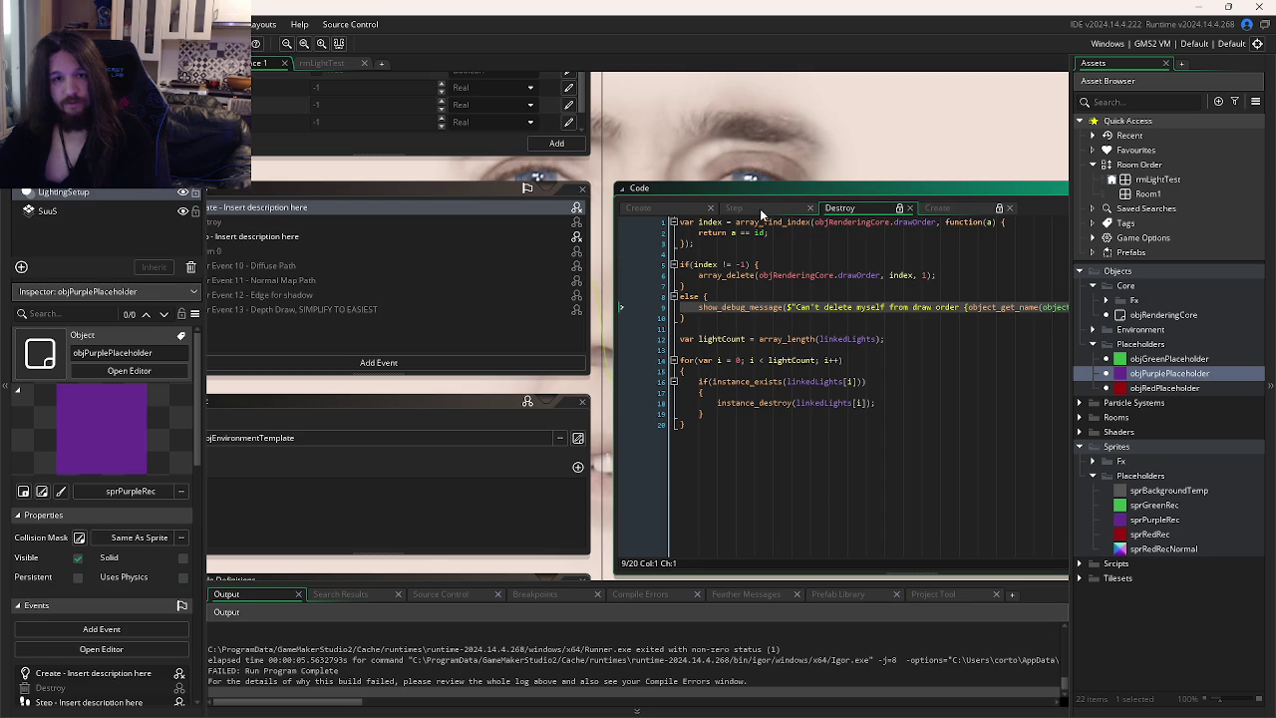
click(964, 207)
click(587, 265)
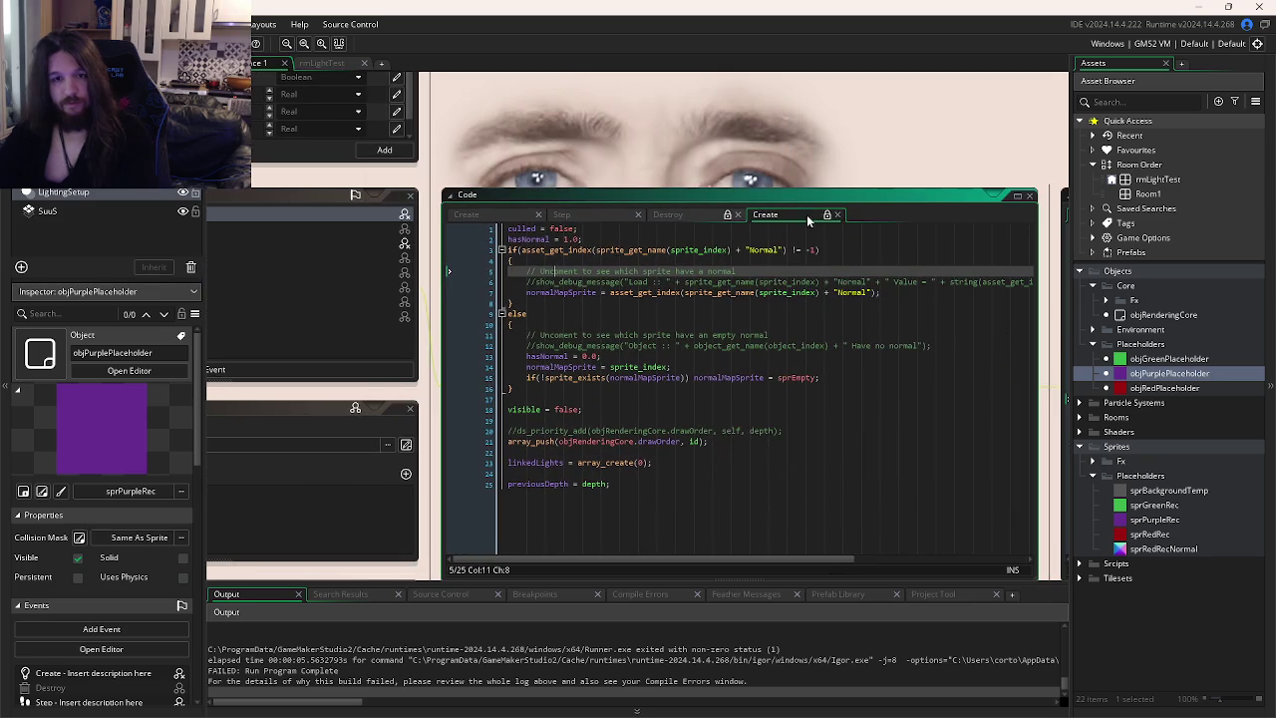
click(840, 216)
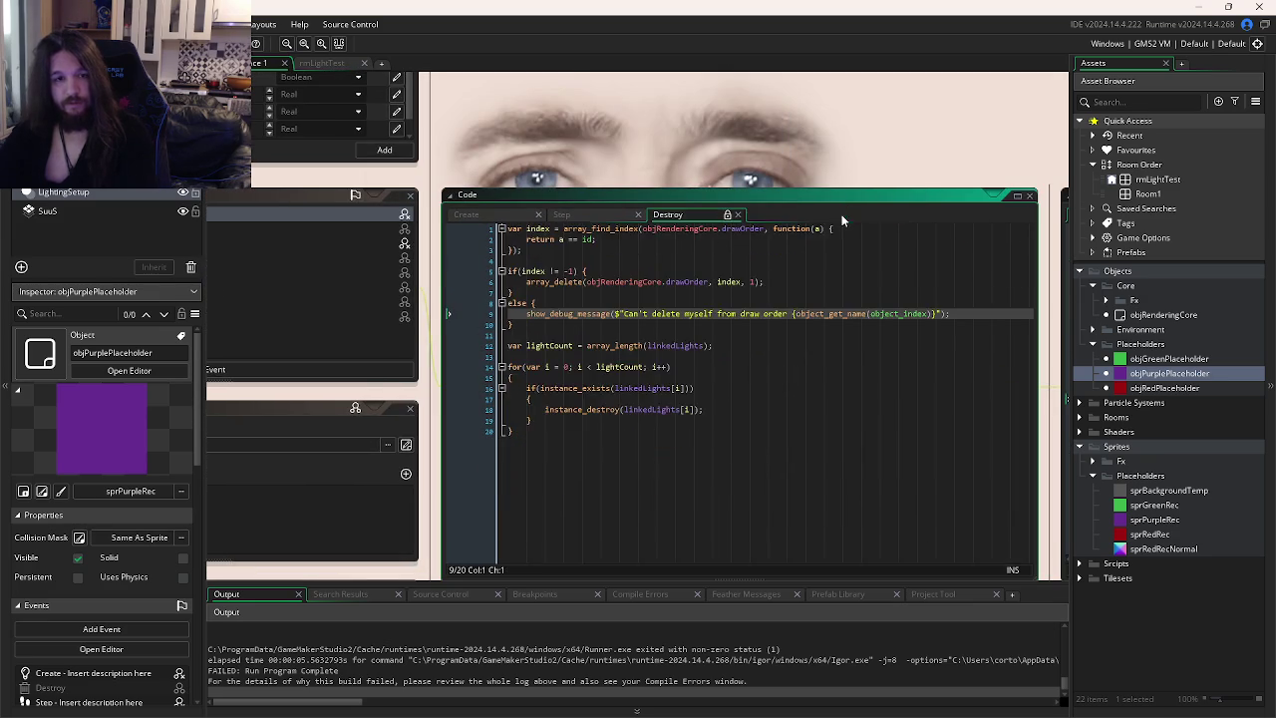
click(365, 216)
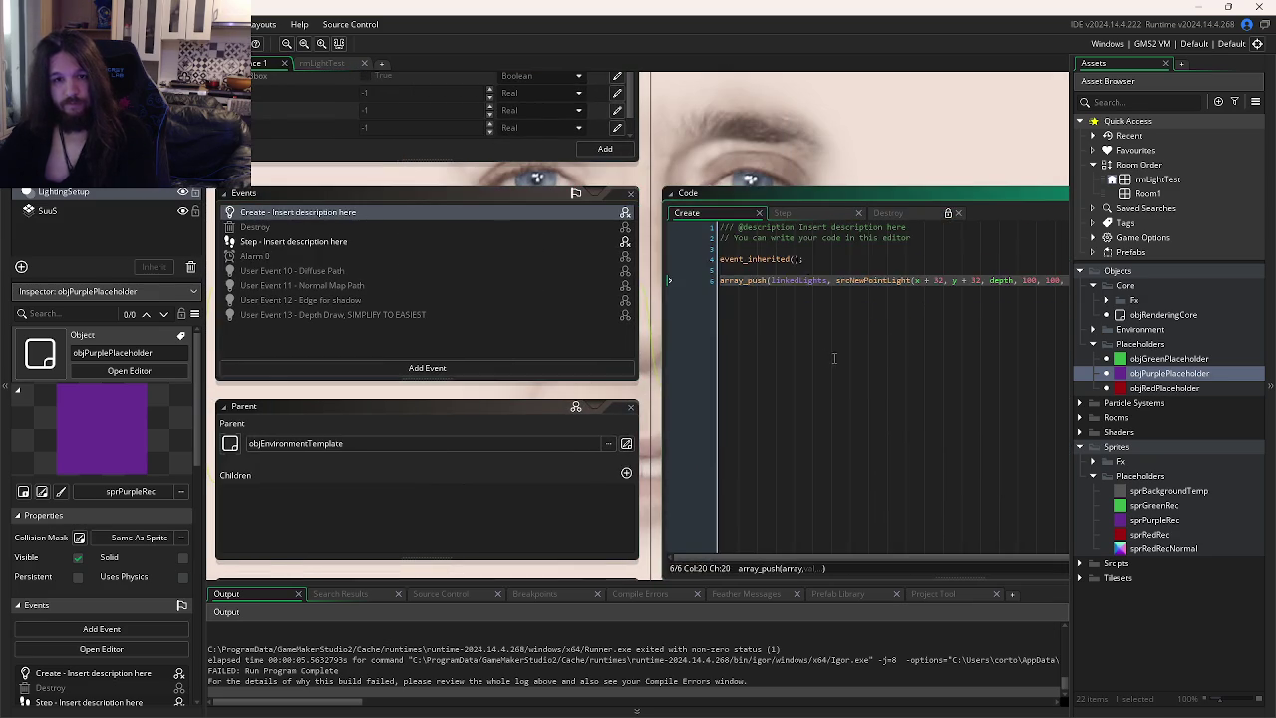
Strip the array_push(linkedLights, …) wrapper so line 6 calls srcNewPointLight directly.
click(763, 281)
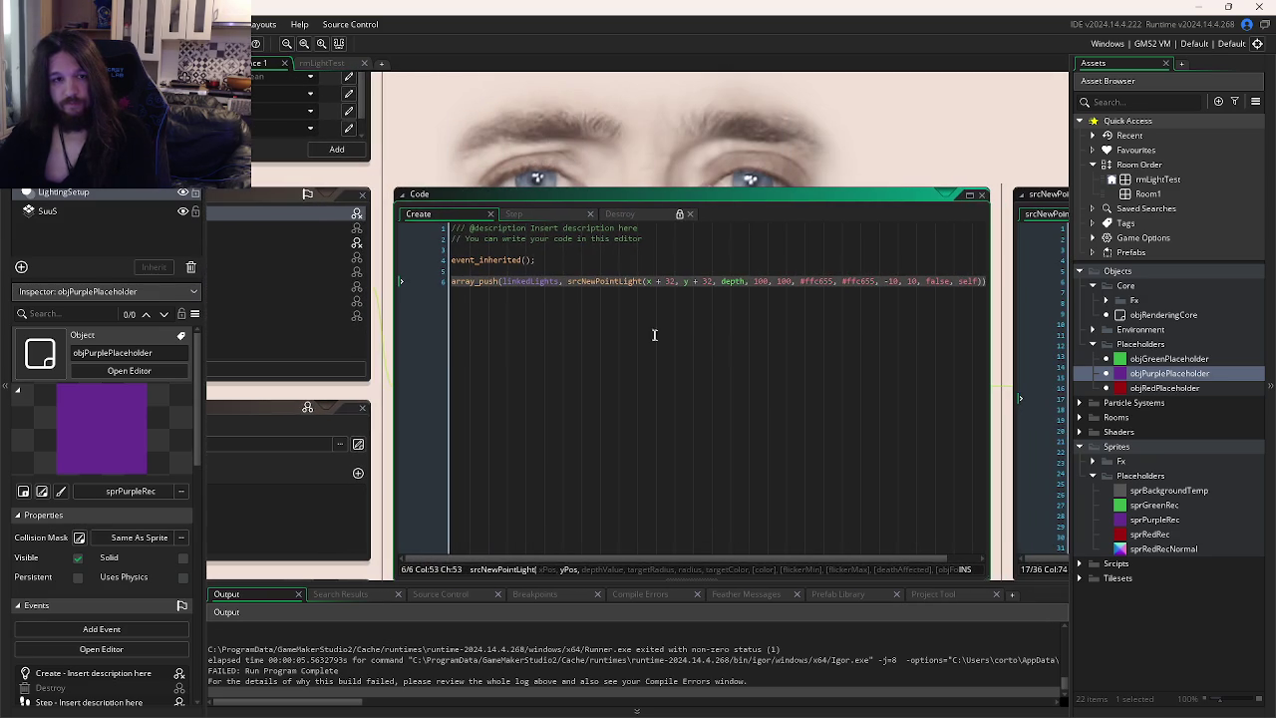
click(545, 281)
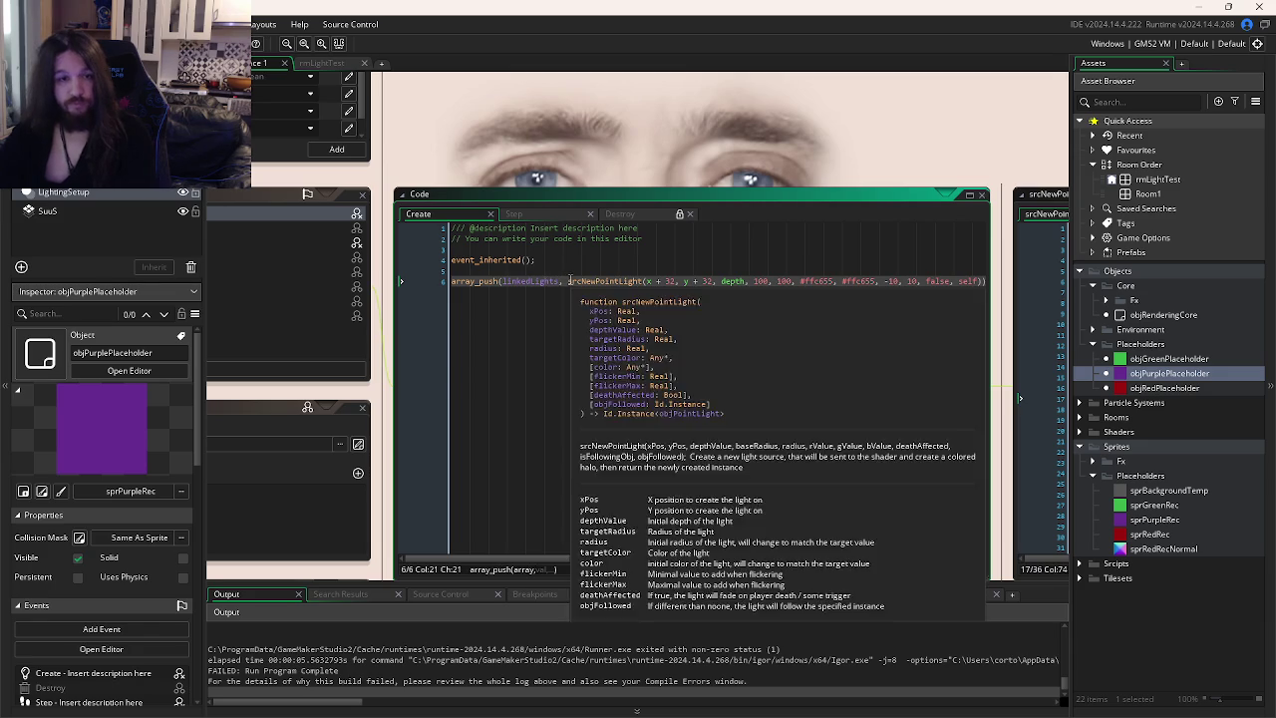
drag(567, 281, 452, 282)
key(BackSpace)
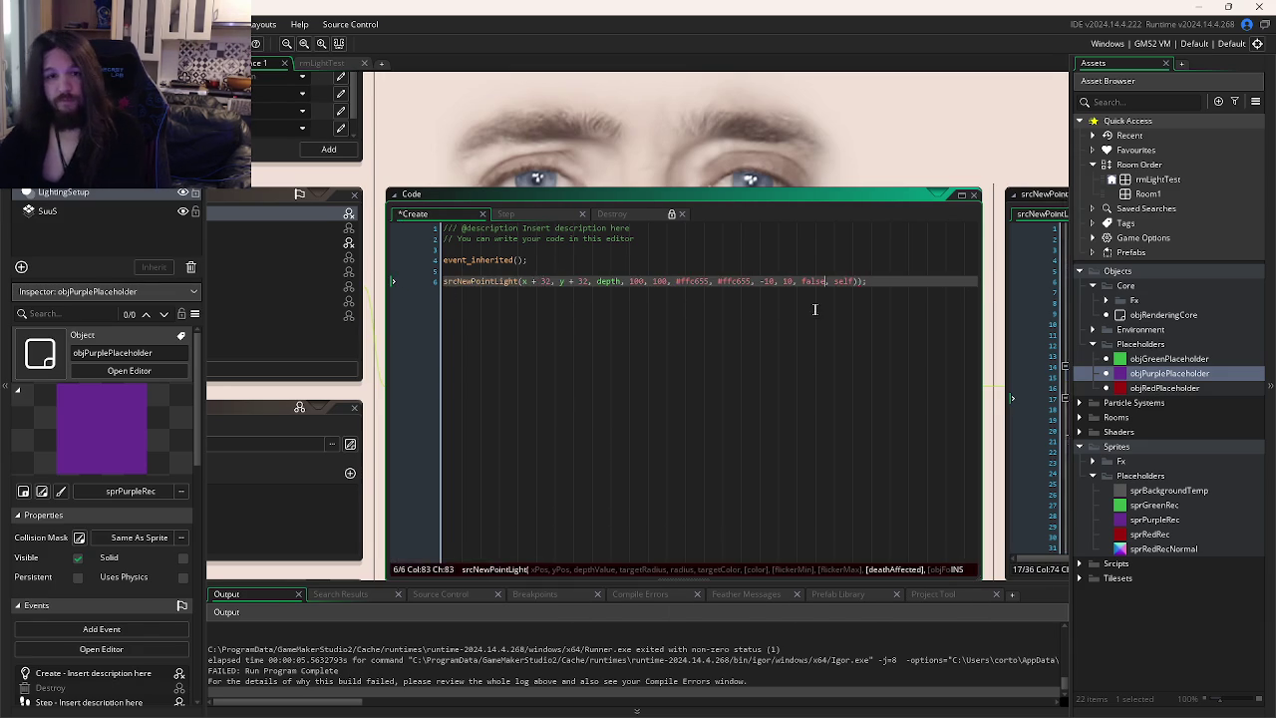
click(837, 284)
key(BackSpace)
click(815, 284)
Test-run the game, stop it, and bring up the parent object list.
key(F5)
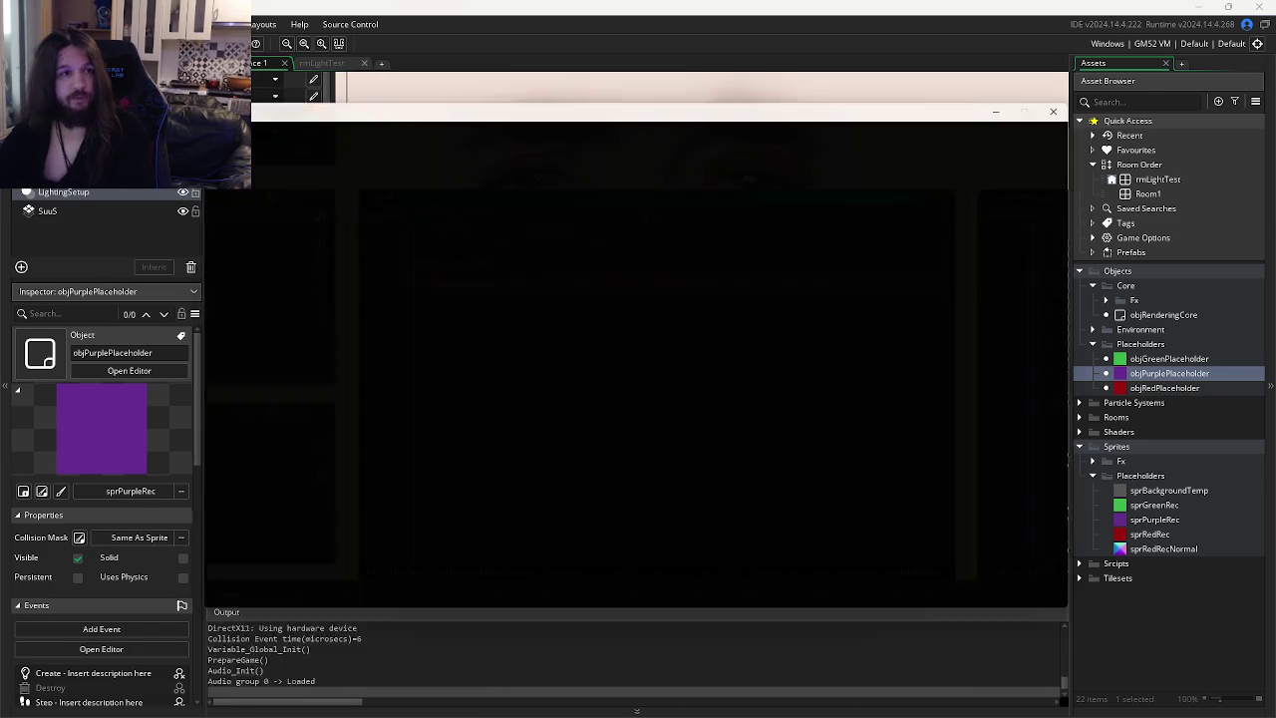
key(F5)
click(730, 388)
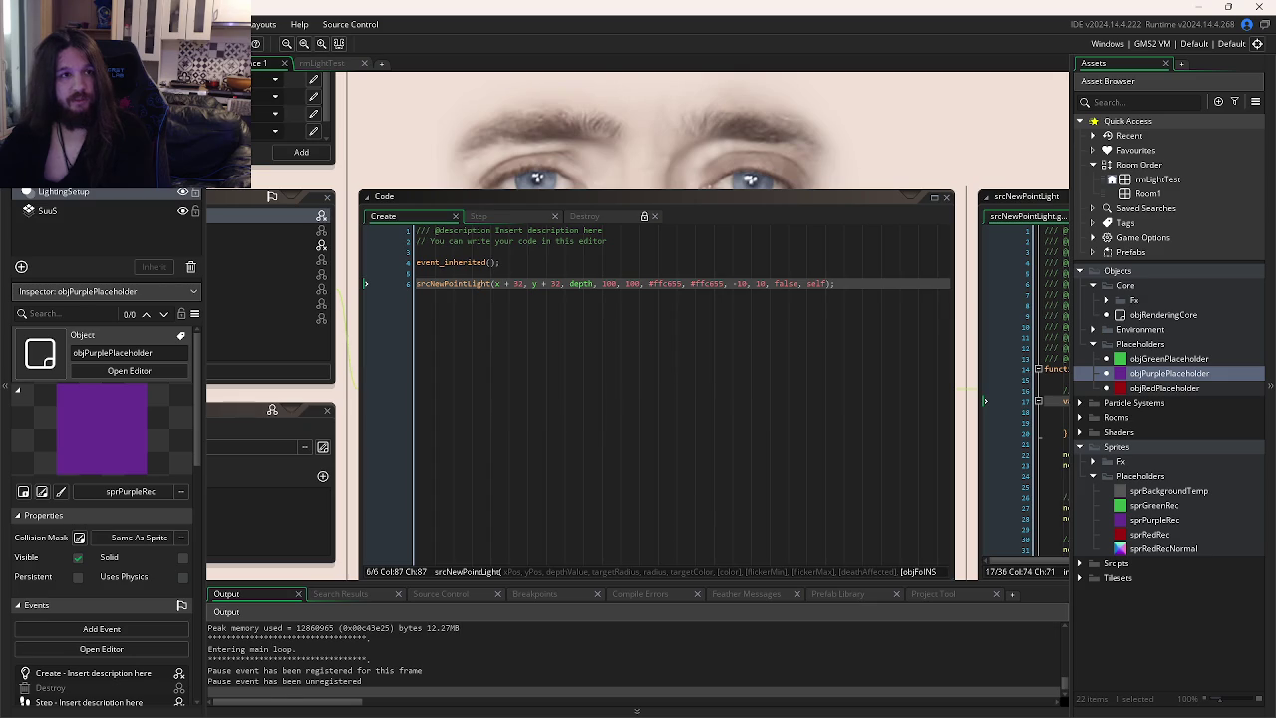
click(573, 407)
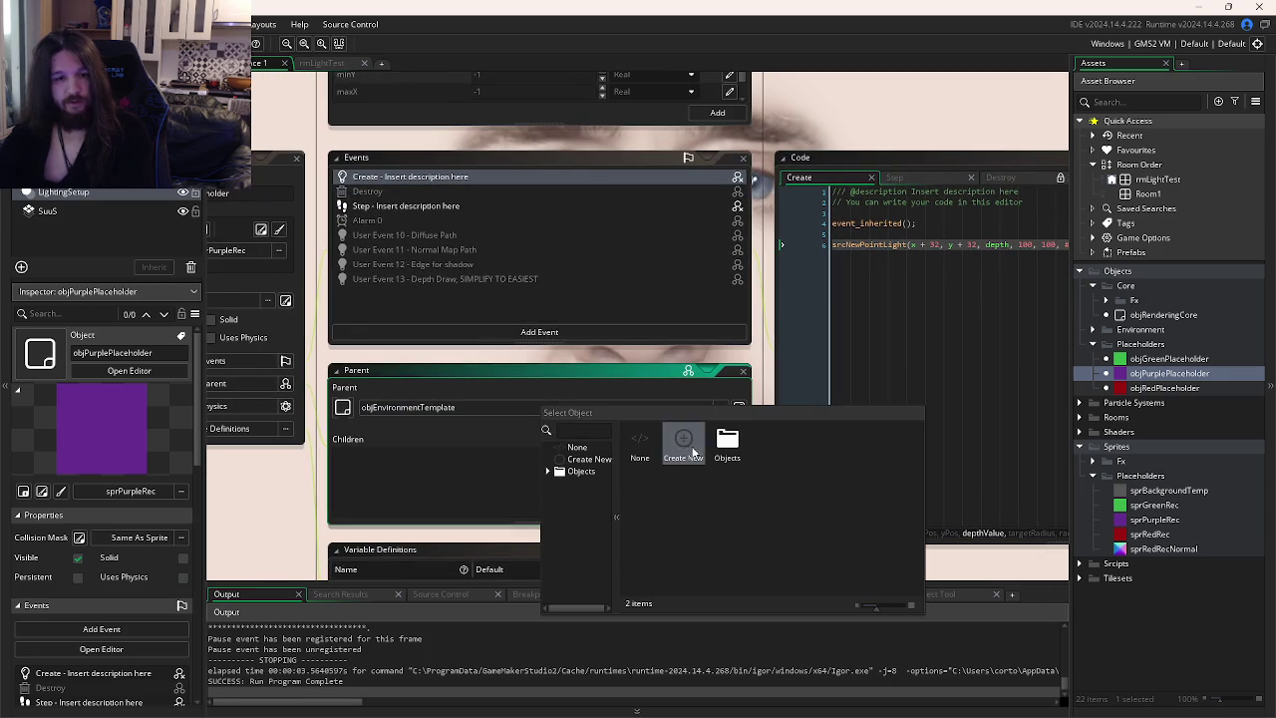
Clear objPurplePlaceholder's parent to None, test-run, then switch to objRenderable's User Event 12.
click(684, 444)
key(F5)
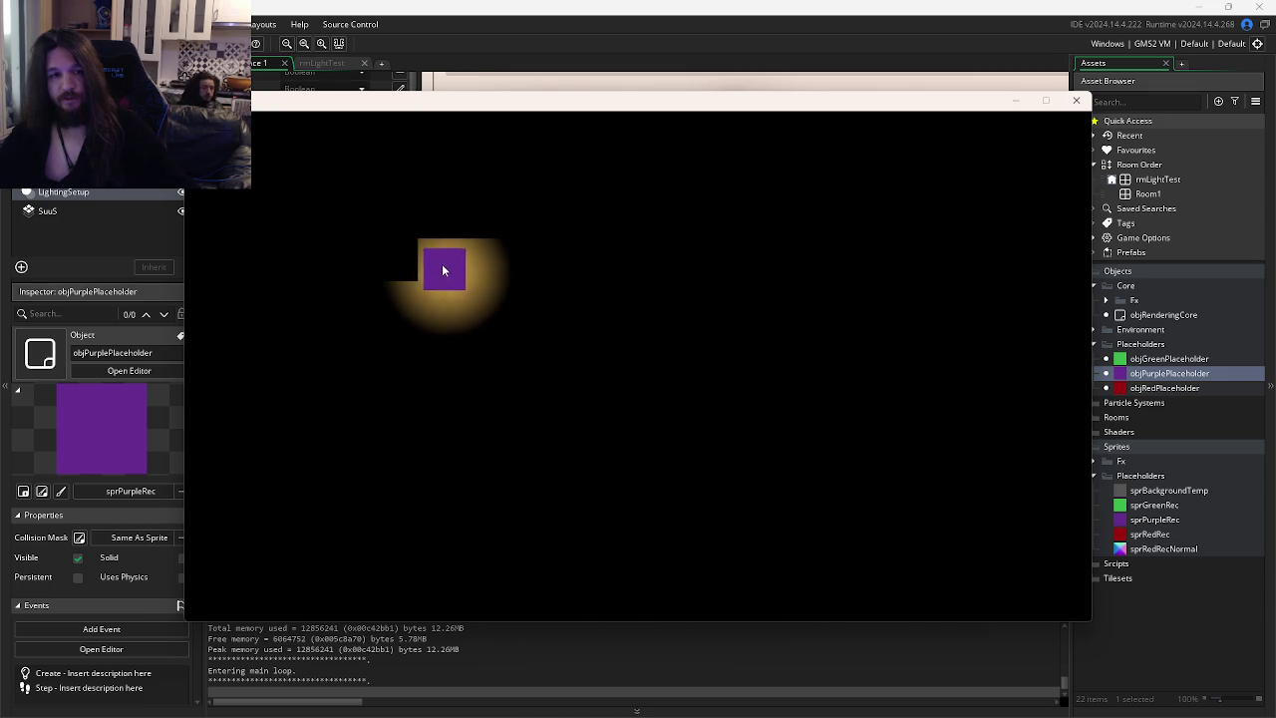
click(1077, 100)
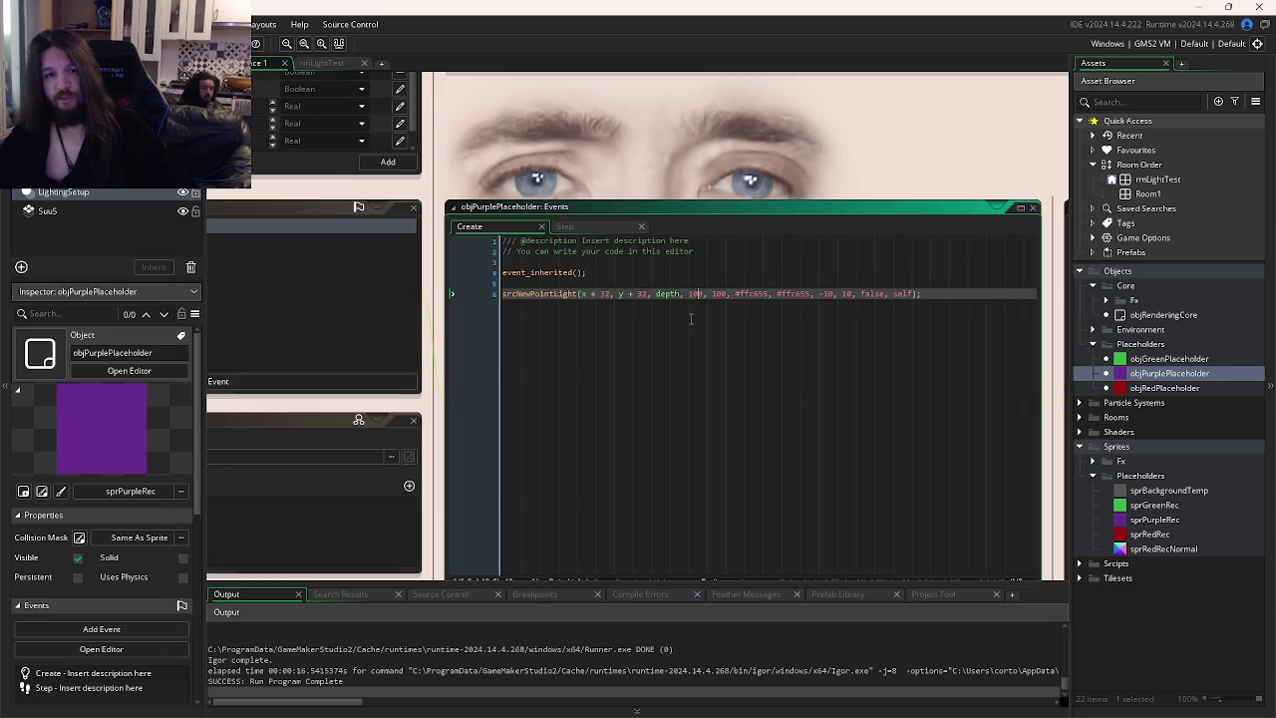
key(ctrl+Tab)
key(ctrl+Tab)
key(ctrl+Tab)
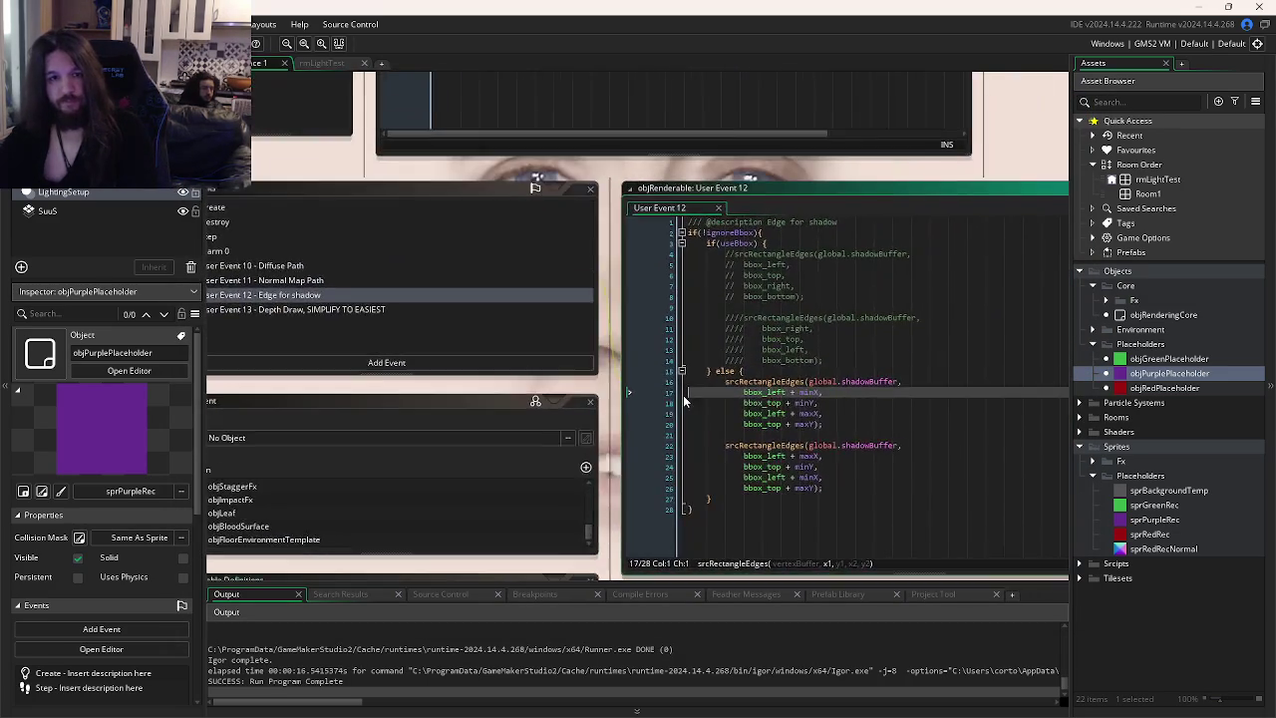
Uncomment lines 4–14 of User Event 12 with Ctrl+Shift+K and run the game.
drag(740, 382, 602, 280)
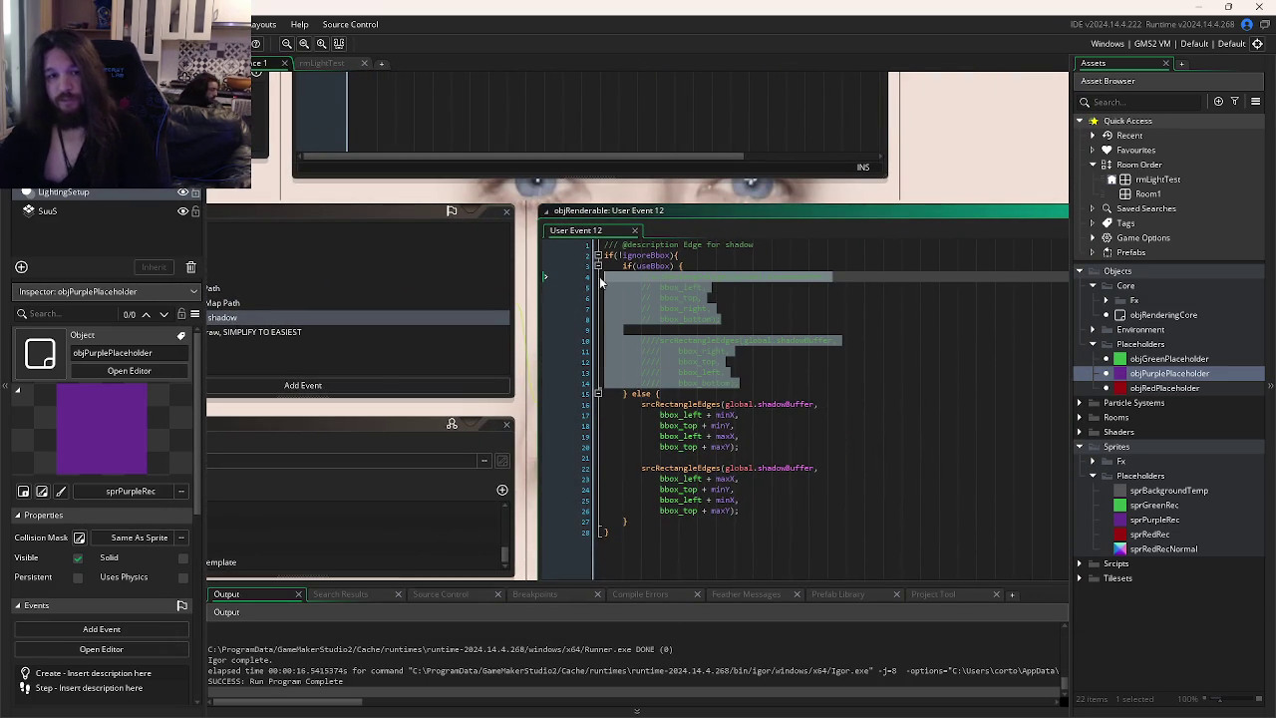
key(ctrl+shift+k)
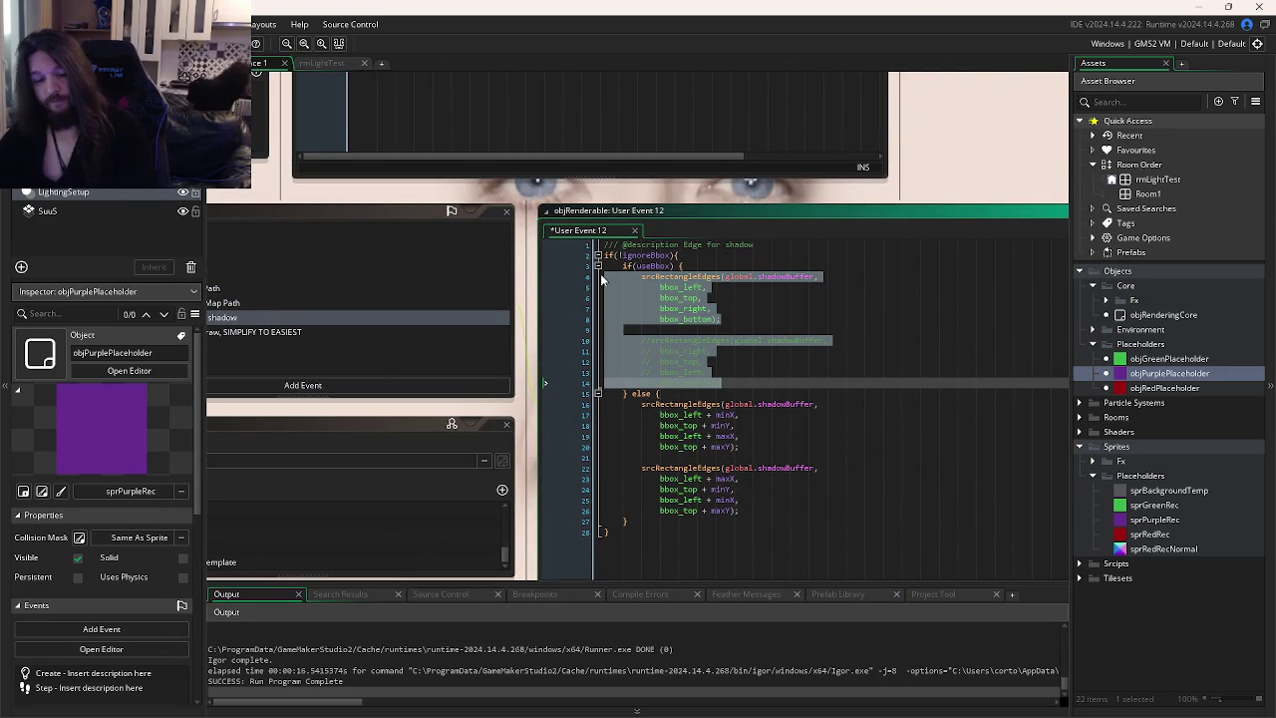
key(F5)
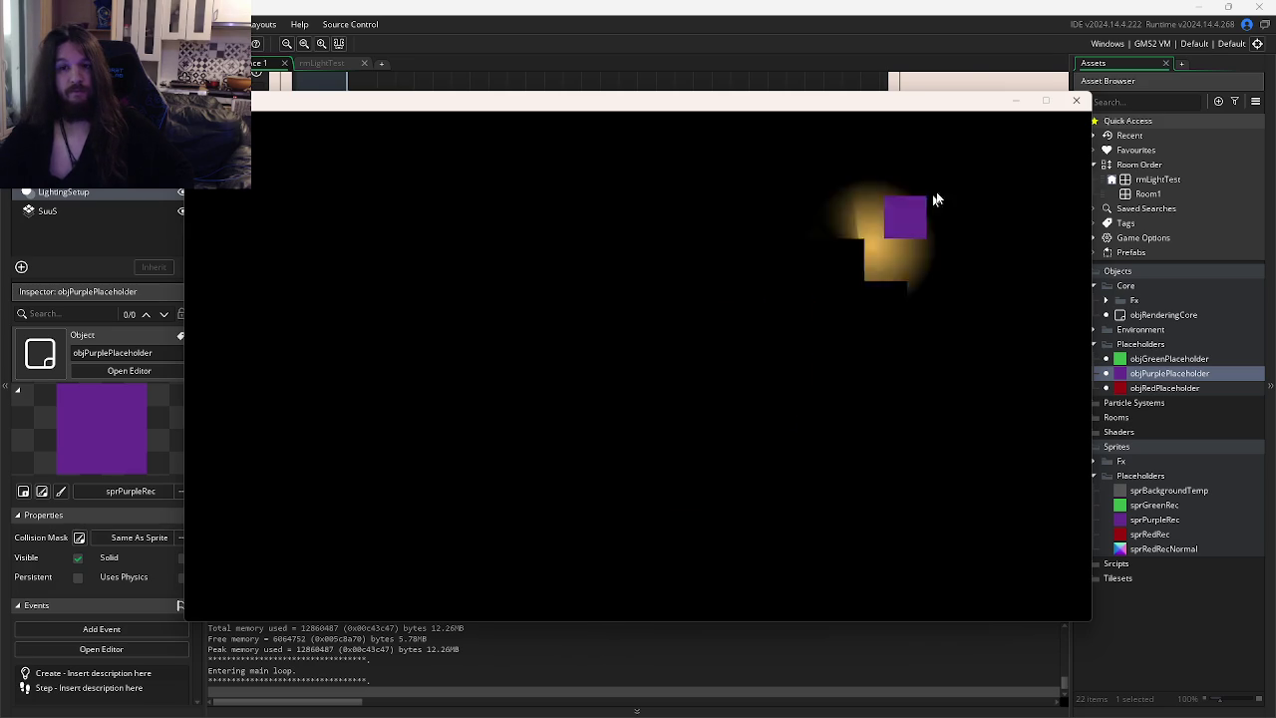
Delete the sprRedRecNormal sprite from the assets and test-run the game again.
click(1075, 100)
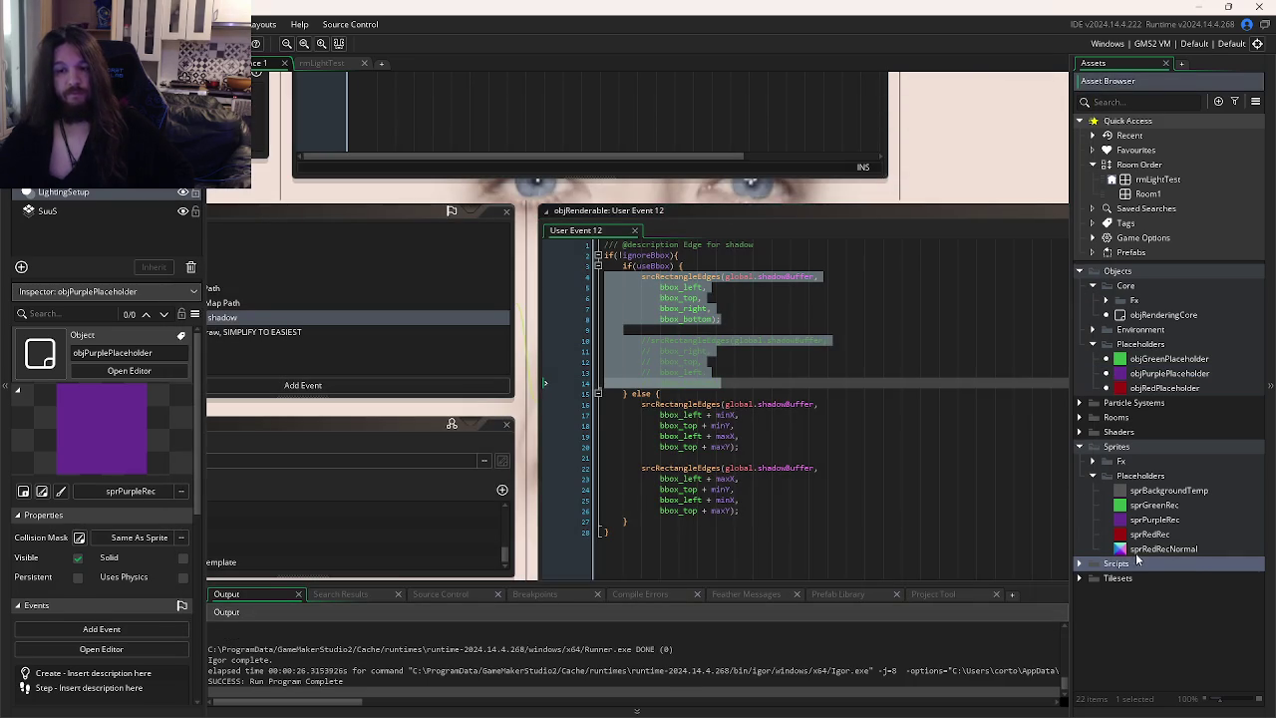
click(1121, 550)
key(Delete)
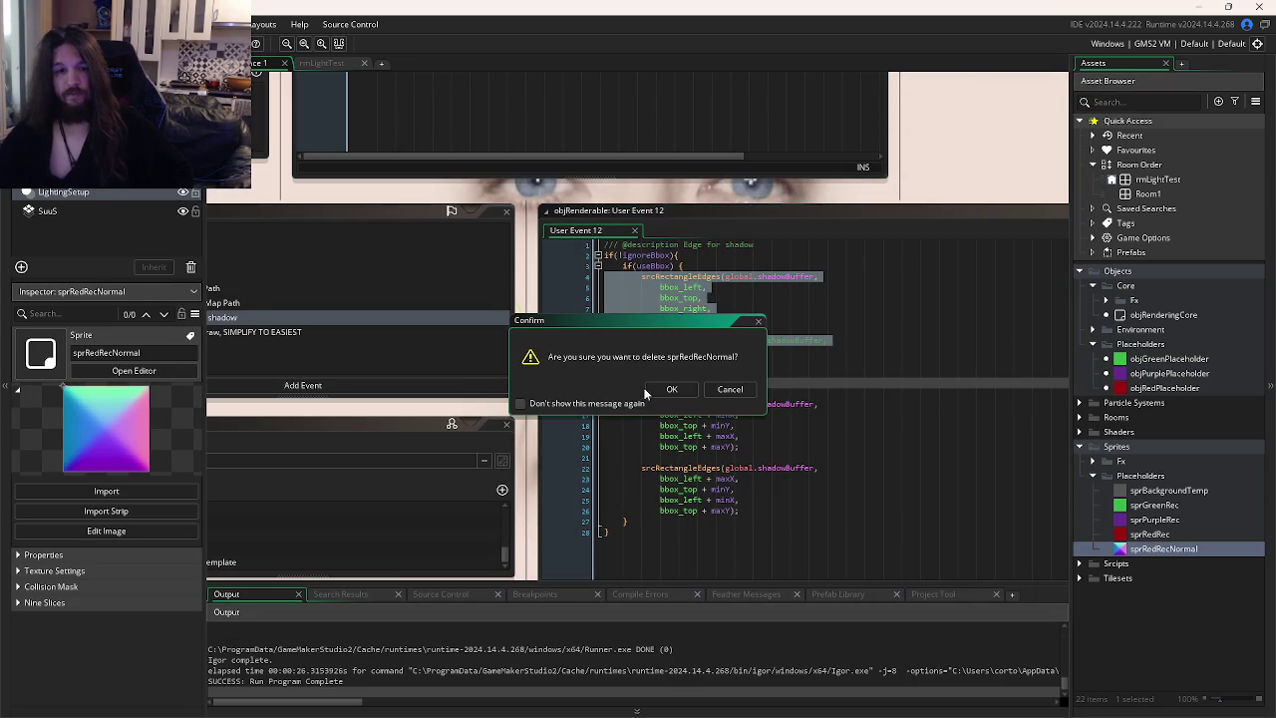
click(670, 390)
key(F5)
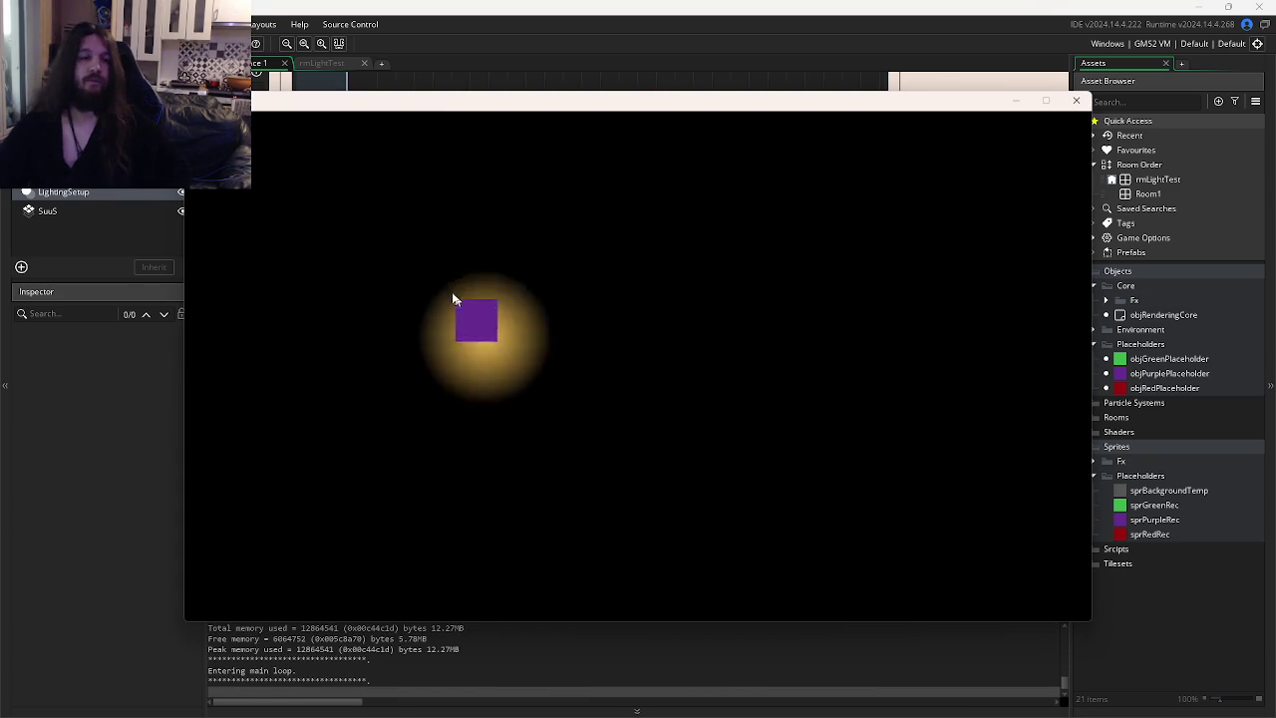
click(1079, 103)
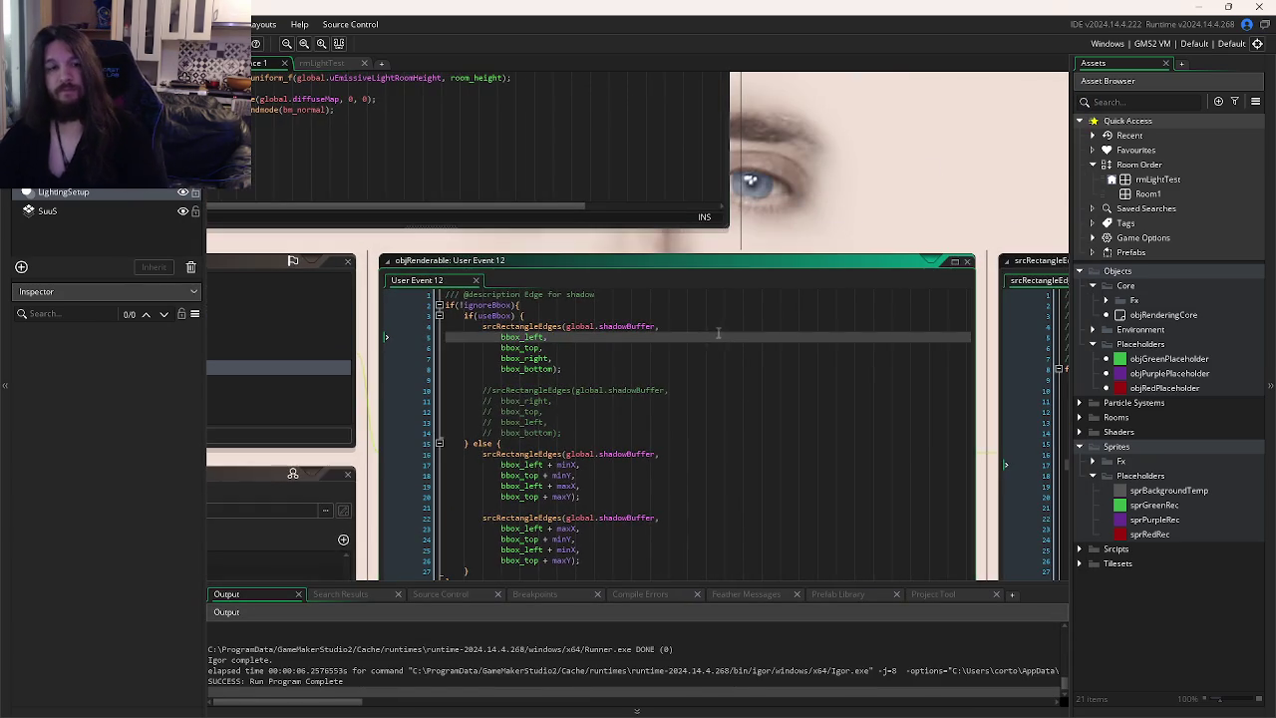
Restore the array_push(linkedLights, …) wrapper around srcNewPointLight in the Create event and save.
key(ctrl+Tab)
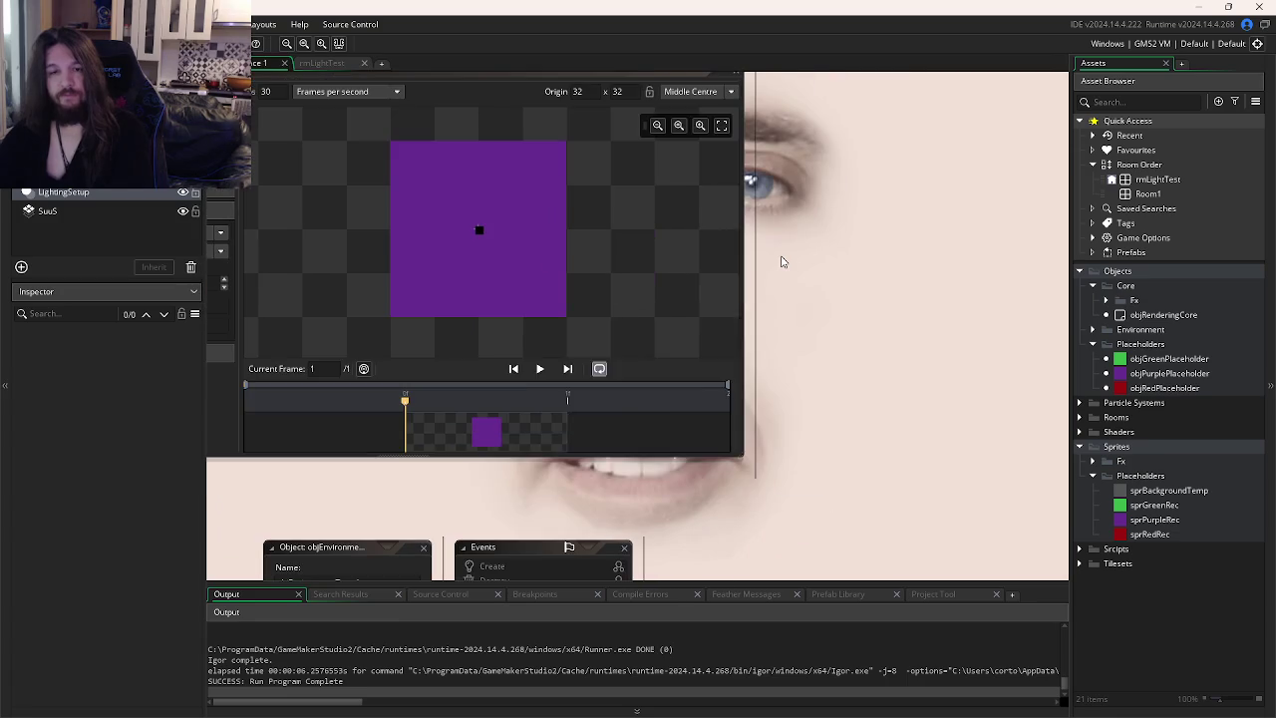
key(ctrl+Tab)
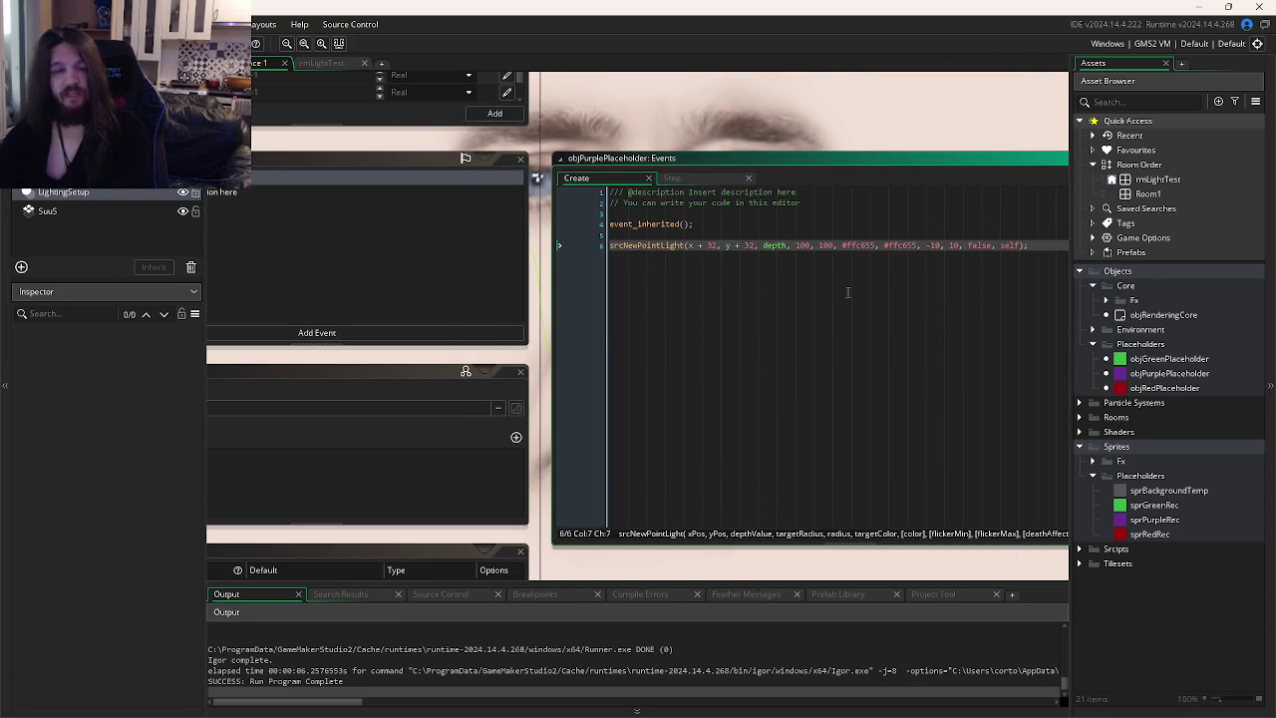
click(655, 235)
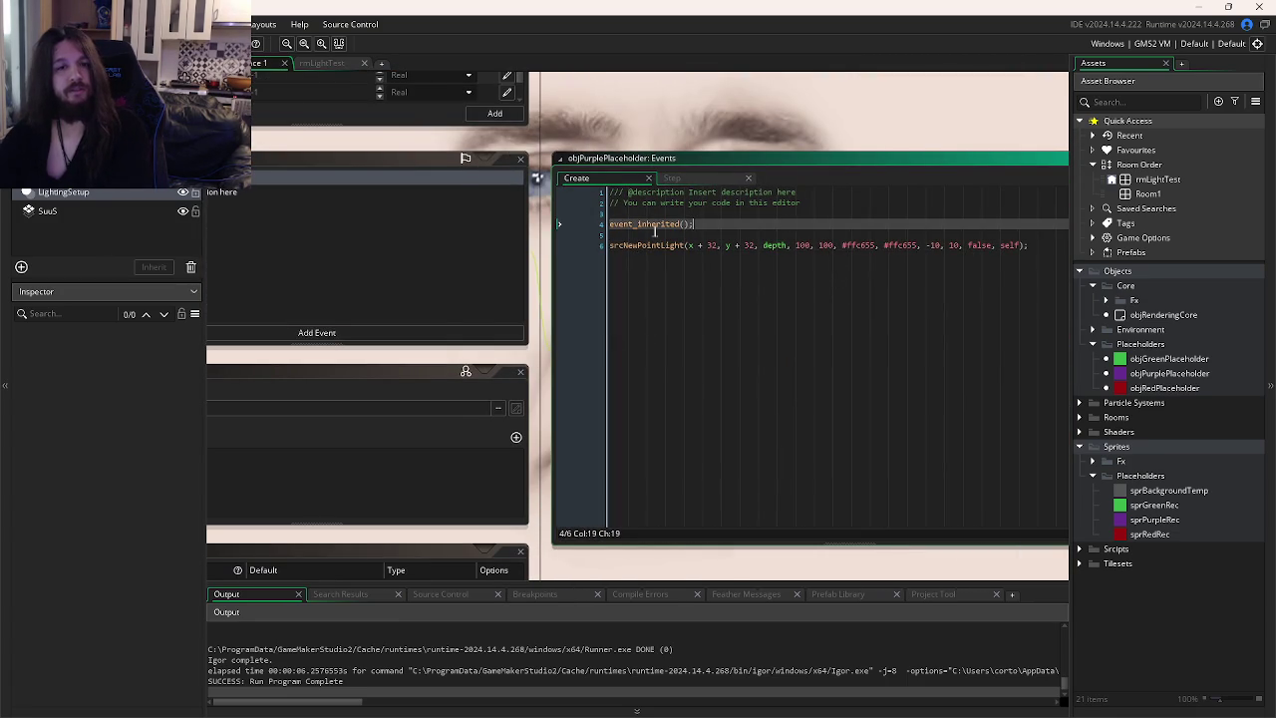
key(ctrl+z)
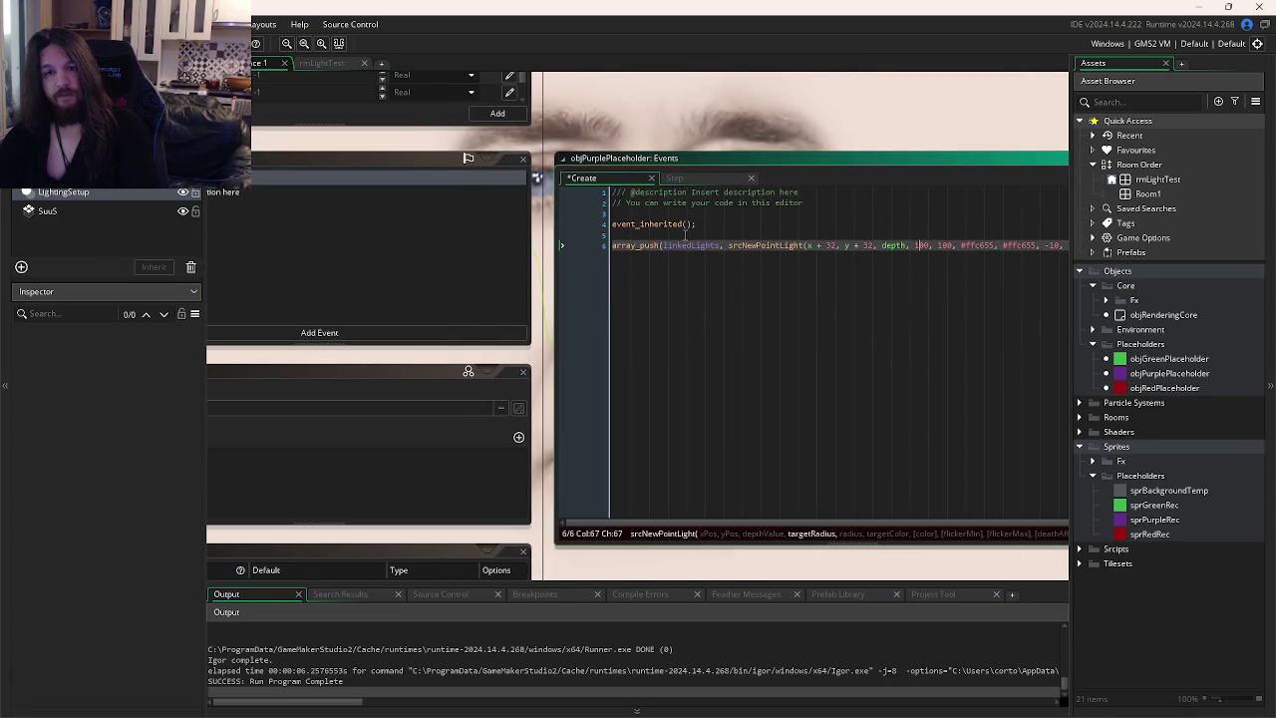
key(ctrl+s)
Bring up the parent object picker and browse into the Objects folder.
key(ctrl+Tab)
click(487, 419)
double_click(641, 459)
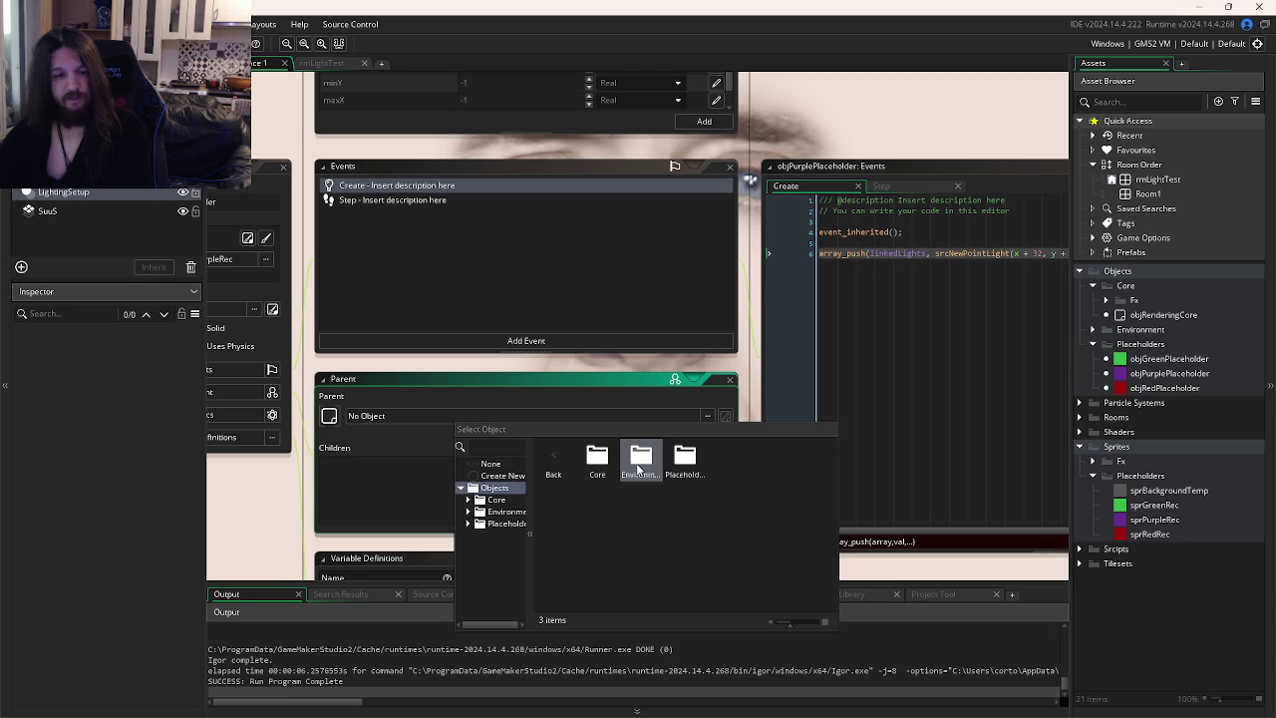
Set objEnvironmentTemplate as parent, run the lighting test, then bring GitKraken forward.
double_click(598, 459)
double_click(598, 461)
key(F5)
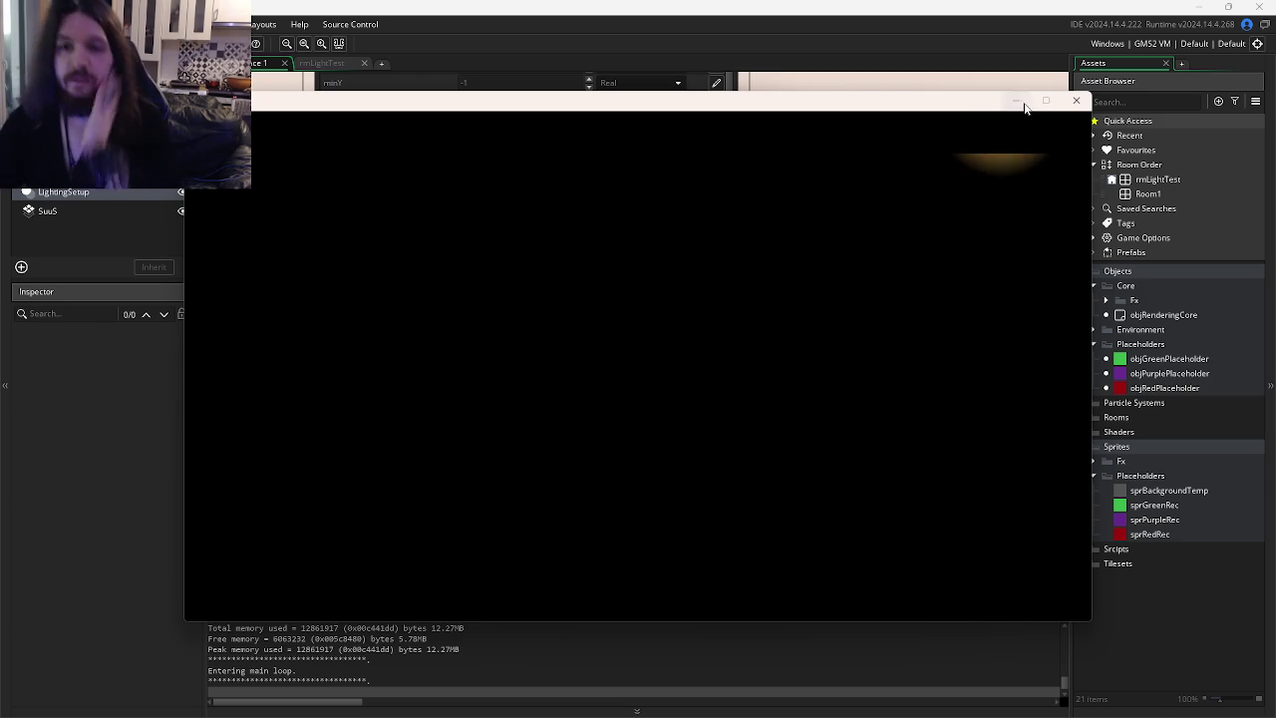
click(1075, 102)
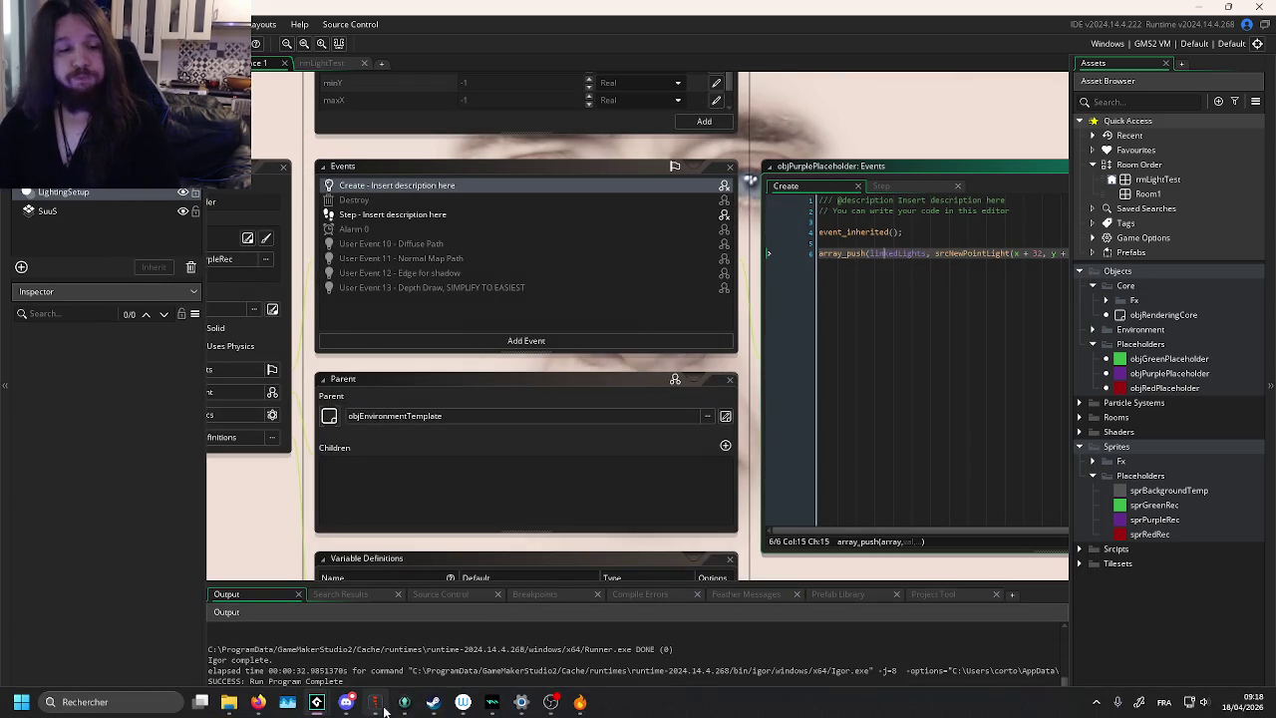
click(404, 705)
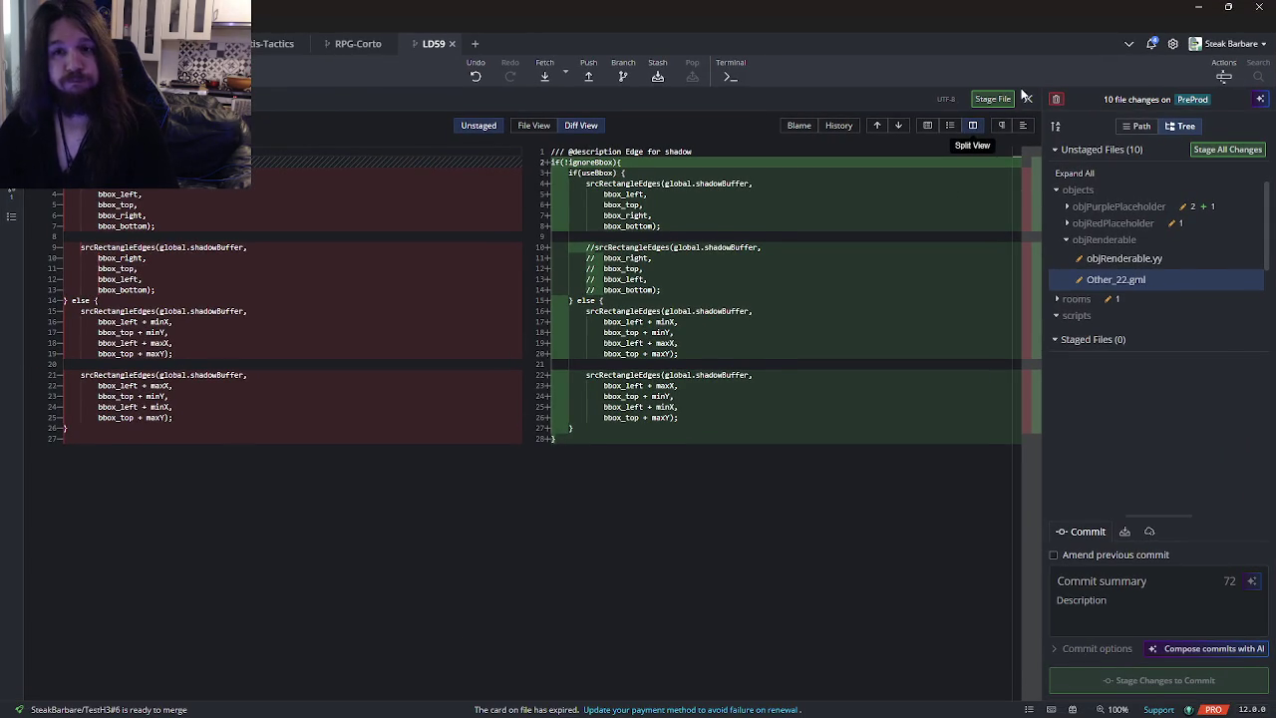
Discard all uncommitted changes with Reset All.
click(1010, 126)
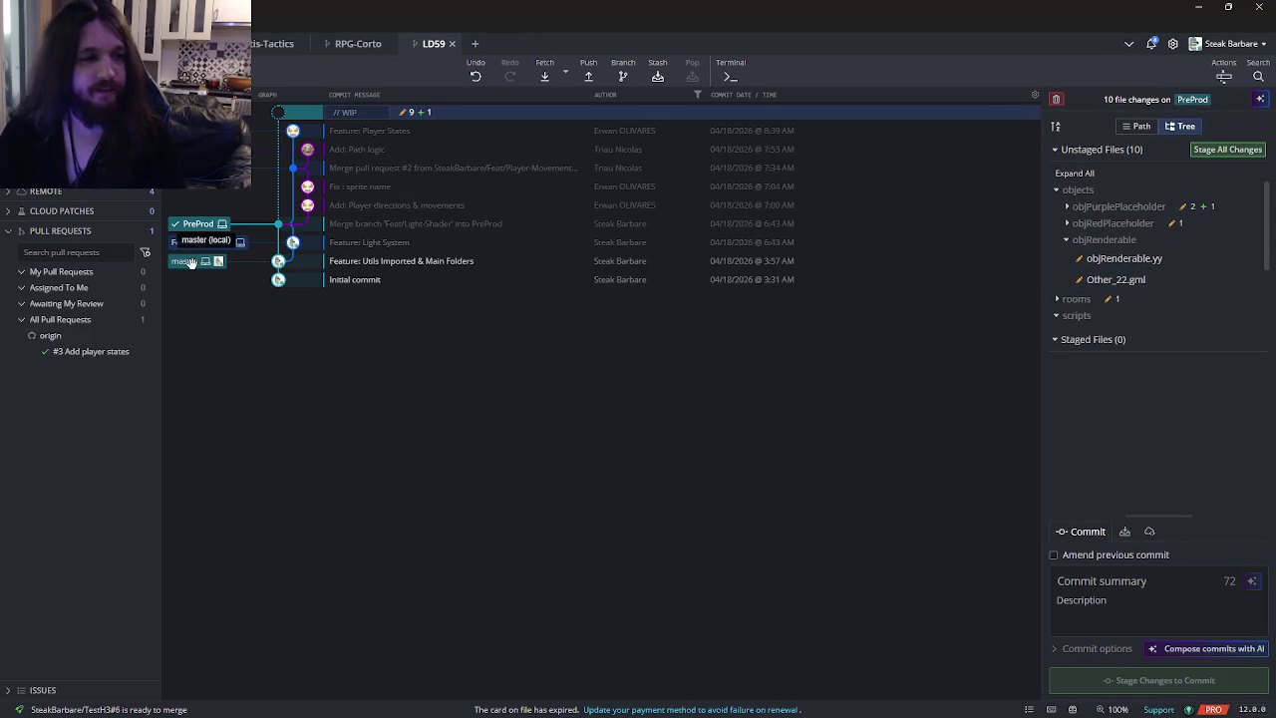
right_click(195, 223)
click(1057, 99)
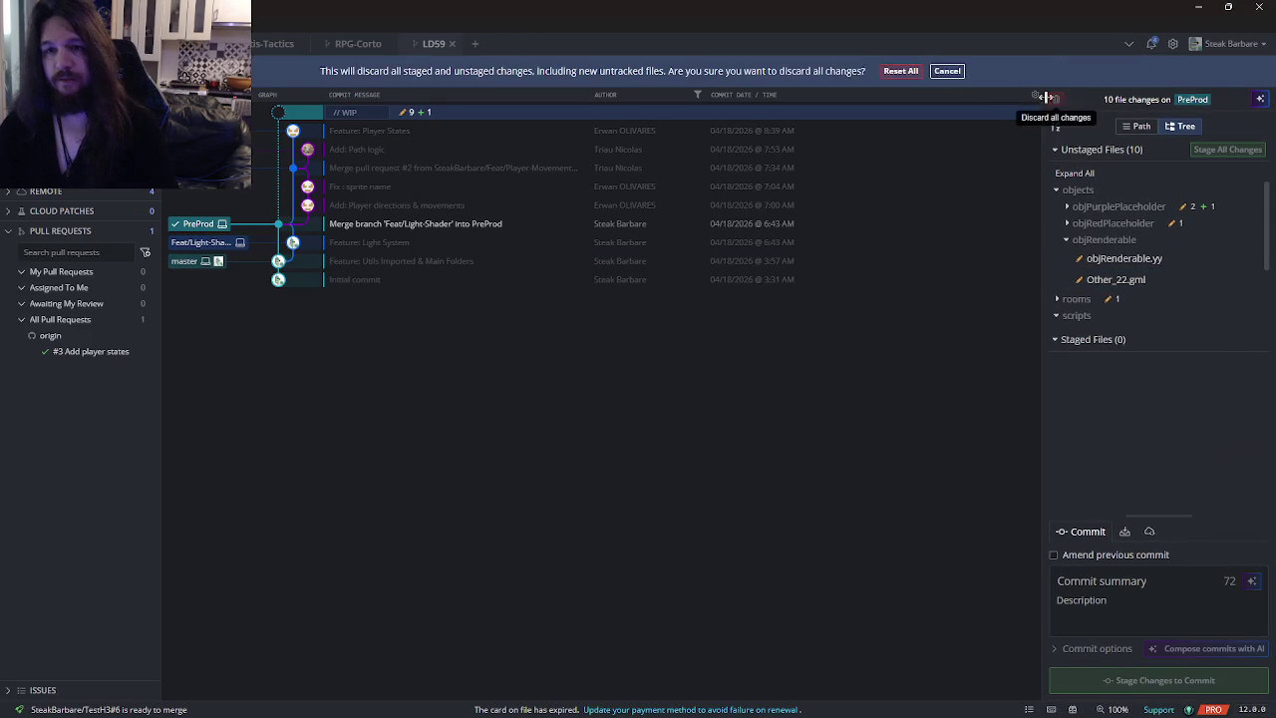
click(881, 67)
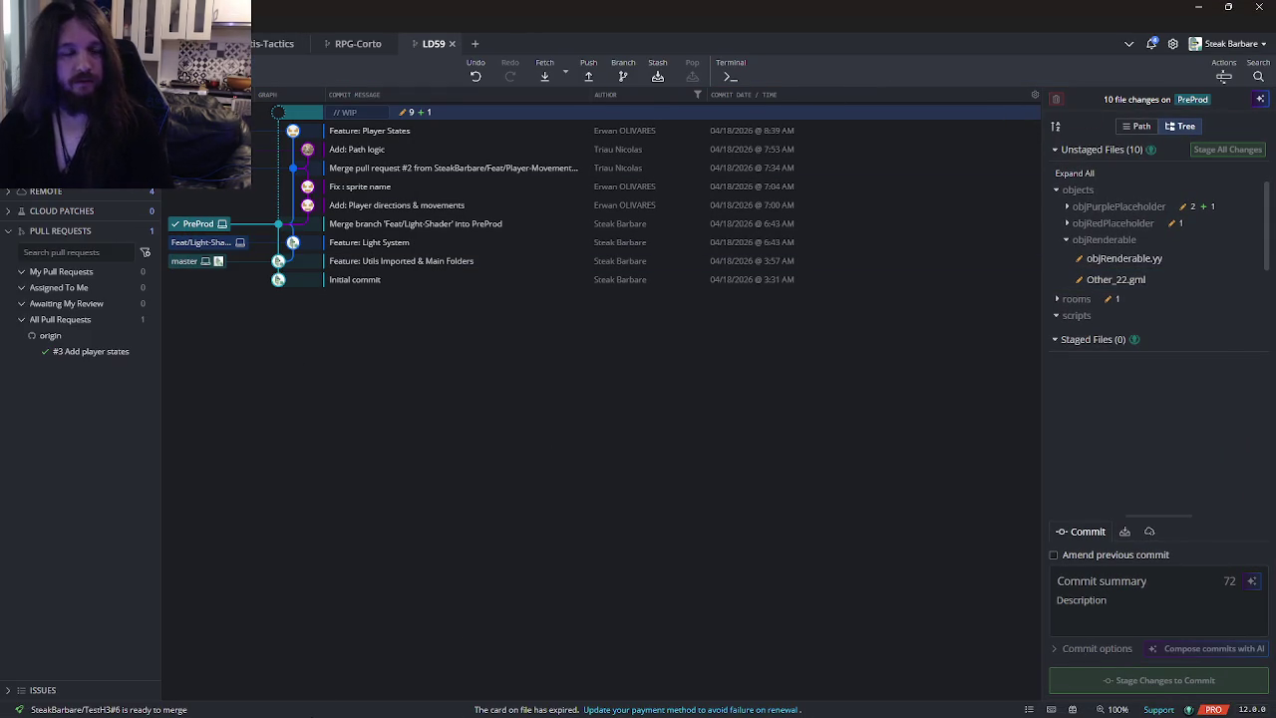
Create and check out branch Fix/Simple-Light-Rework at the PreProd merge commit.
click(206, 225)
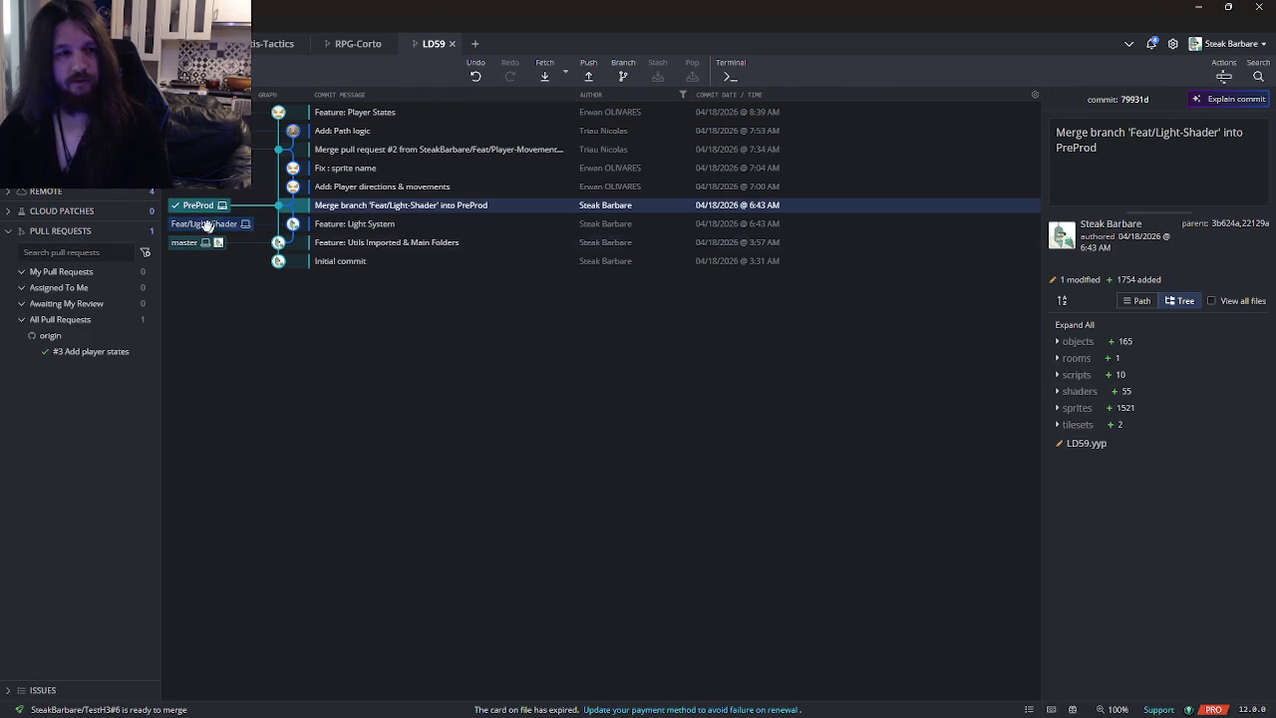
right_click(188, 205)
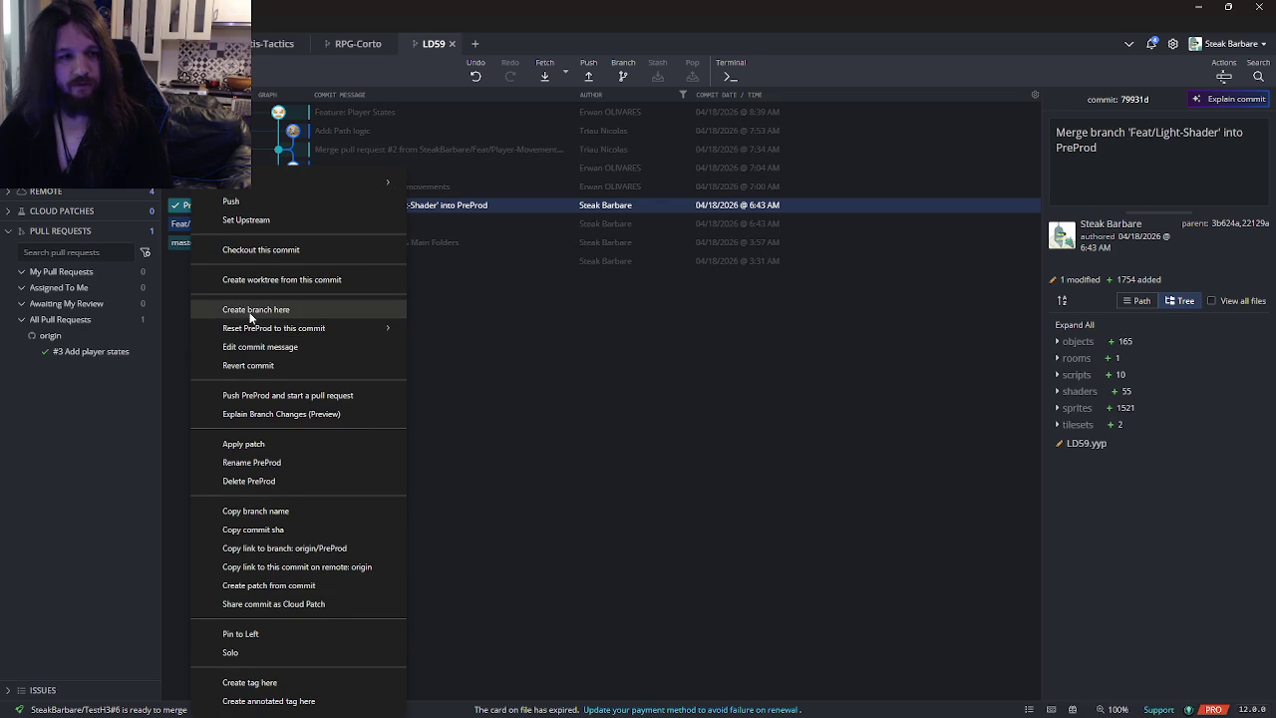
click(255, 310)
text(Fix)
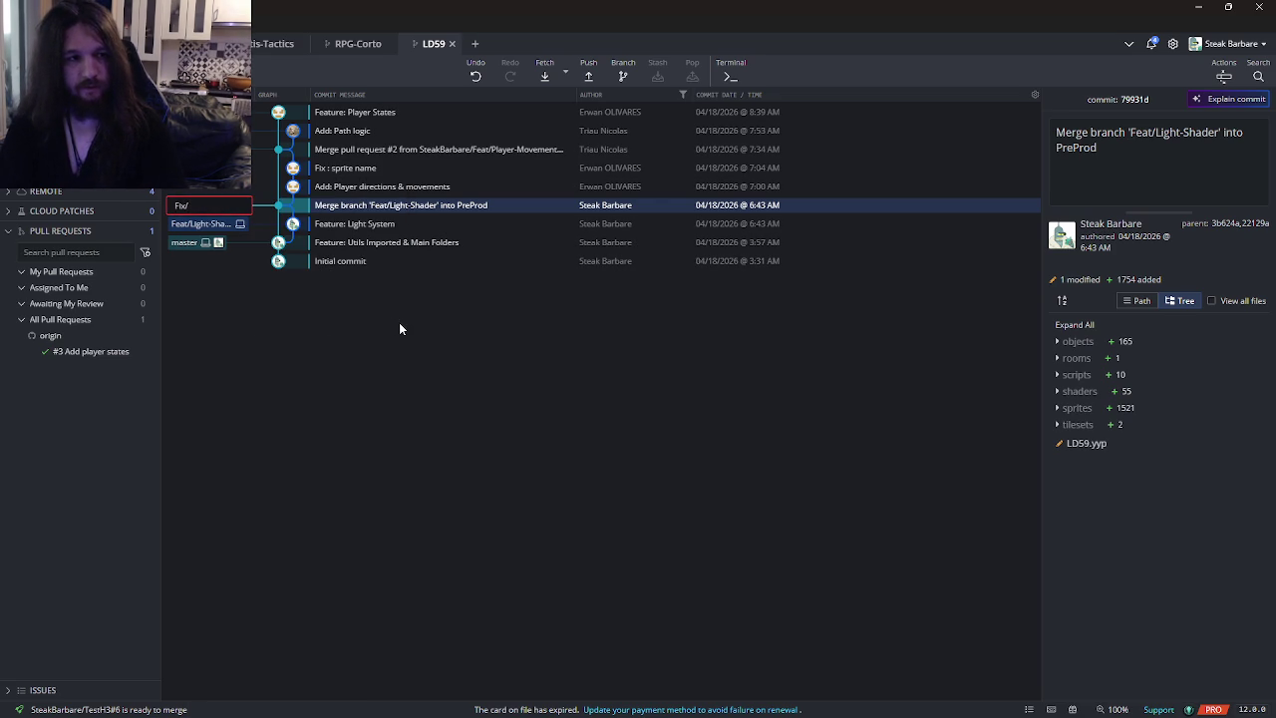
text(/Sim)
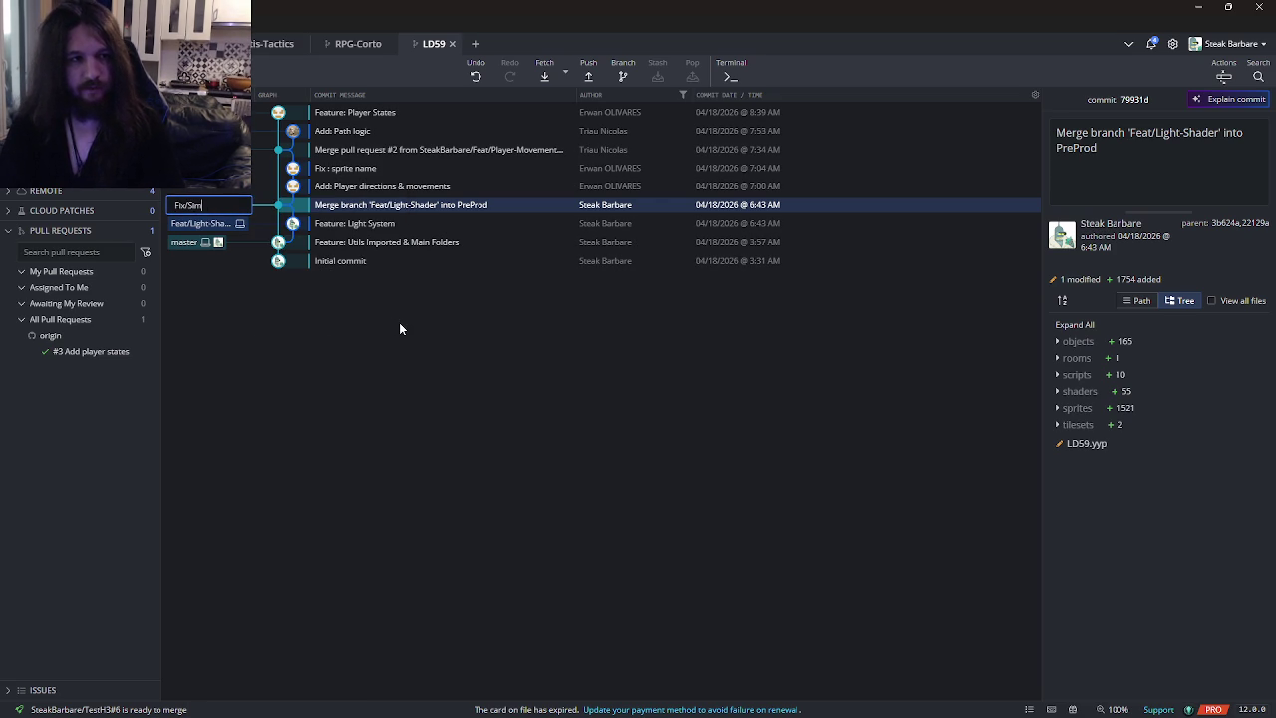
text(ght-Rewo)
key(Return)
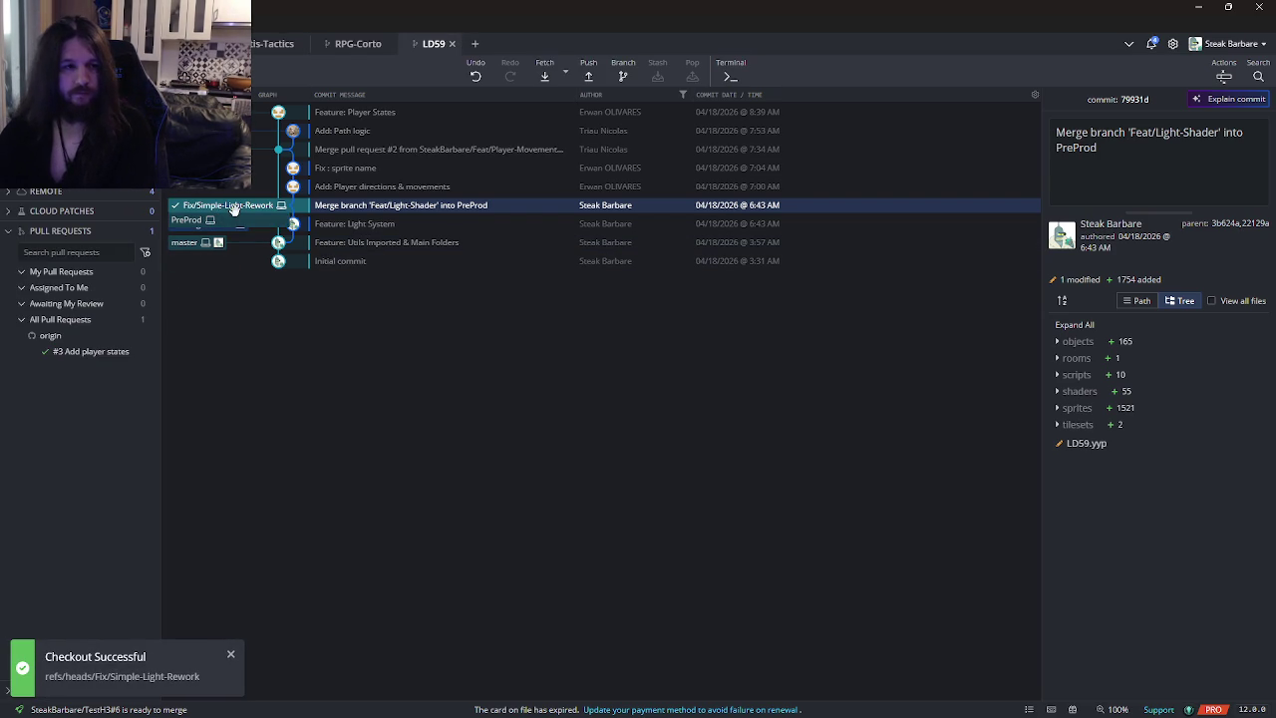
Switch over to the browser's Watch2Gether room with the YouTube tutorial.
mouse_move(499, 704)
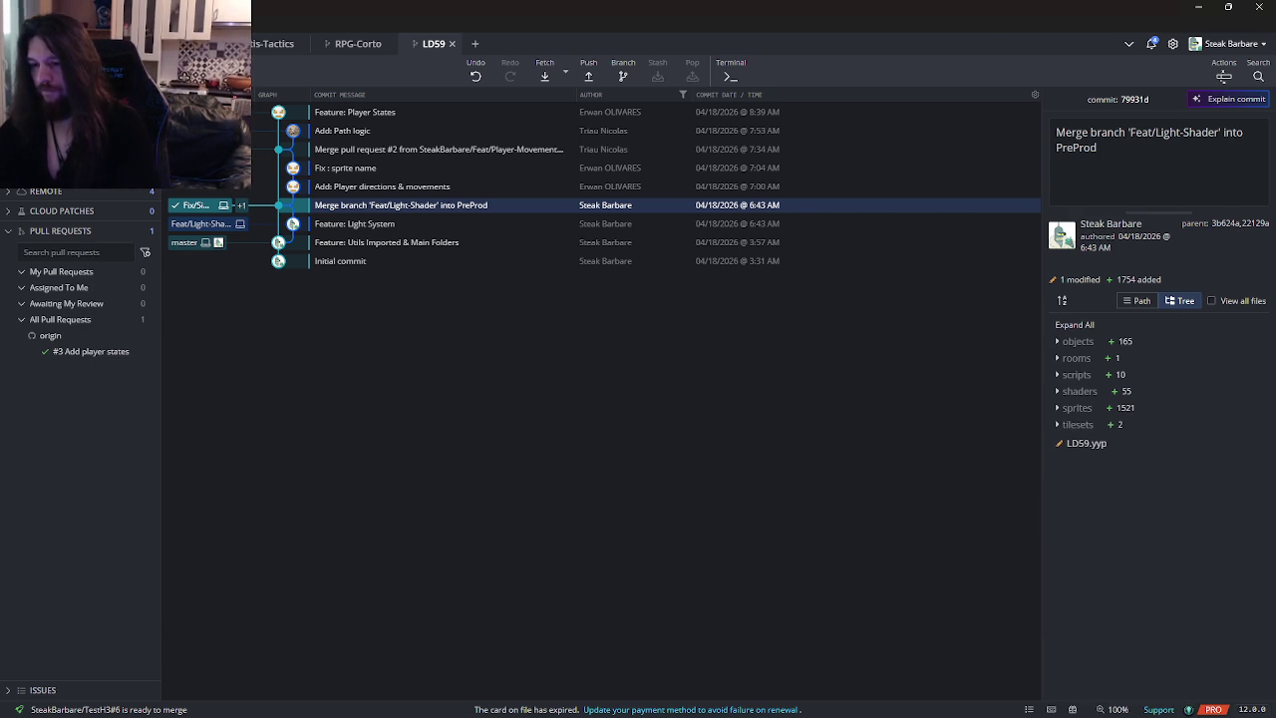
key(alt+Tab)
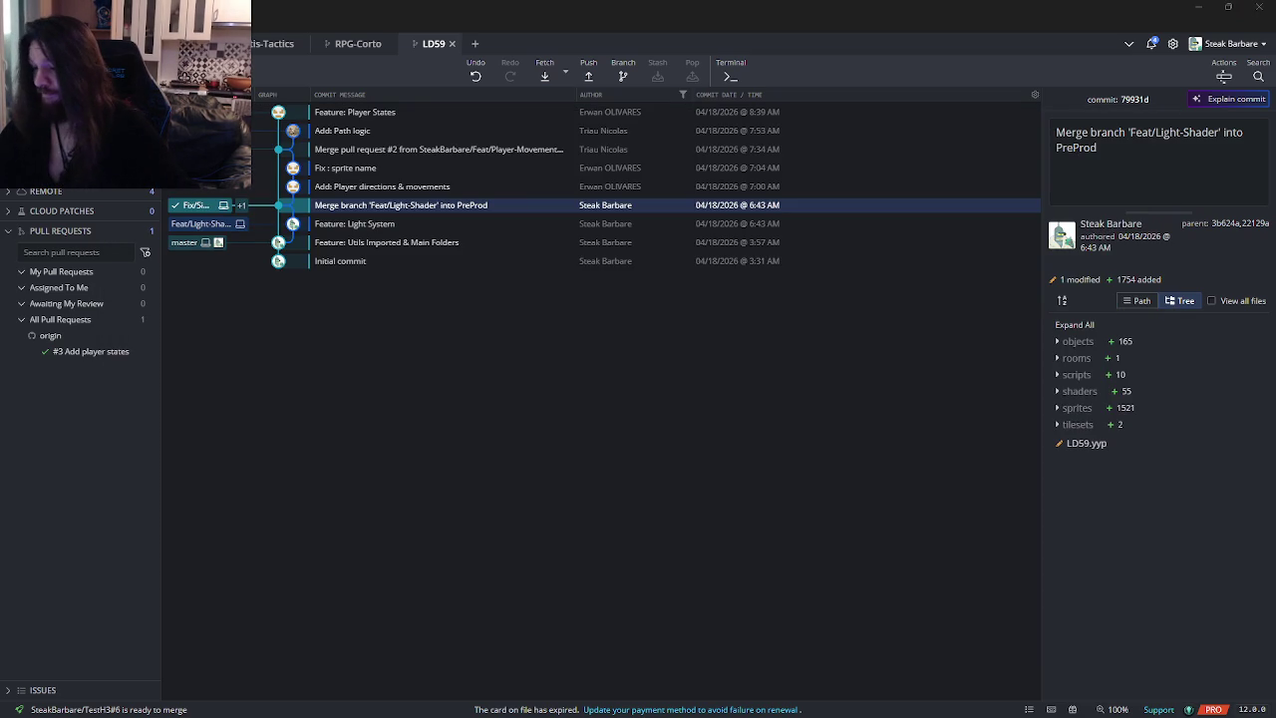
key(alt+Tab)
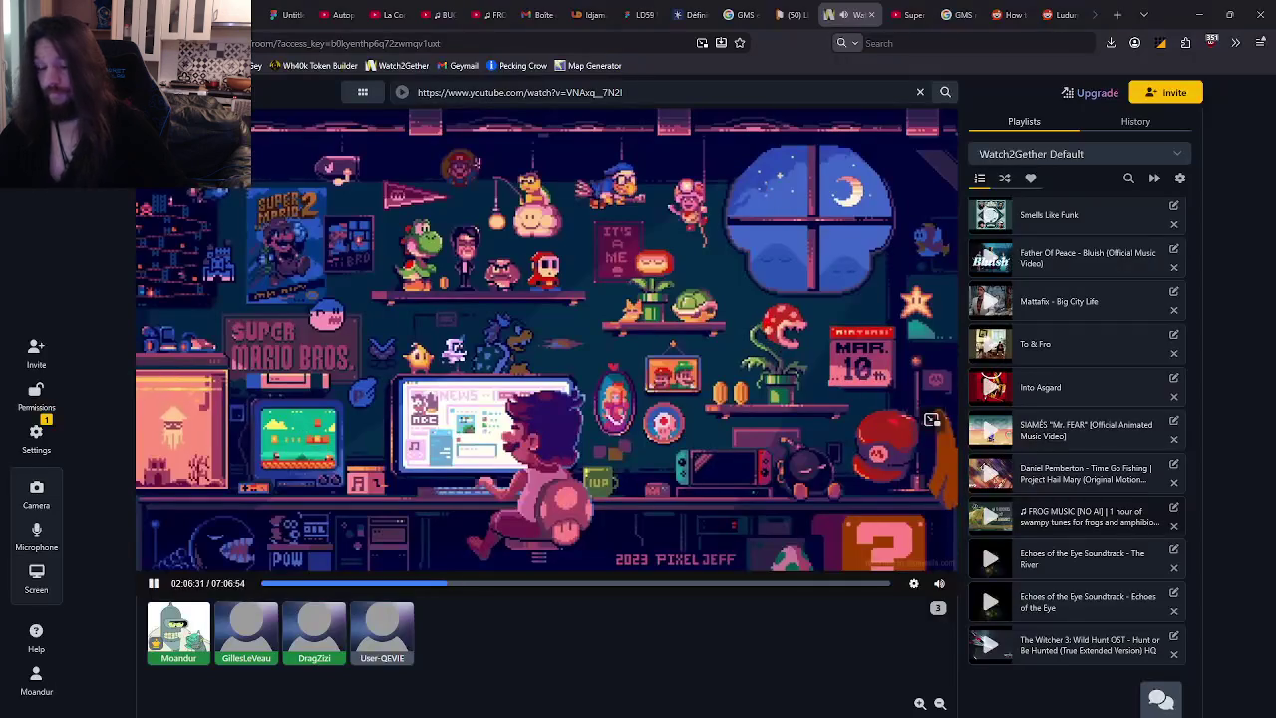
Search Google for 'GMS 2 simple light' in a new tab and open the Simple 2D Lighting video preview.
key(ctrl+t)
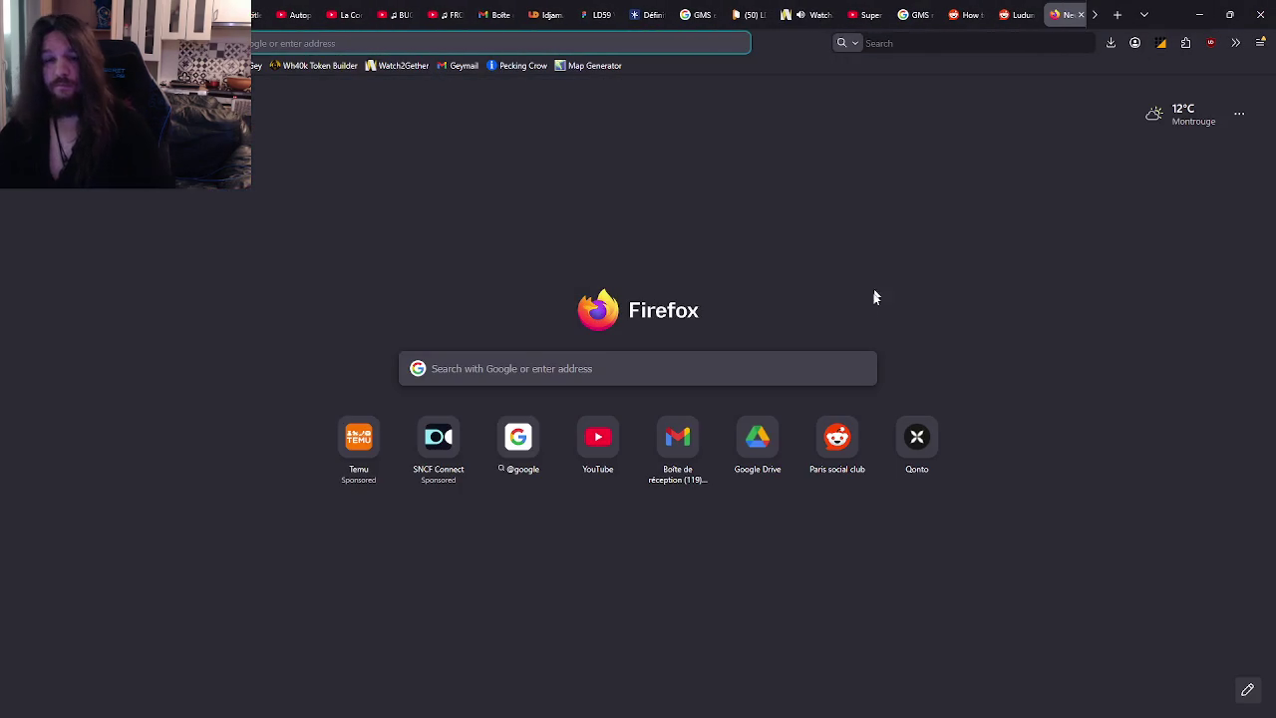
text(gms)
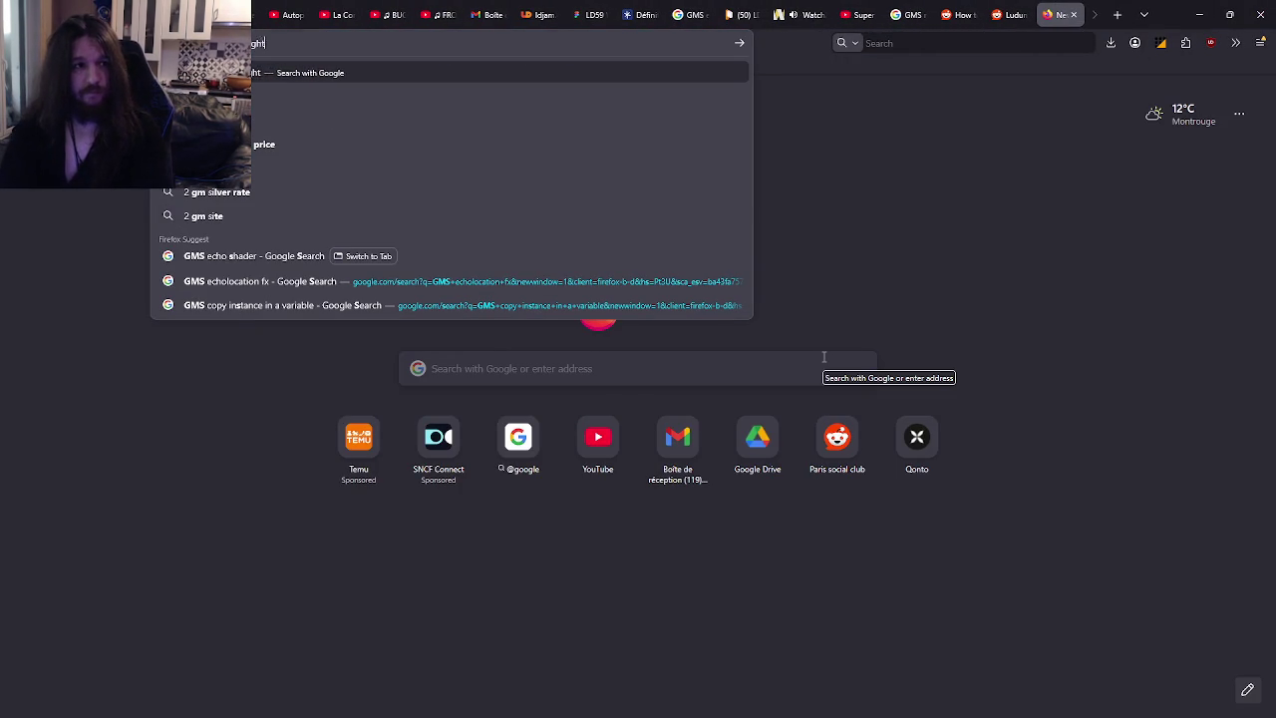
key(Return)
click(187, 283)
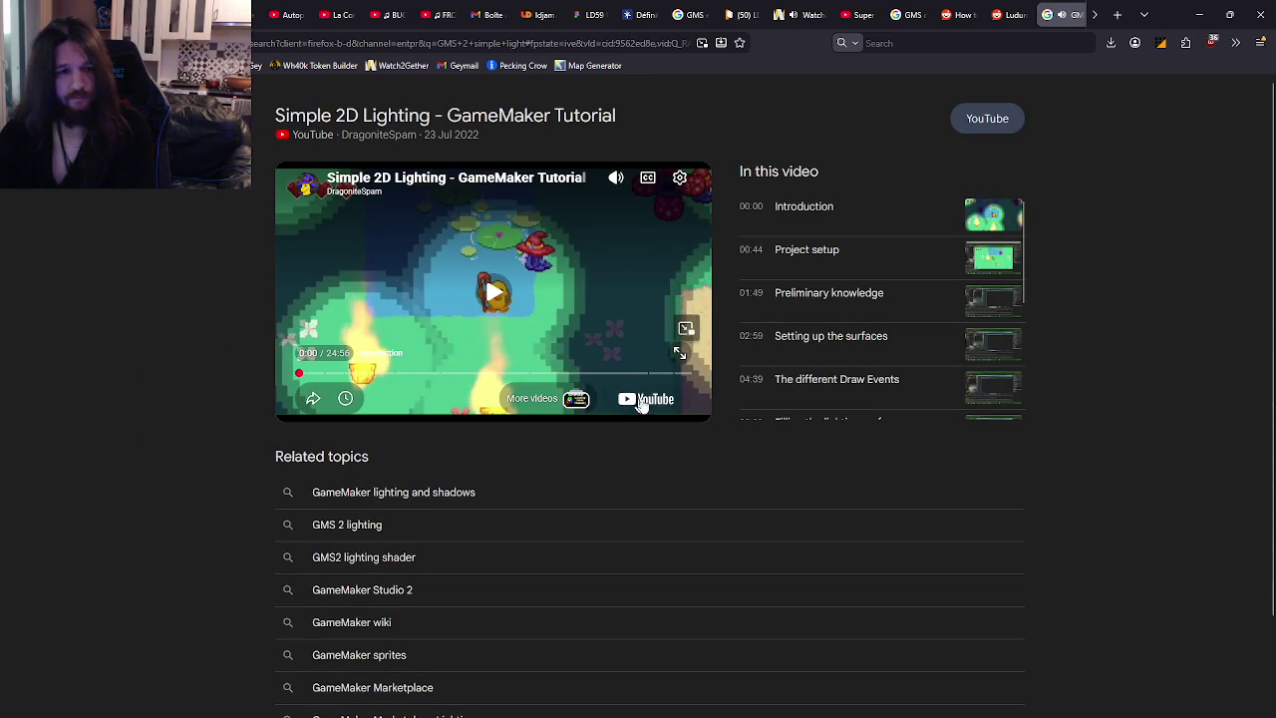
Open the Simple 2D Lighting tutorial on YouTube in a muted tab and start playback.
click(643, 401)
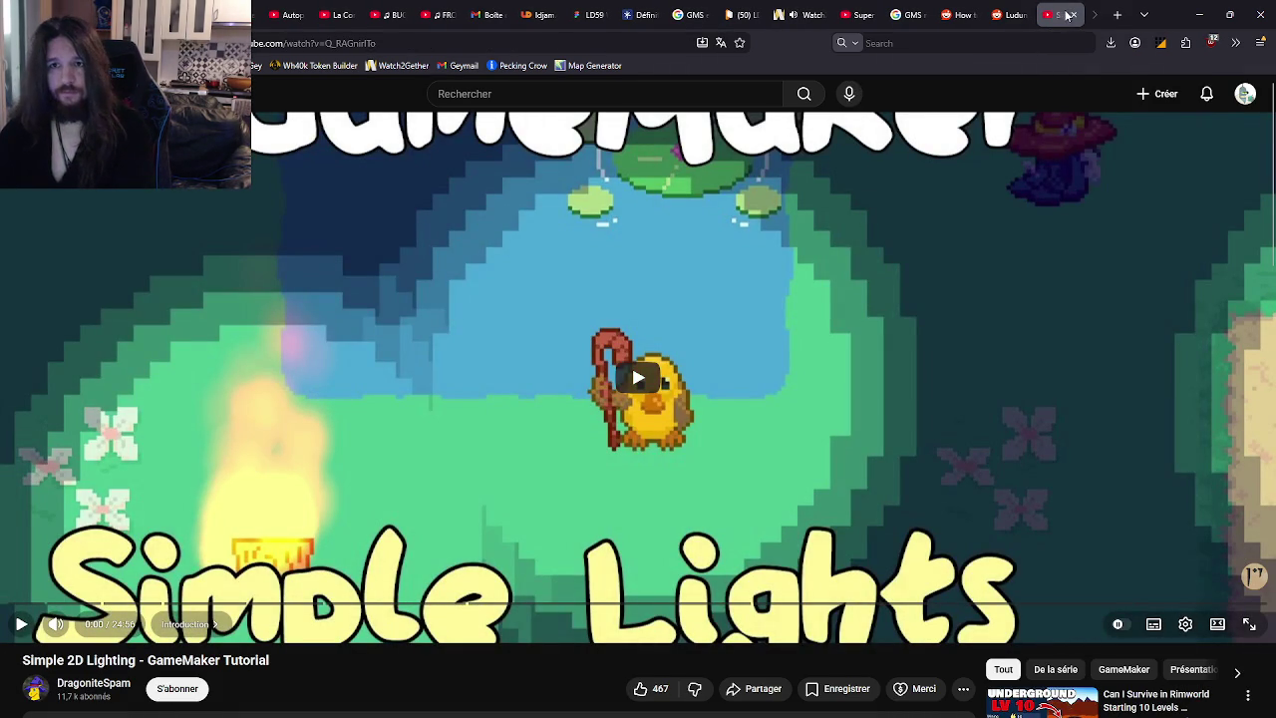
right_click(1058, 14)
click(1107, 91)
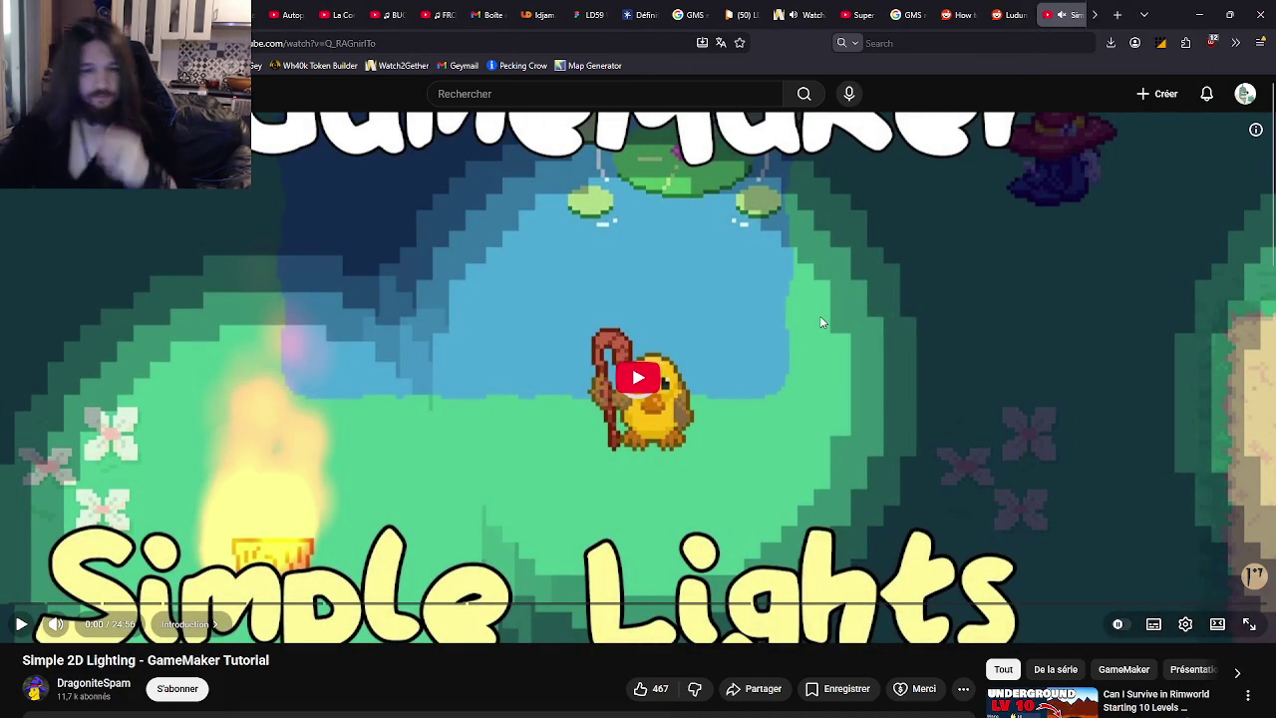
click(738, 480)
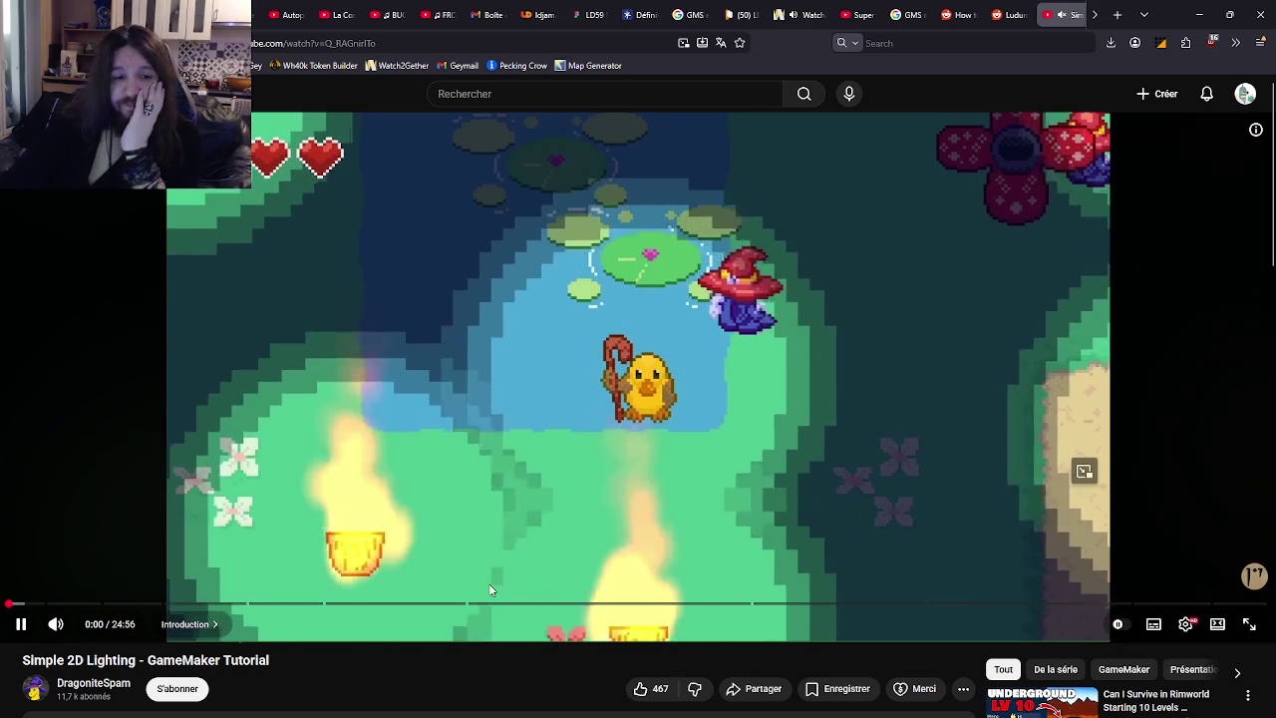
Skim the Project setup, Preliminary knowledge, Create and Post-Draw chapters, then resume playback.
click(60, 604)
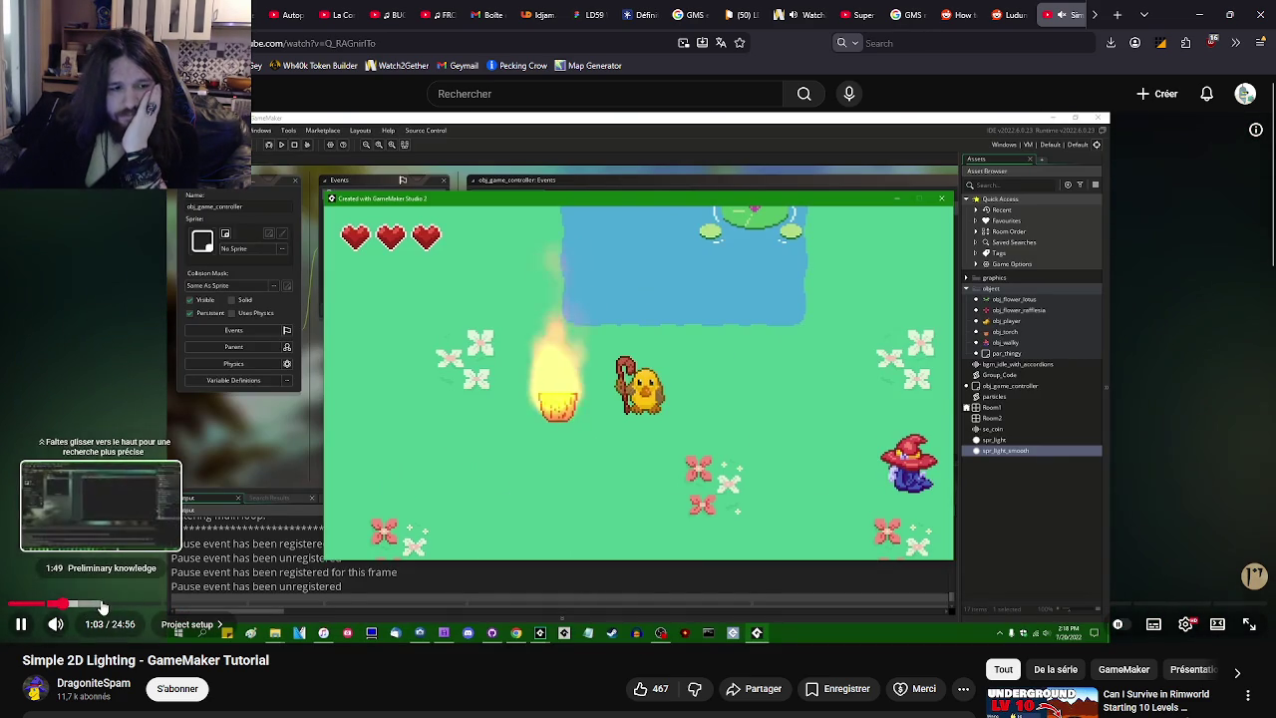
click(106, 605)
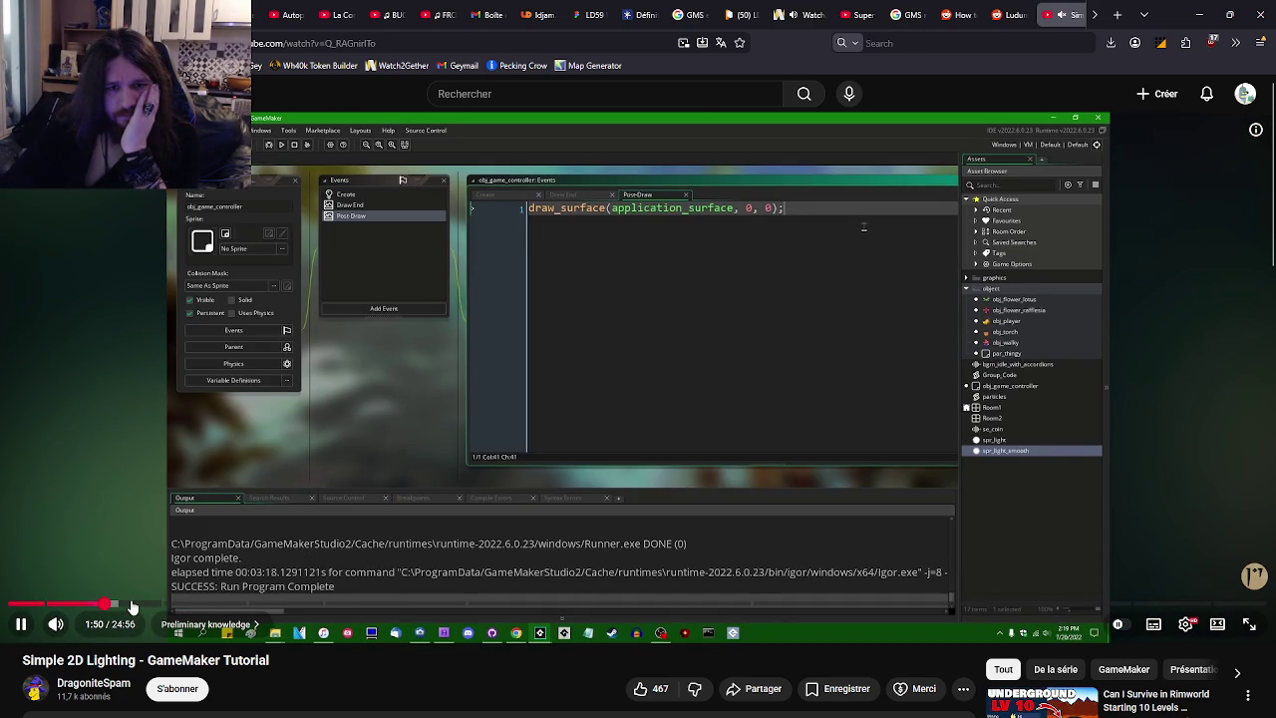
click(132, 605)
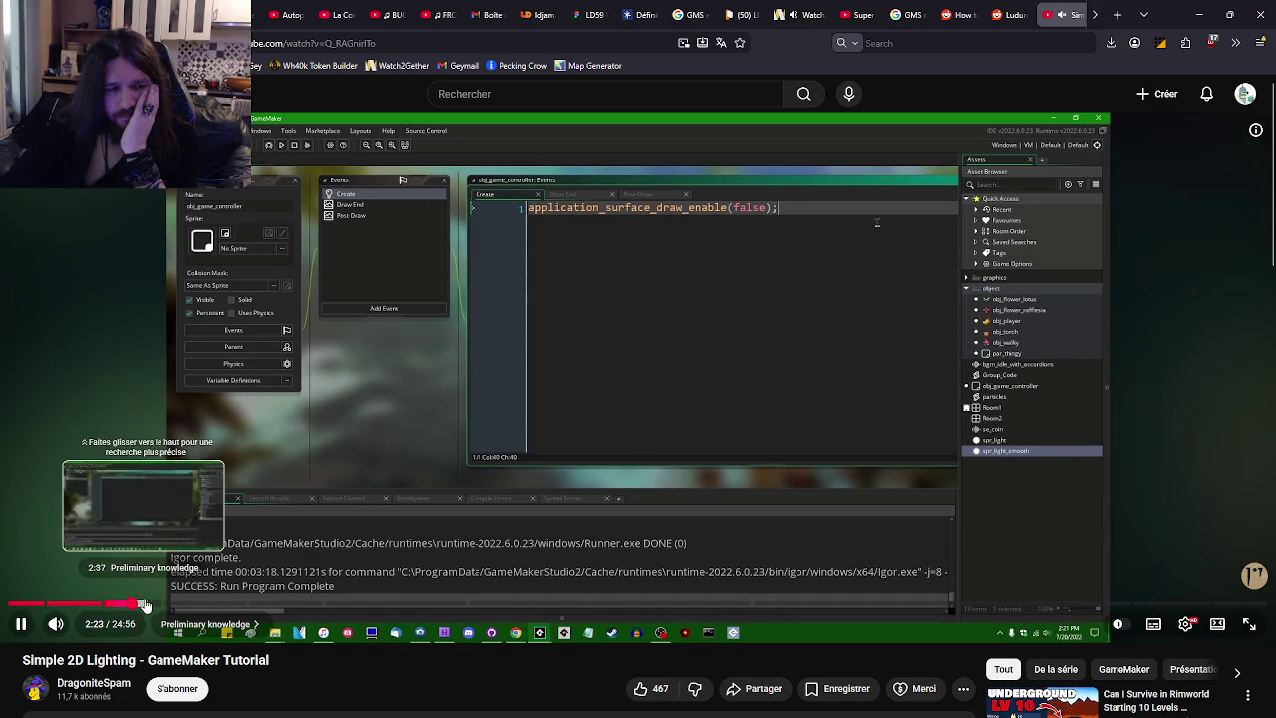
click(158, 605)
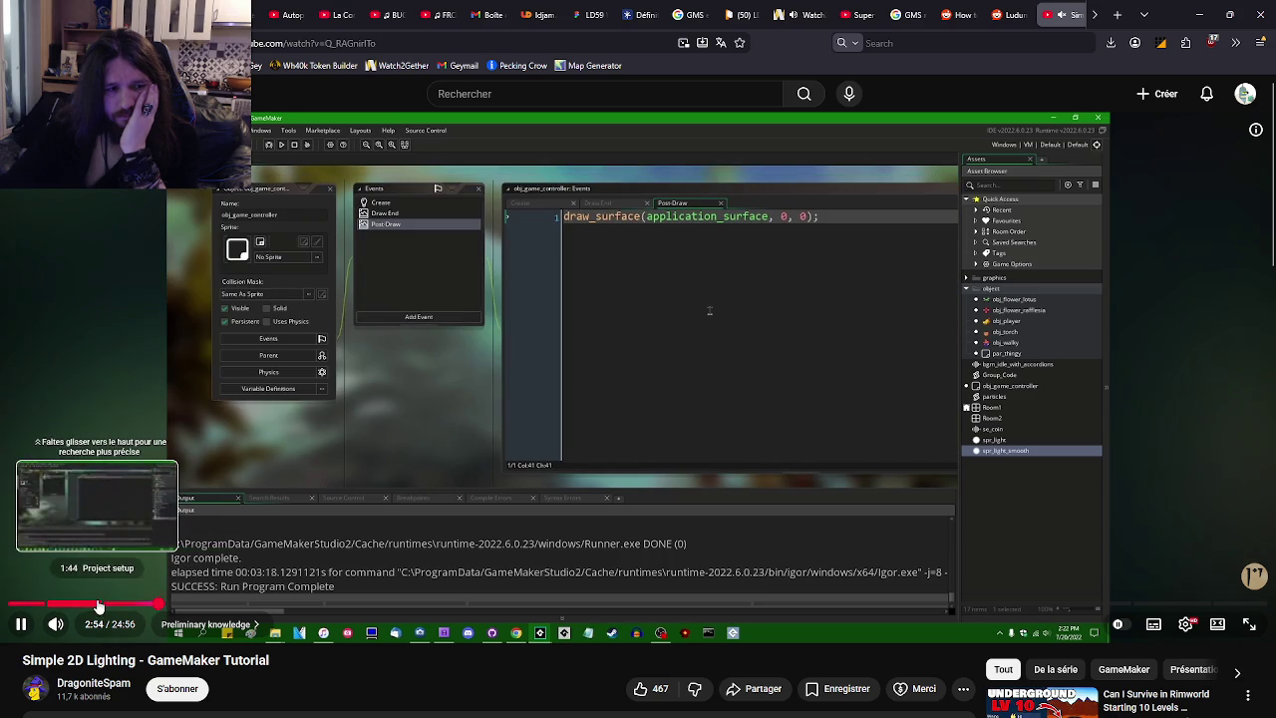
click(94, 606)
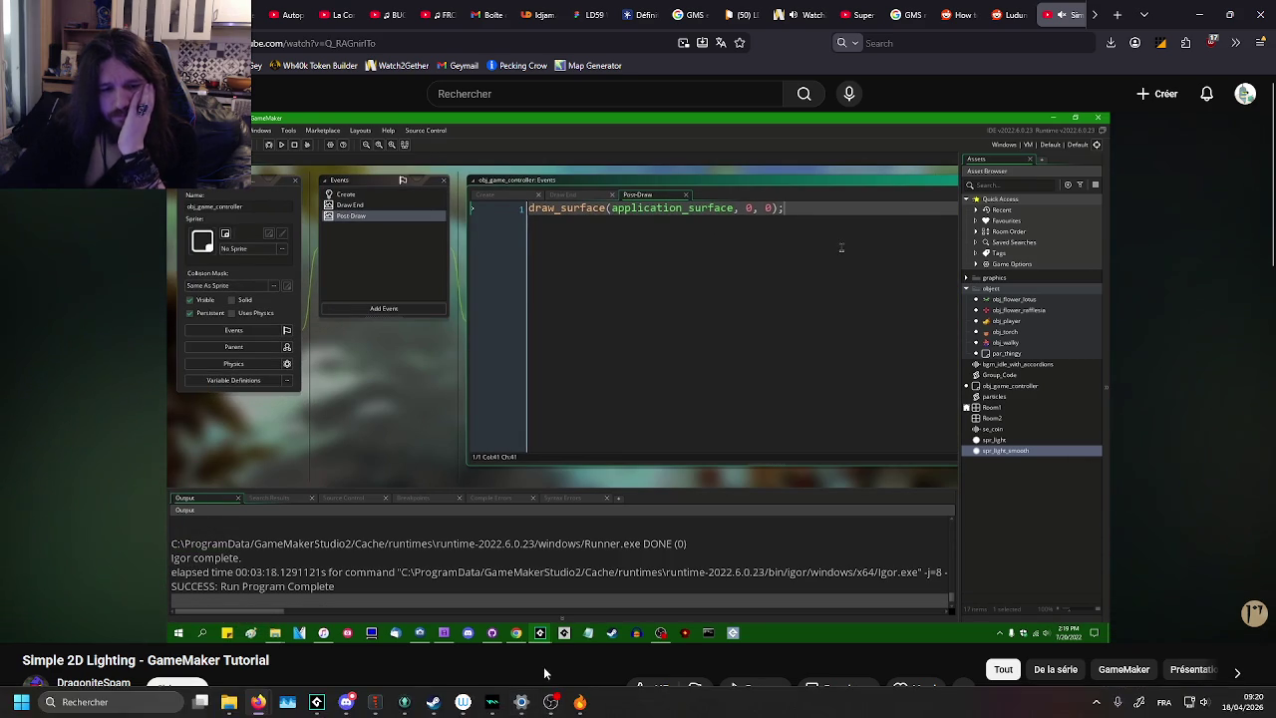
click(473, 461)
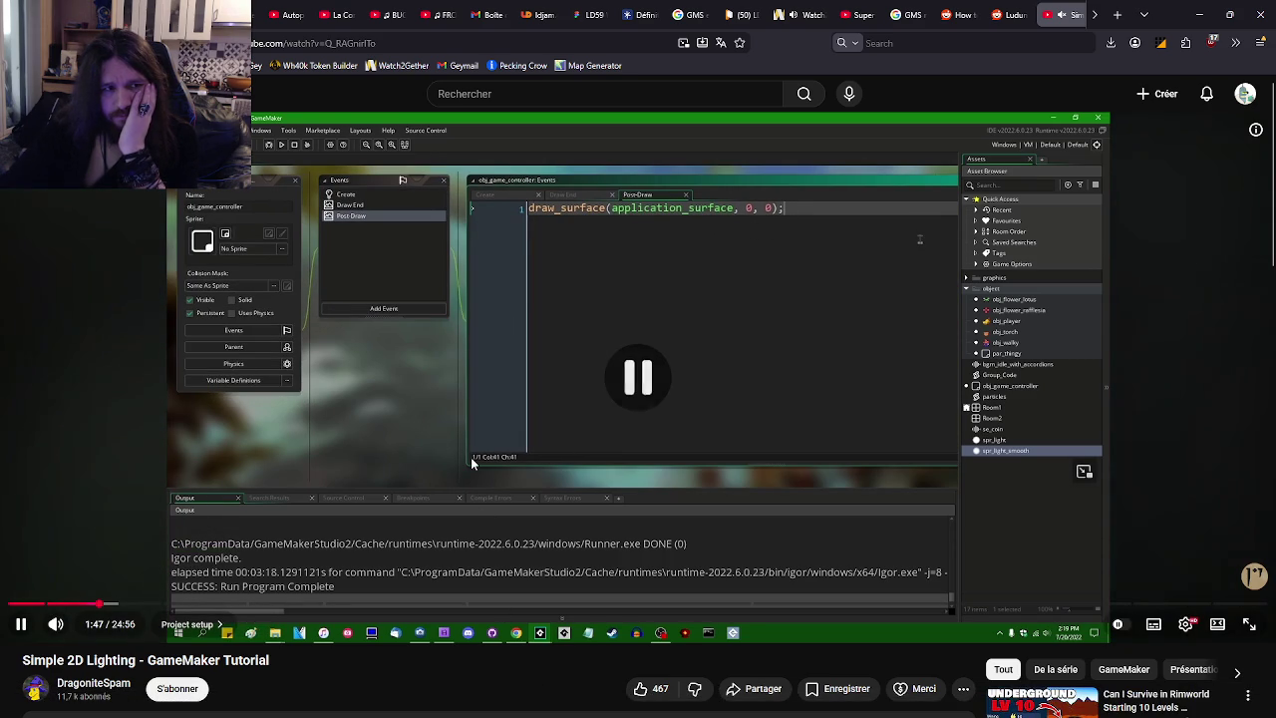
key(space)
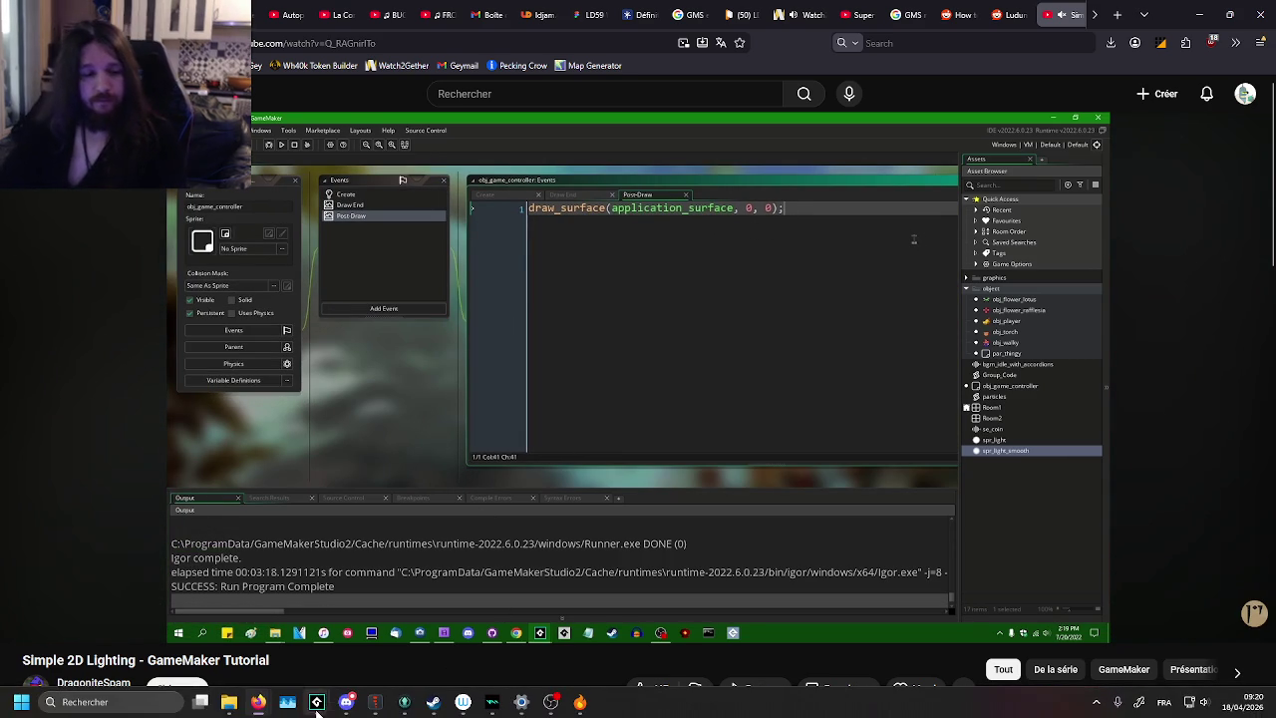
Bring GameMaker forward and reload the modified LD59 project from disk.
mouse_move(316, 702)
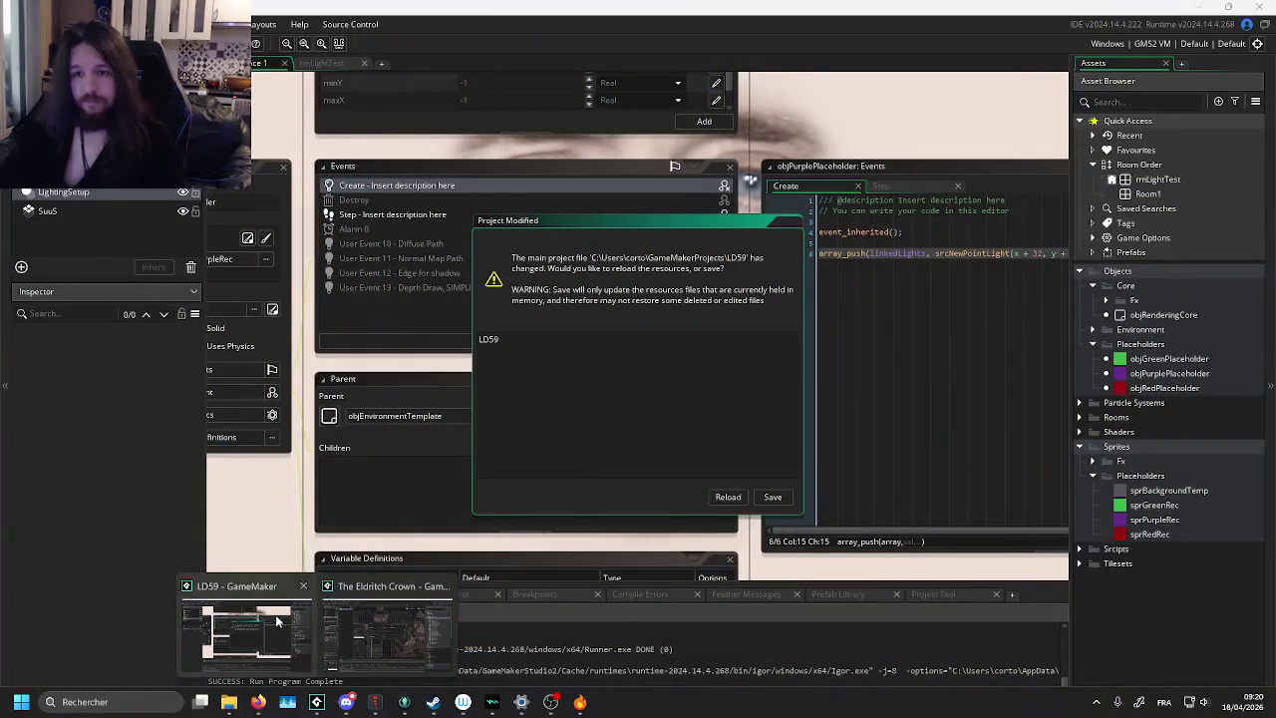
click(277, 621)
click(729, 504)
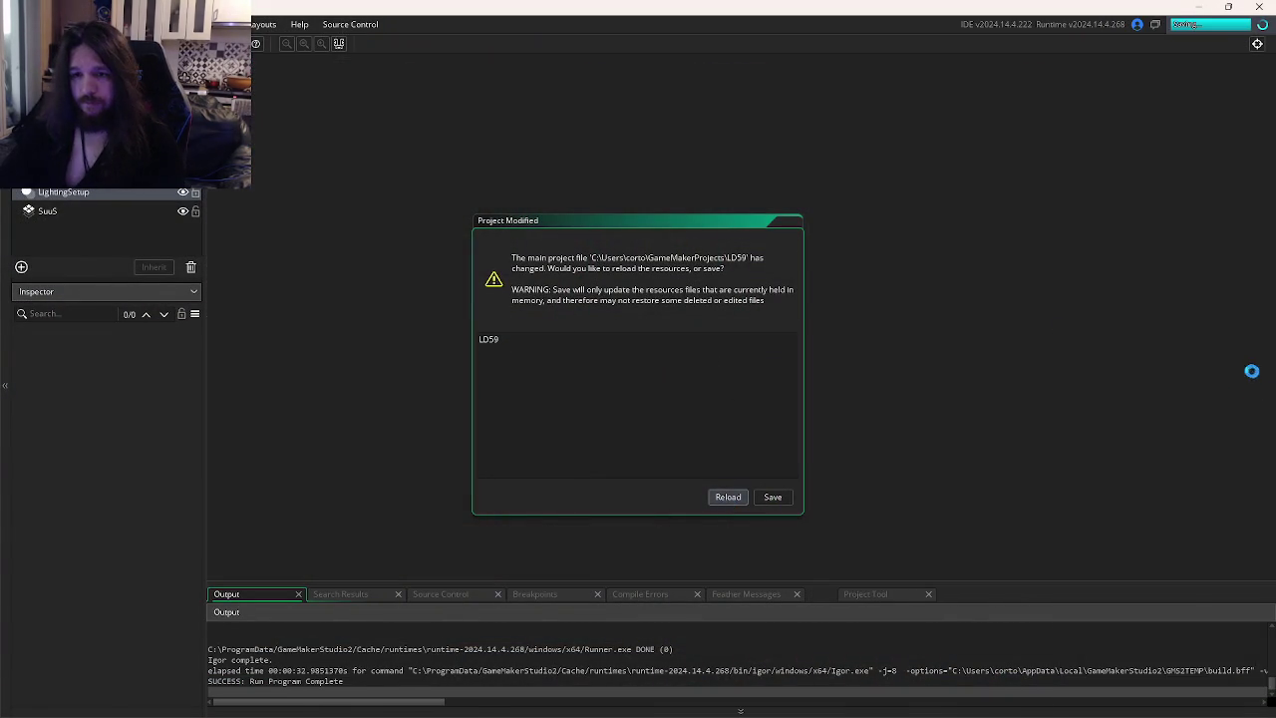
Create a new object named objCore inside the Objects > Core folder.
click(1078, 242)
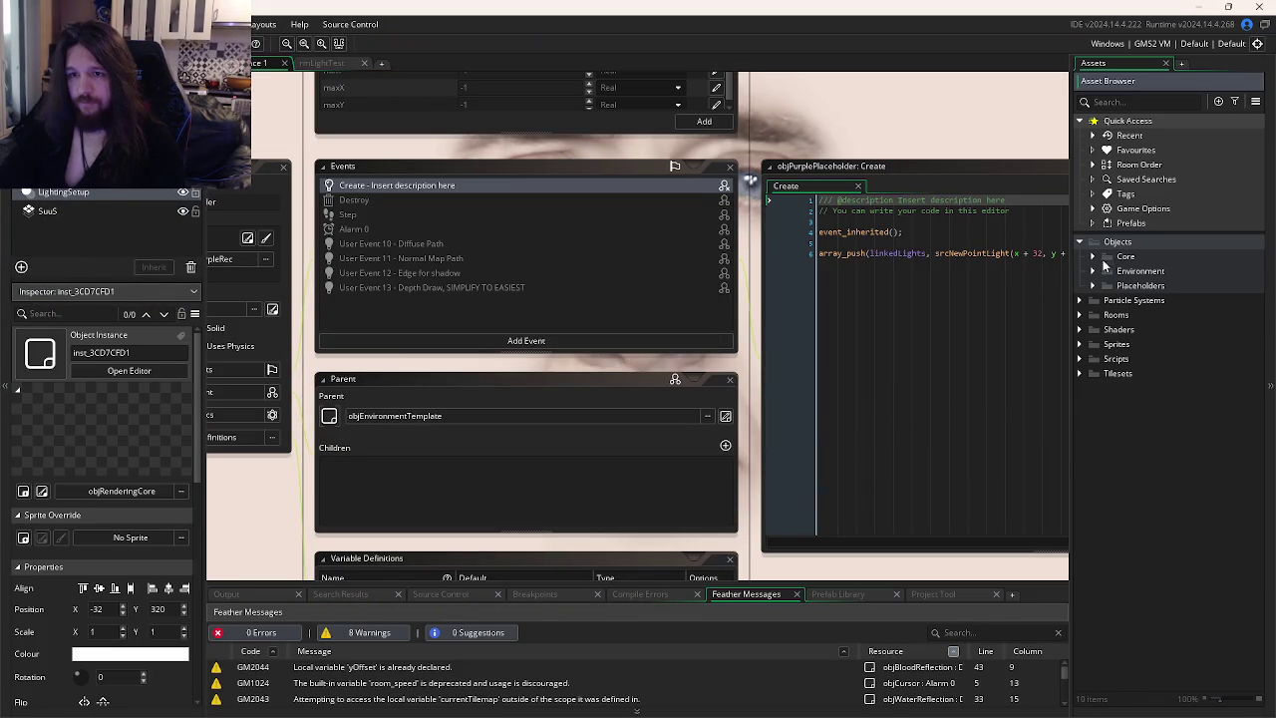
click(1094, 257)
right_click(1113, 257)
mouse_move(1130, 265)
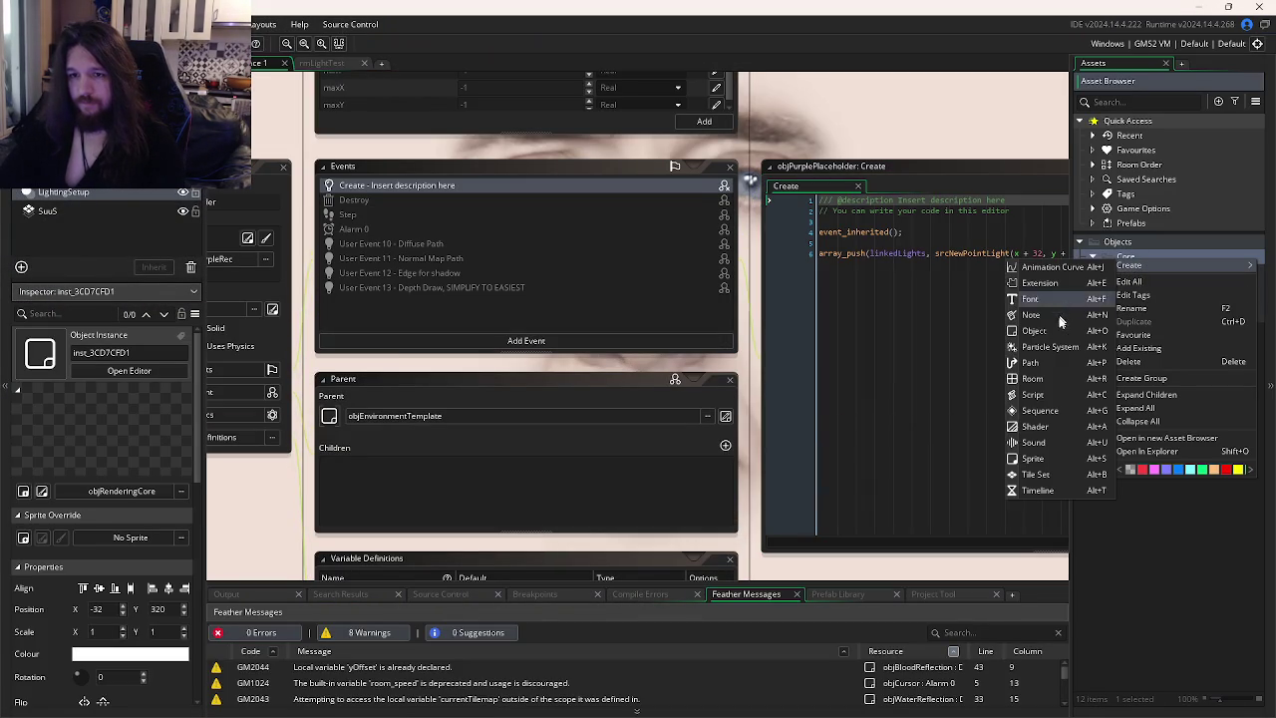
click(1059, 332)
text(ore)
key(Return)
key(alt+Tab)
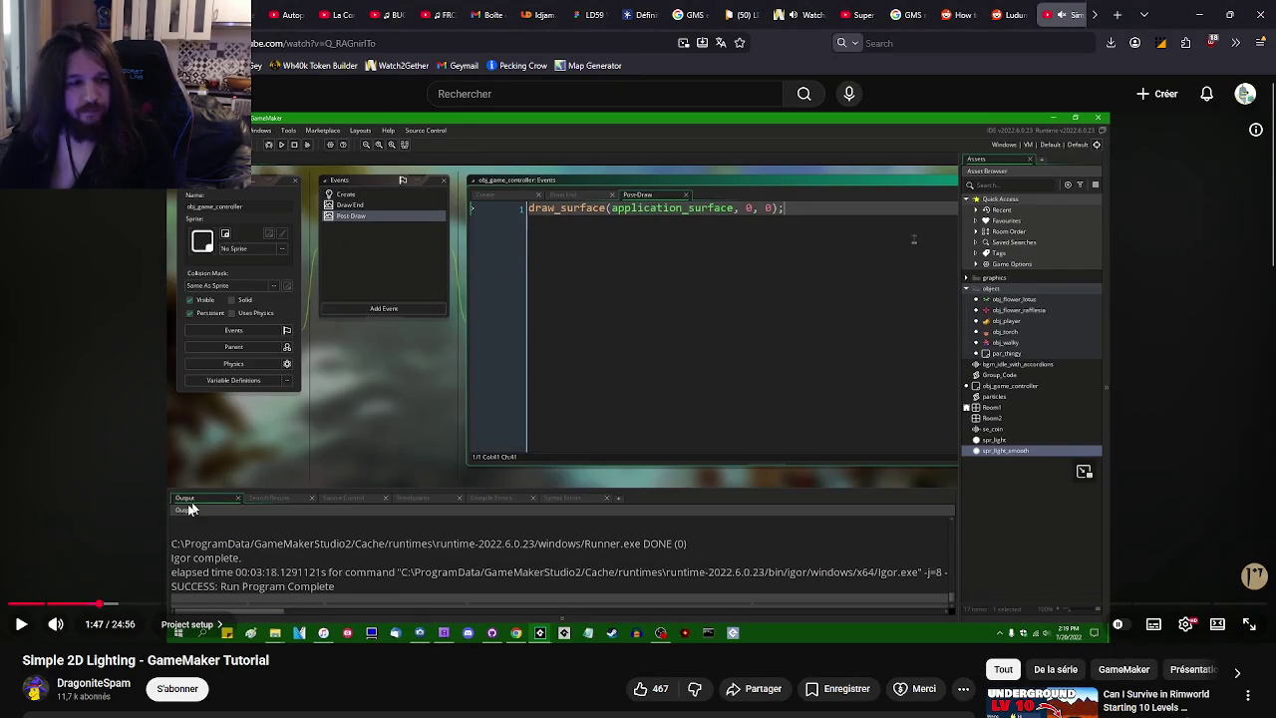
Skim the tutorial's intro, surface creation, camera width, draw events and lighting-surface chapters.
click(30, 604)
mouse_move(45, 605)
mouse_down()
mouse_move(63, 605)
mouse_move(28, 605)
mouse_move(1209, 605)
mouse_move(1244, 638)
mouse_move(449, 599)
mouse_move(71, 598)
mouse_move(100, 603)
mouse_up()
click(180, 605)
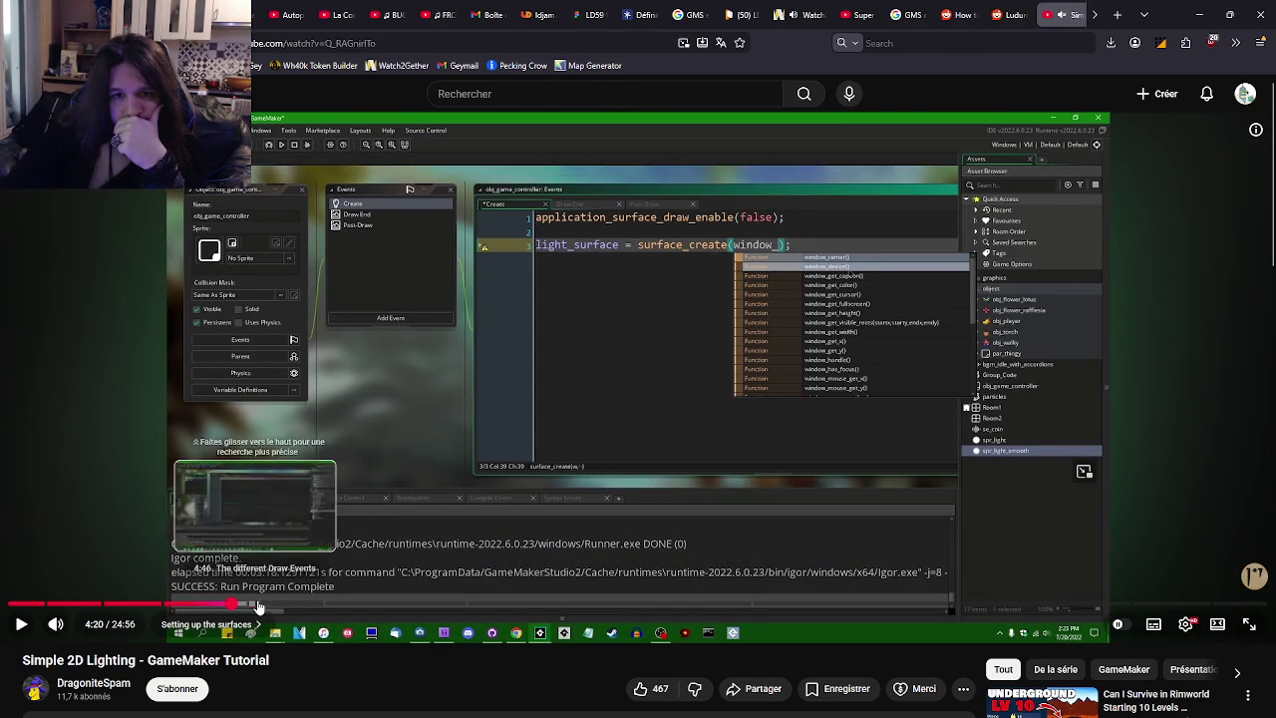
click(232, 605)
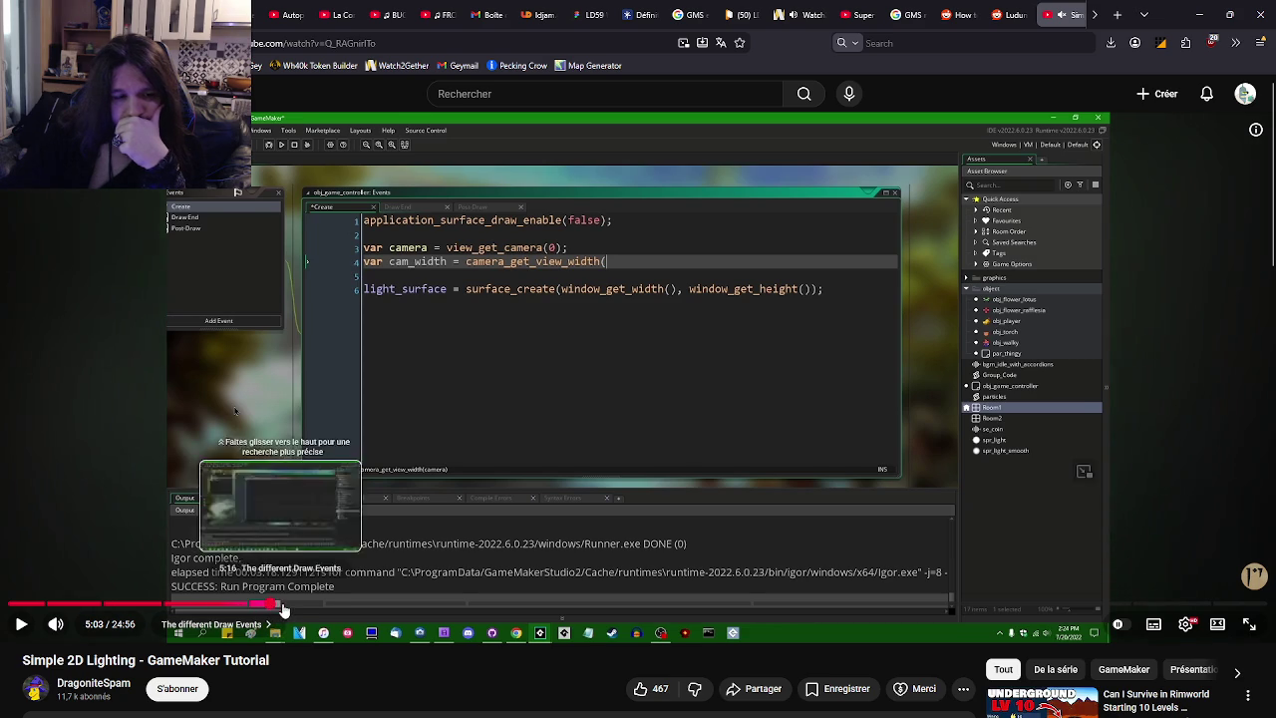
click(305, 606)
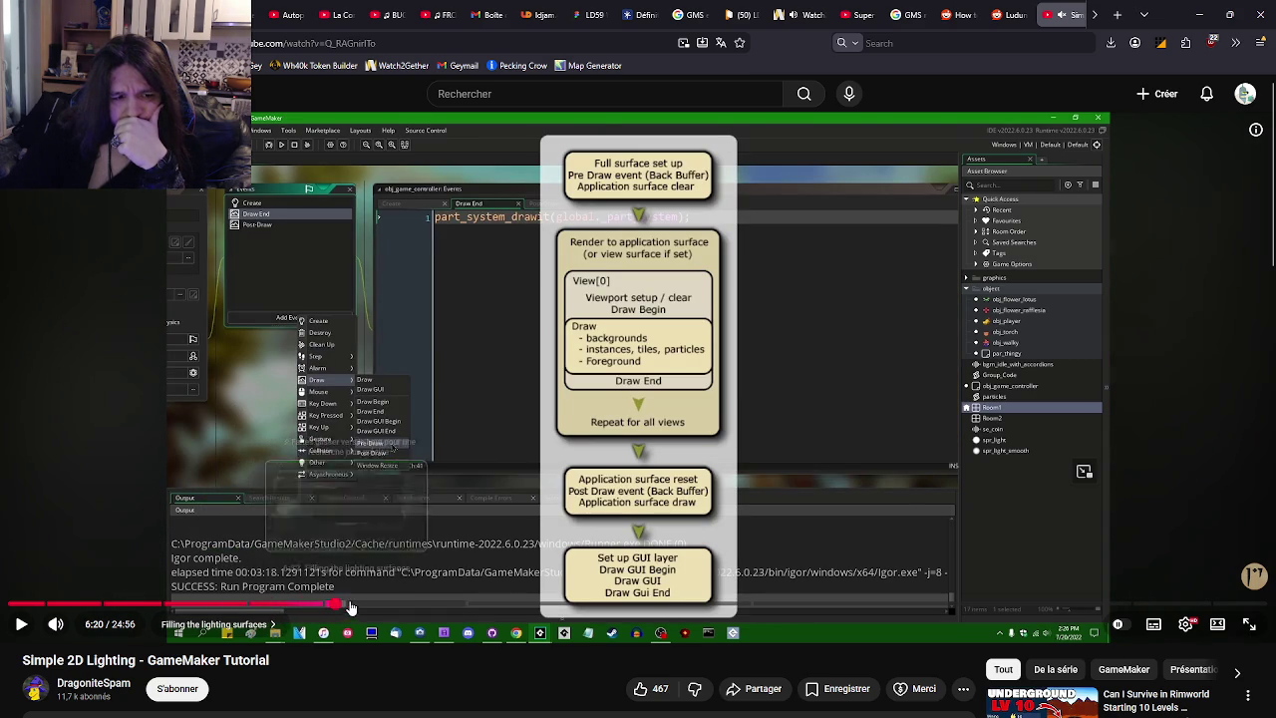
click(395, 606)
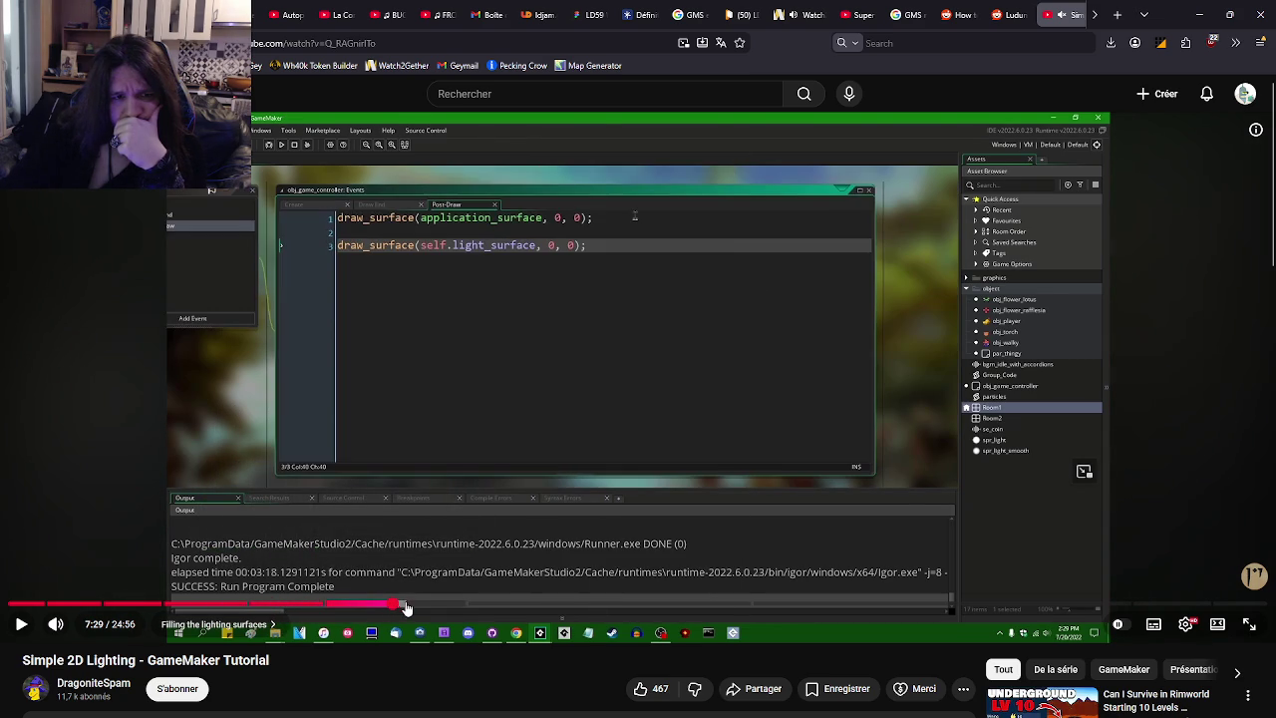
click(419, 606)
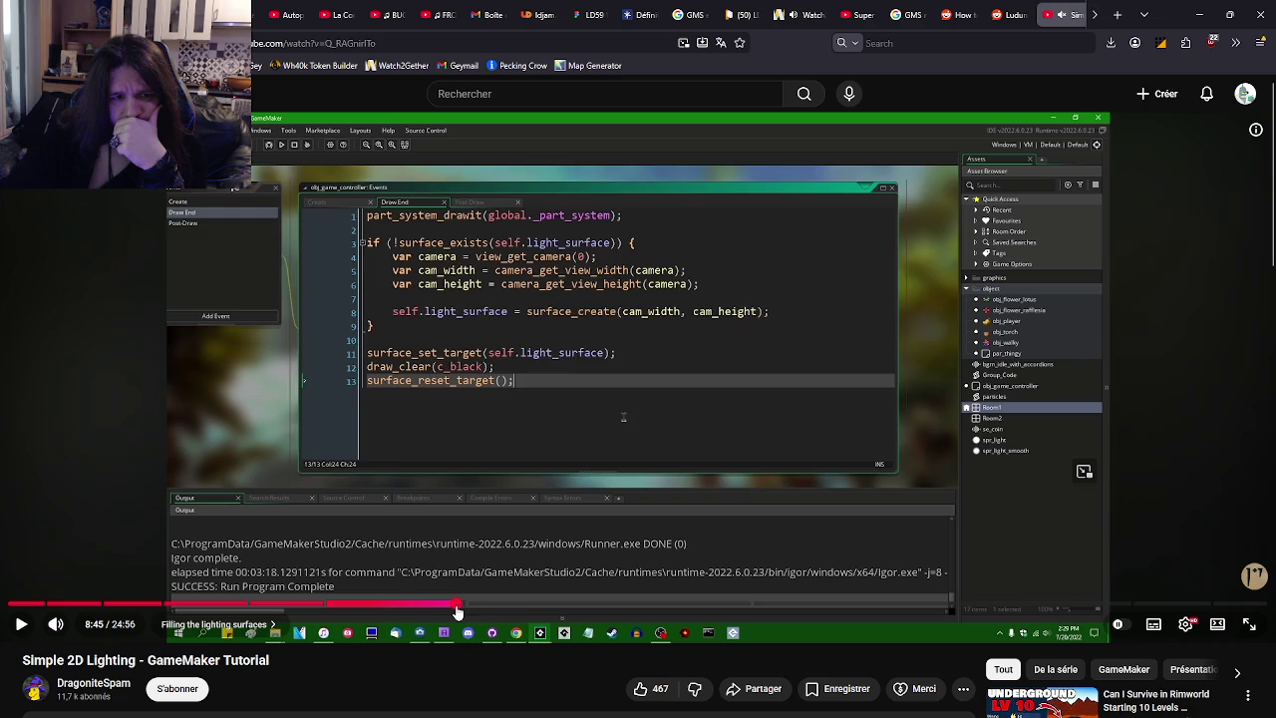
click(459, 606)
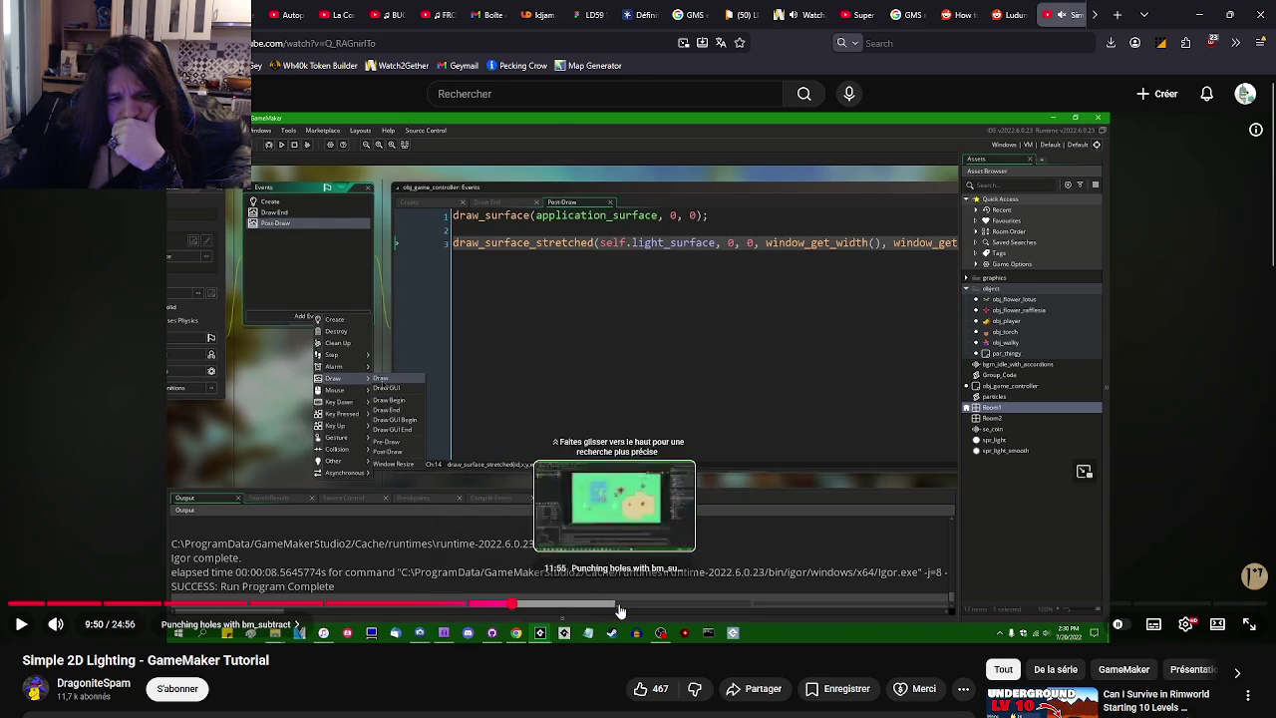
Review the Draw End camera code, lit result, bm_subtract code and Post-Draw line, then return to GameMaker.
click(606, 605)
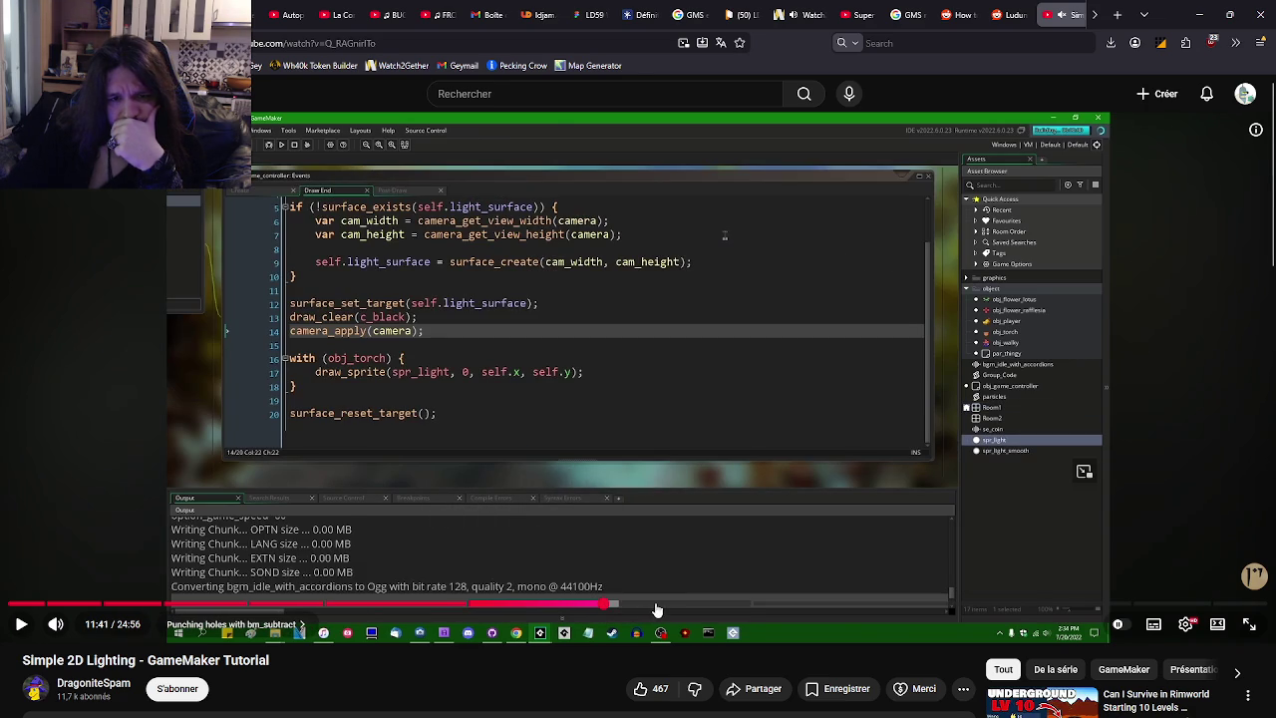
click(720, 605)
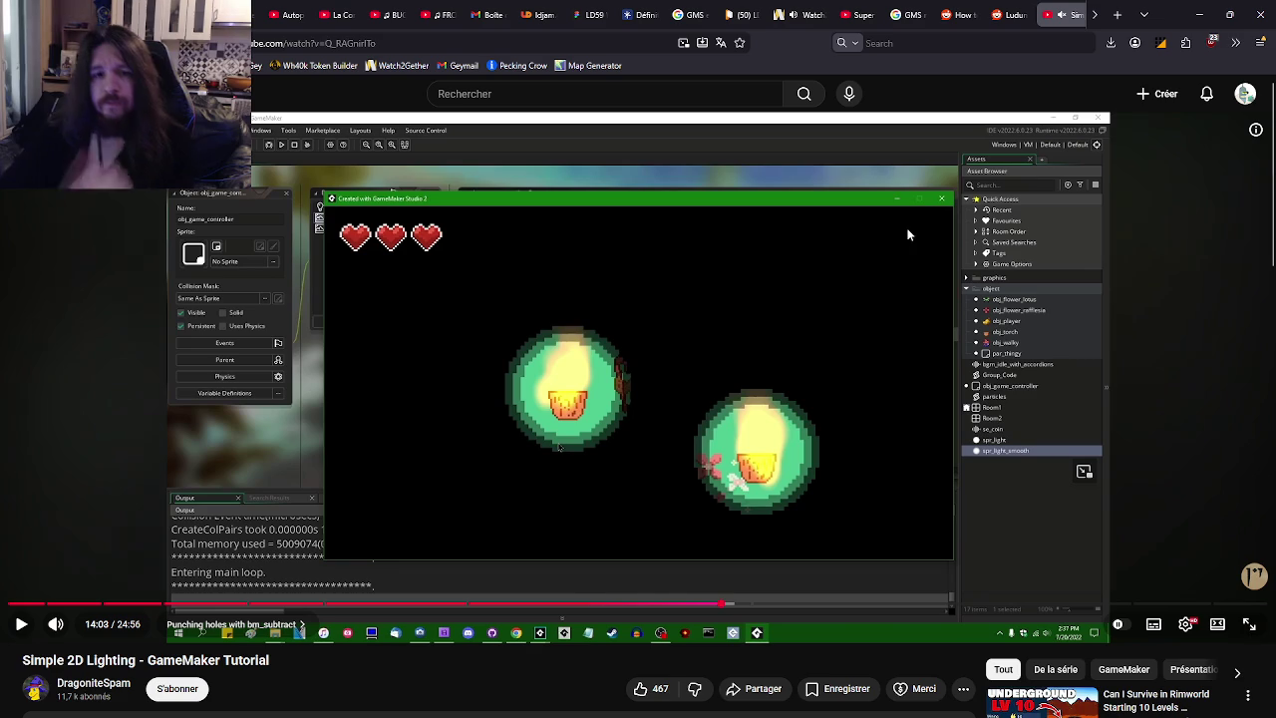
mouse_move(707, 604)
mouse_down()
mouse_move(691, 608)
mouse_move(725, 610)
mouse_up()
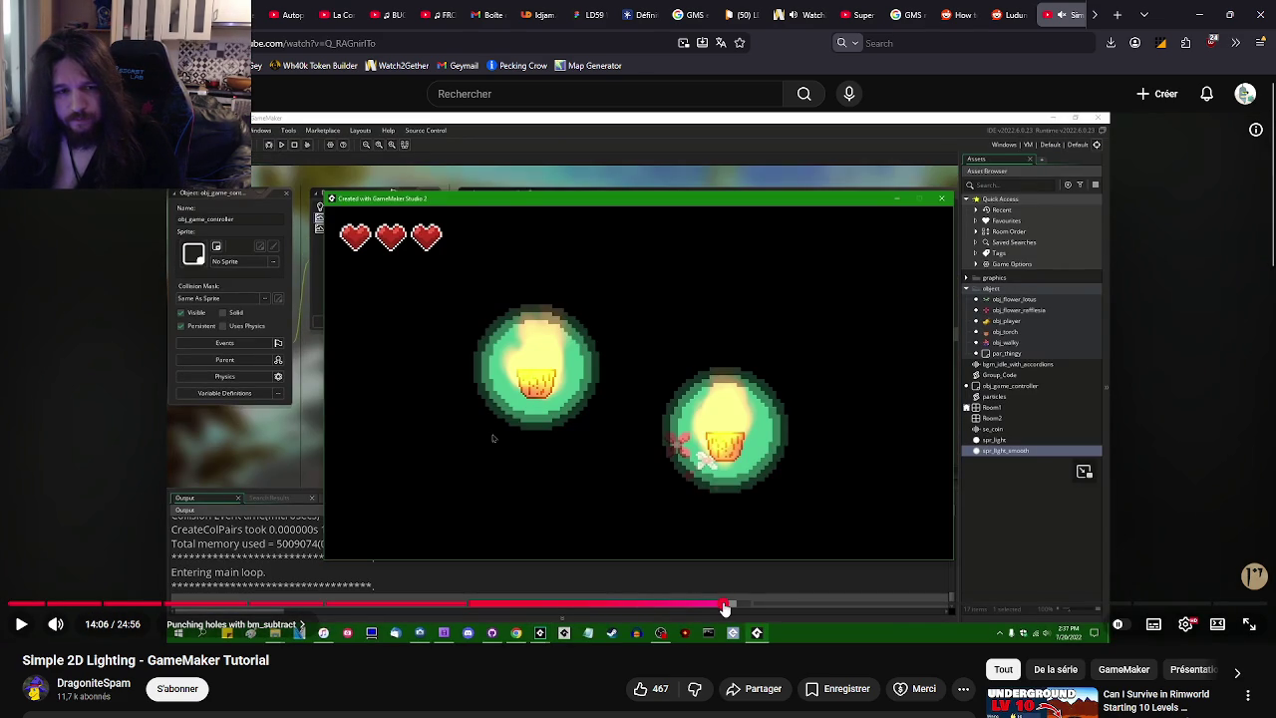
click(747, 607)
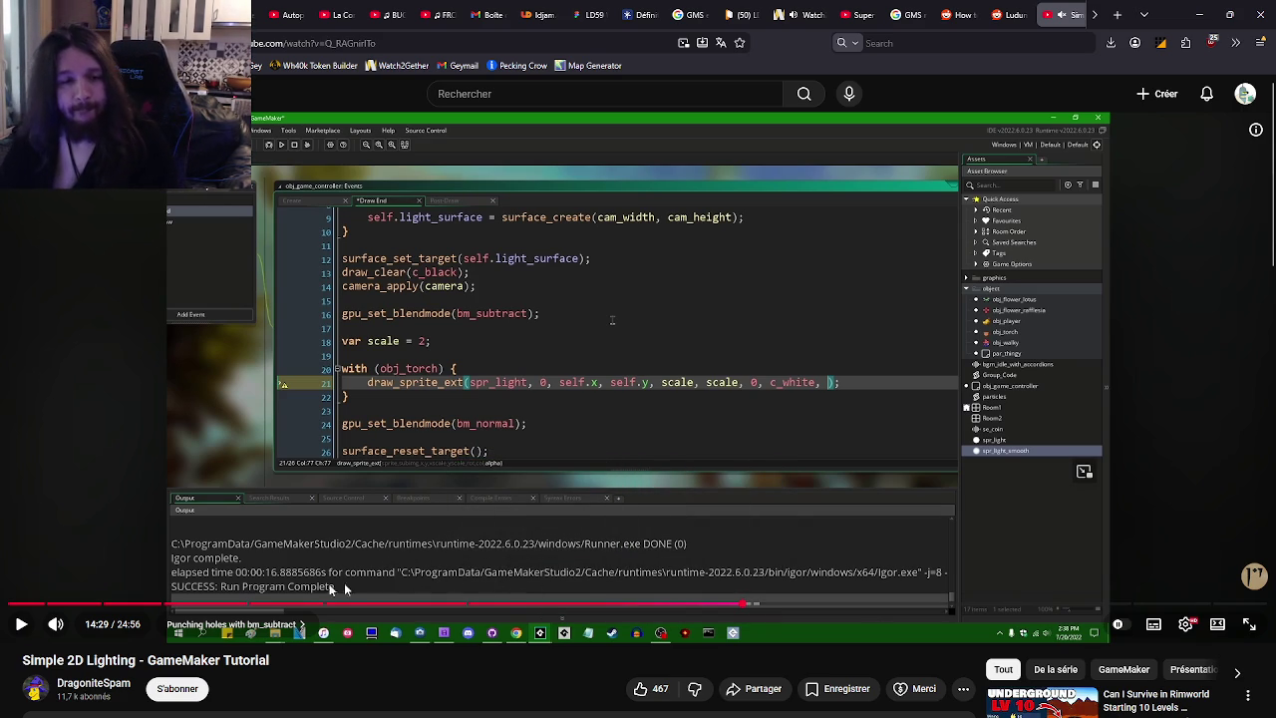
click(140, 605)
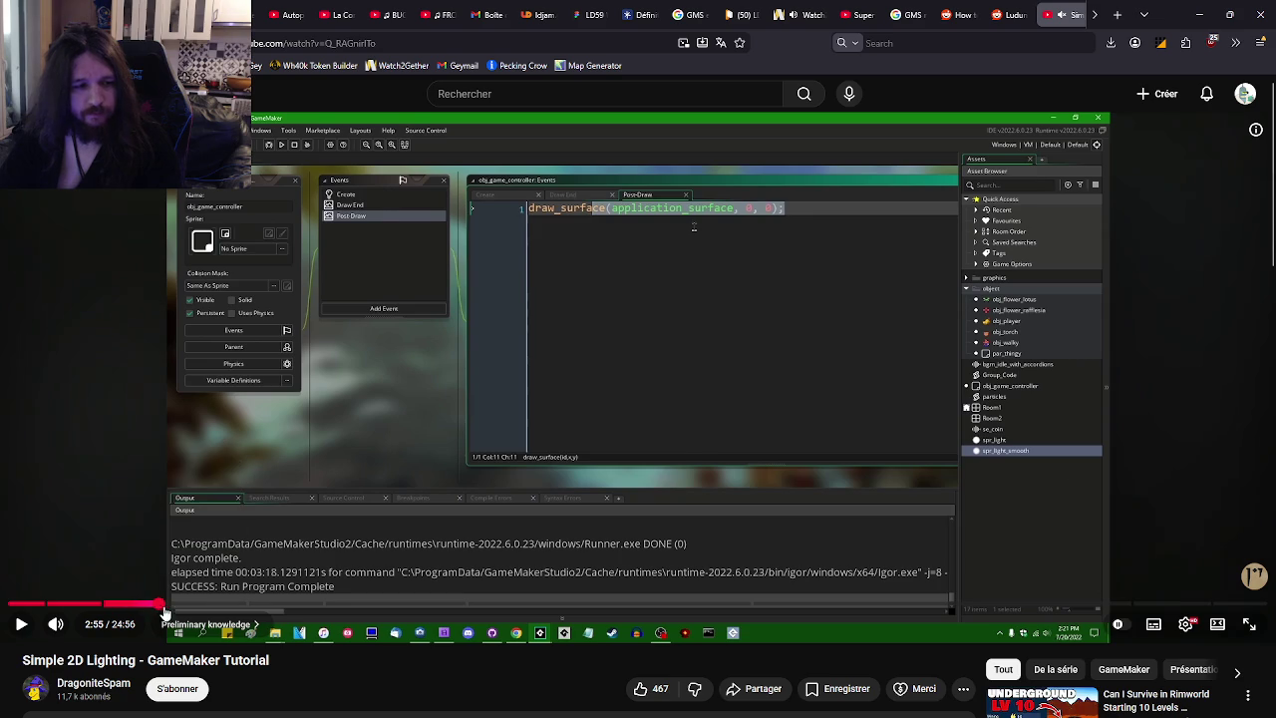
click(165, 605)
key(alt+Tab)
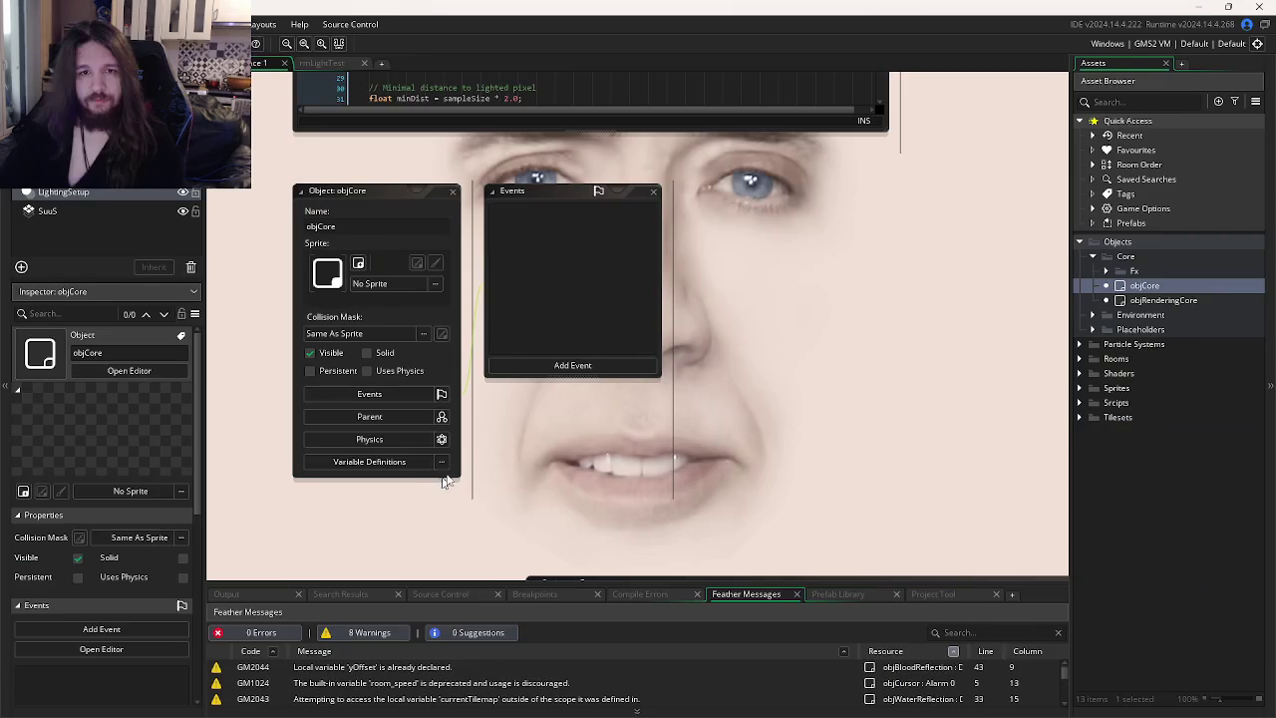
Add an empty Post-Draw event to objCore.
key(alt+Tab)
key(alt+Tab)
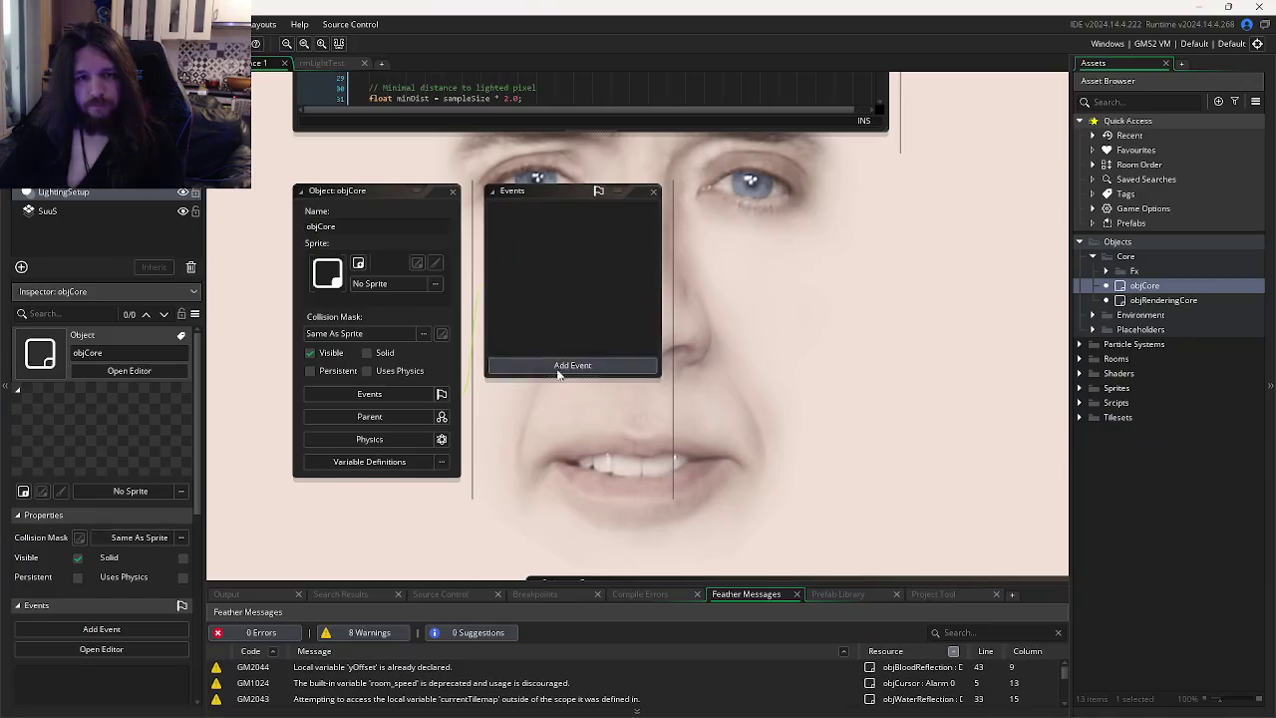
click(572, 365)
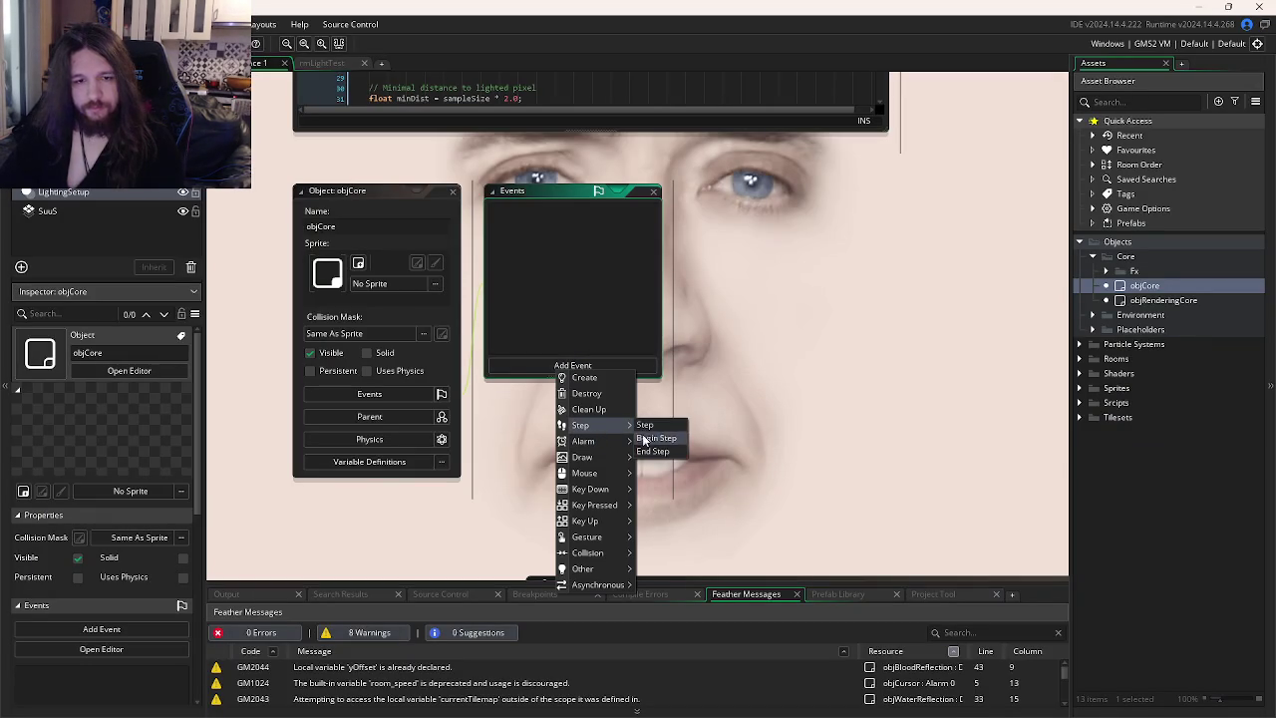
mouse_move(603, 459)
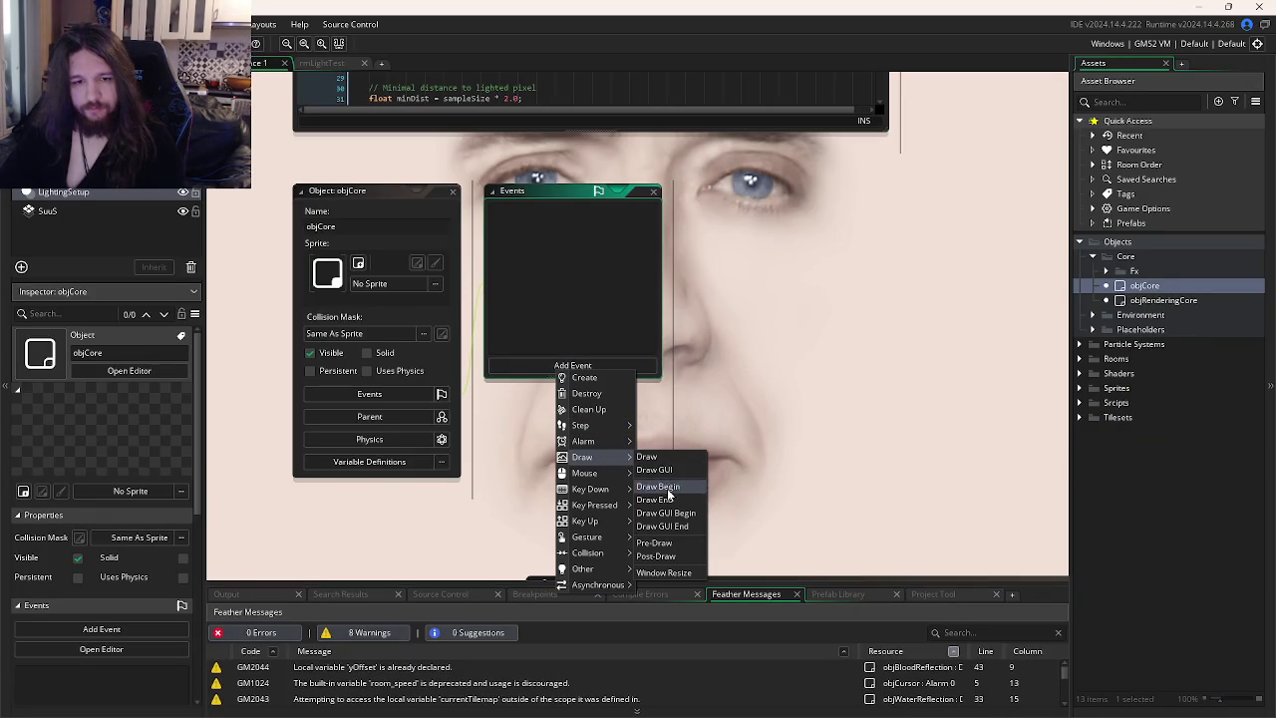
click(658, 556)
click(824, 358)
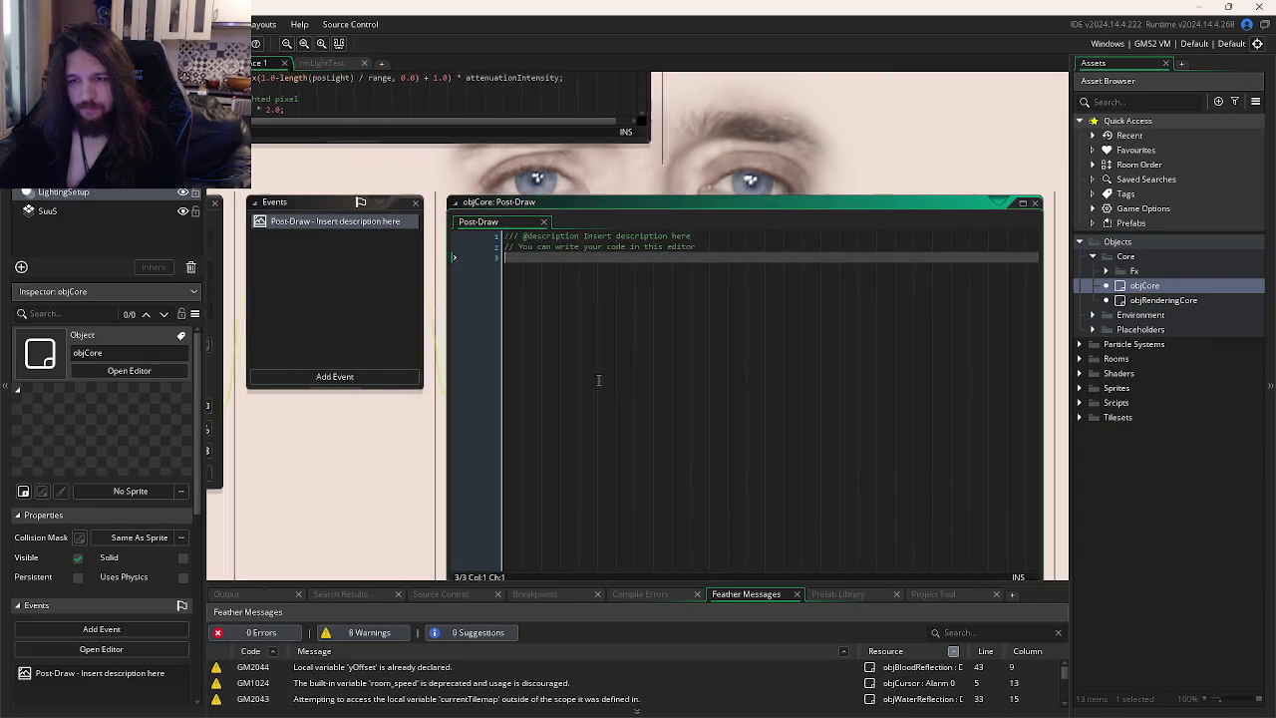
Inspect the objRenderingCore instance in rmLightTest, then open objGreenPlaceholder from Placeholders.
click(327, 63)
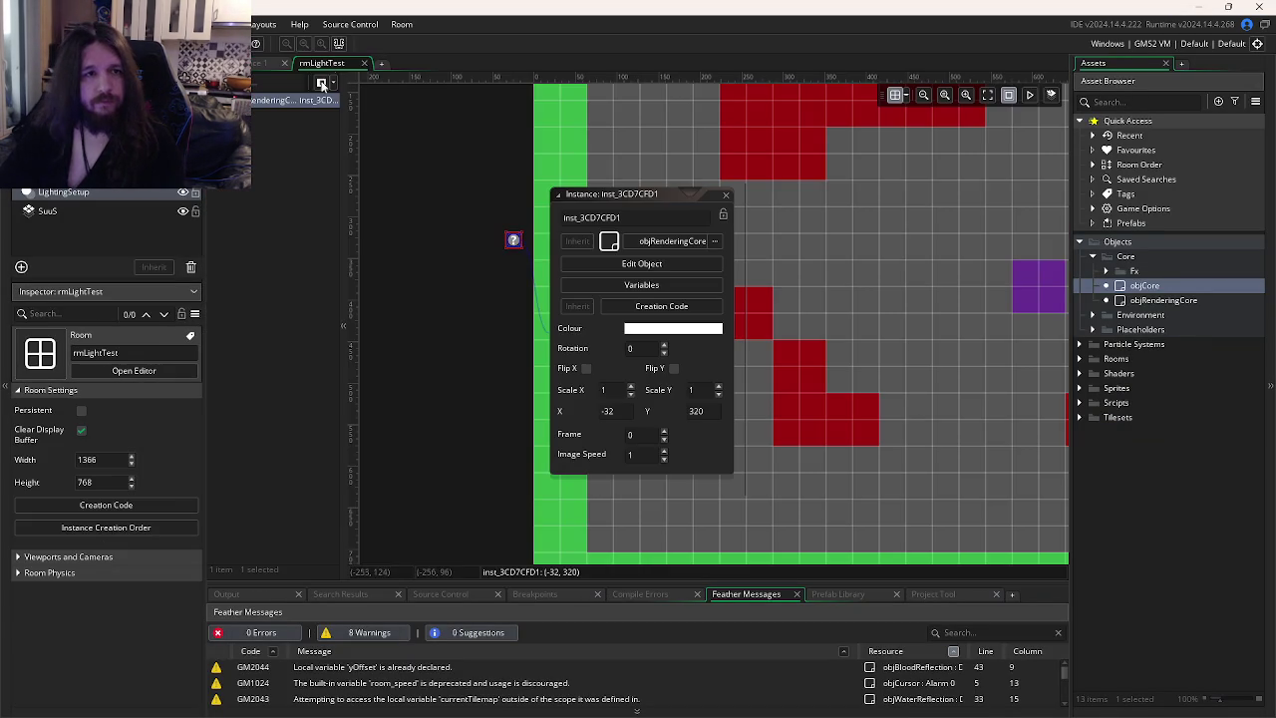
click(510, 240)
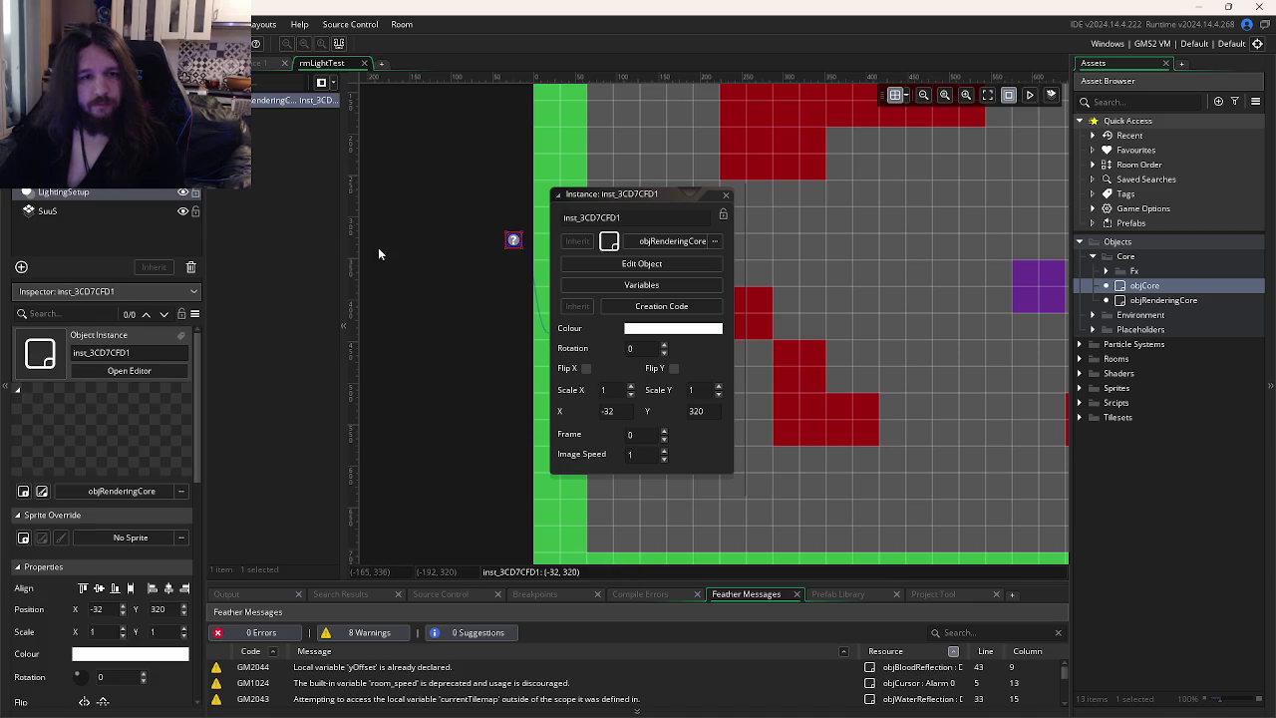
drag(378, 247, 501, 275)
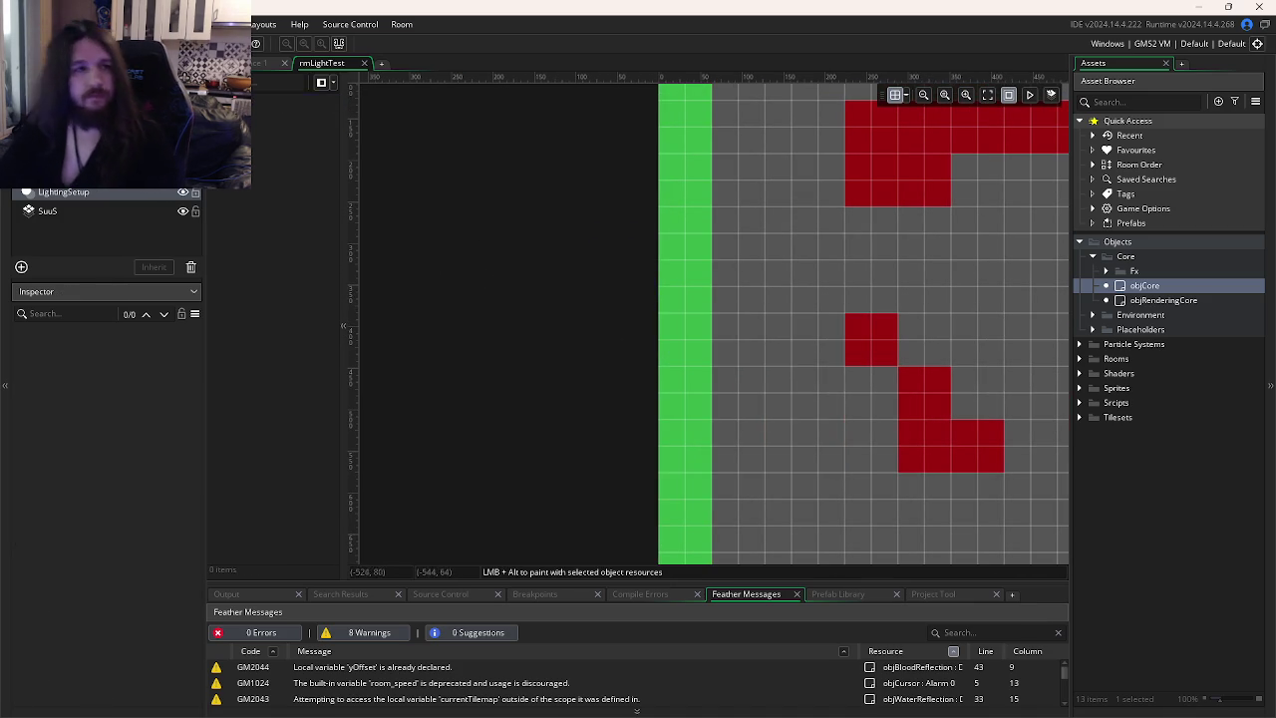
key(ctrl+Tab)
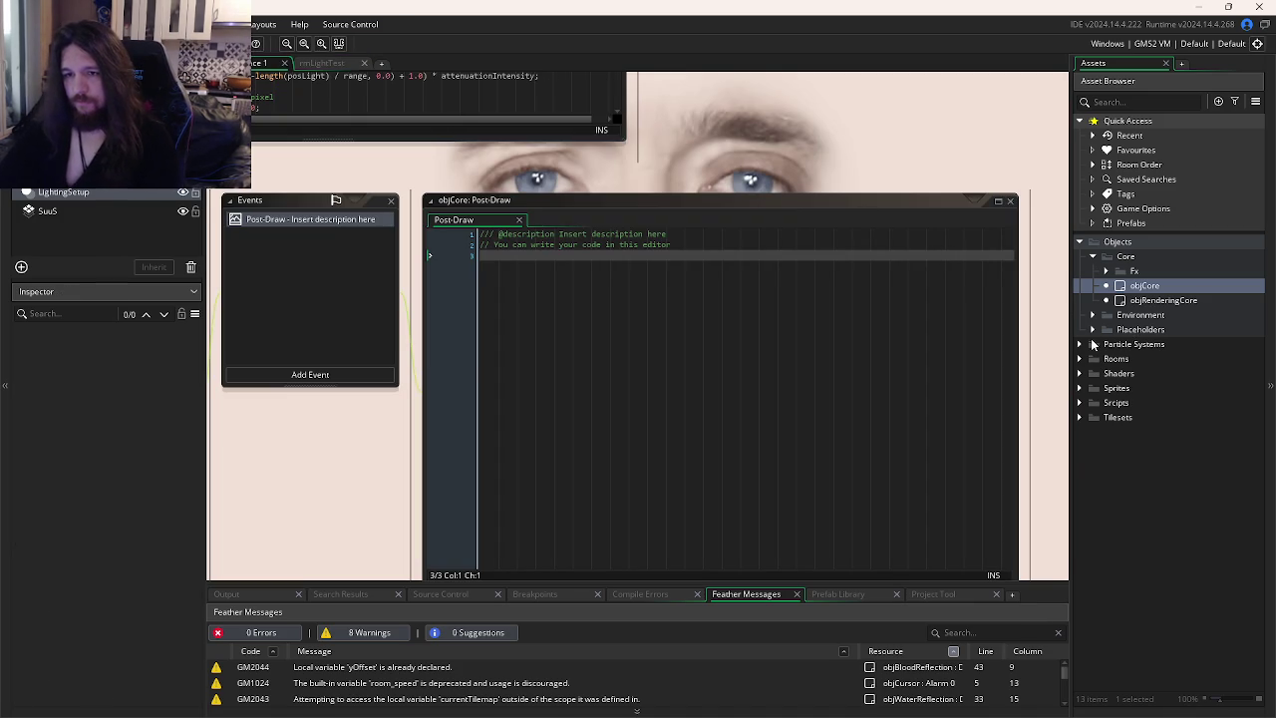
click(1094, 329)
double_click(1167, 344)
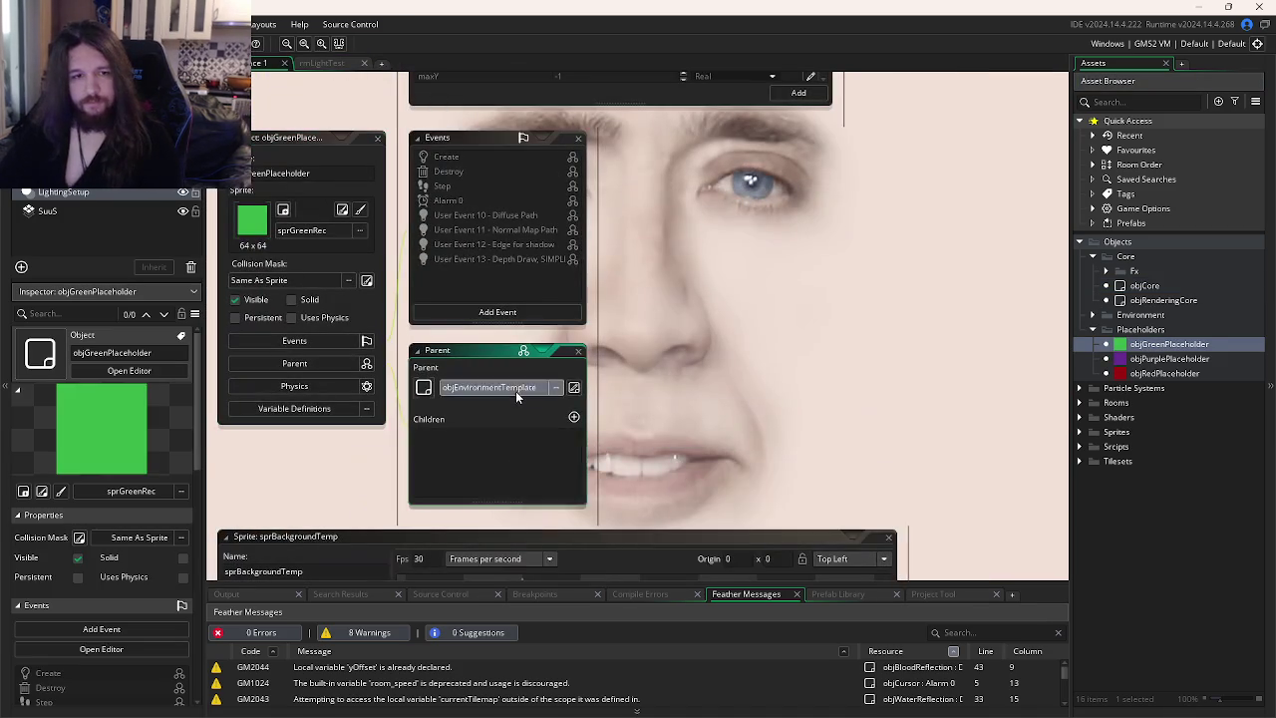
Set the parent of the green, purple and red placeholders to No Object.
click(521, 387)
click(583, 425)
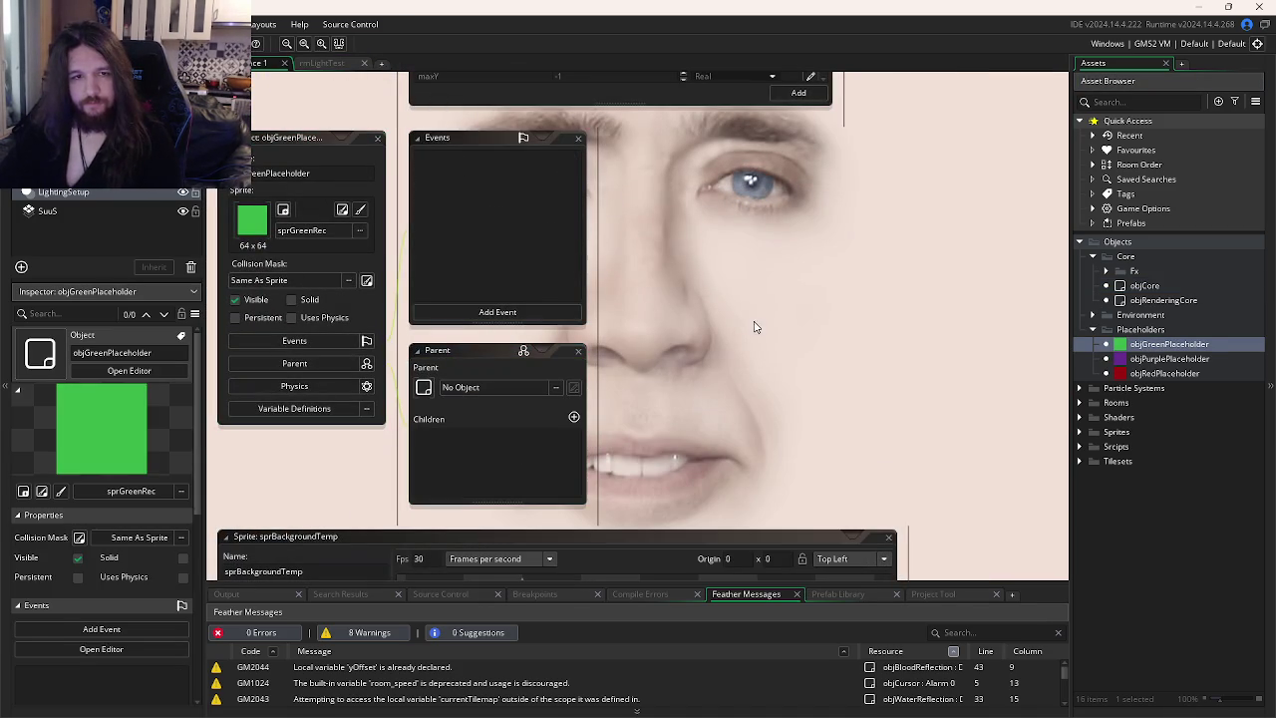
double_click(1161, 359)
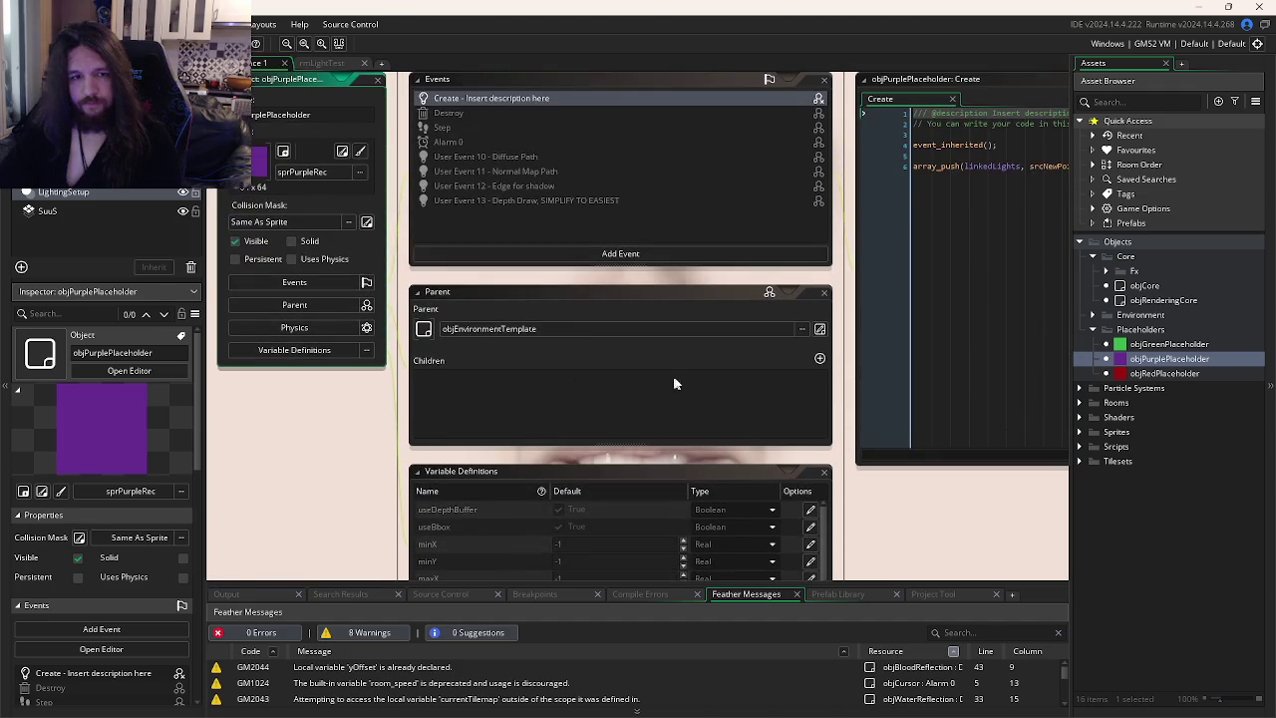
scroll(674, 384, down, 2)
scroll(766, 354, up, 2)
click(653, 331)
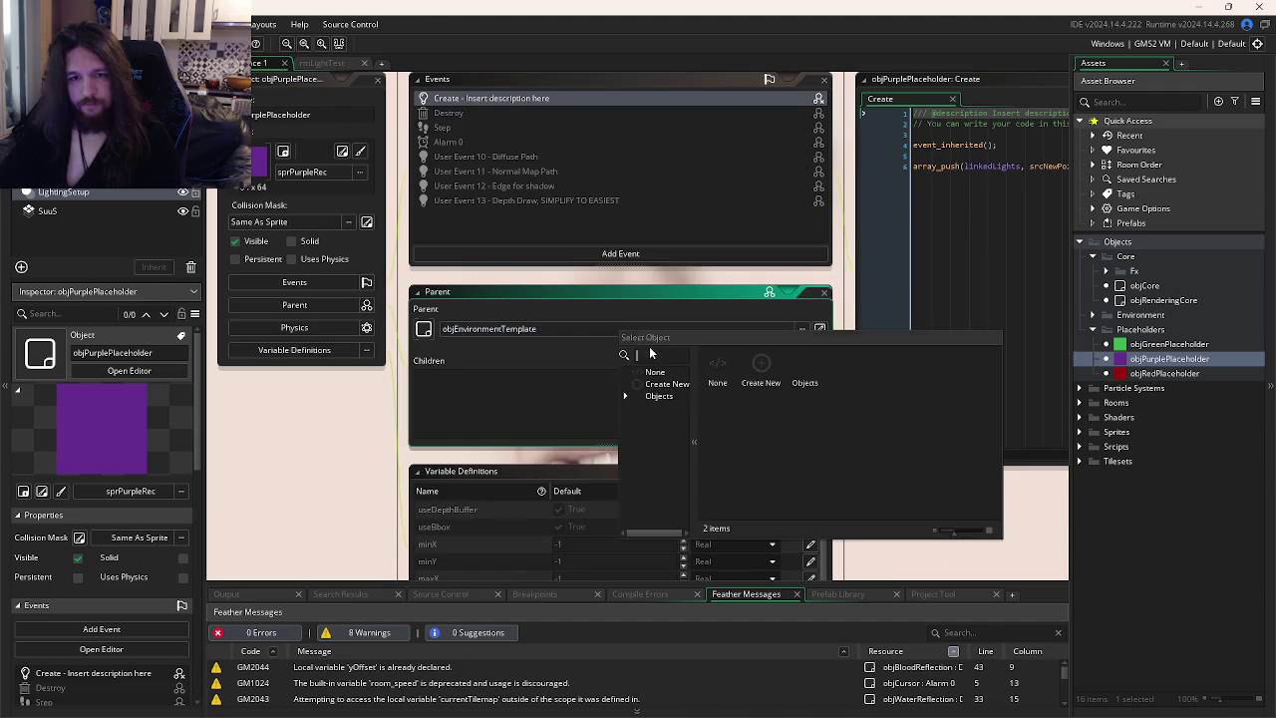
click(717, 369)
double_click(1164, 373)
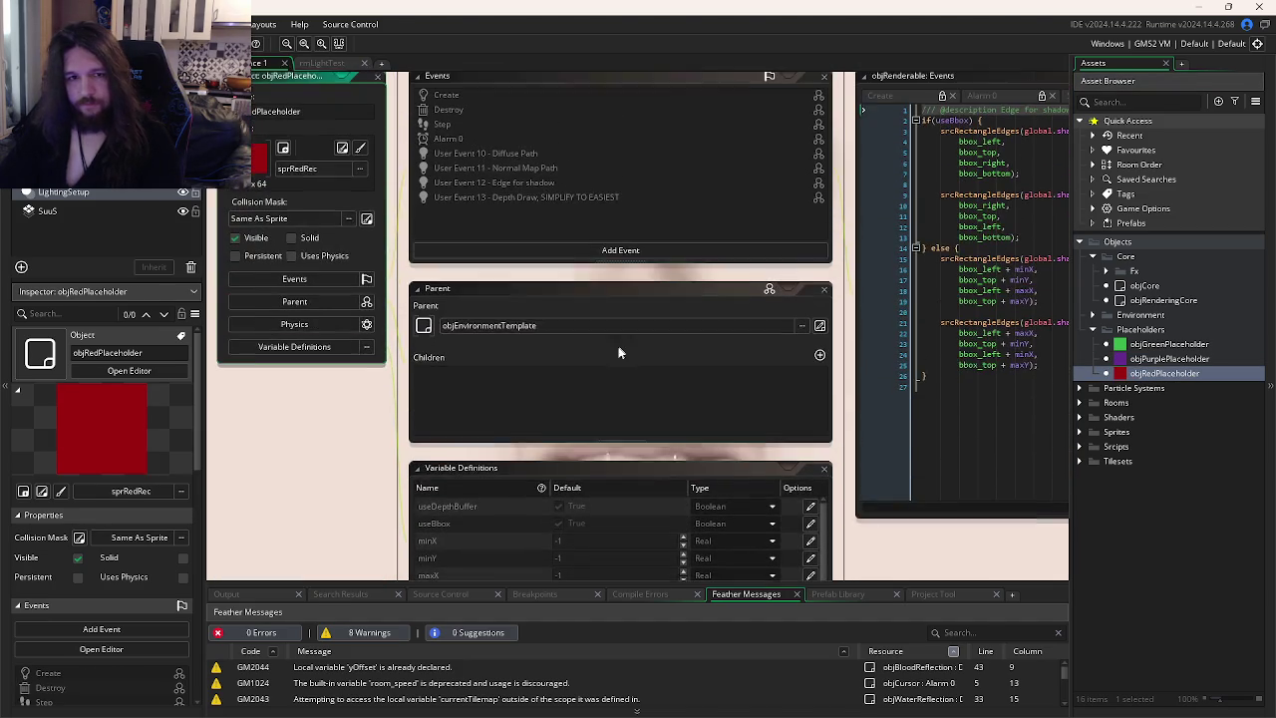
click(592, 331)
click(717, 368)
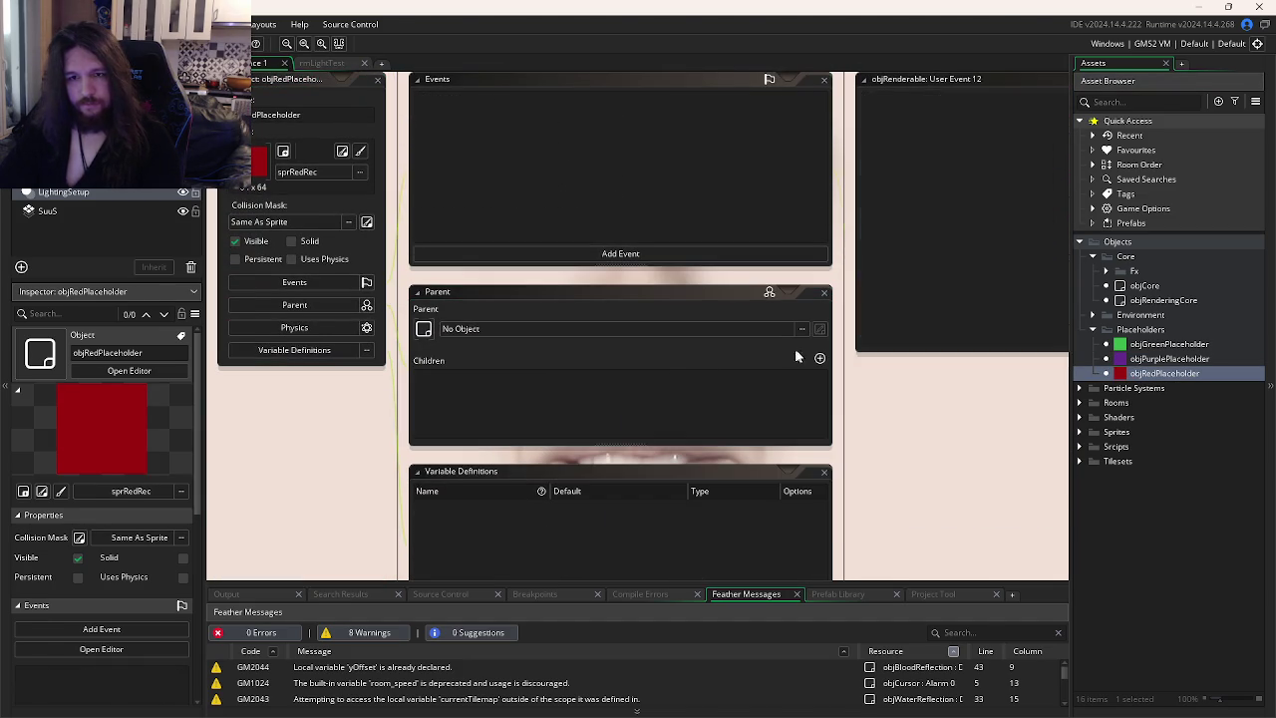
Delete objPurplePlaceholder's Create event.
click(1149, 361)
double_click(1150, 361)
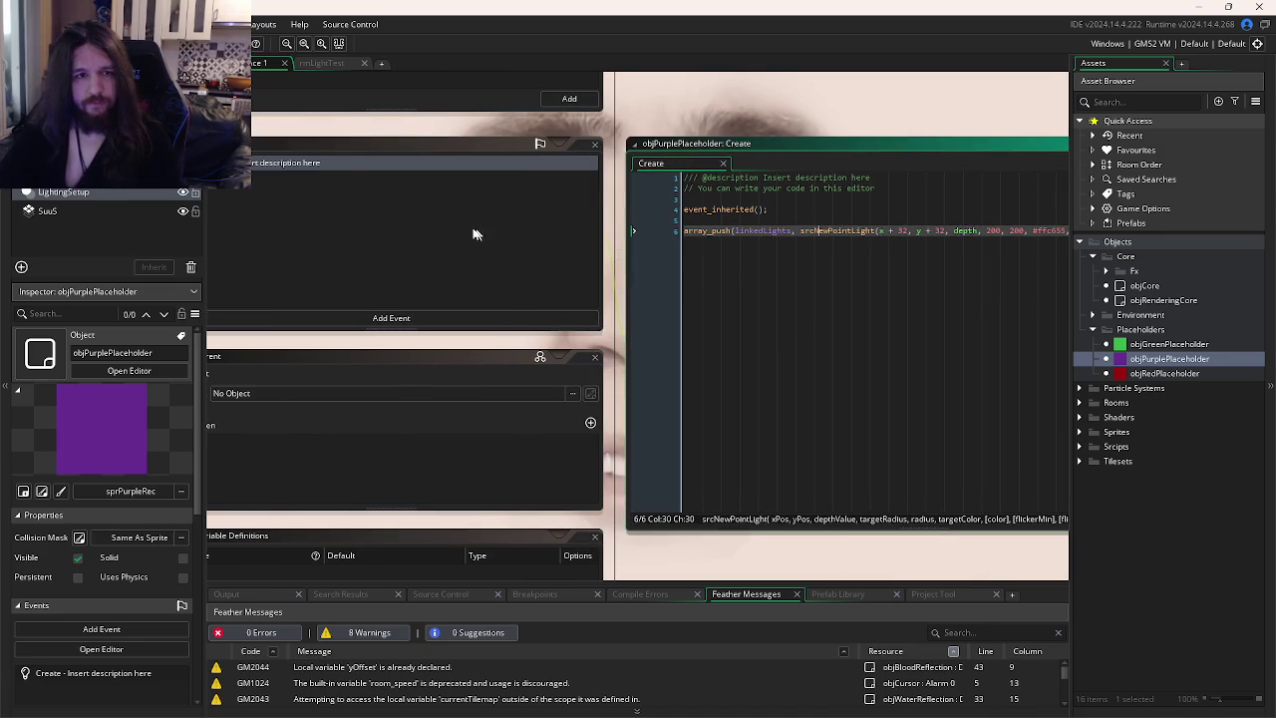
right_click(325, 166)
click(364, 303)
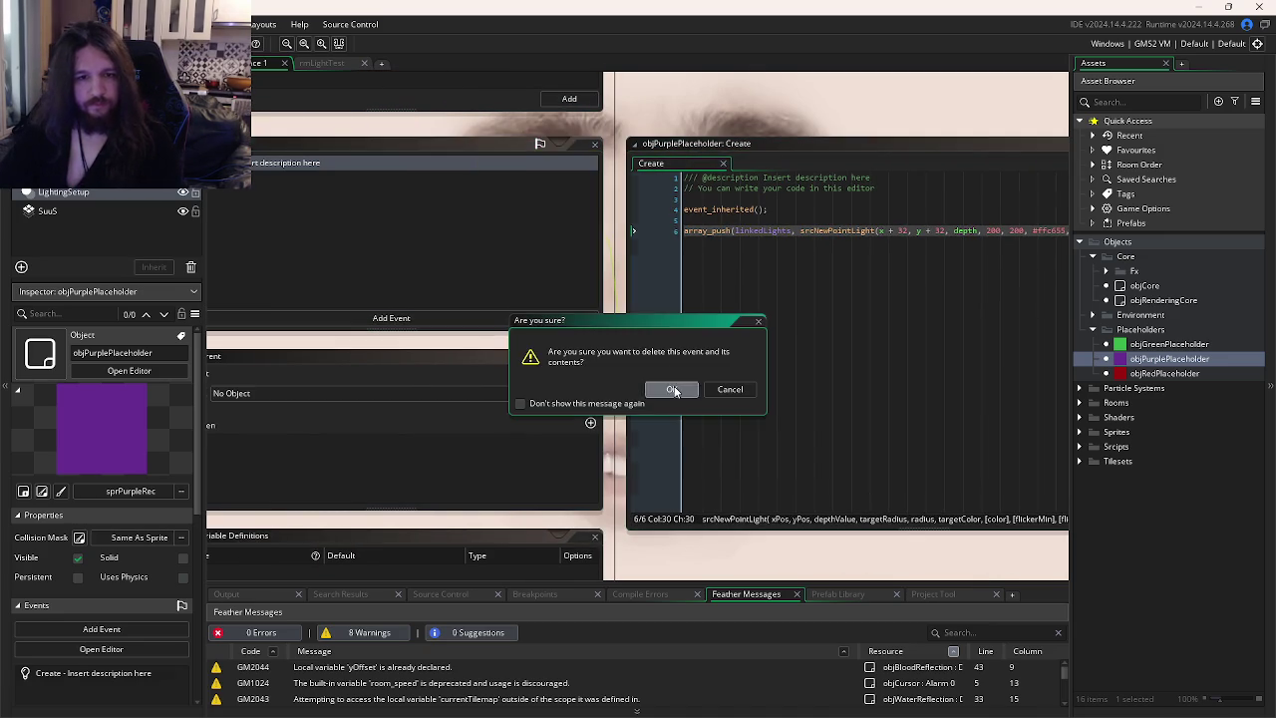
click(673, 390)
Run the game with F5 to test it, close it, and open objCore.
key(F5)
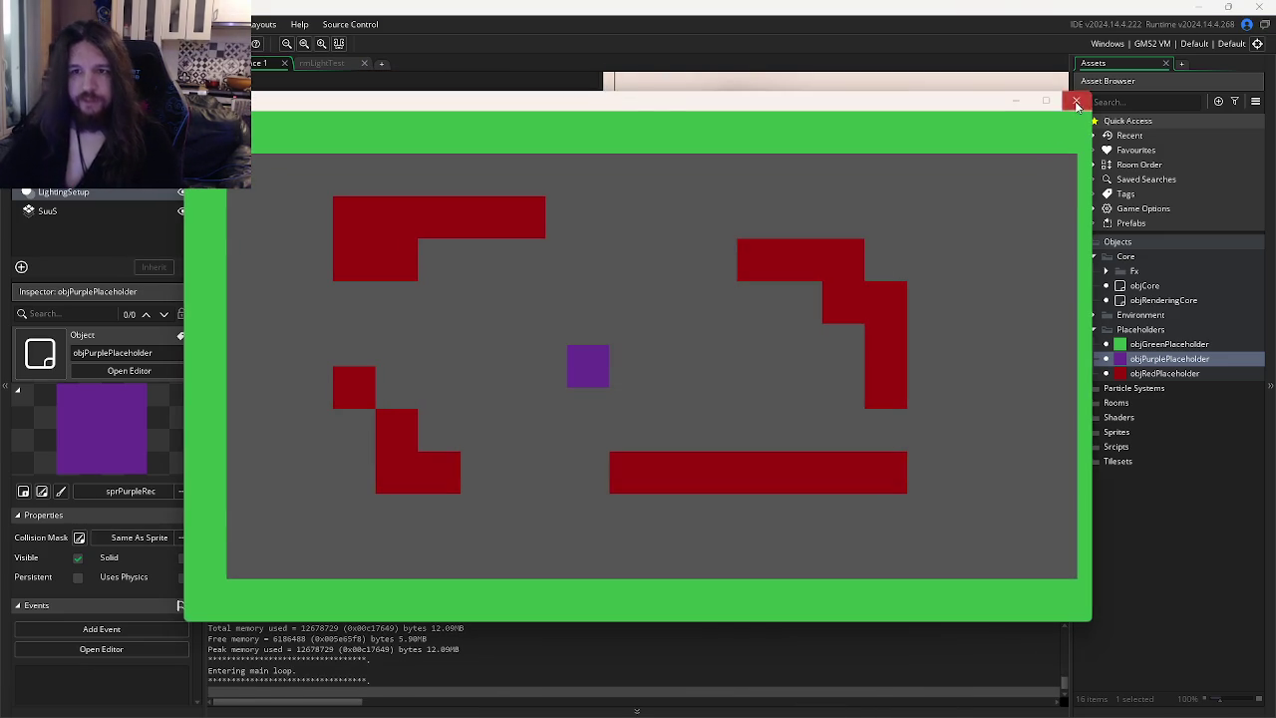
click(1076, 103)
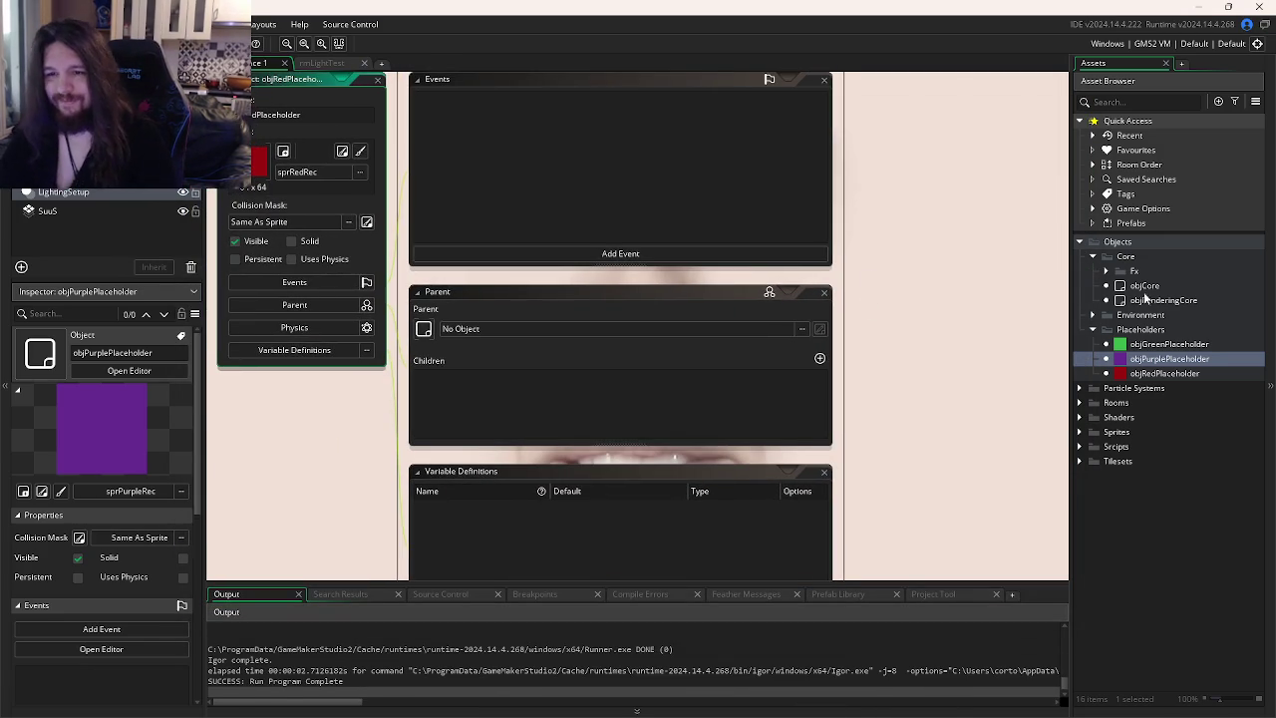
double_click(1145, 287)
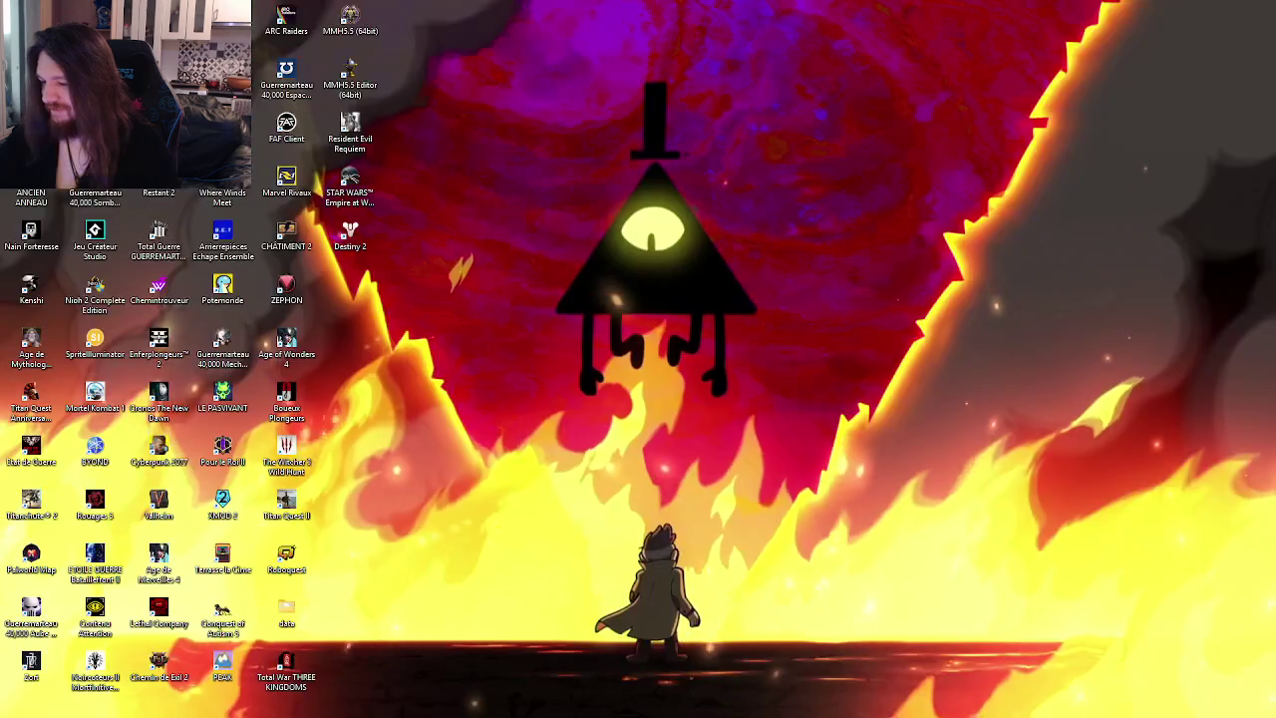
key(alt+Tab)
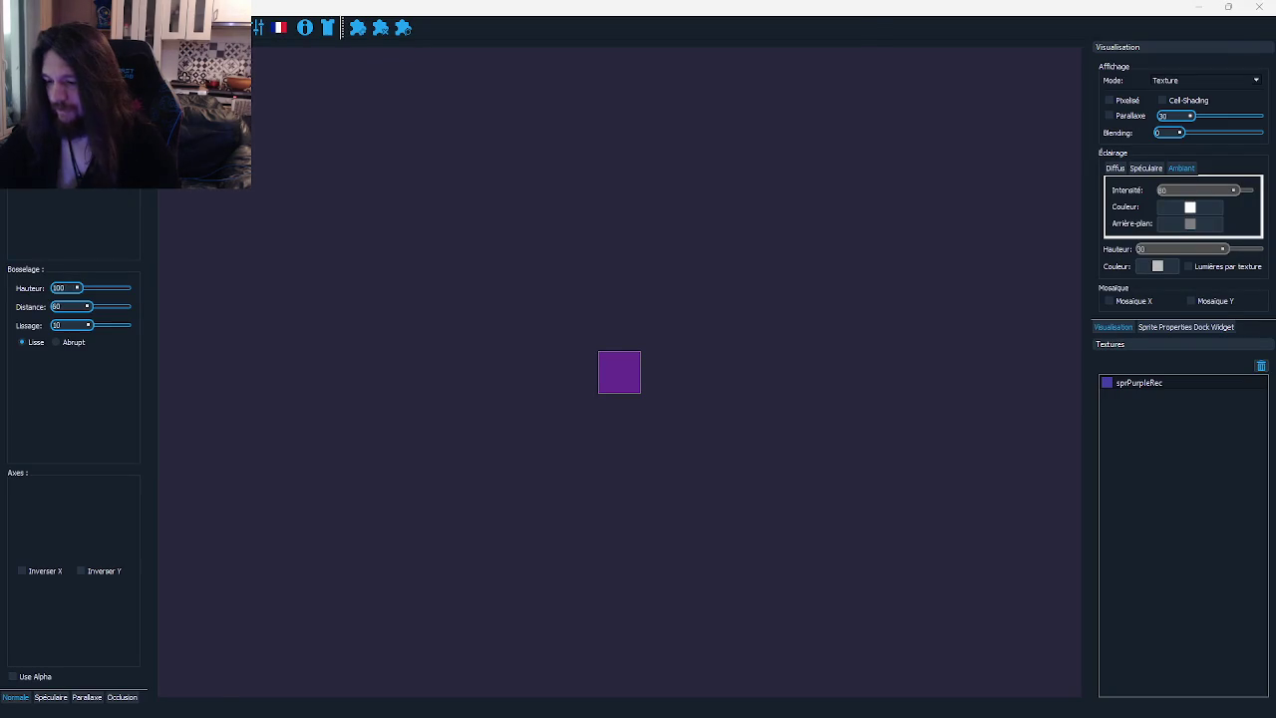
key(alt+Tab)
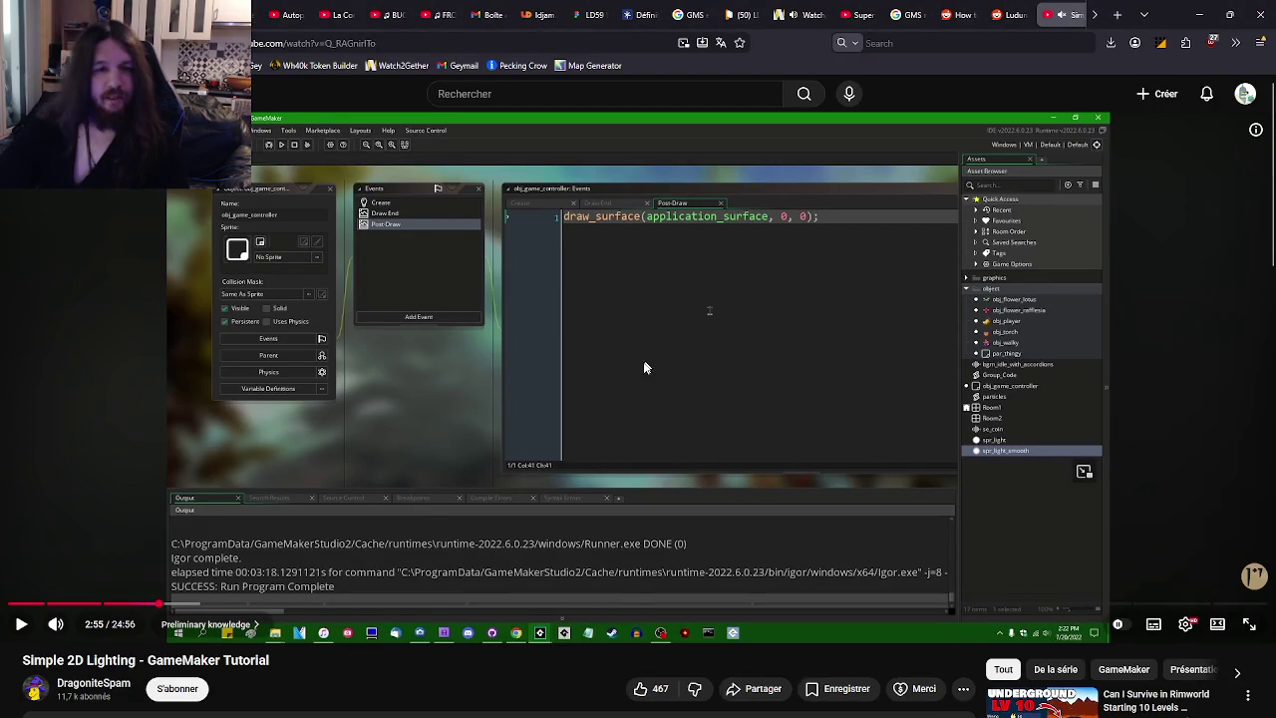
key(alt+Tab)
key(Tab)
key(Tab)
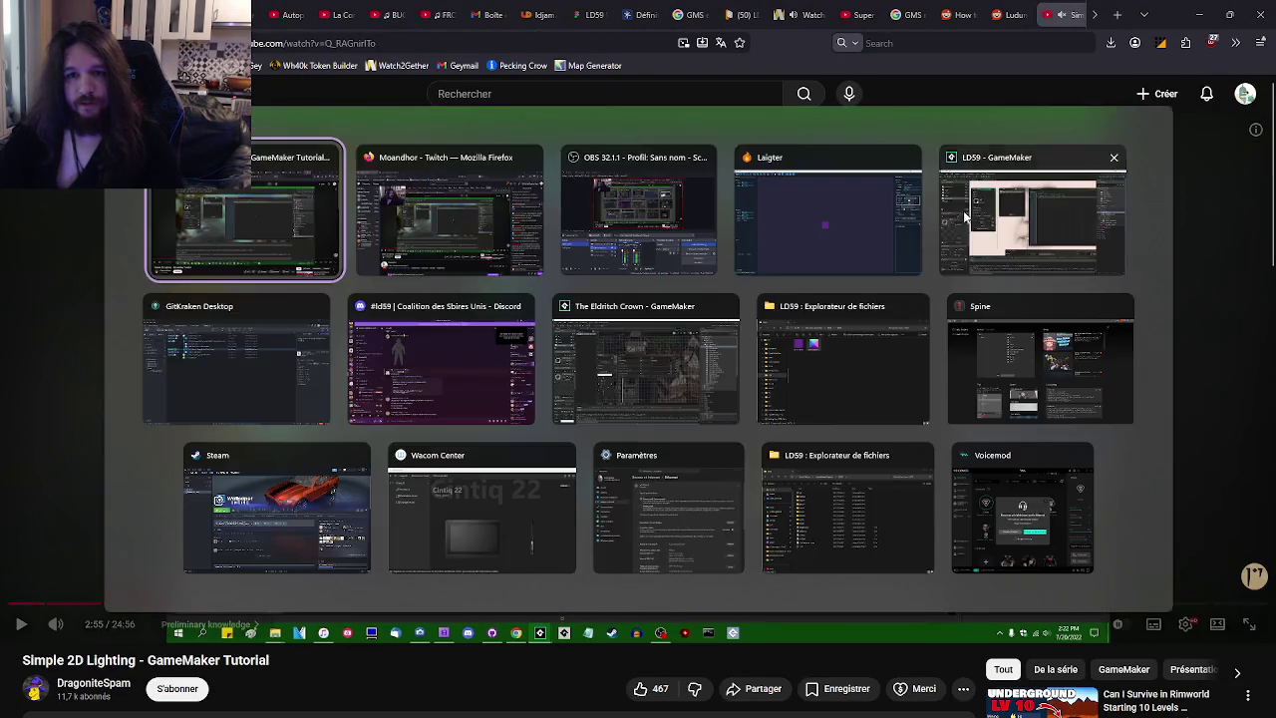
click(965, 231)
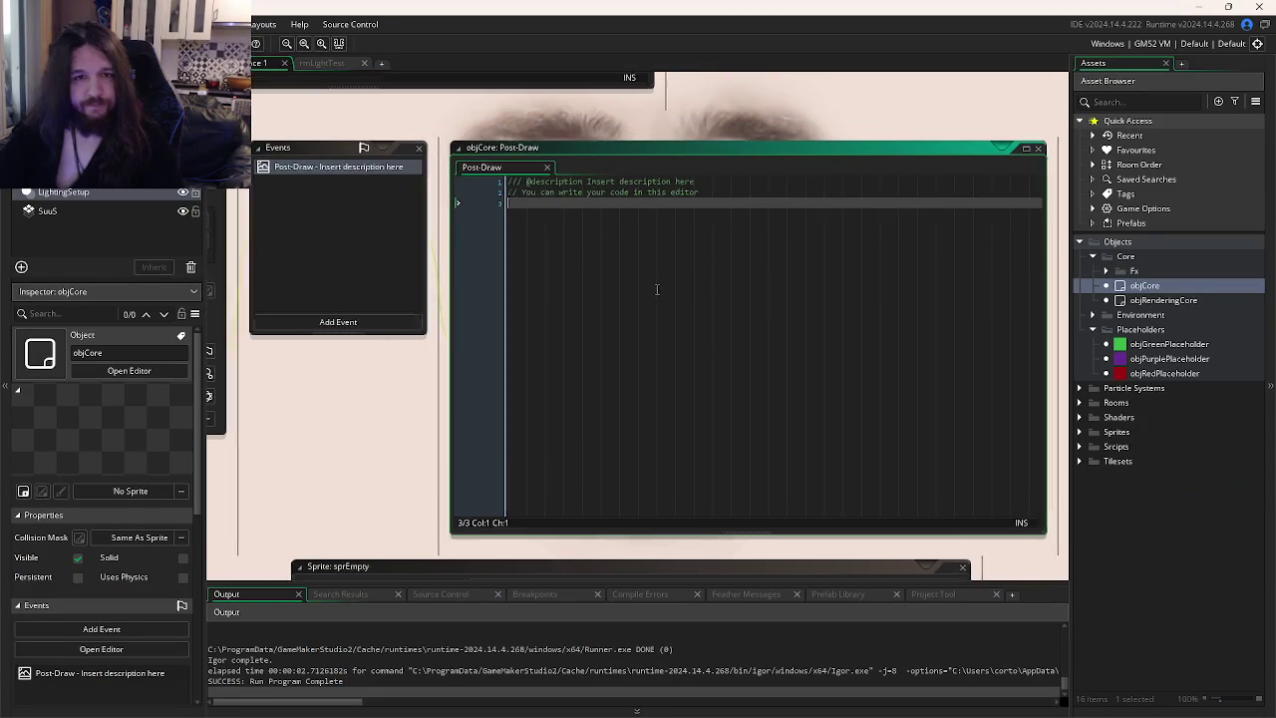
Write draw_surface(application_surface, 0, 0); in objCore's Post-Draw code, checking the tutorial.
key(Return)
text(draw)
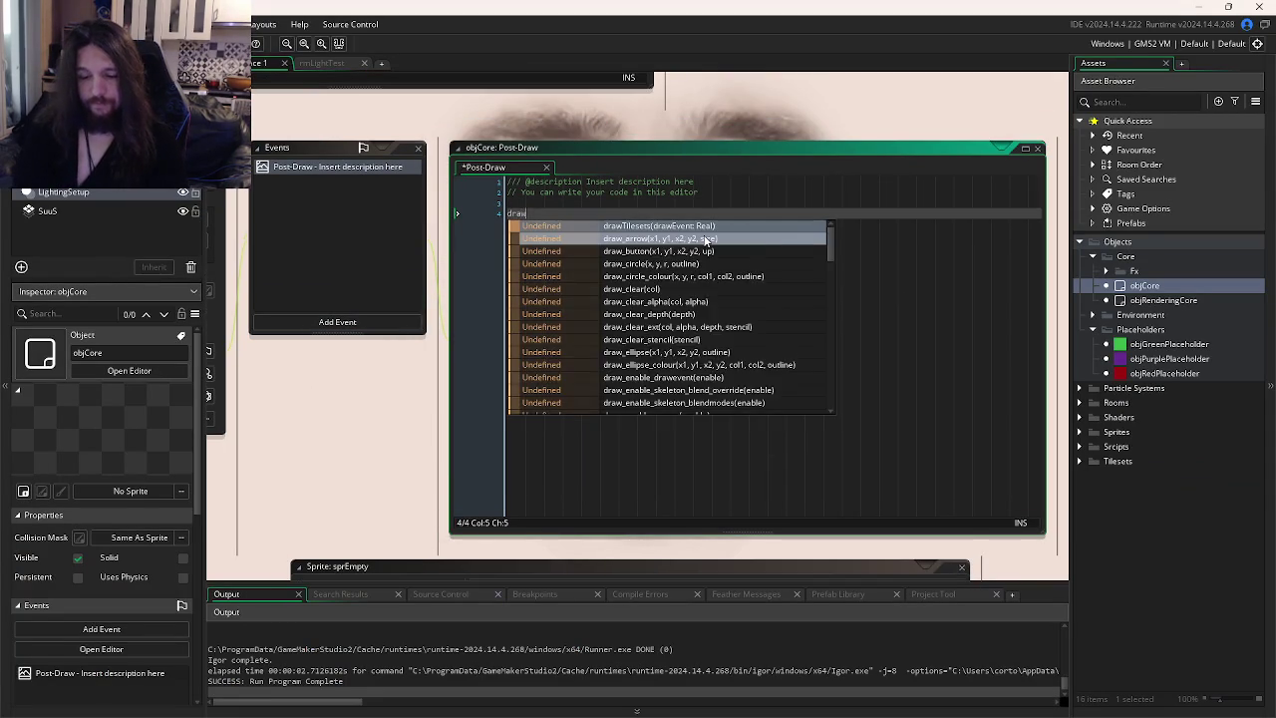
text(_surface)
key(Return)
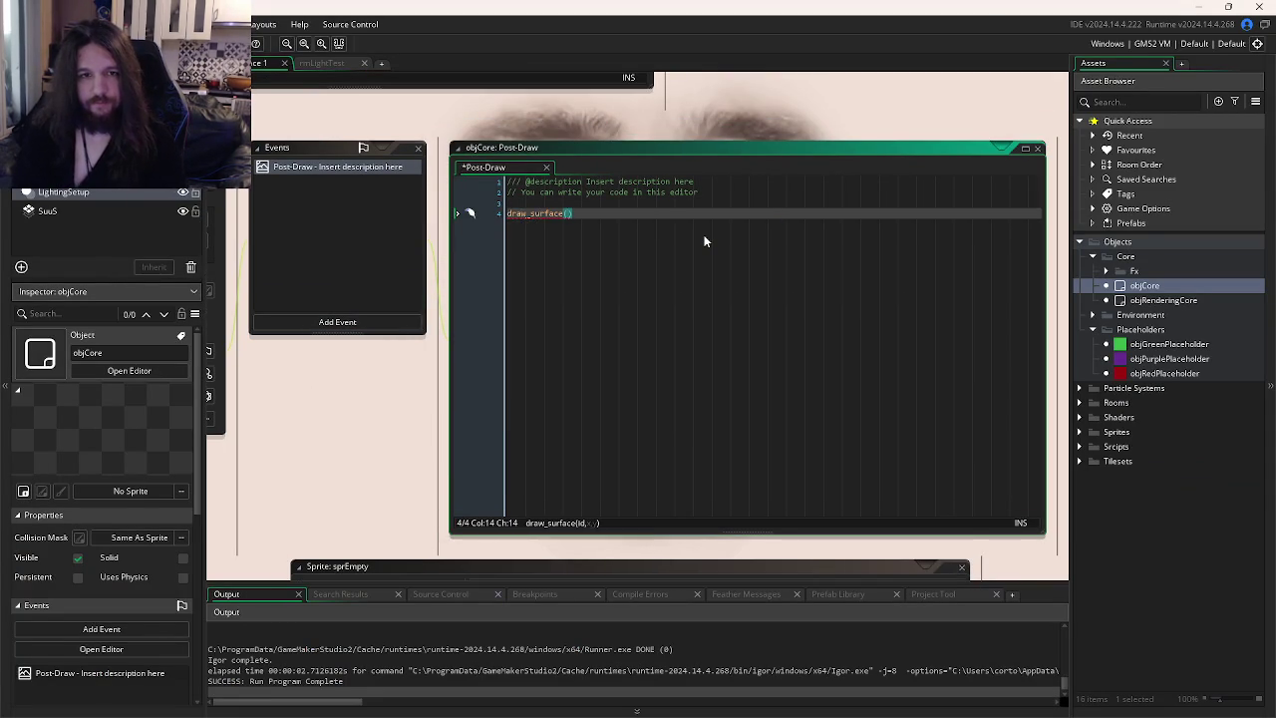
key(alt+Tab)
key(alt+Tab)
text(appli)
key(Return)
text(tion_s)
key(BackSpace)
key(BackSpace)
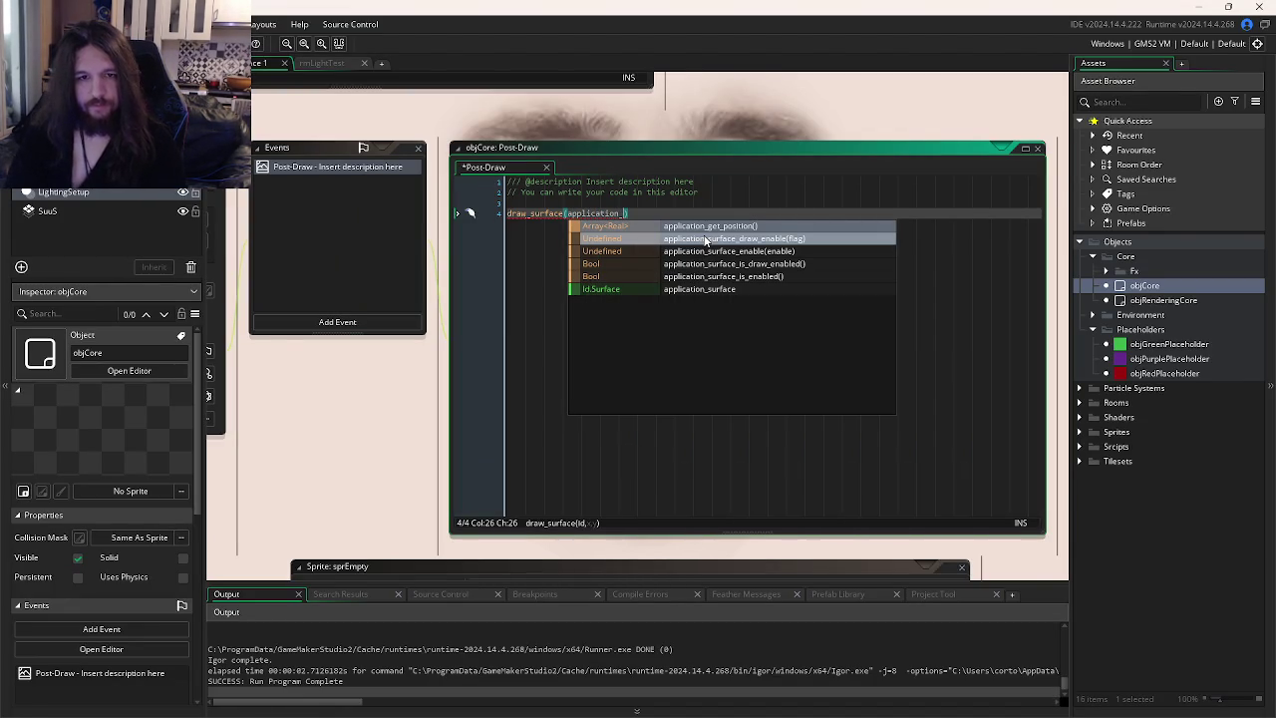
key(Down)
key(Down)
key(Down)
key(Return)
text(, 0))
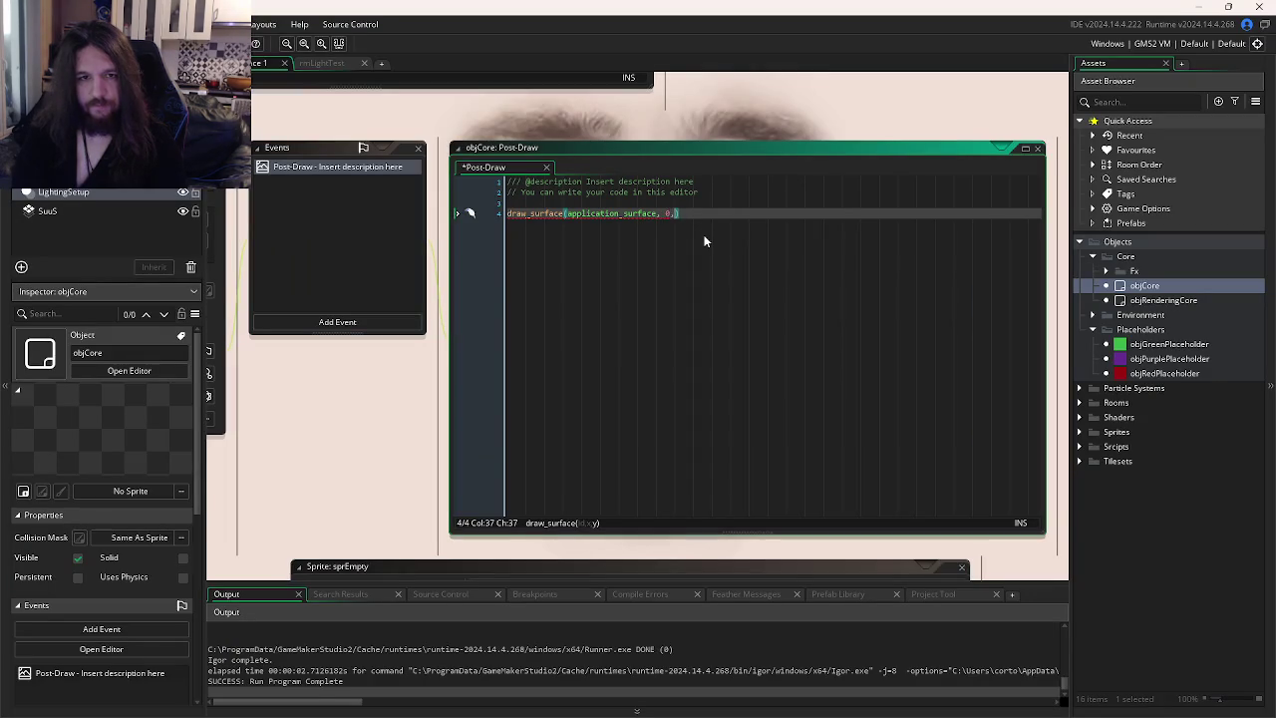
text(;)
key(Return)
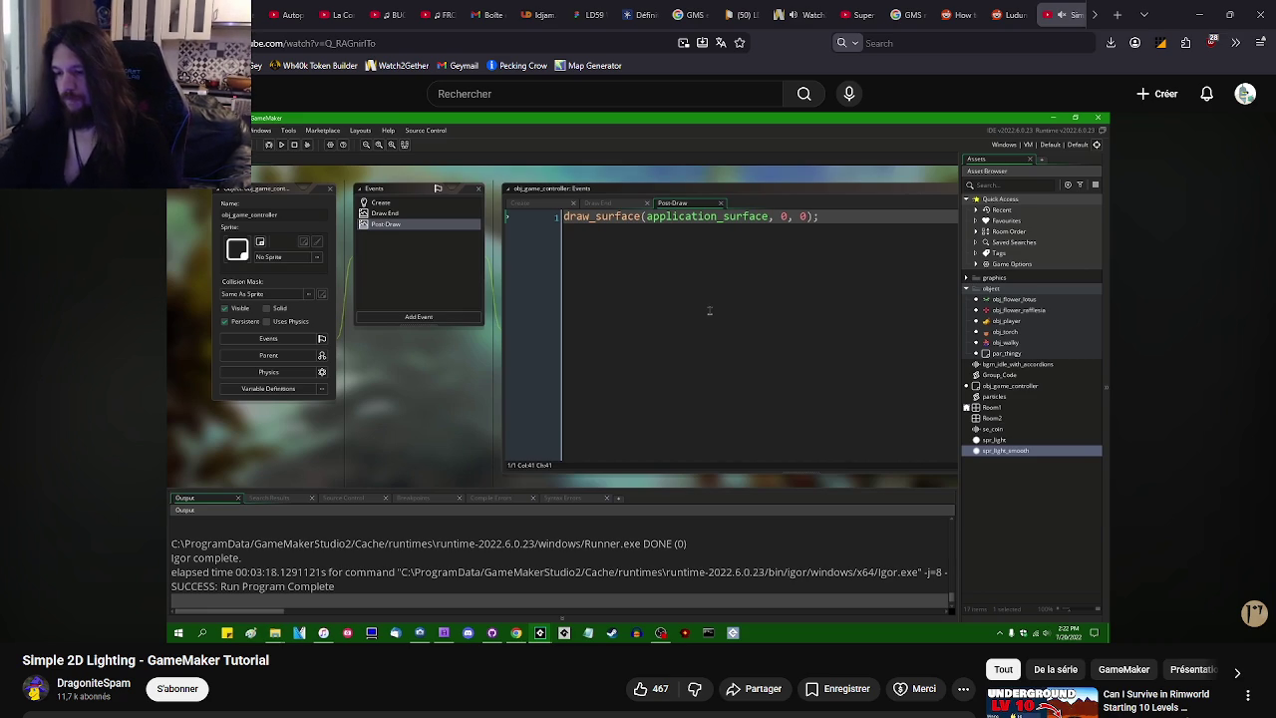
Pause the tutorial and scrub it to 4:14, where the Create-event code appears.
click(1004, 270)
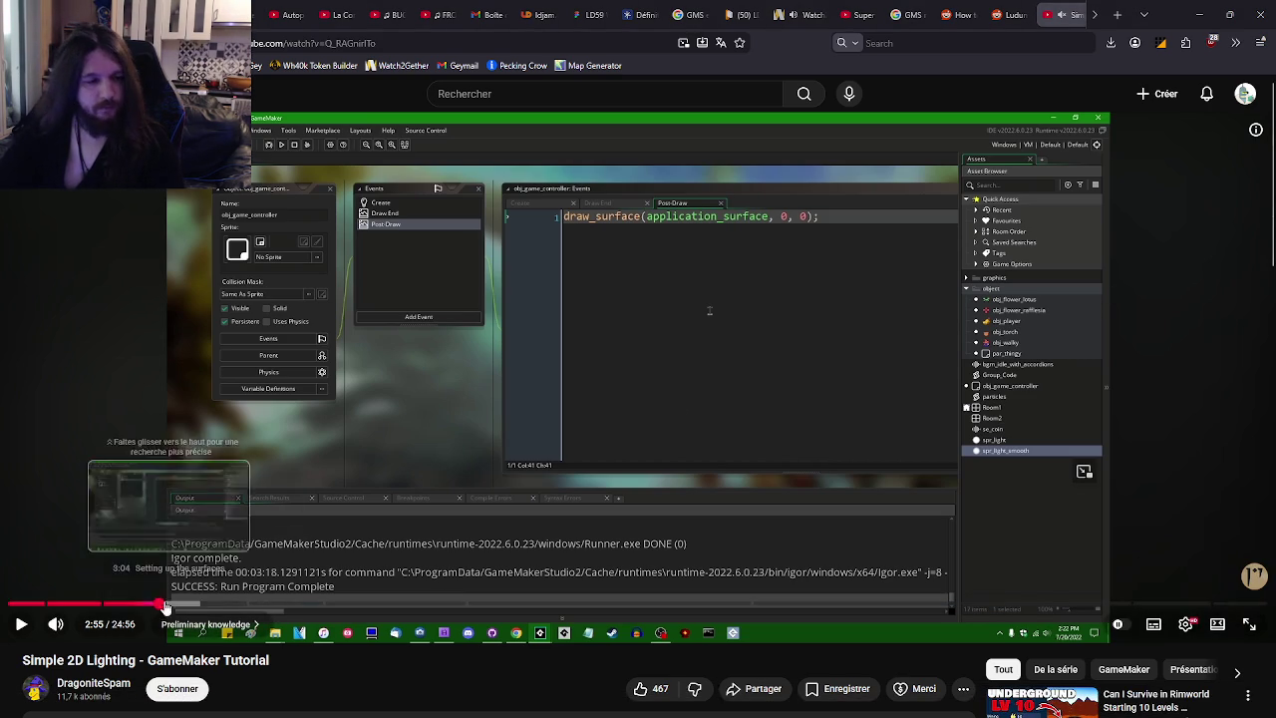
click(202, 605)
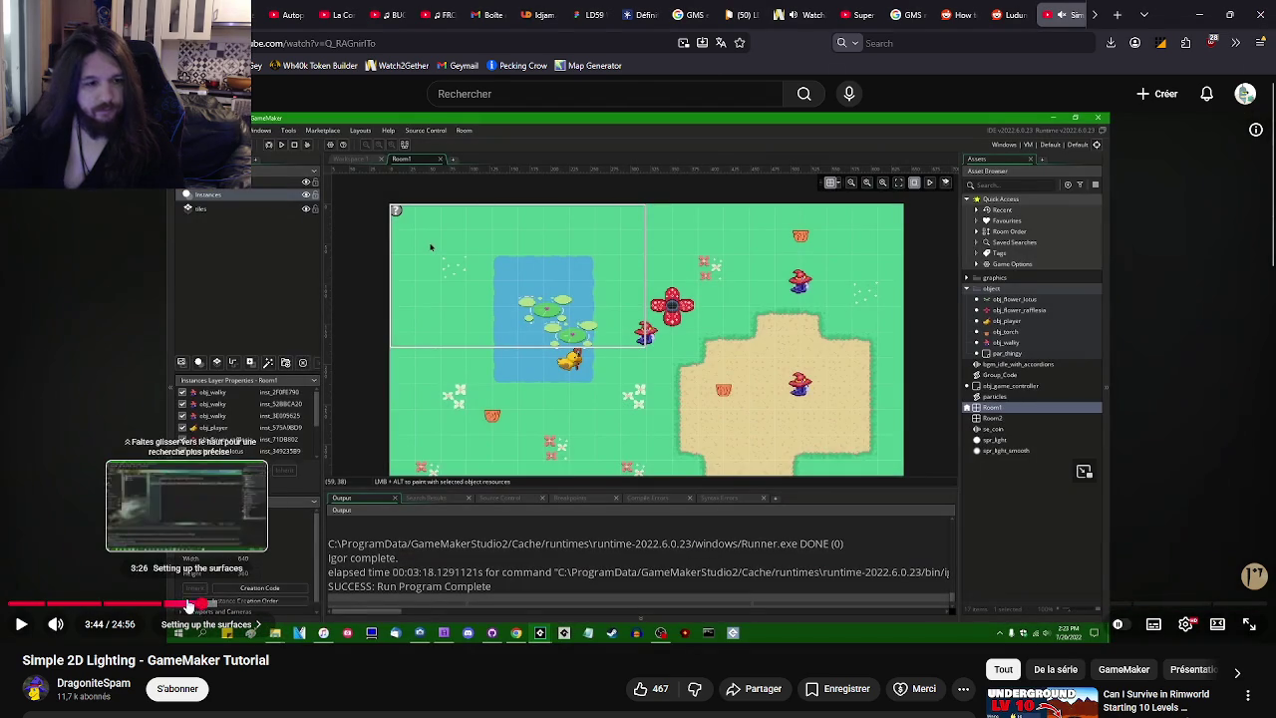
click(174, 605)
drag(175, 605, 200, 606)
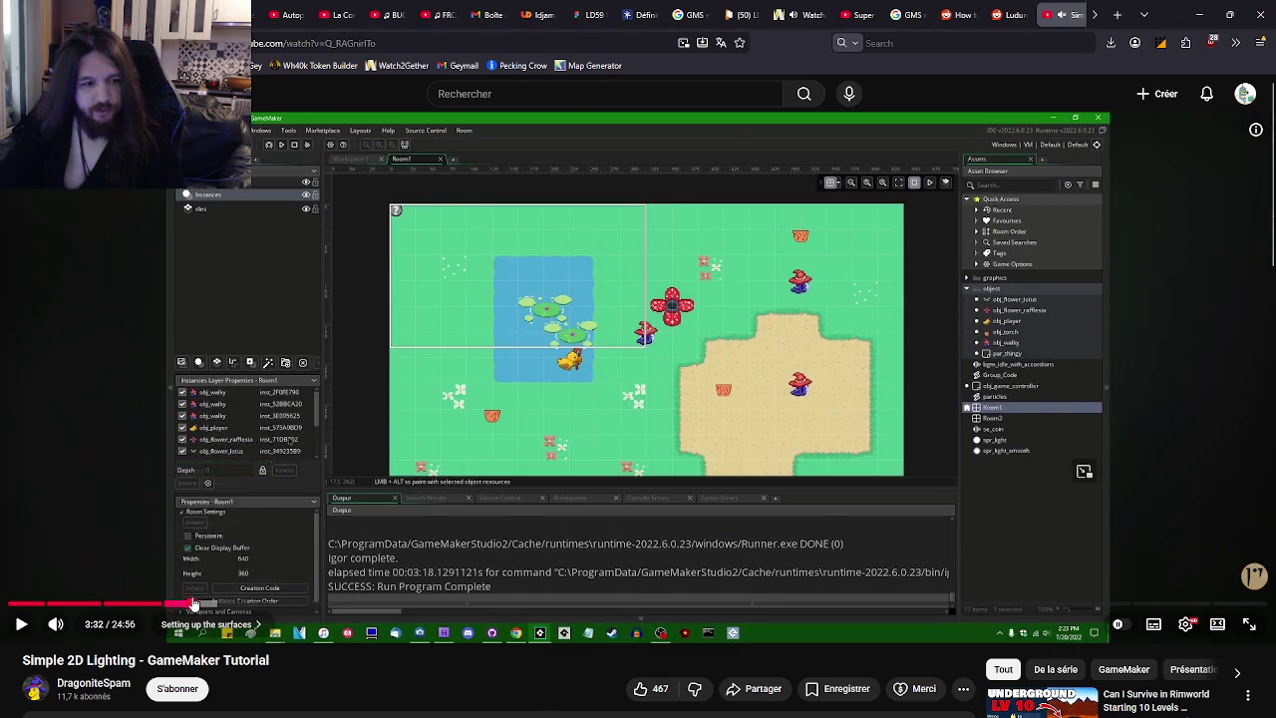
key(alt+Tab)
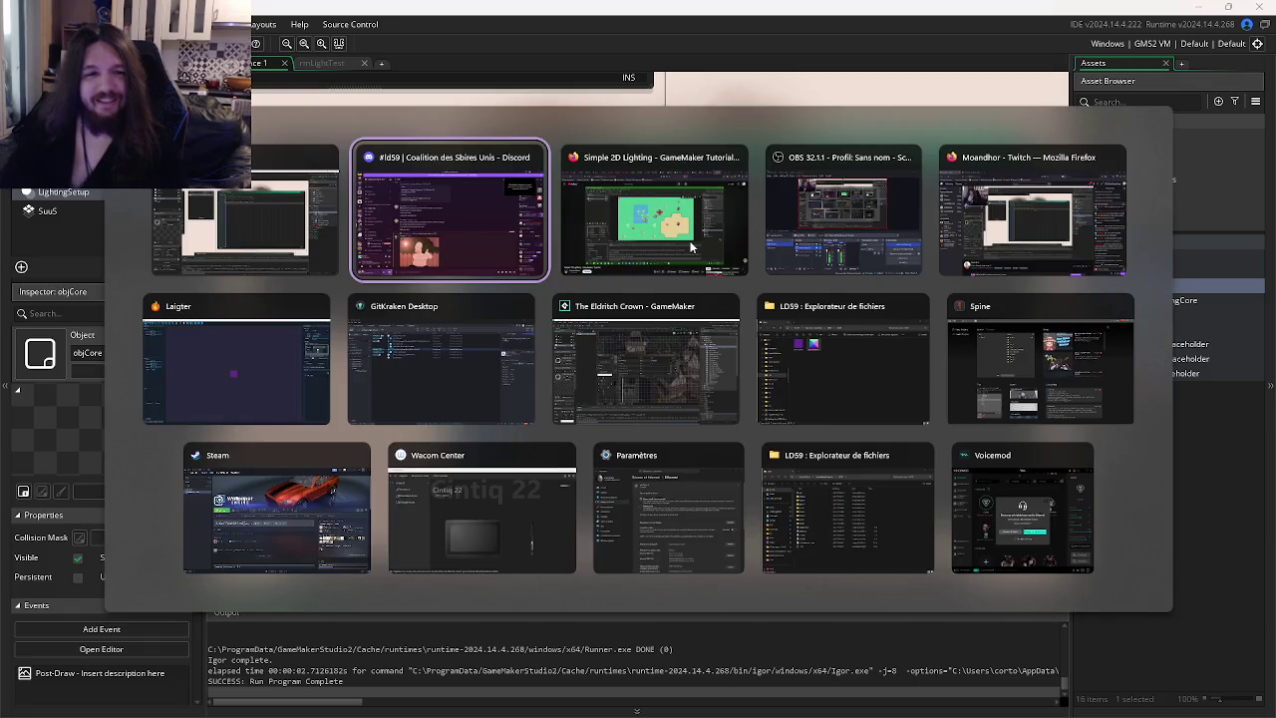
click(691, 246)
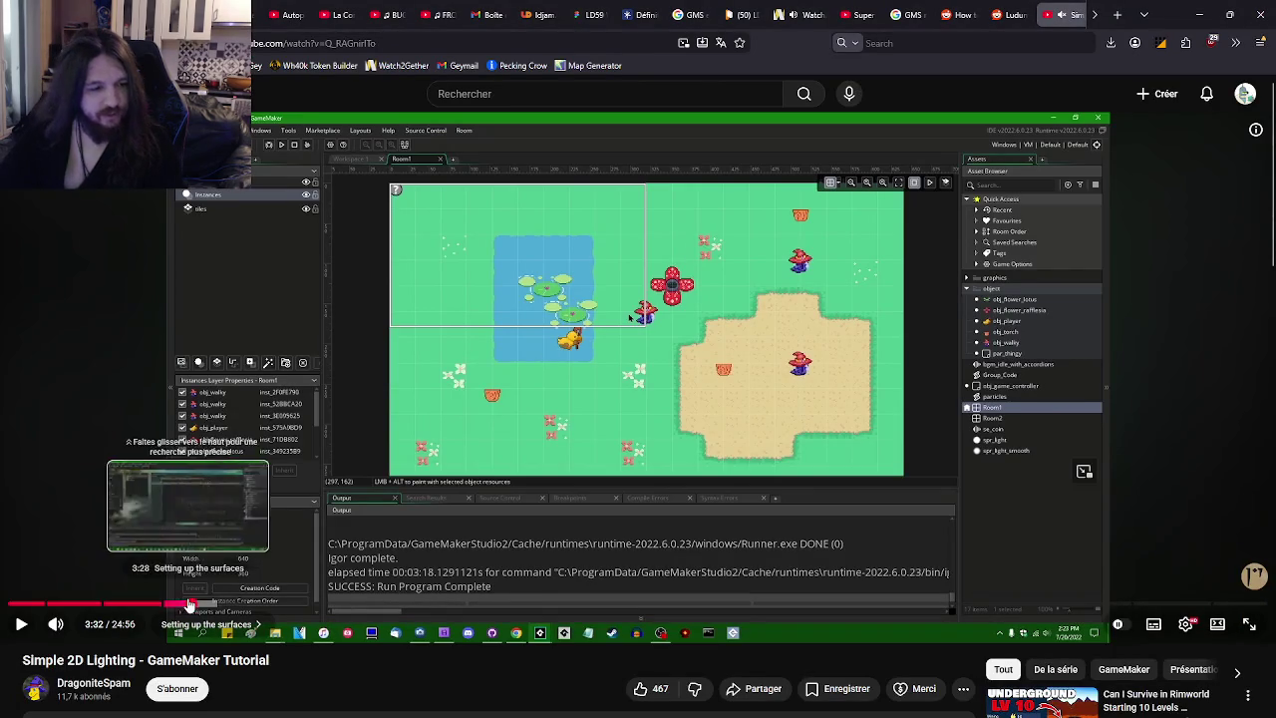
drag(184, 605, 171, 605)
click(172, 605)
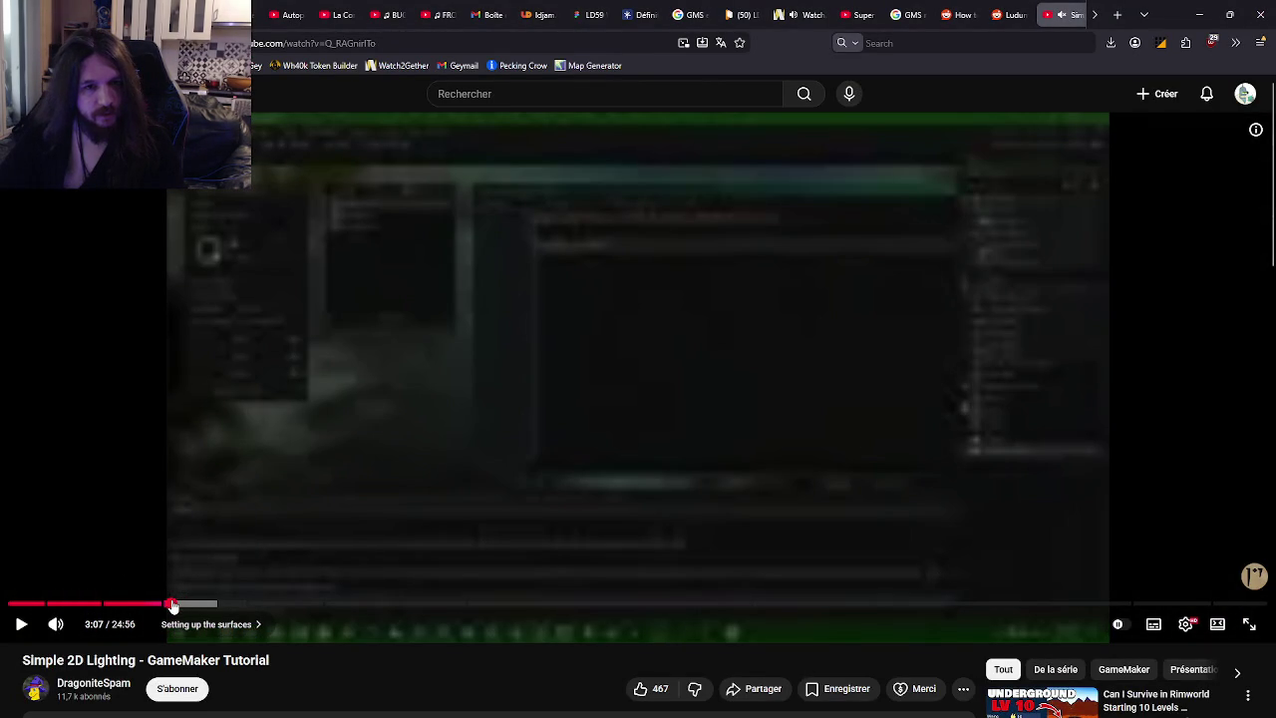
drag(175, 605, 227, 606)
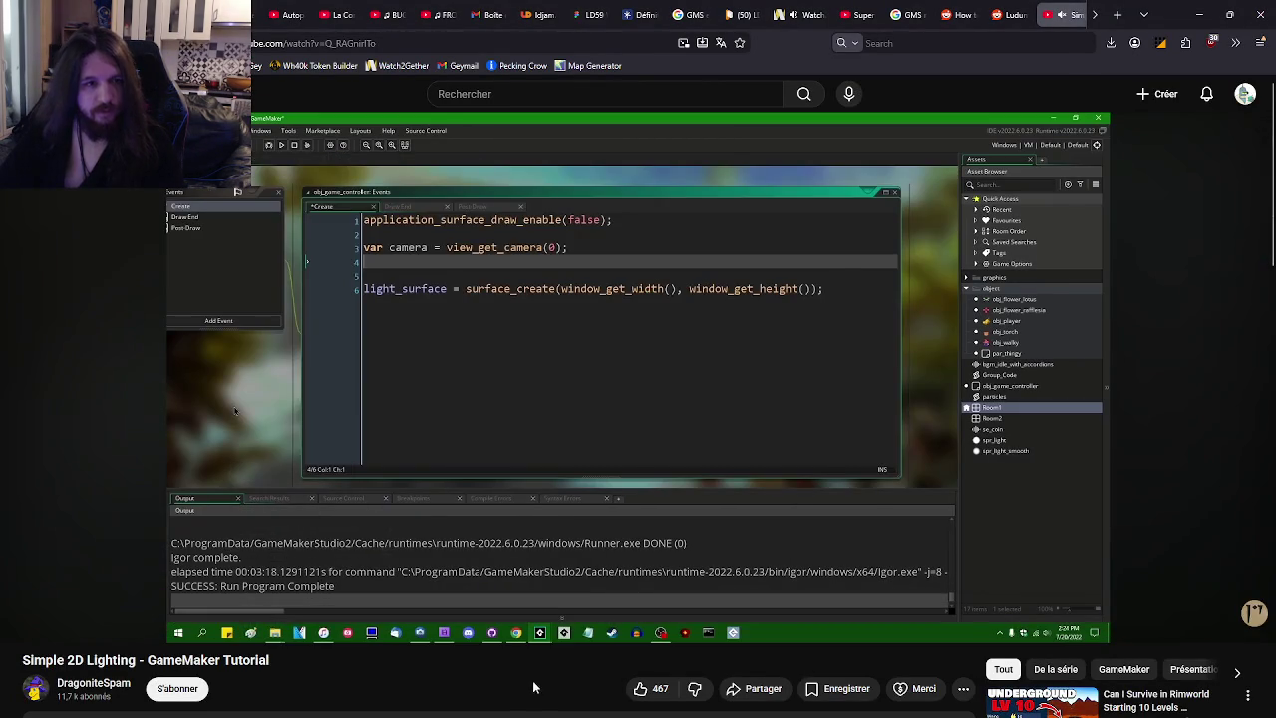
Add an empty Create event to objCore.
key(alt+Tab)
click(288, 321)
click(317, 339)
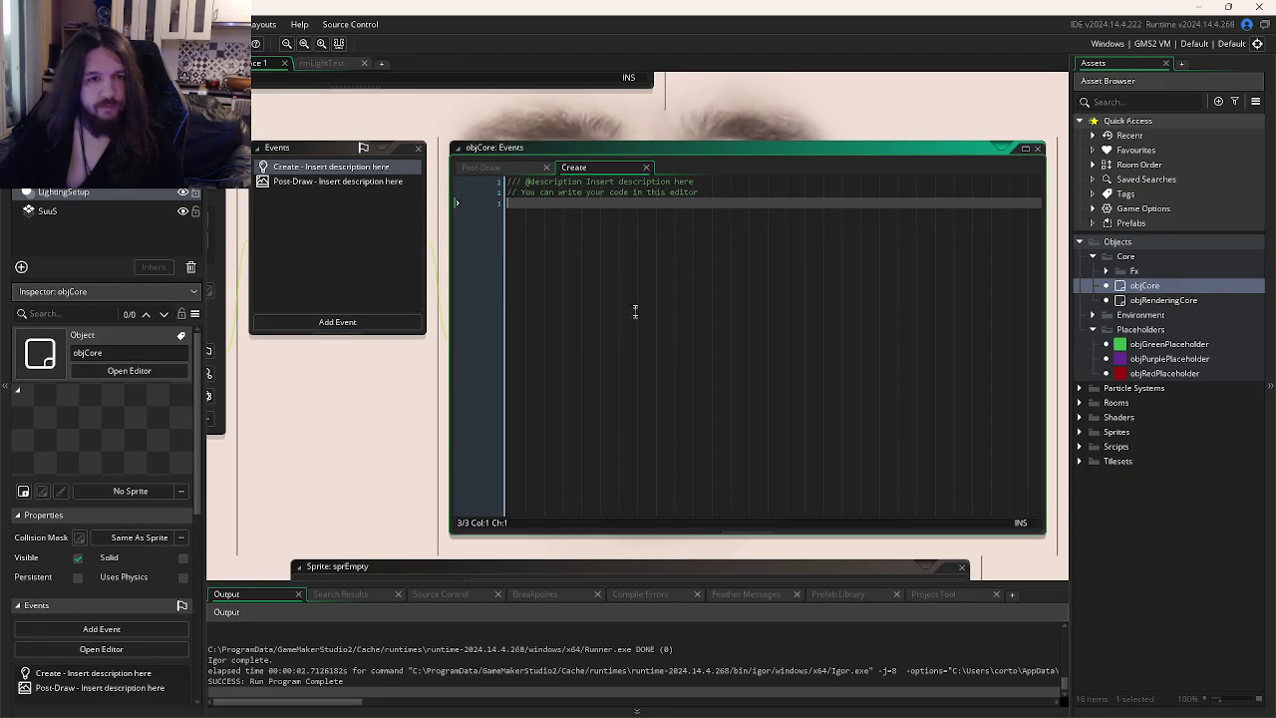
Write application_surface_draw_enable(false); in objCore's Create event.
key(alt+Tab)
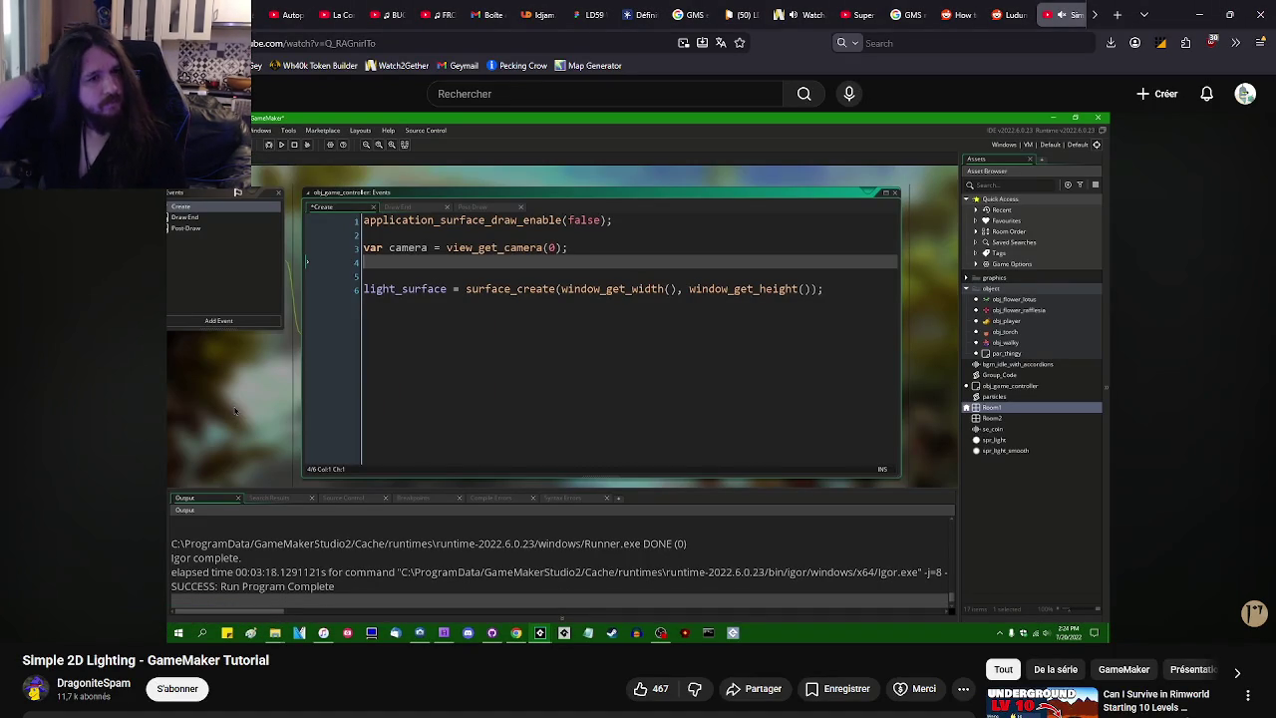
key(alt+Tab)
text(ao)
key(BackSpace)
key(BackSpace)
text(application)
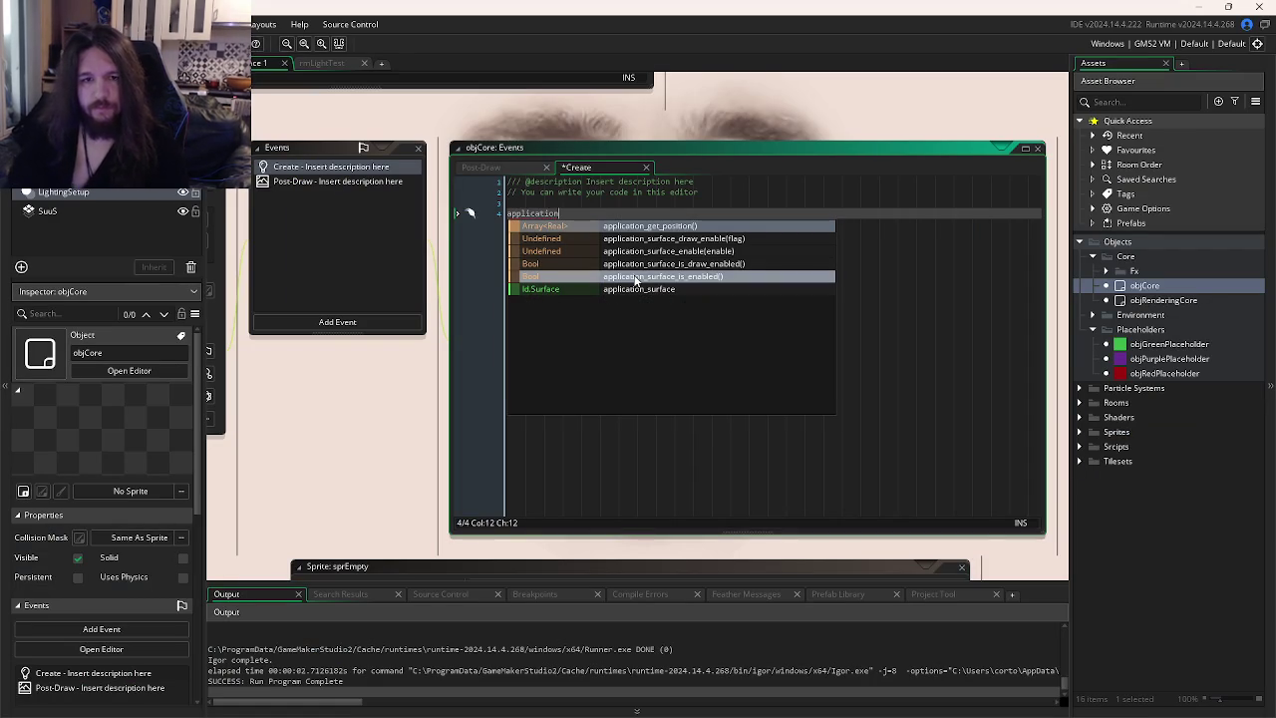
key(Down)
key(Return)
text(false);)
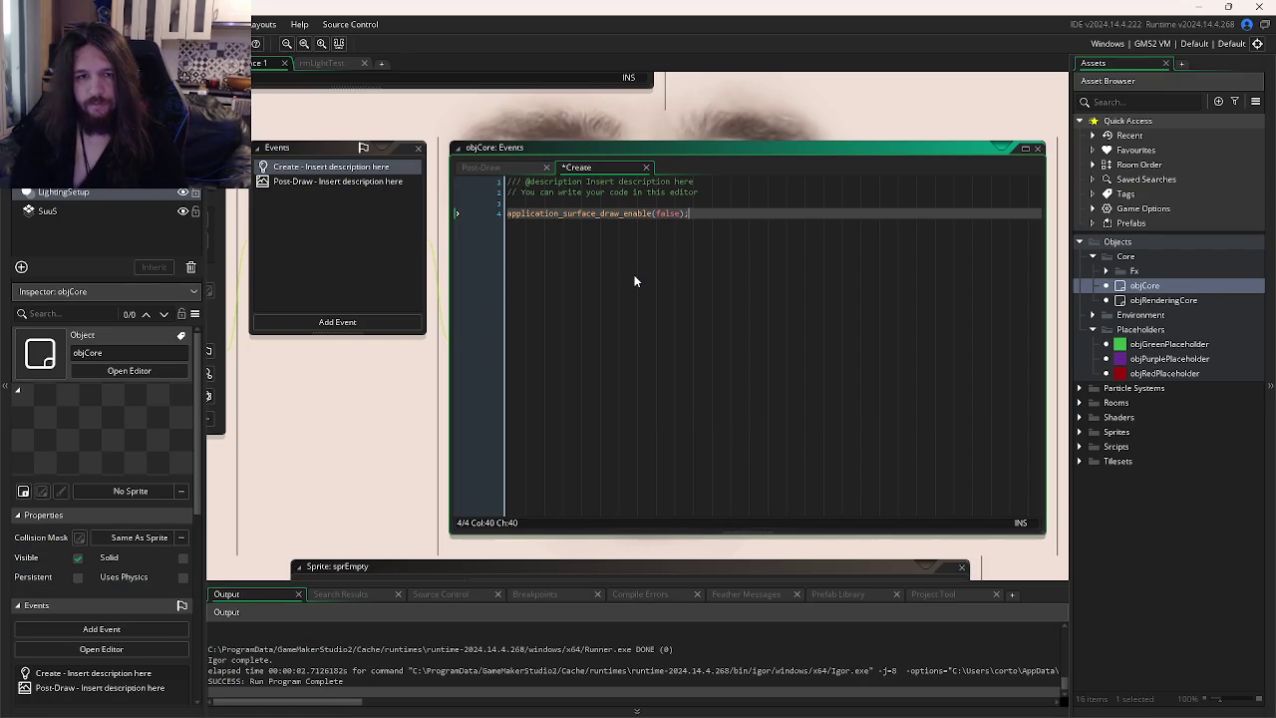
key(Return)
key(Return)
Add camera = view_get_camera(view_camera[0]); and save the Create code.
key(alt+Tab)
key(alt+Tab)
text(camera = view_get)
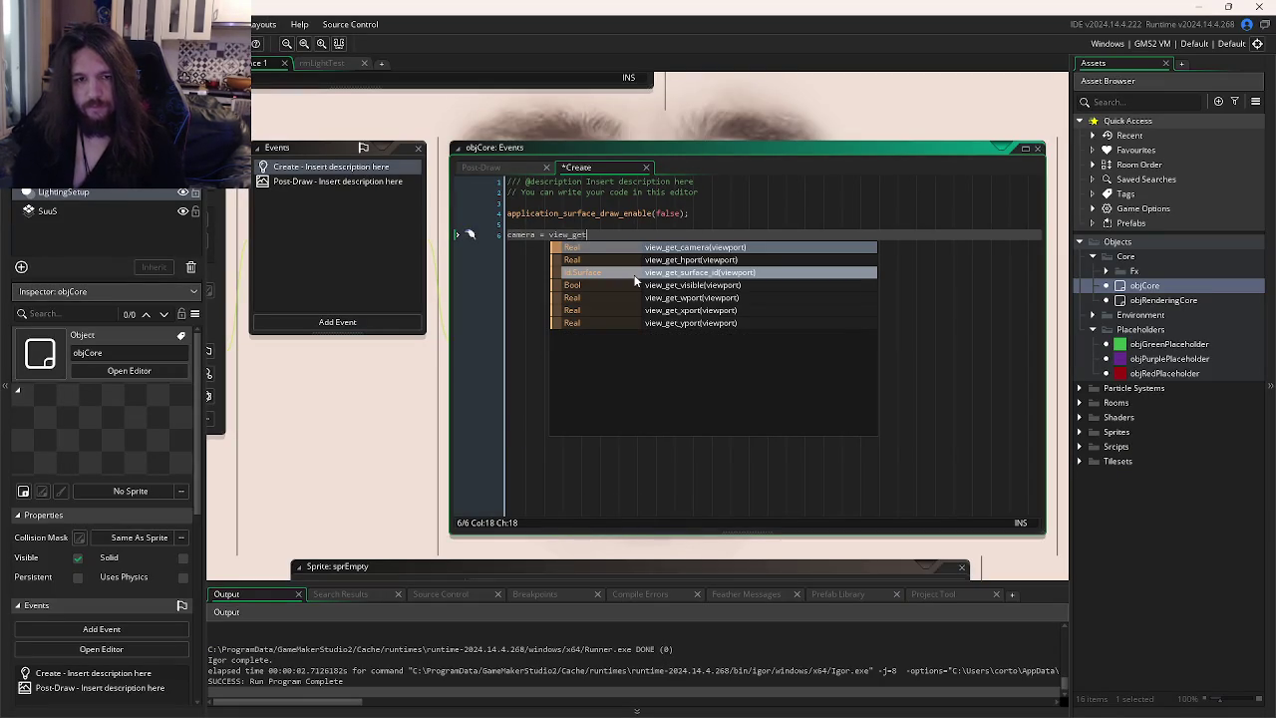
key(Return)
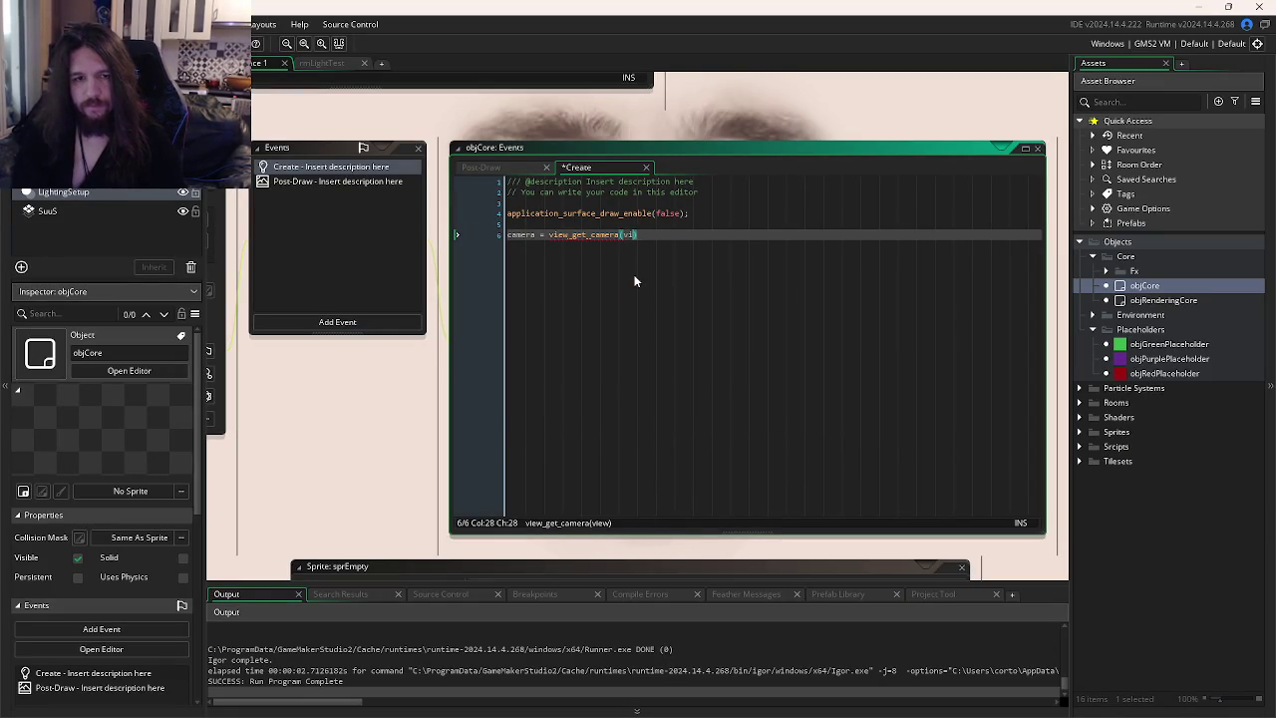
text(view_c)
key(Return)
text(0]);)
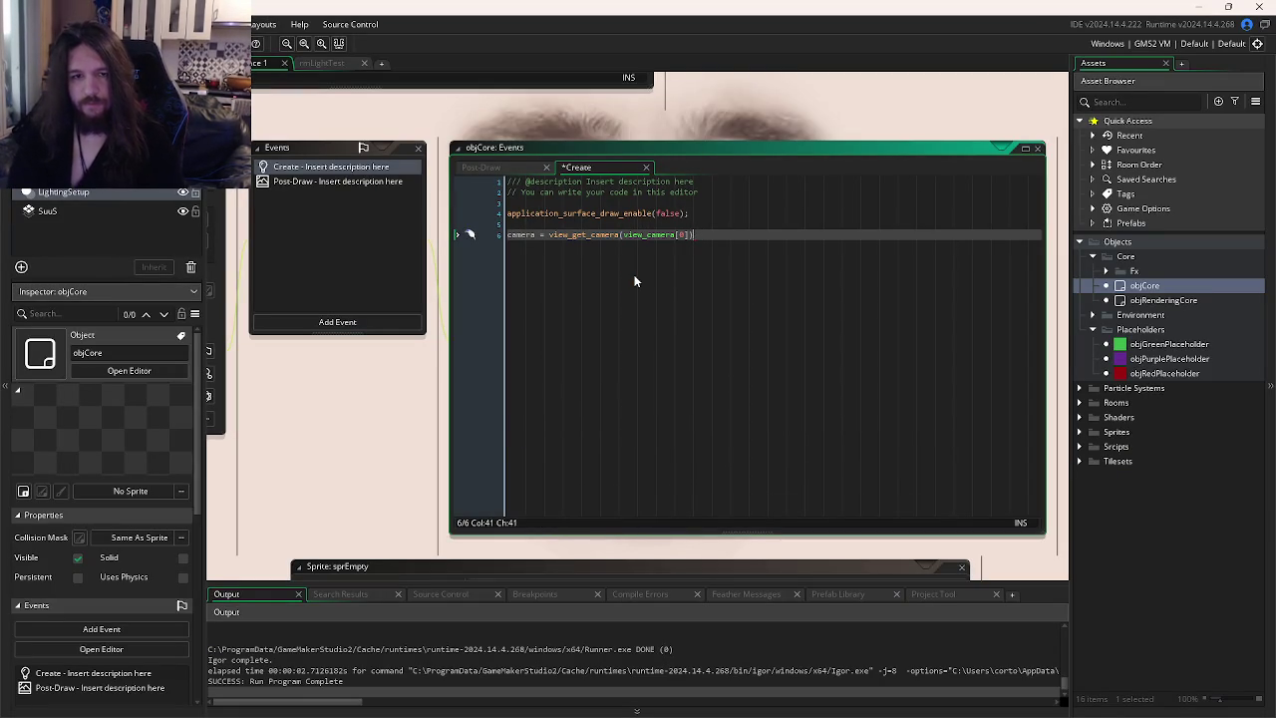
key(ctrl+s)
Begin the line lightSurface = surface_create( while checking the tutorial code.
key(alt+Tab)
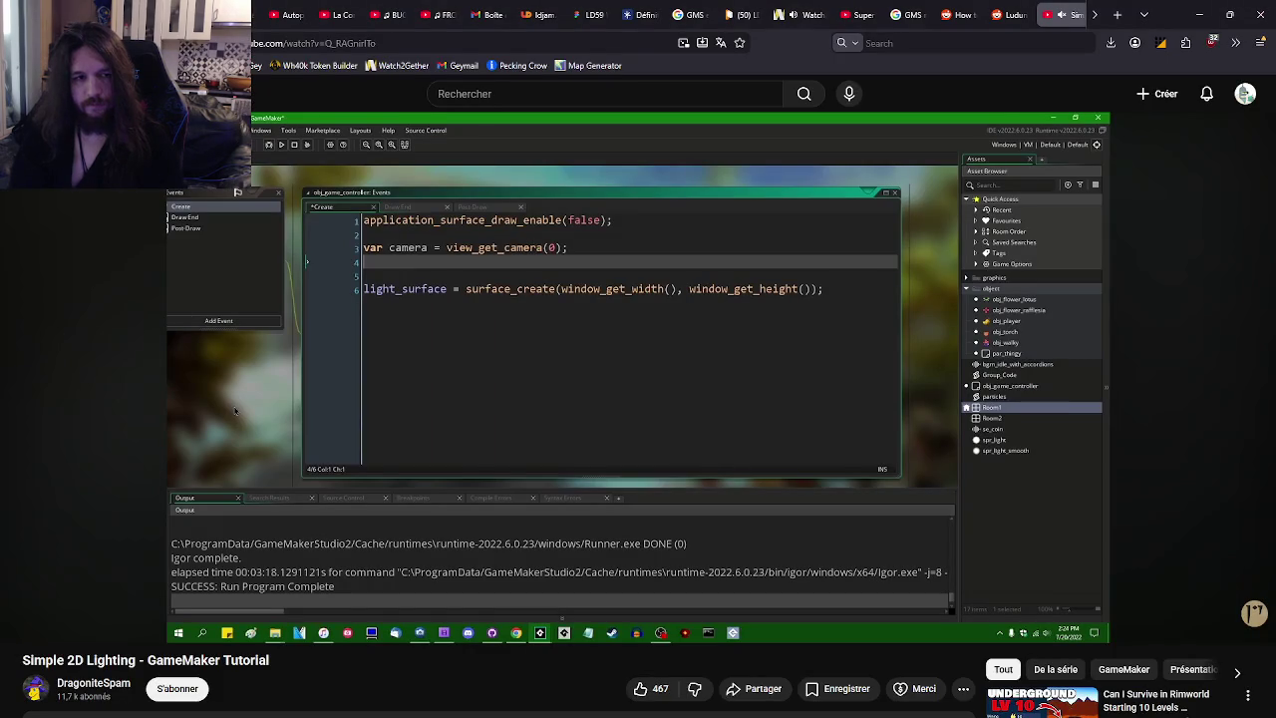
key(alt+Tab)
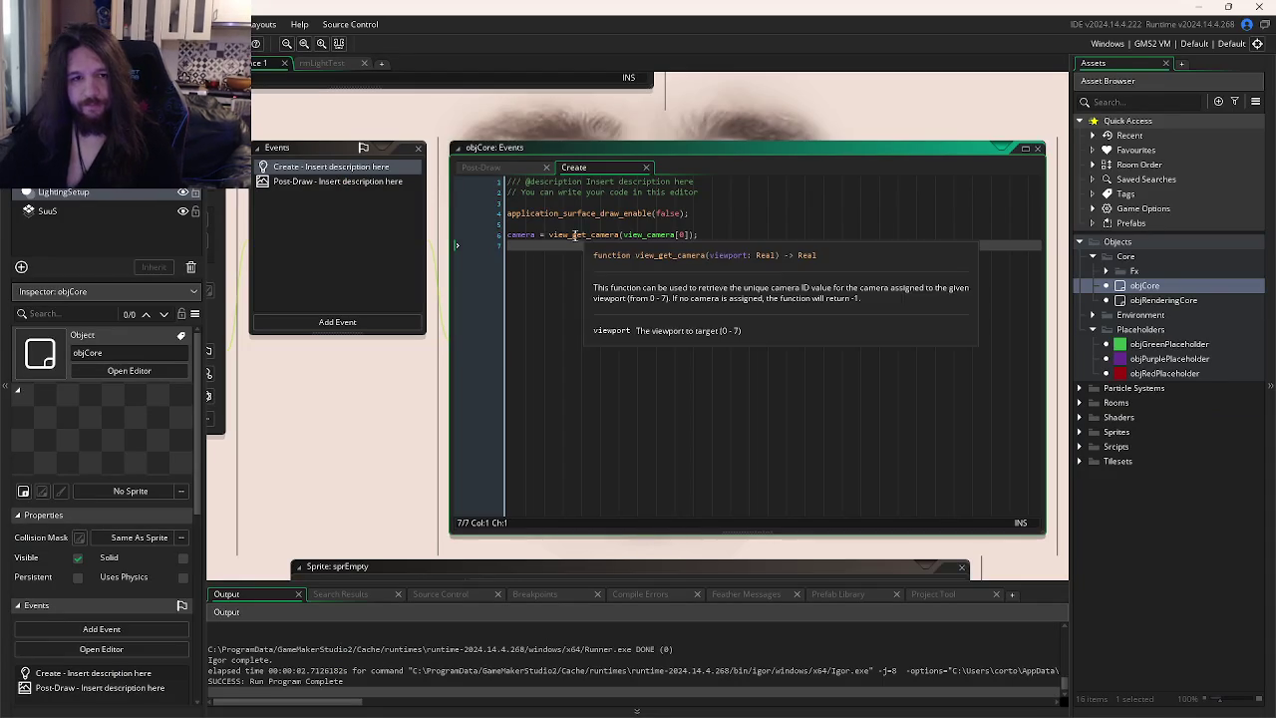
key(alt+Tab)
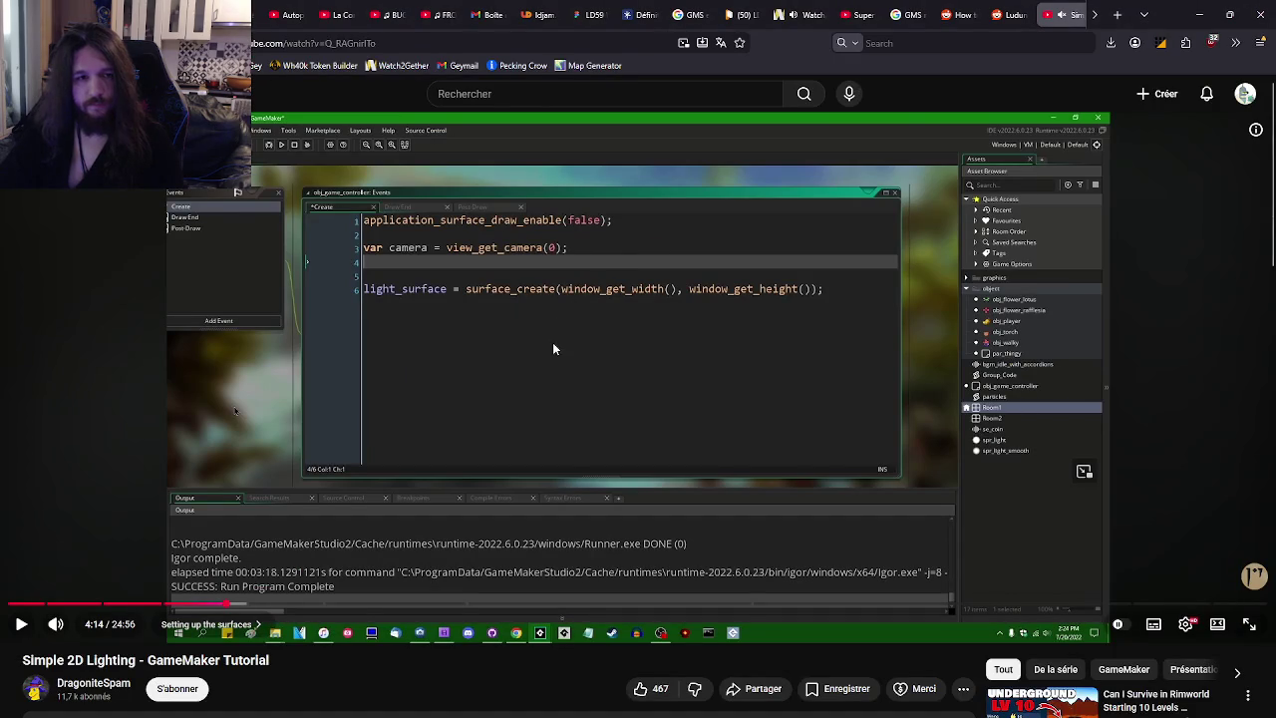
key(alt+Tab)
text(light)
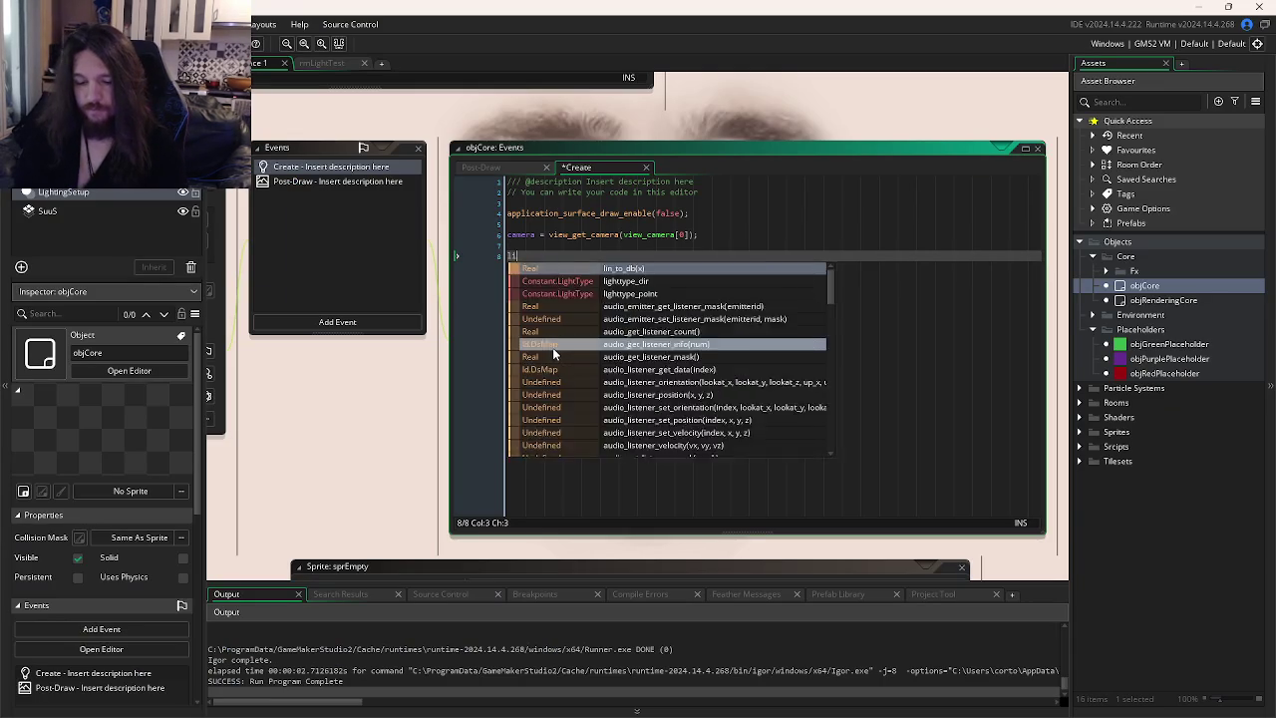
key(BackSpace)
text(Surface =)
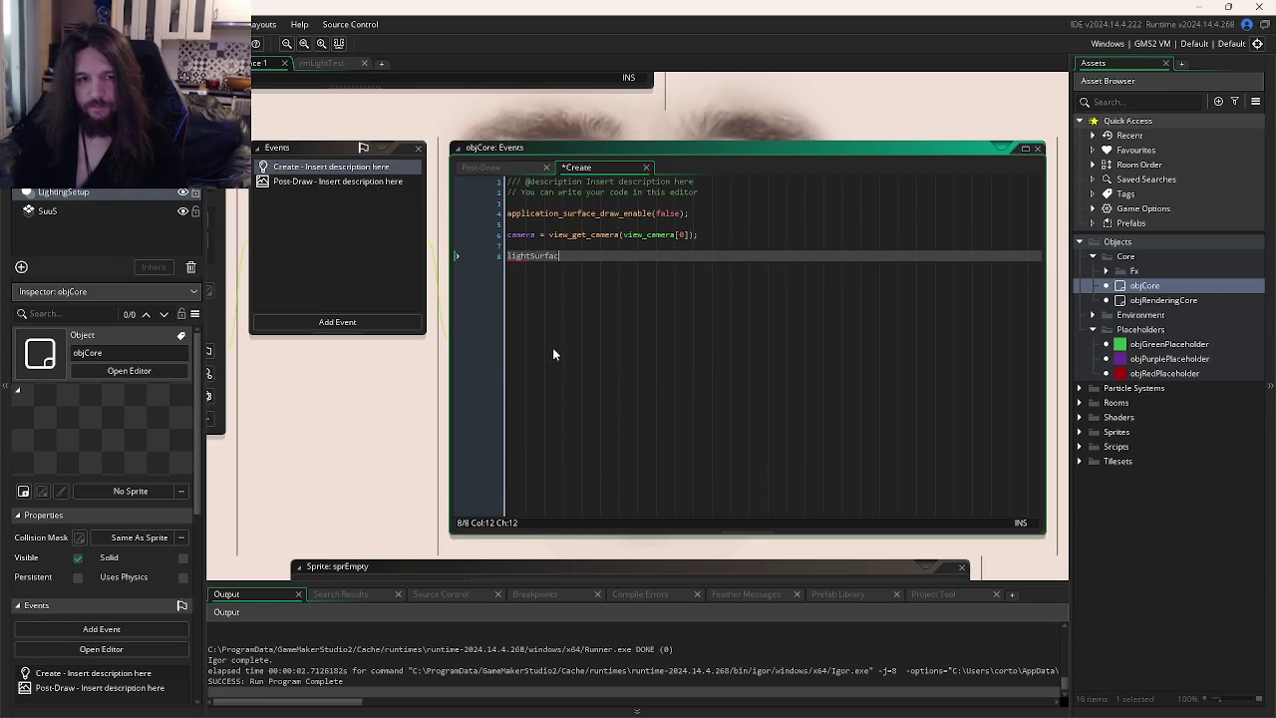
key(alt+Tab)
key(alt+Tab)
text( surf)
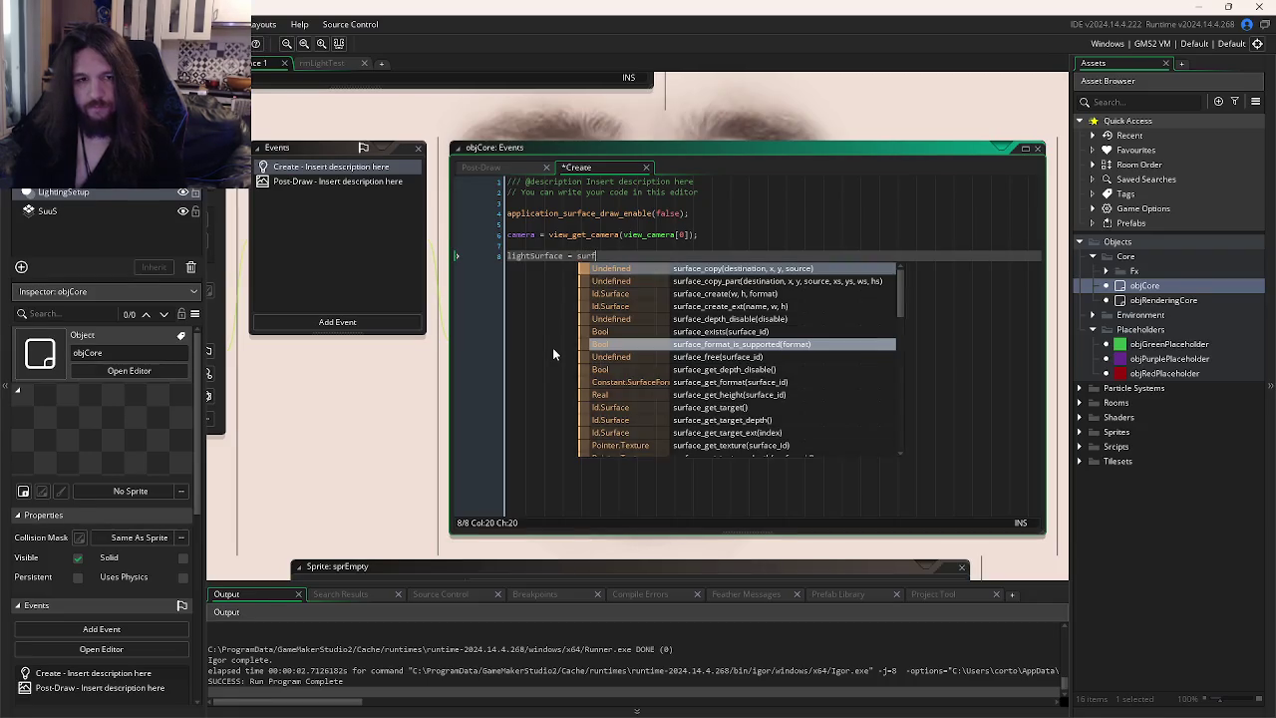
text(ace_crea)
key(Return)
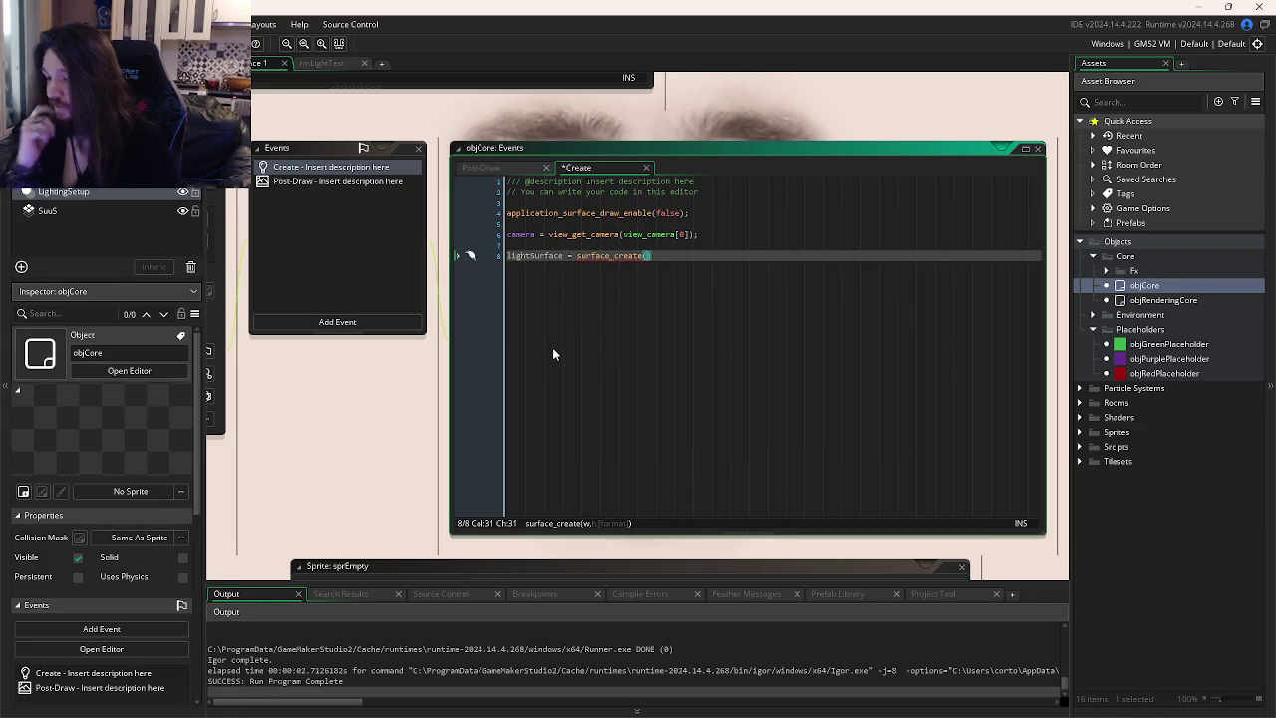
key(alt+Tab)
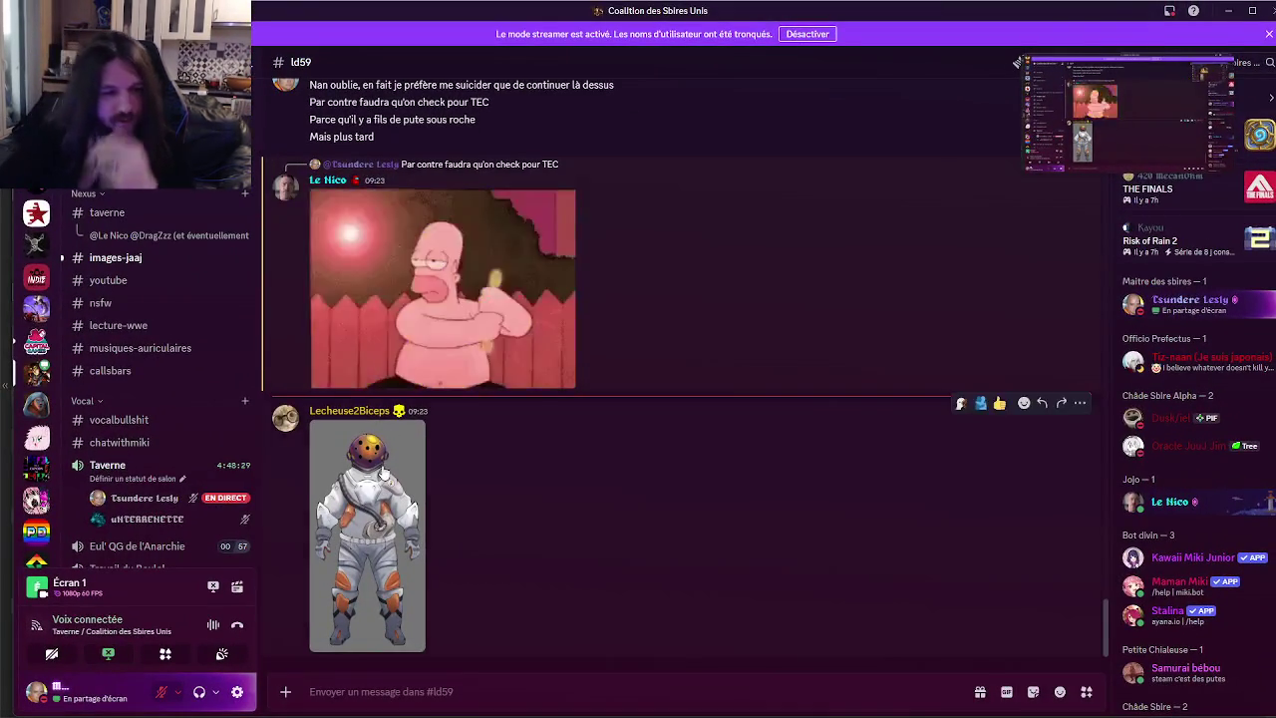
Open the astronaut image posted in the Discord chat at full size.
click(404, 454)
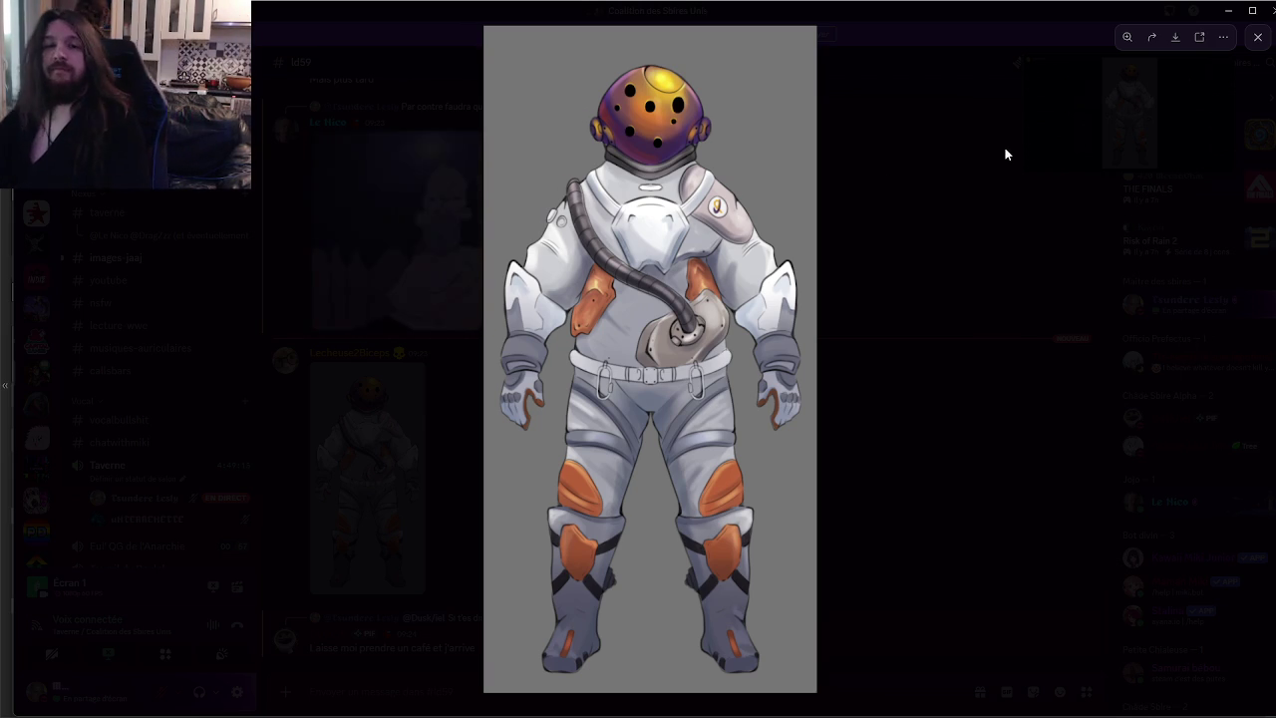
key(alt+Tab)
key(alt+Tab)
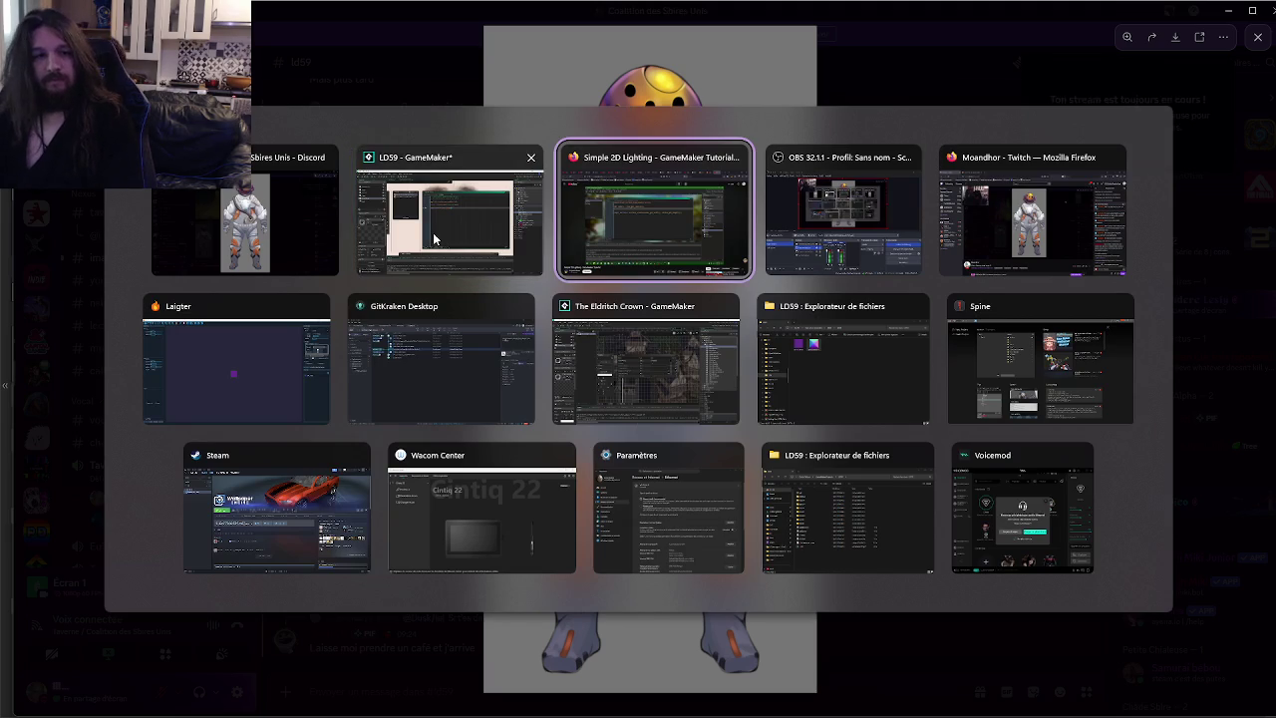
Bring the LD59 GameMaker project back and check the YouTube tutorial's code.
click(433, 239)
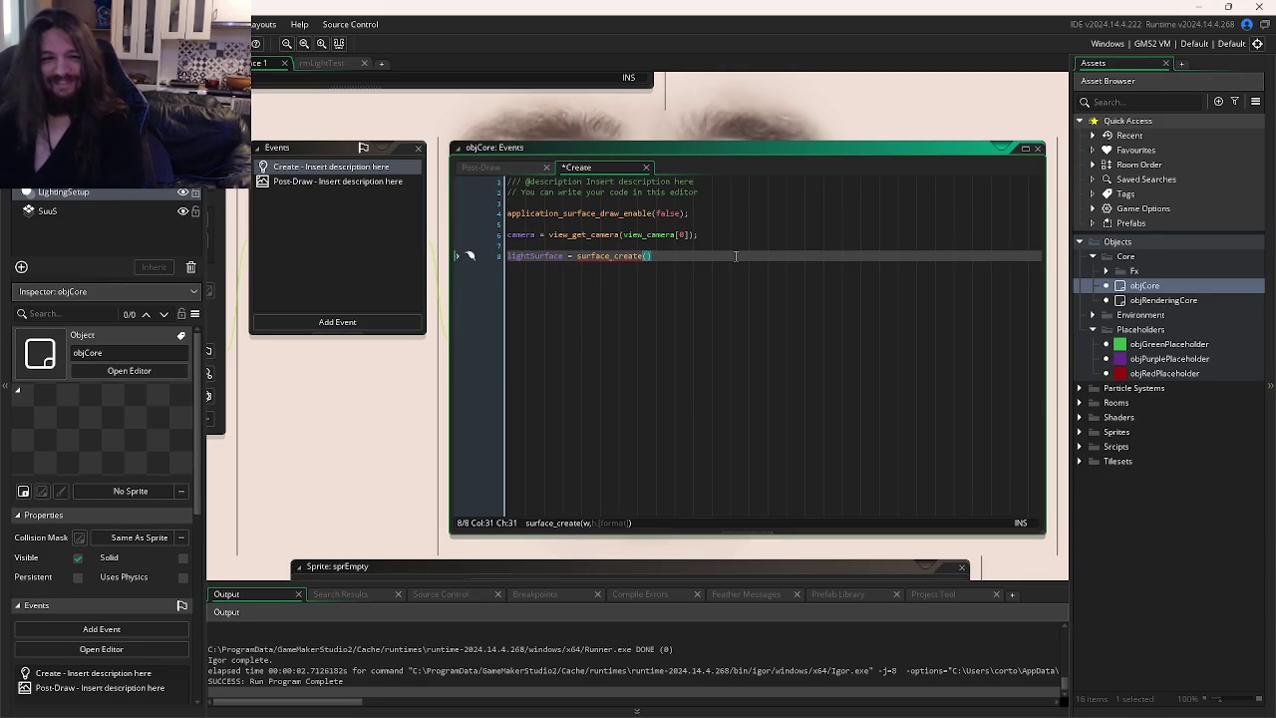
key(alt+Tab)
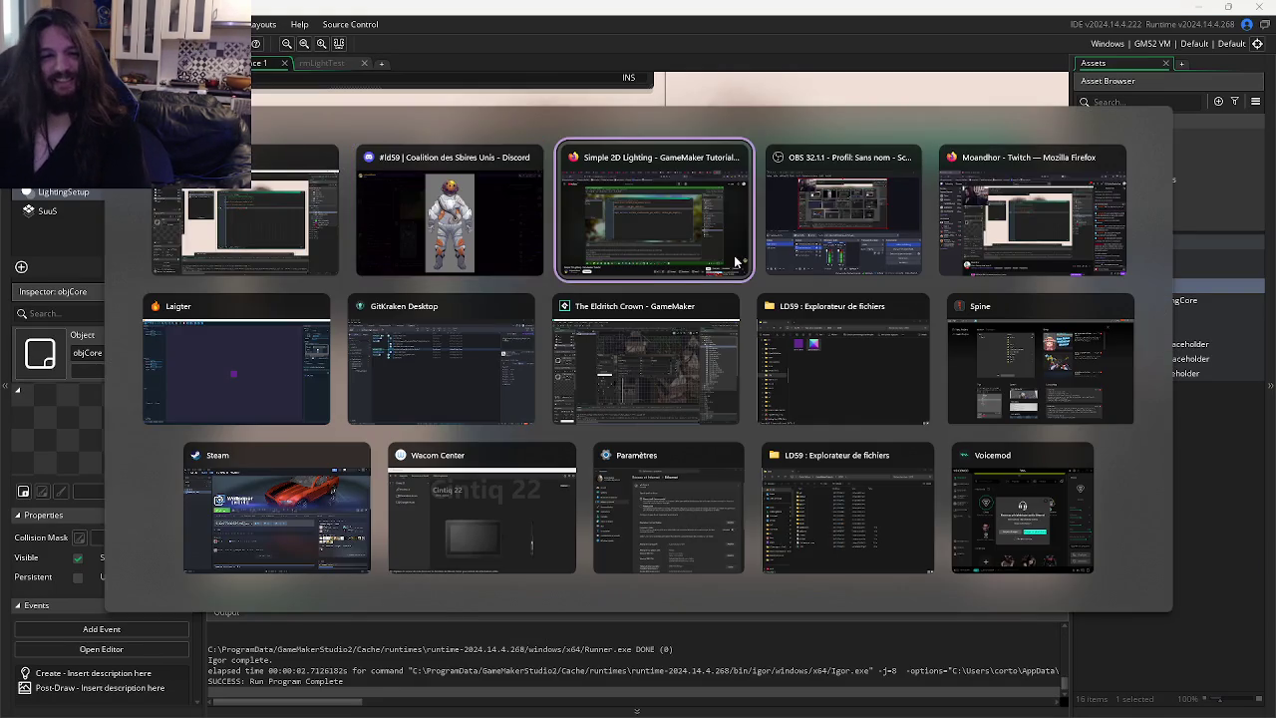
click(648, 214)
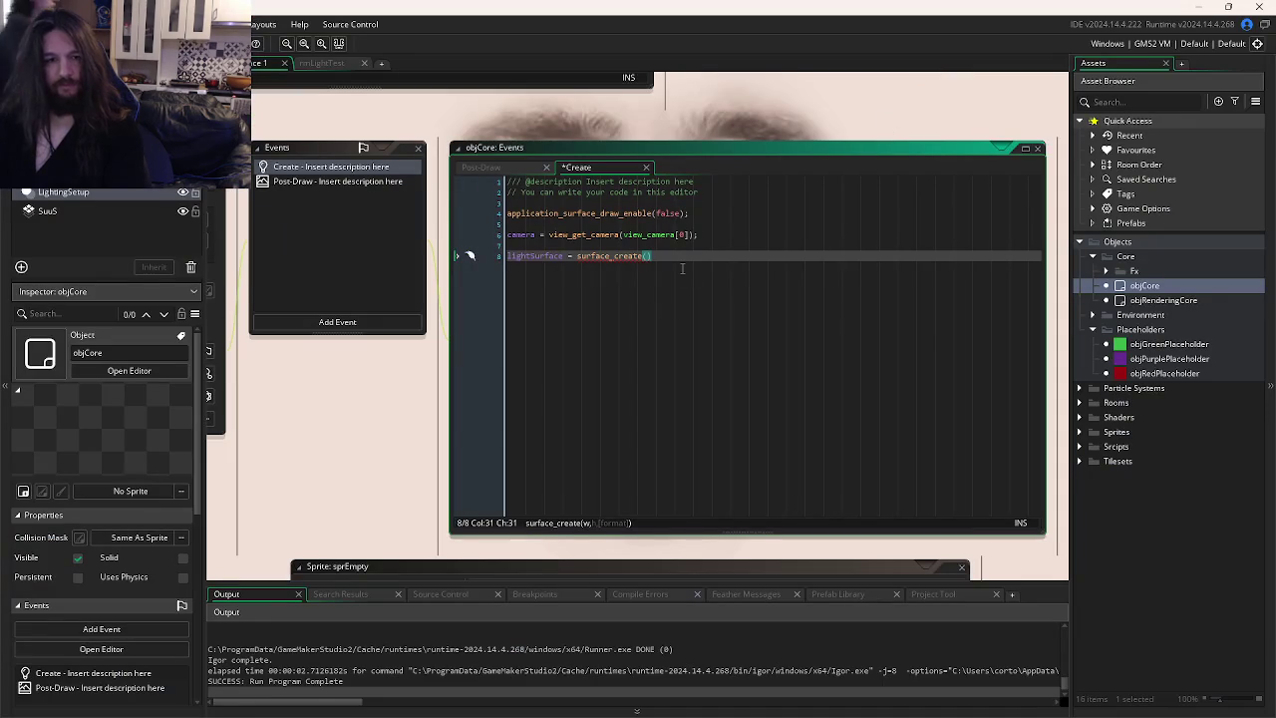
Enter window_get_width() as lightSurface's first surface_create argument and begin the second.
text(windo)
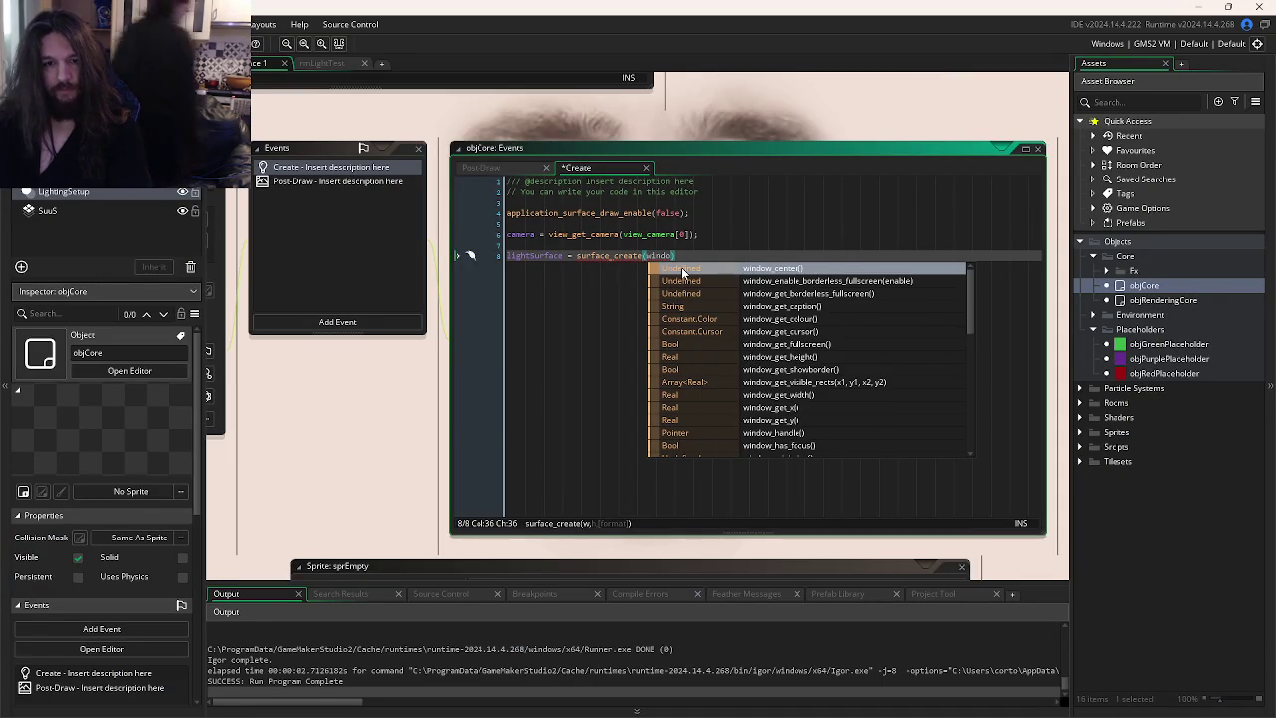
text(w_getc)
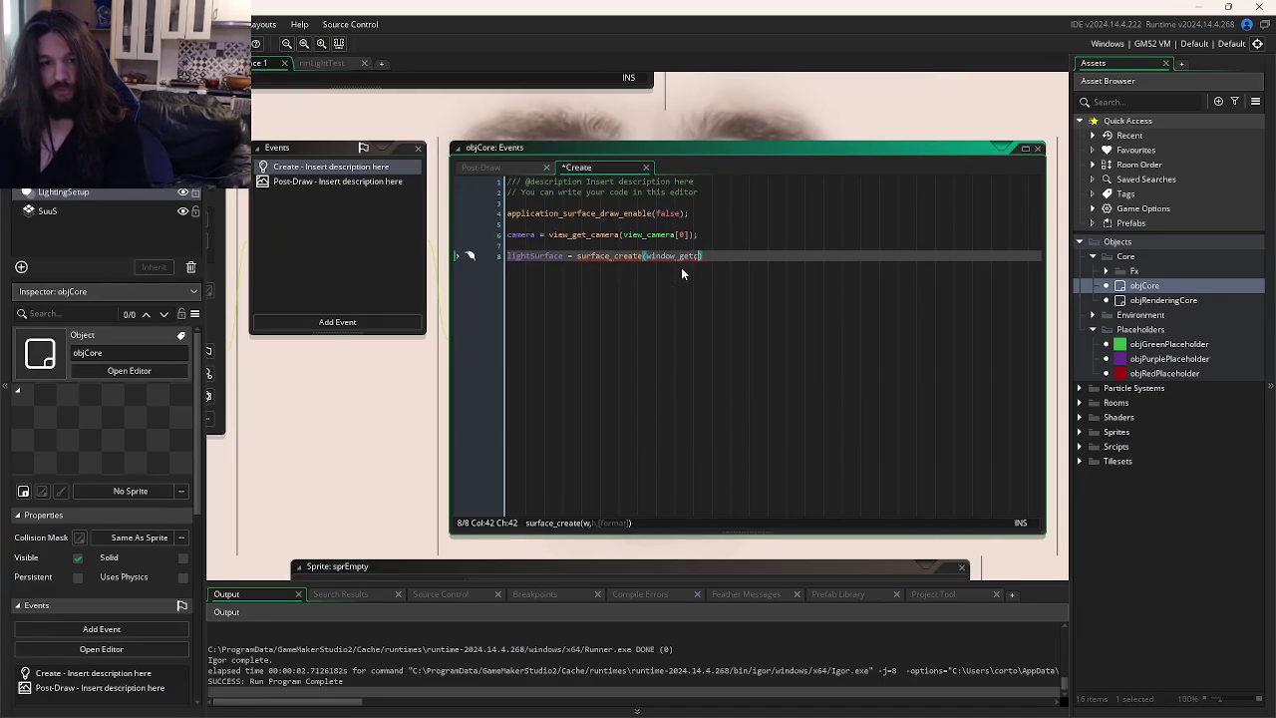
key(BackSpace)
text(_w)
key(Return)
text(, wi)
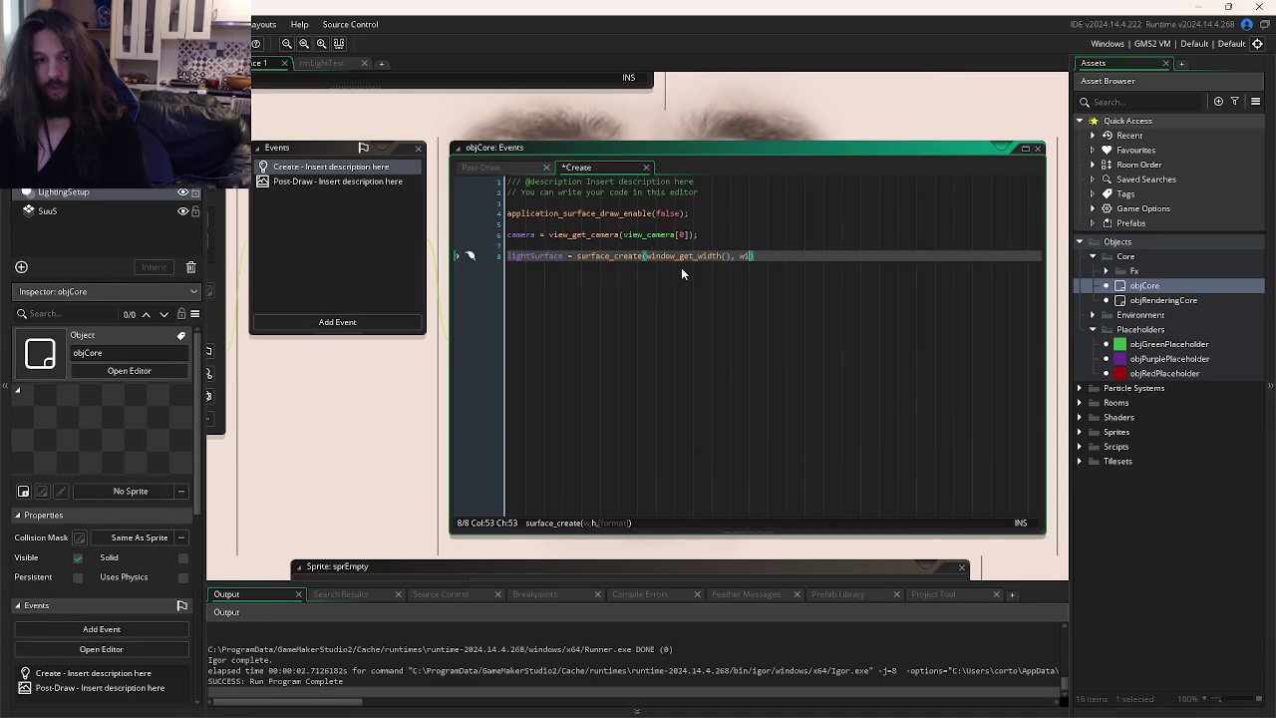
key(alt+Tab)
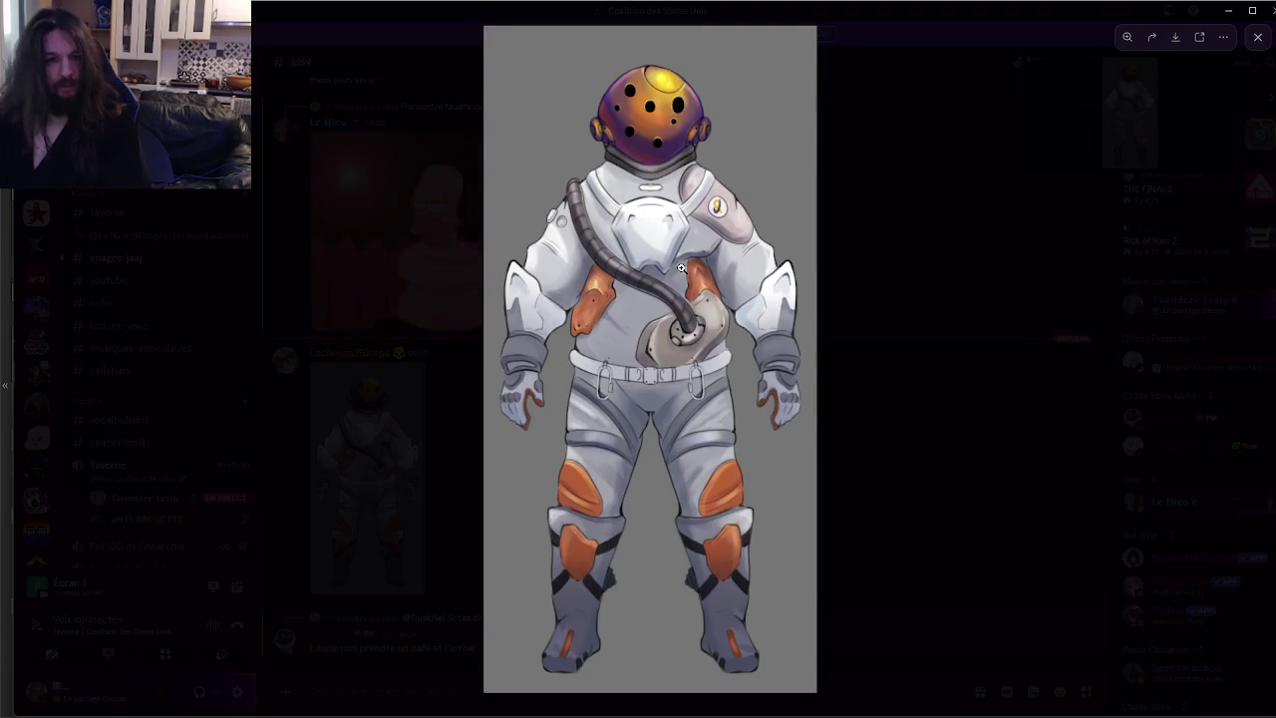
Dismiss Discord's astronaut image viewer twice, leaving the ld59 chat, and return to objCore's code.
click(1012, 409)
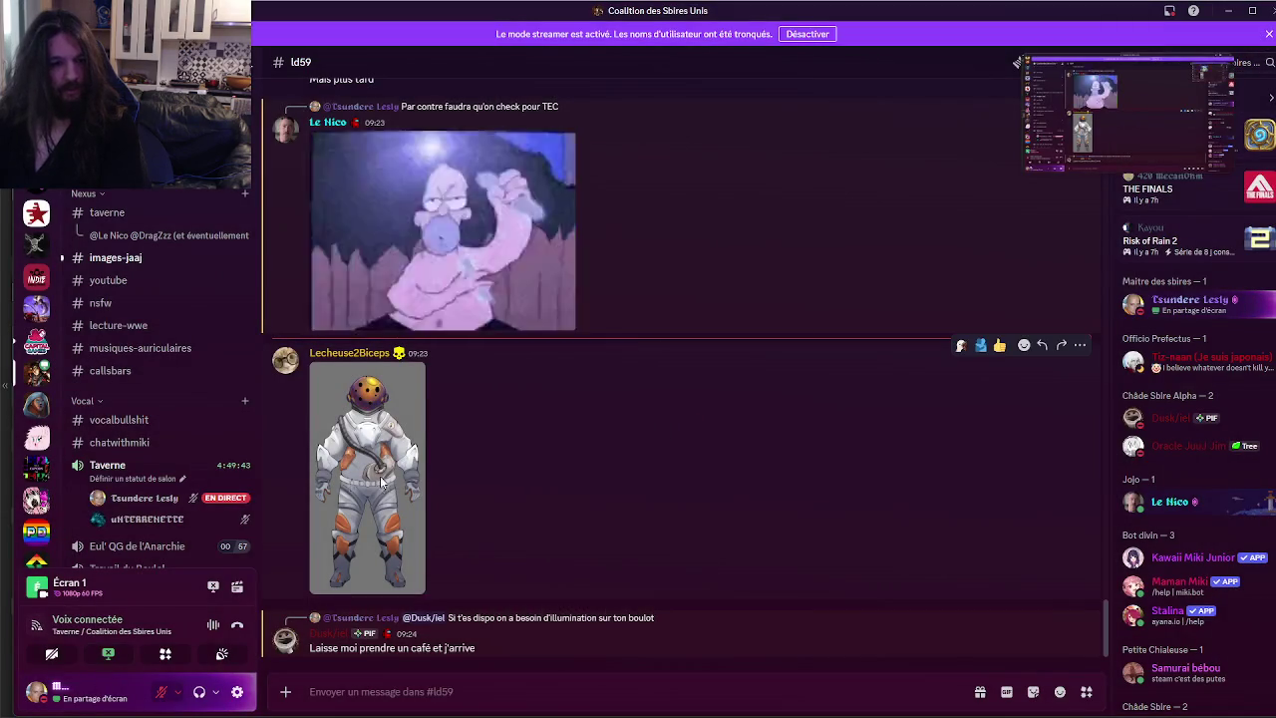
click(380, 483)
click(923, 501)
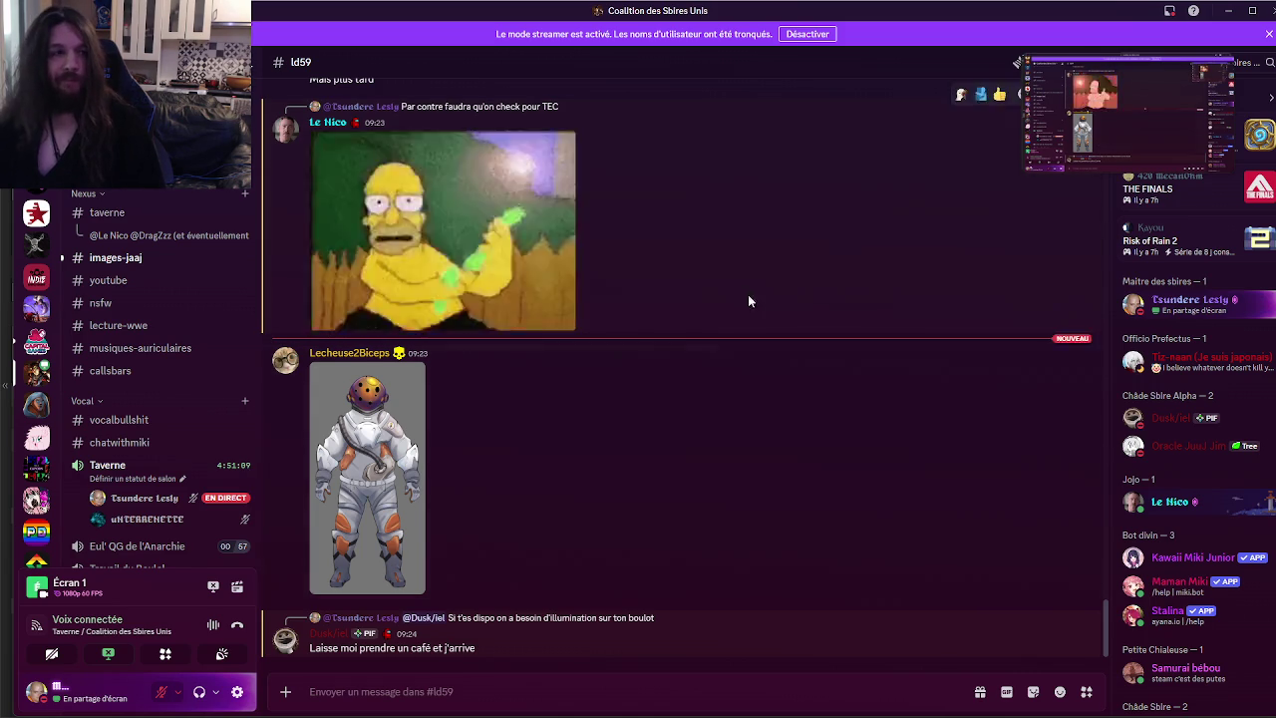
mouse_move(502, 711)
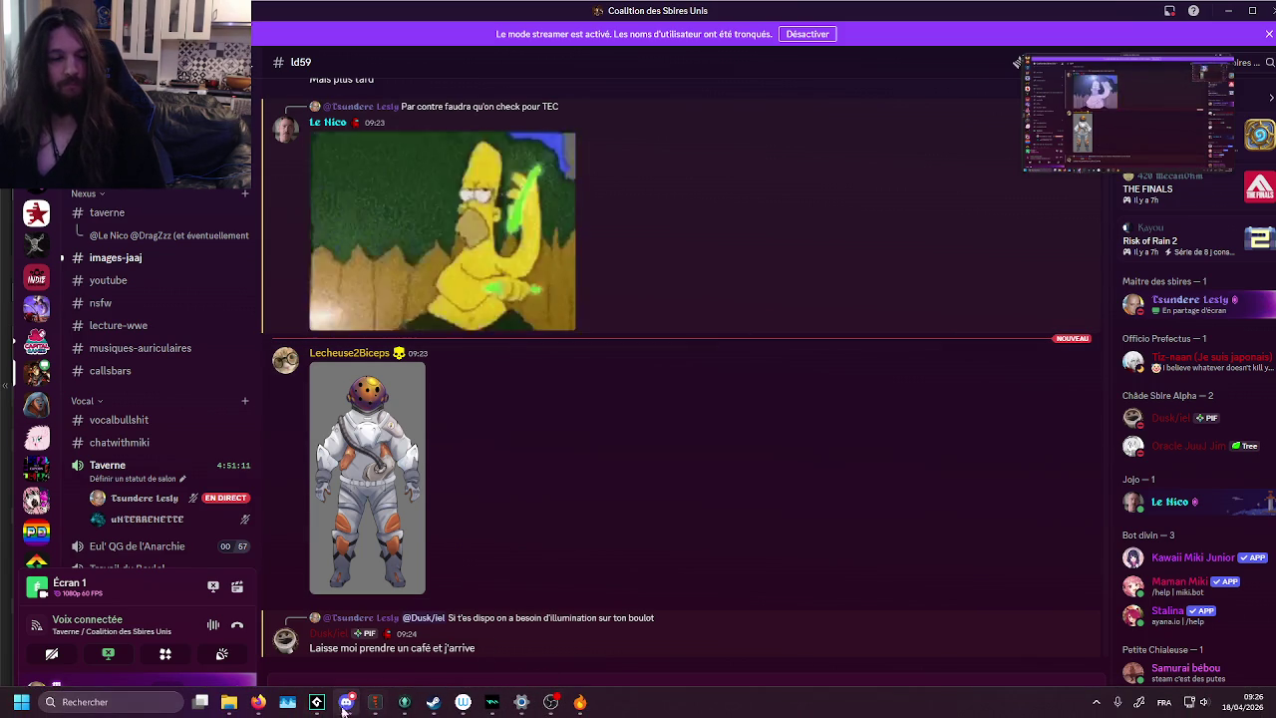
mouse_move(317, 704)
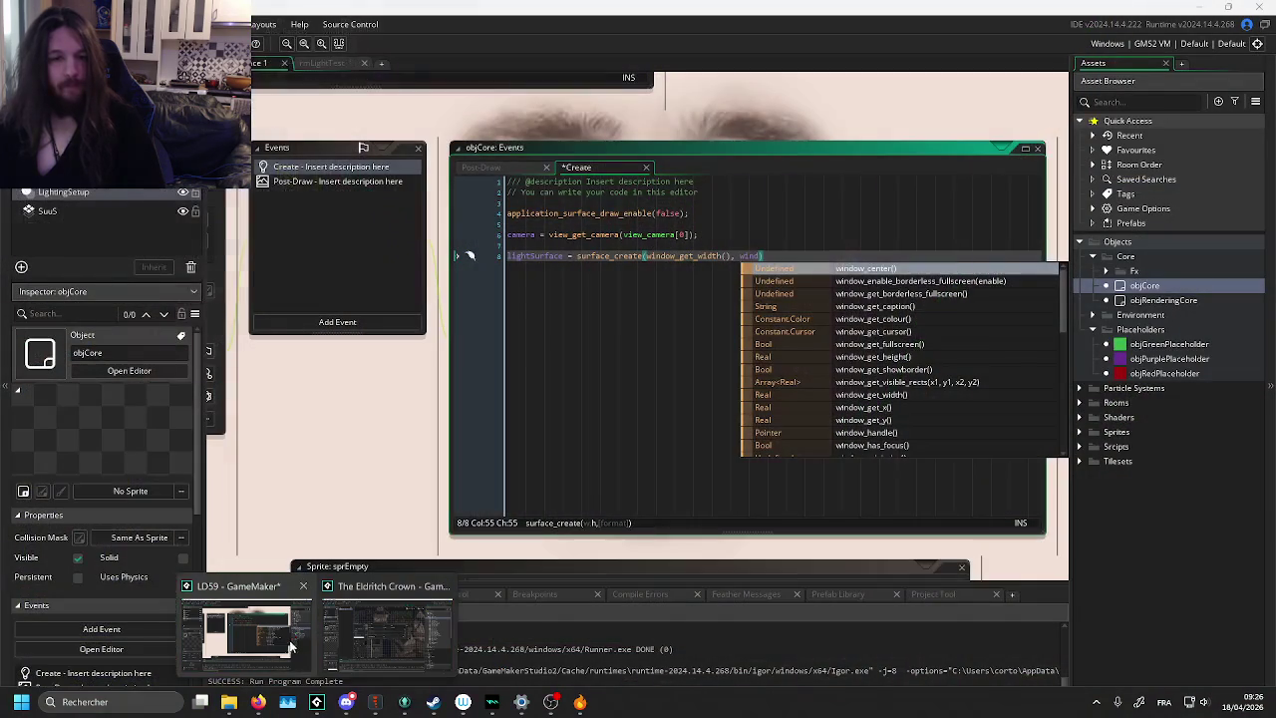
click(389, 639)
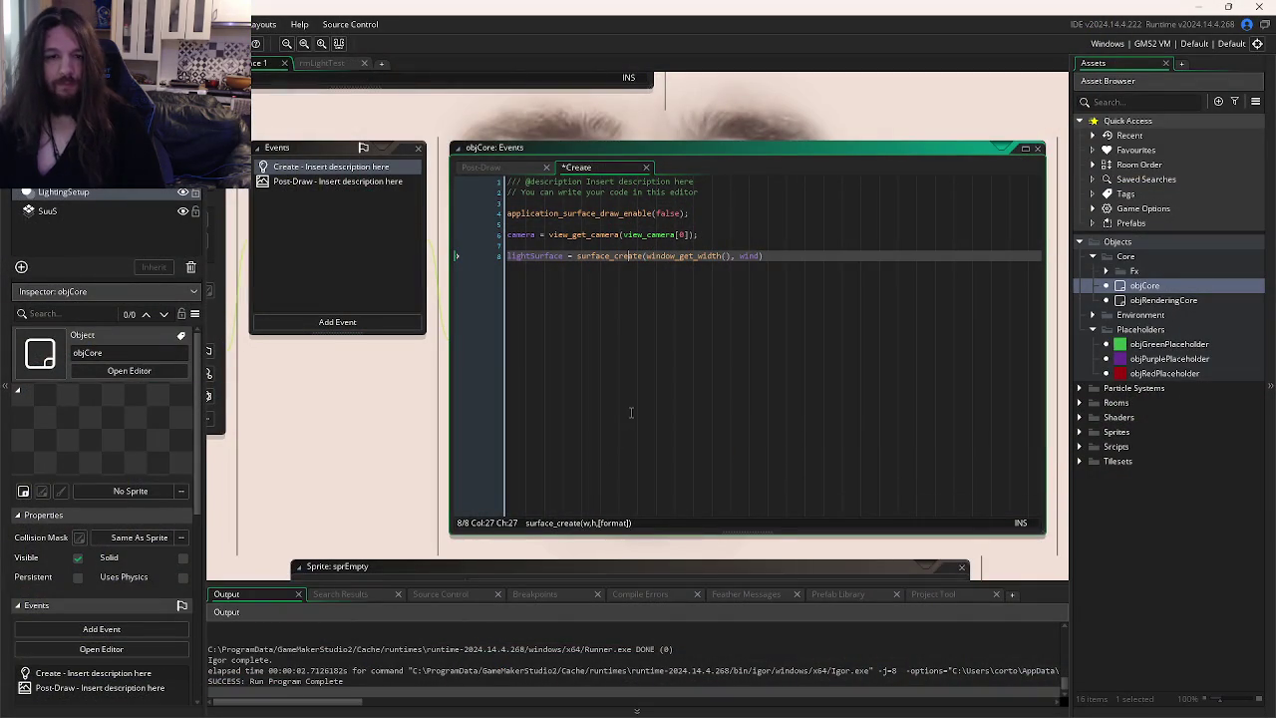
Complete line 8 as lightSurface = surface_create(window_get_width(), window_get_height()).
click(757, 256)
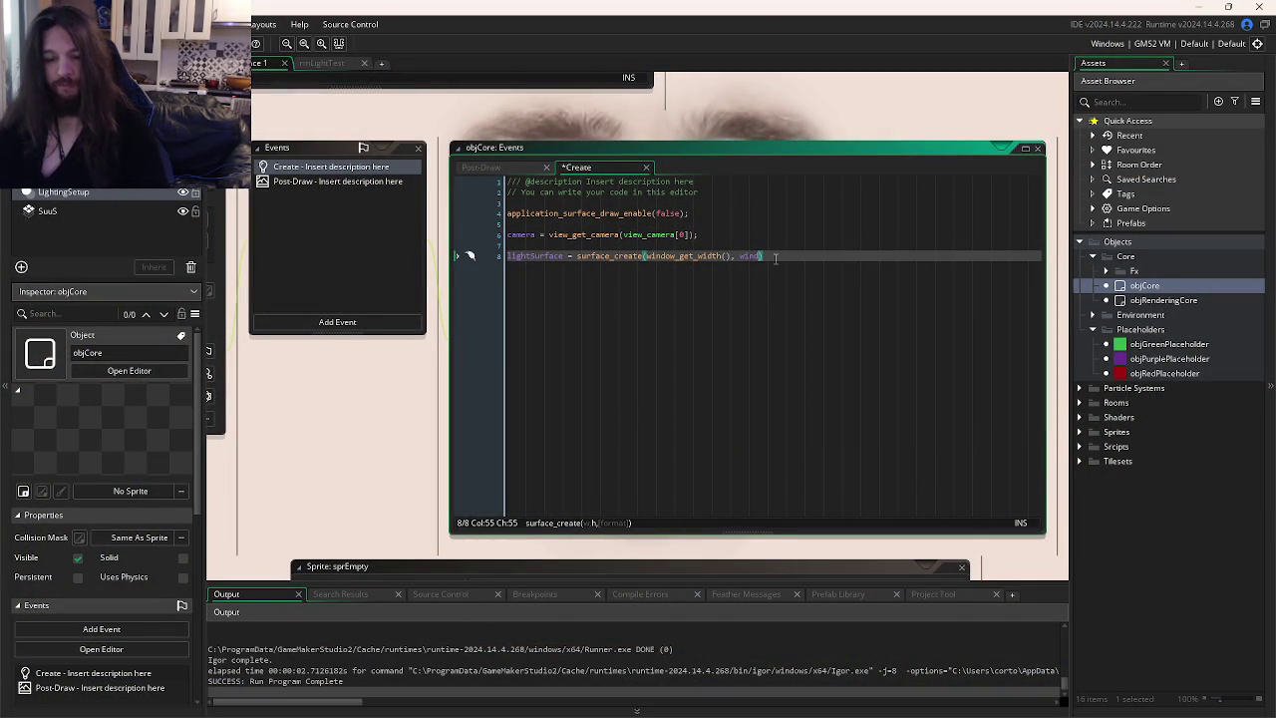
text(ow_get_he)
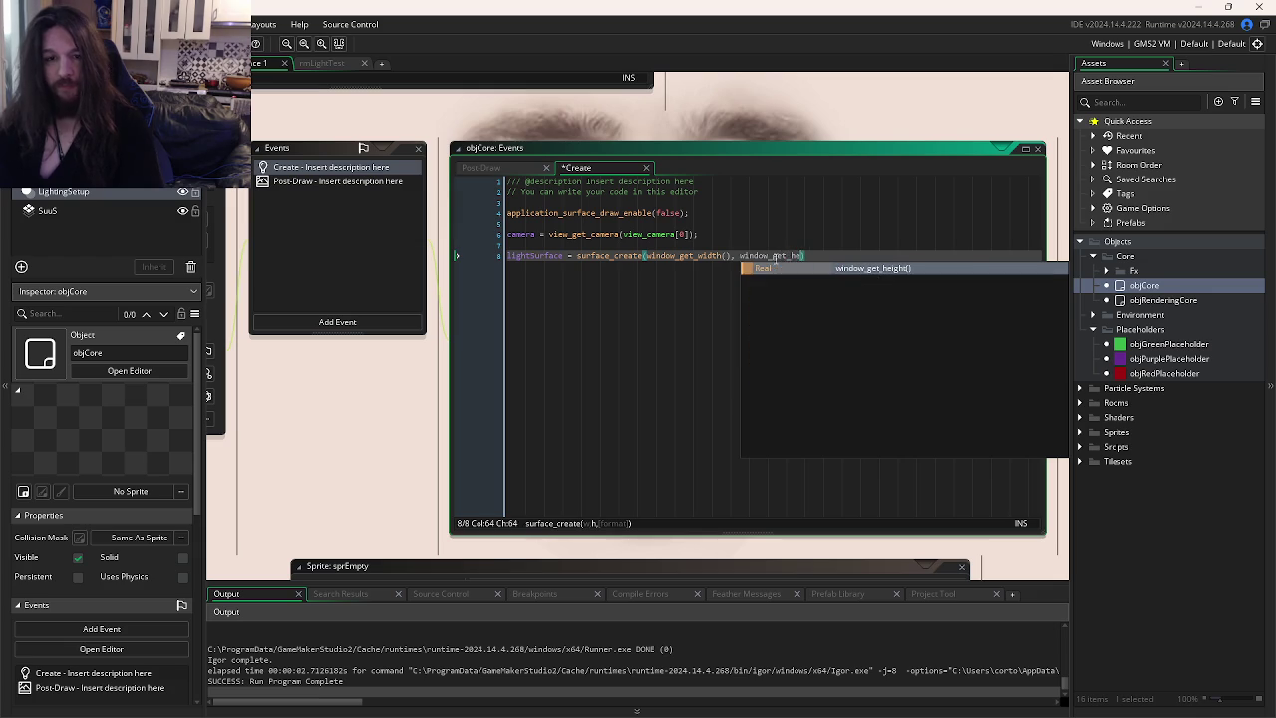
key(Return)
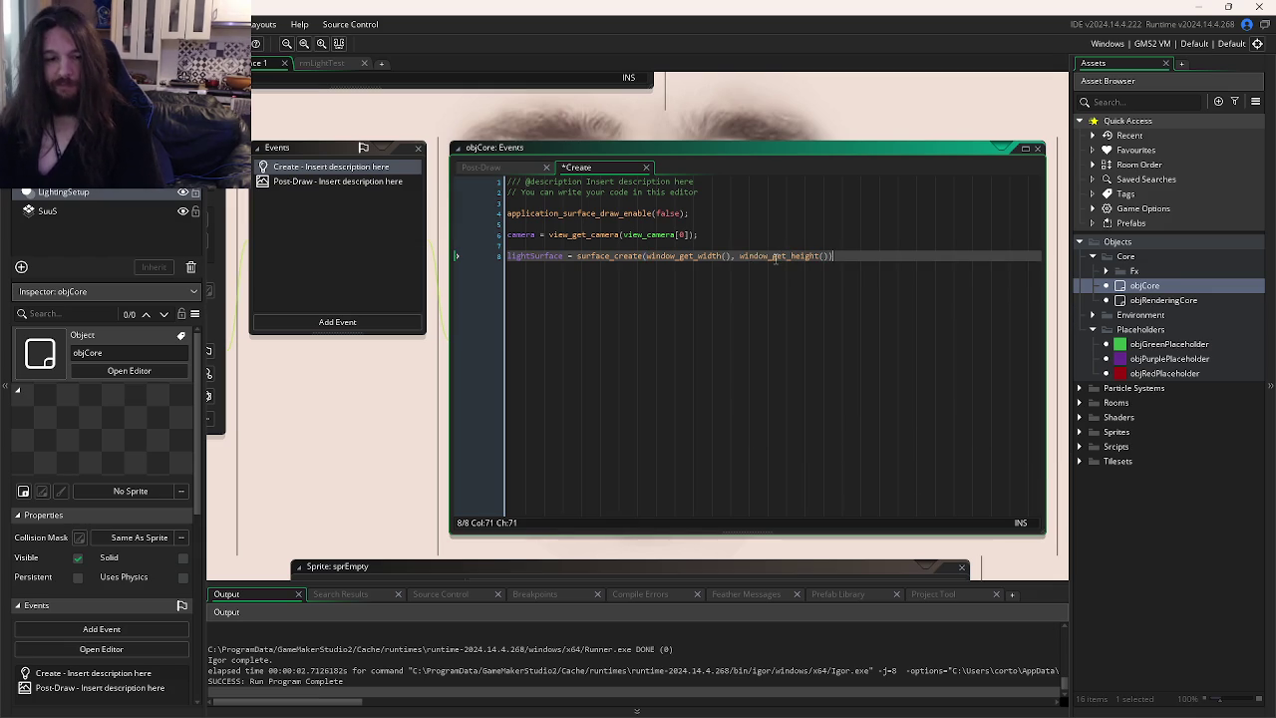
key(alt+Tab)
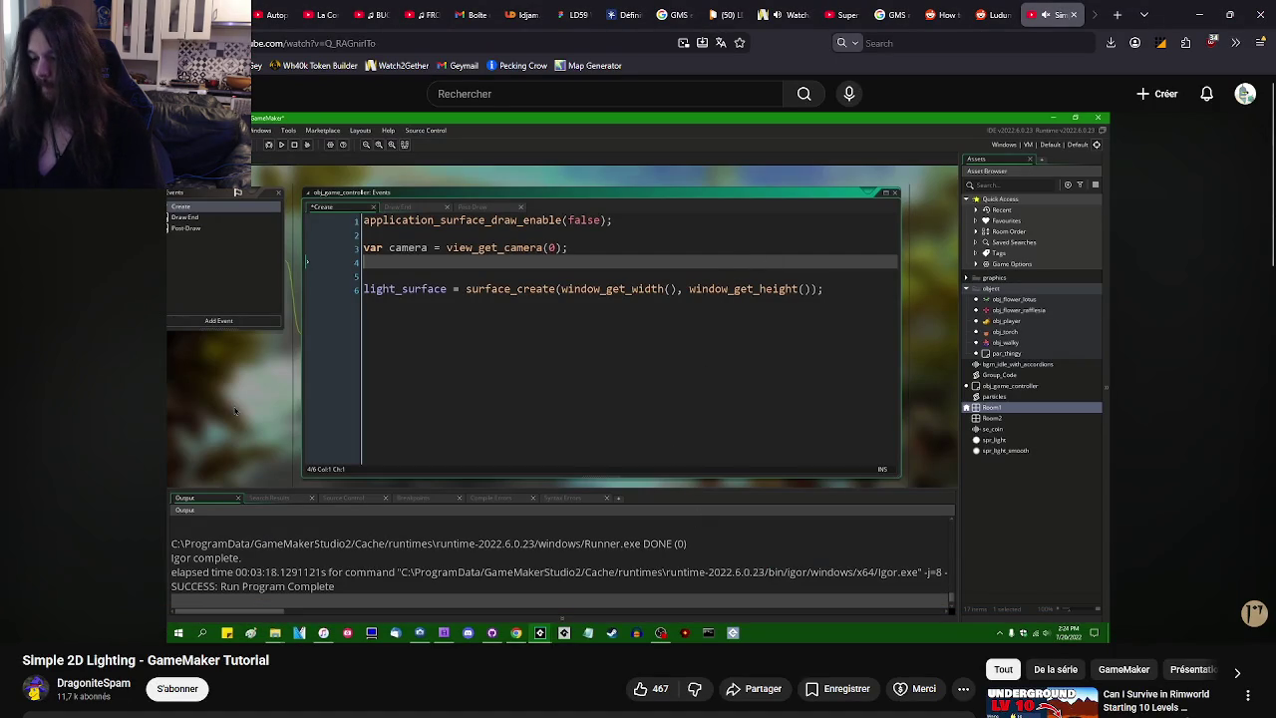
Leave the YouTube tutorial for GameMaker, then bring up GitKraken's commit history.
key(alt+Tab)
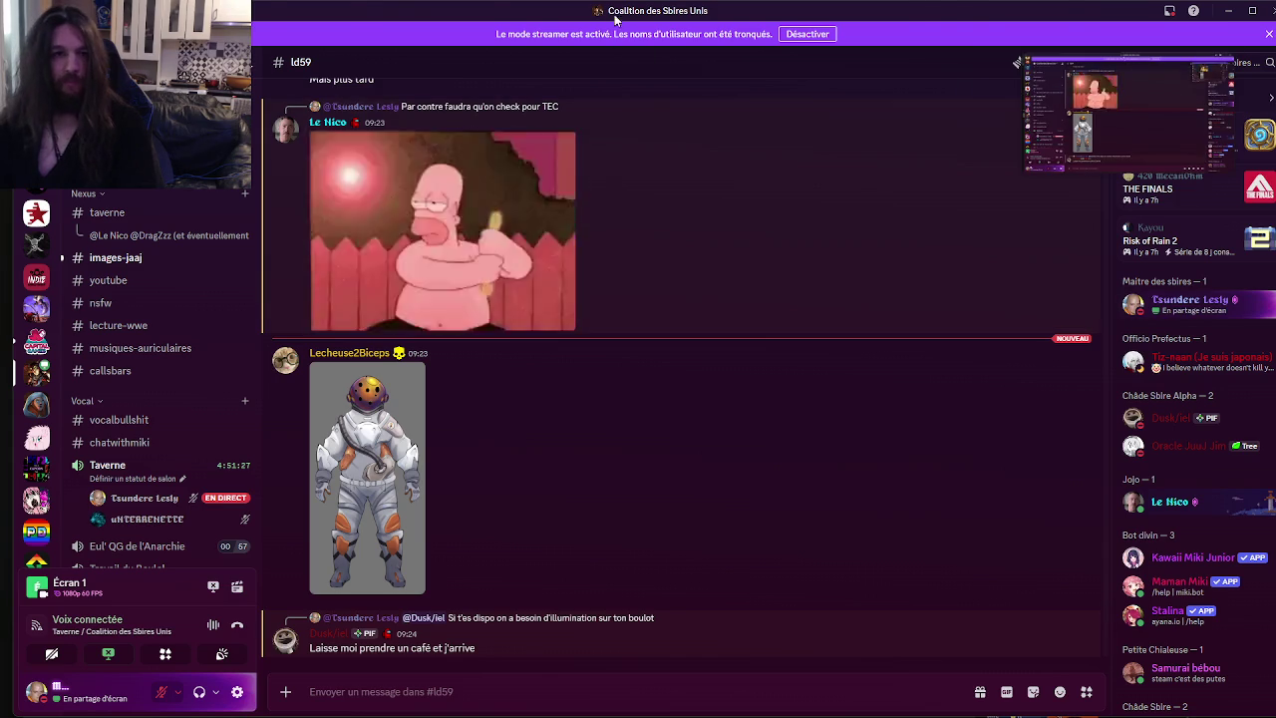
key(alt+Tab)
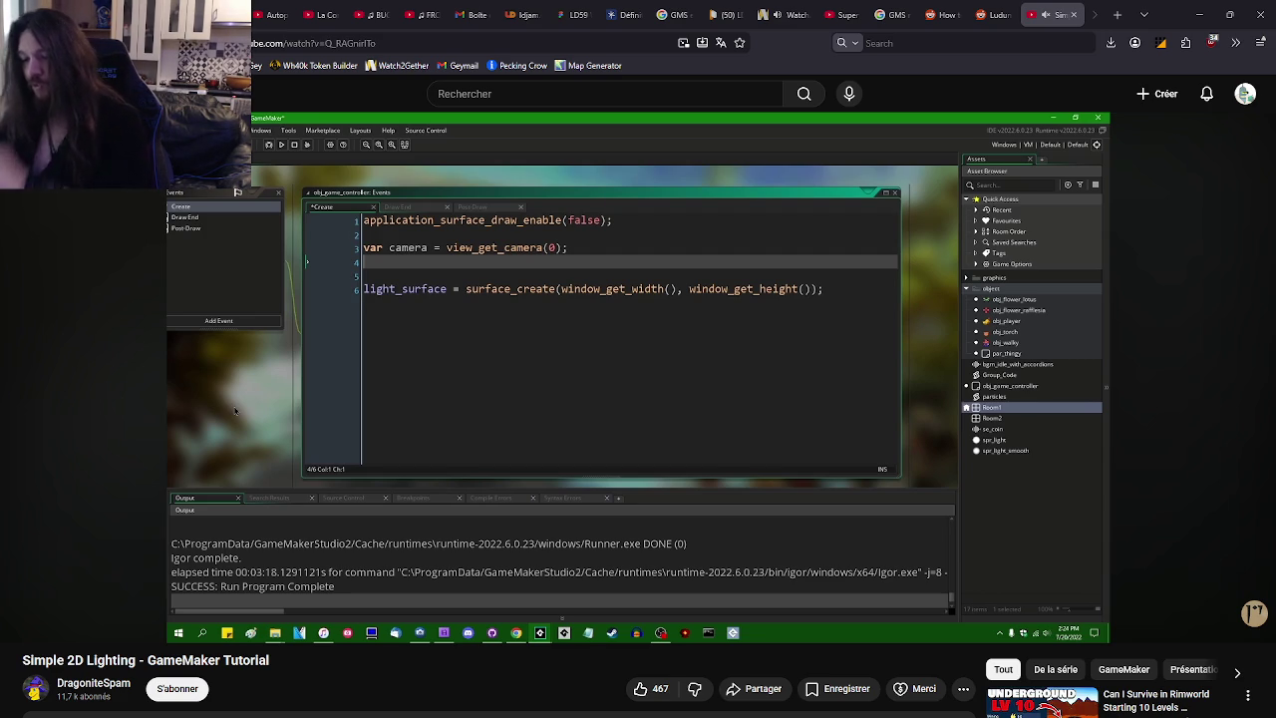
mouse_move(519, 706)
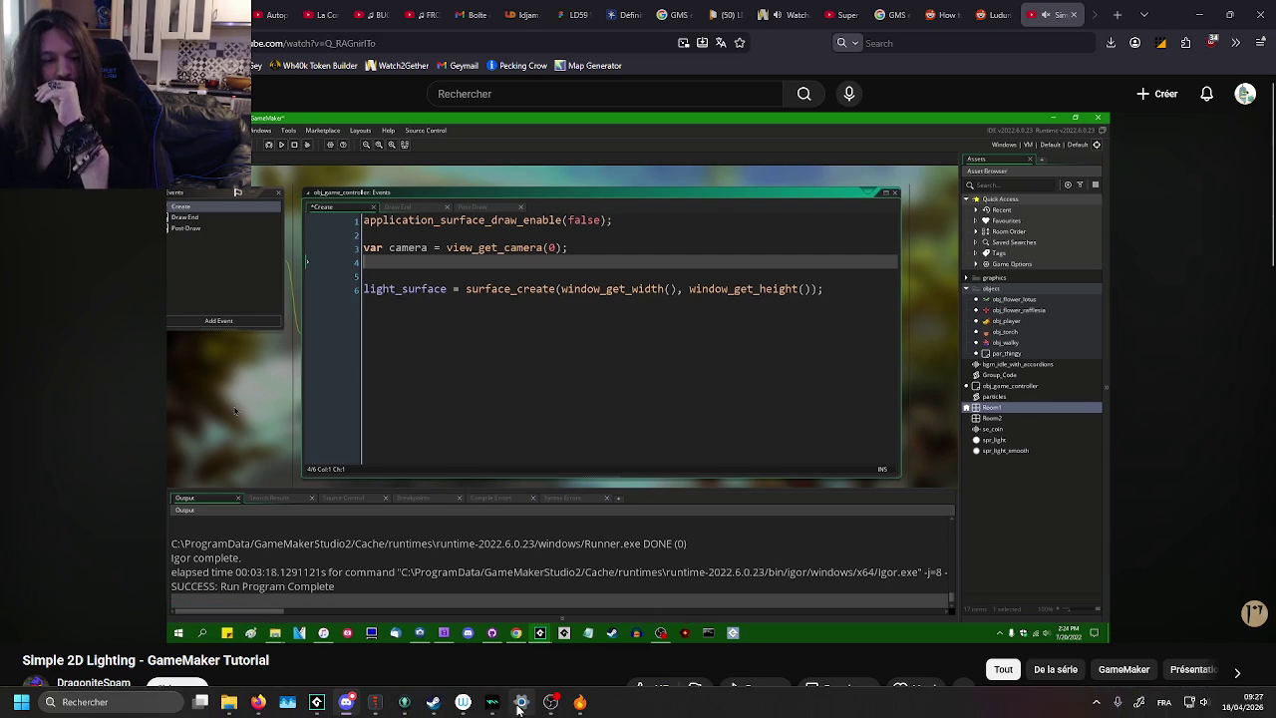
mouse_move(349, 706)
click(229, 648)
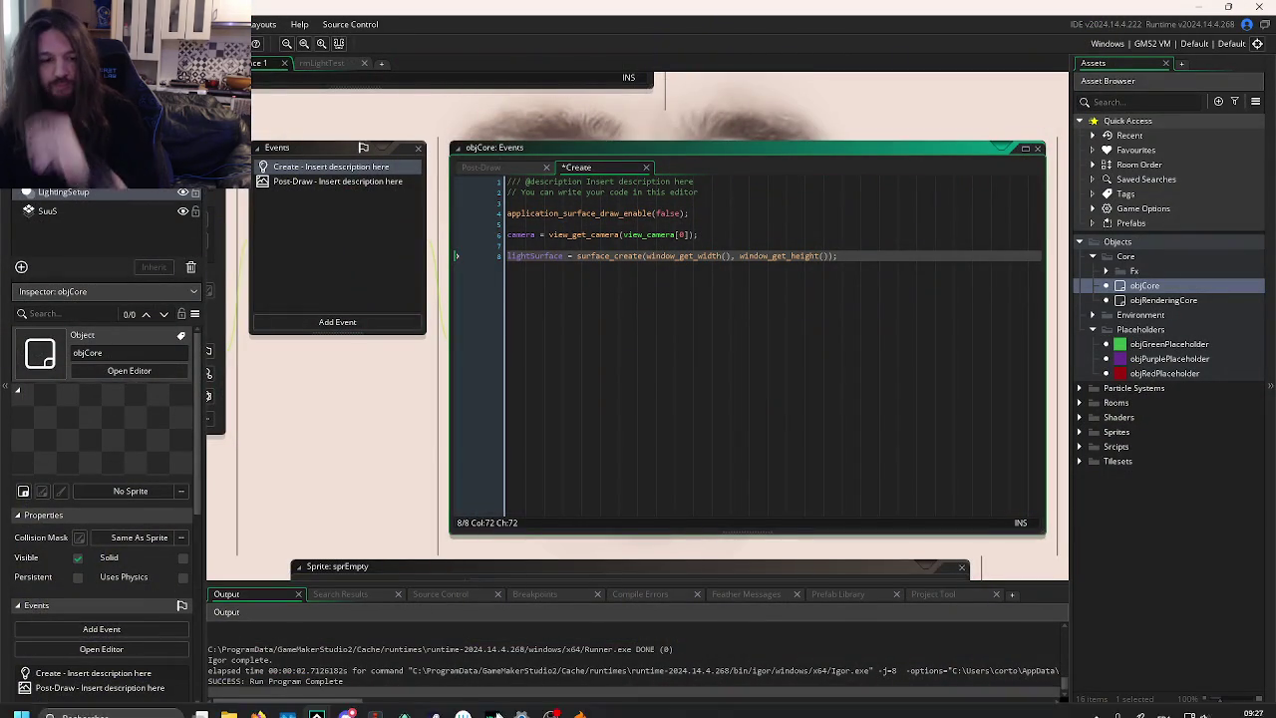
click(405, 705)
Stash the LD59 work-in-progress changes and check out the Feat/Light-Shader branch.
click(443, 112)
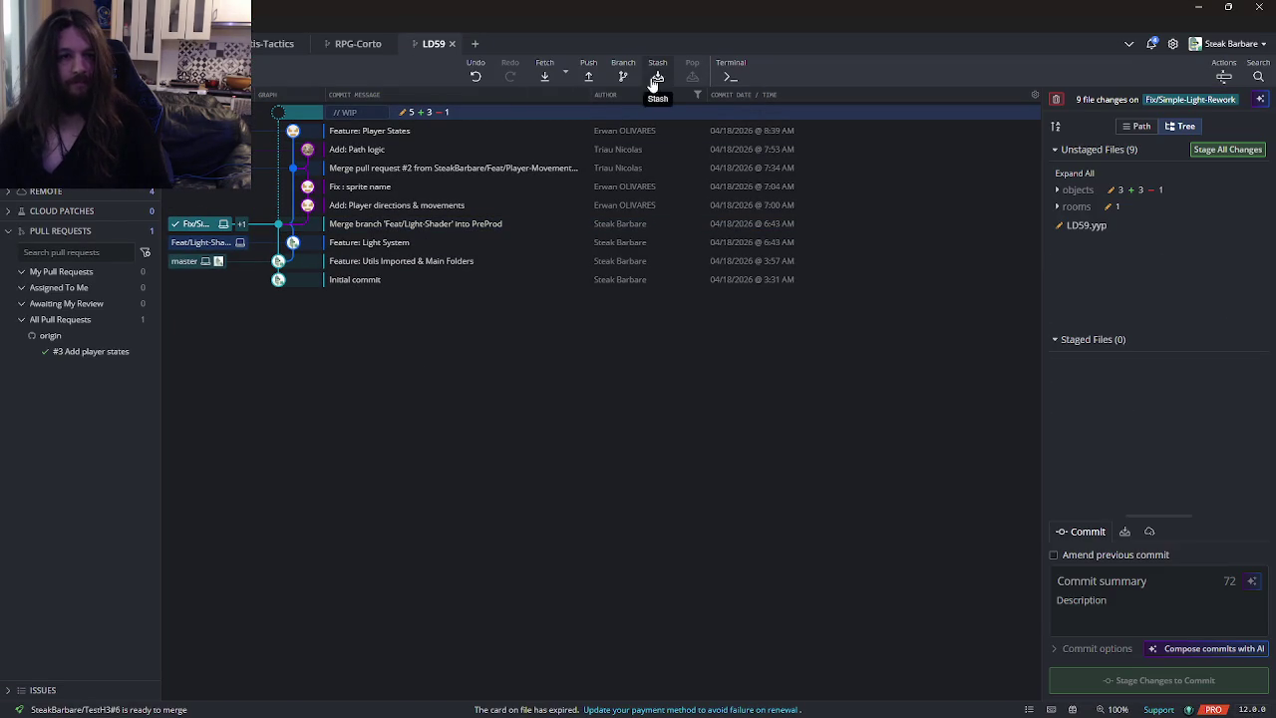
click(657, 76)
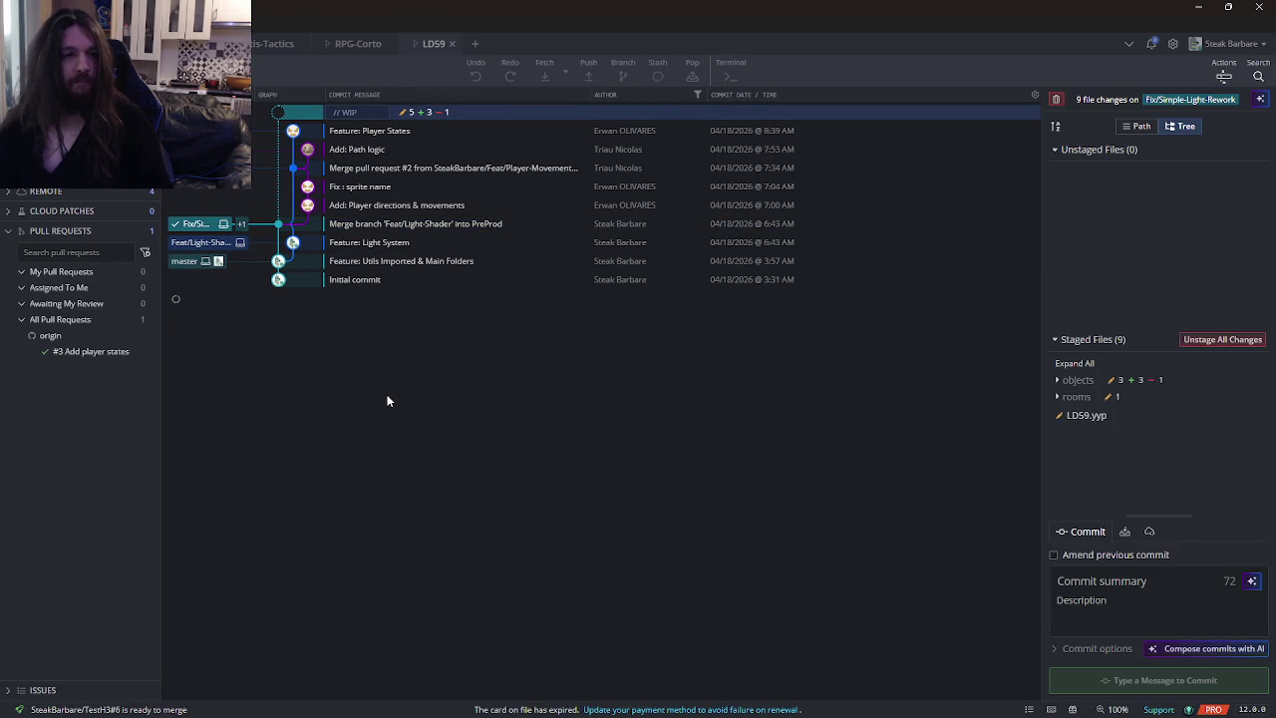
double_click(195, 237)
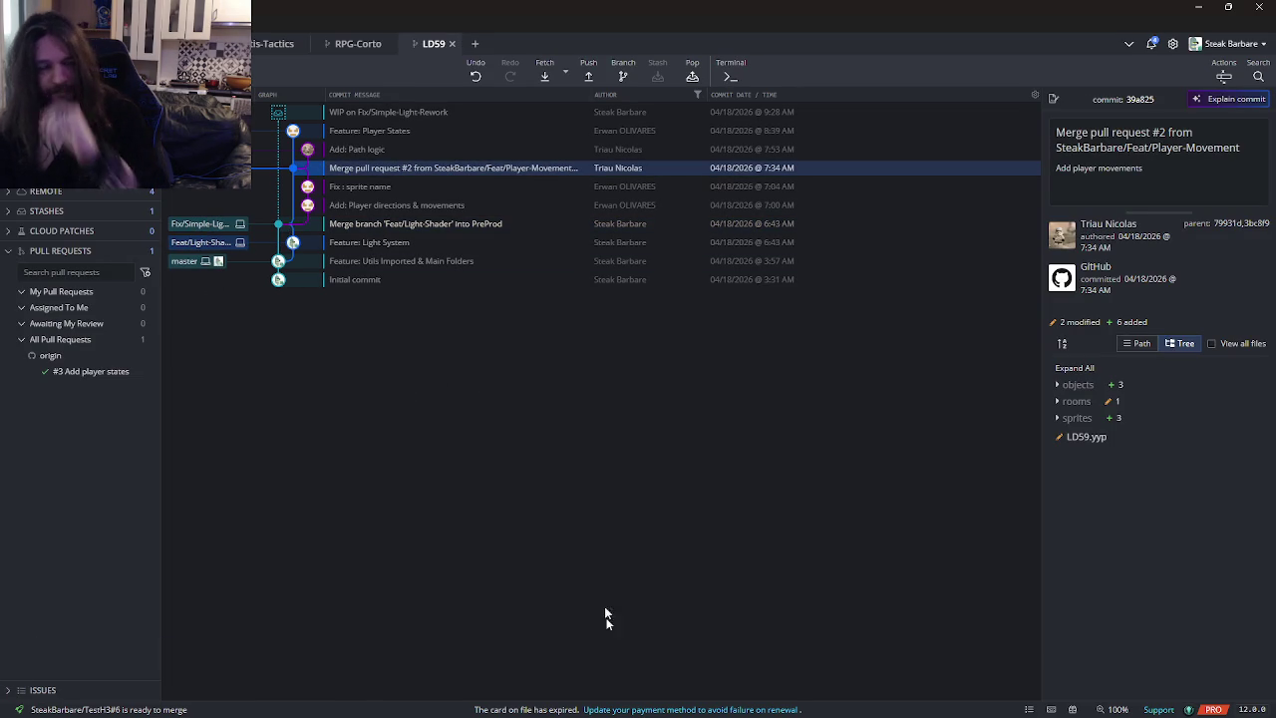
mouse_move(579, 702)
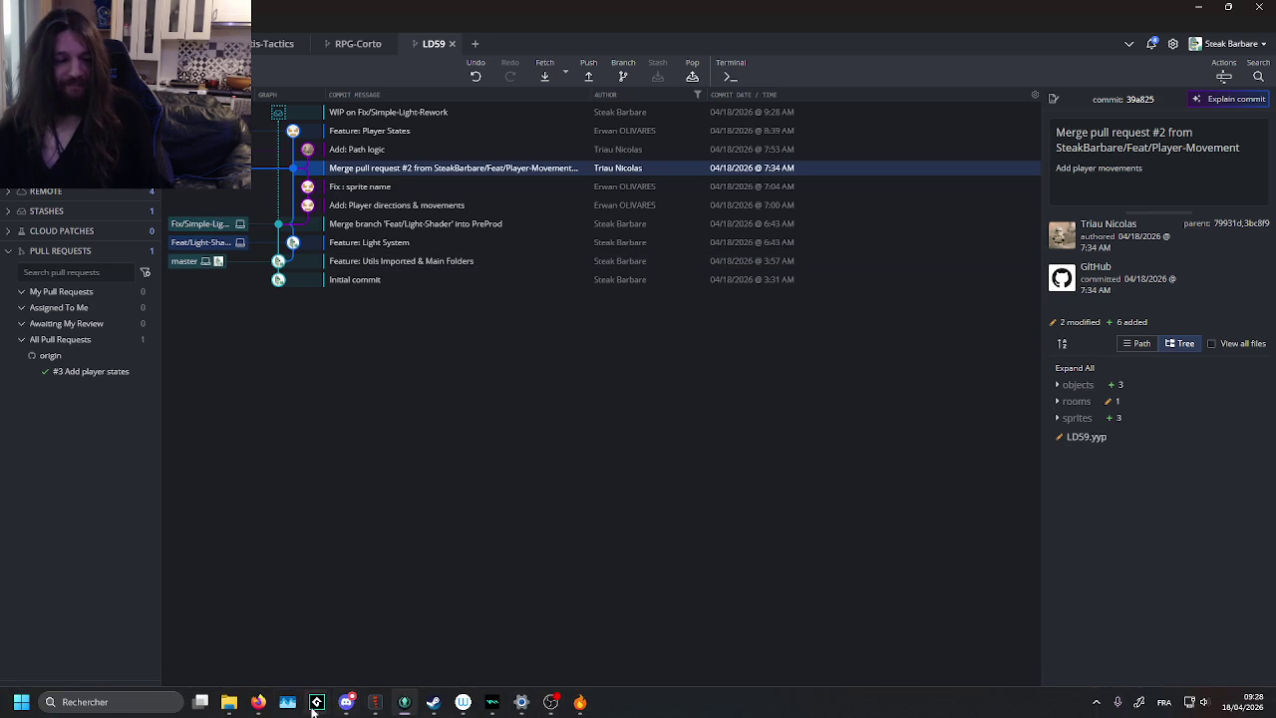
mouse_move(316, 703)
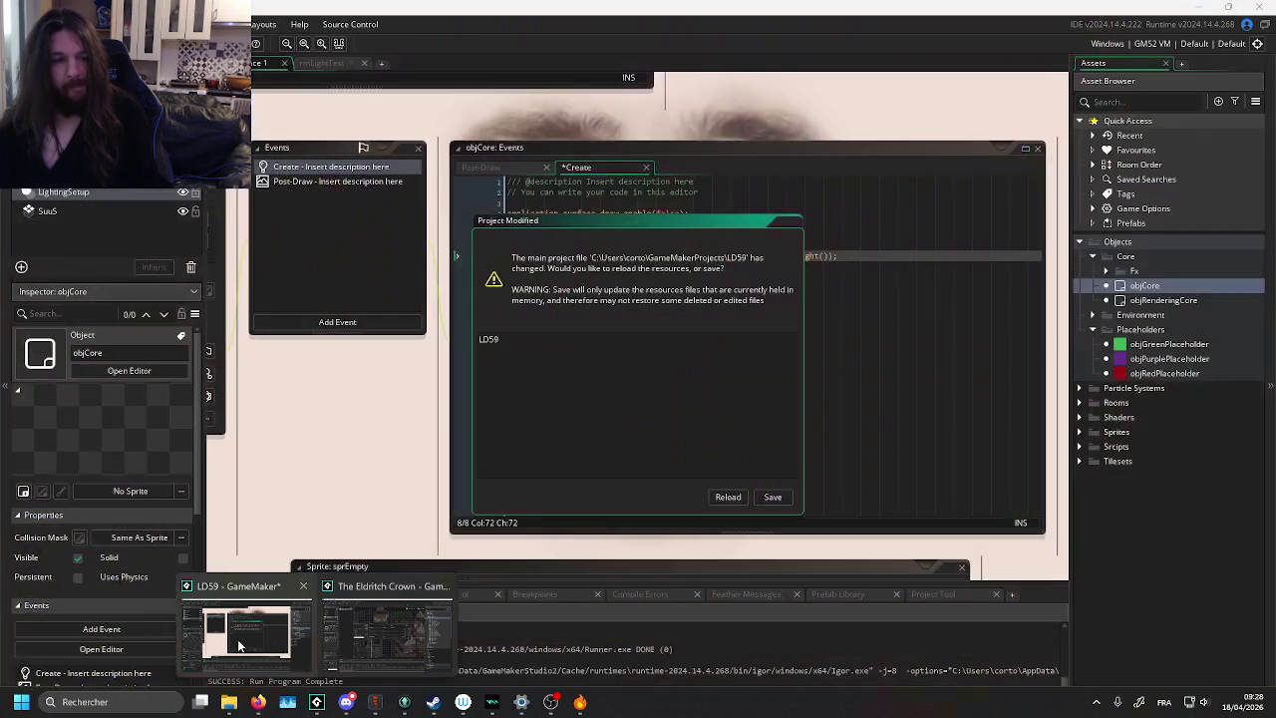
Reload the modified LD59 project and test-run rmLightTest's lighting with F5.
click(246, 633)
click(727, 497)
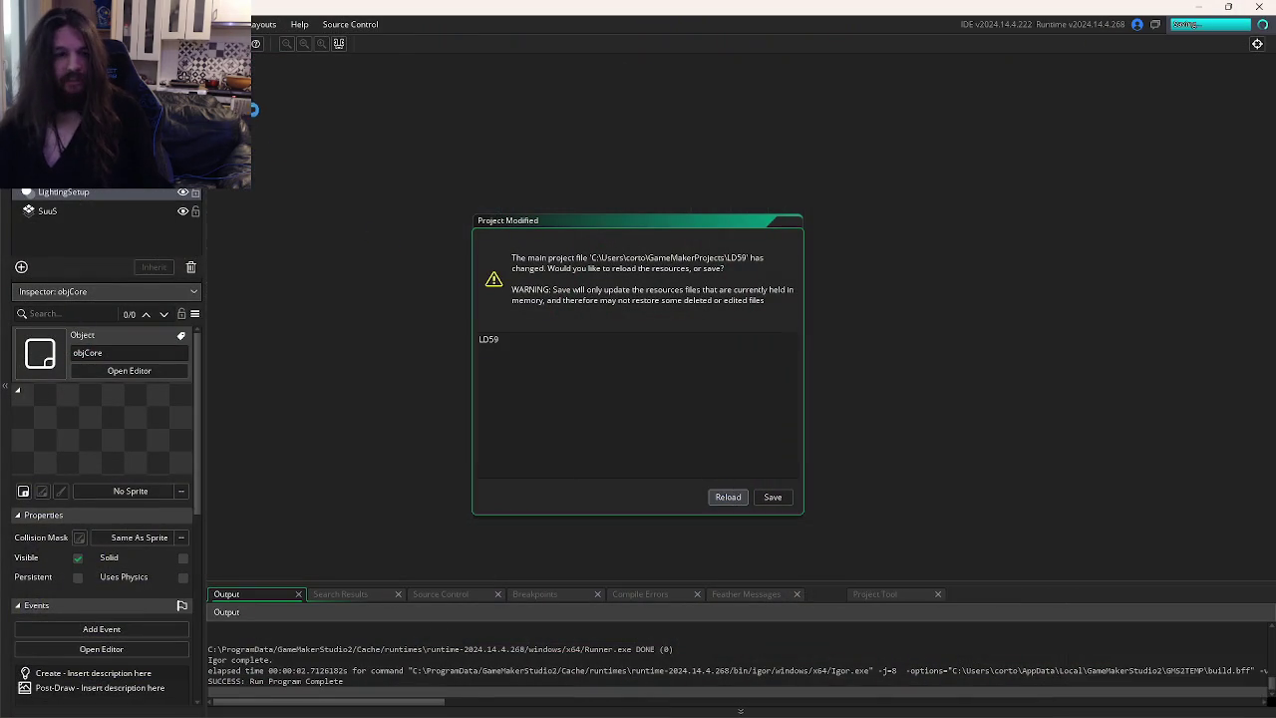
key(F5)
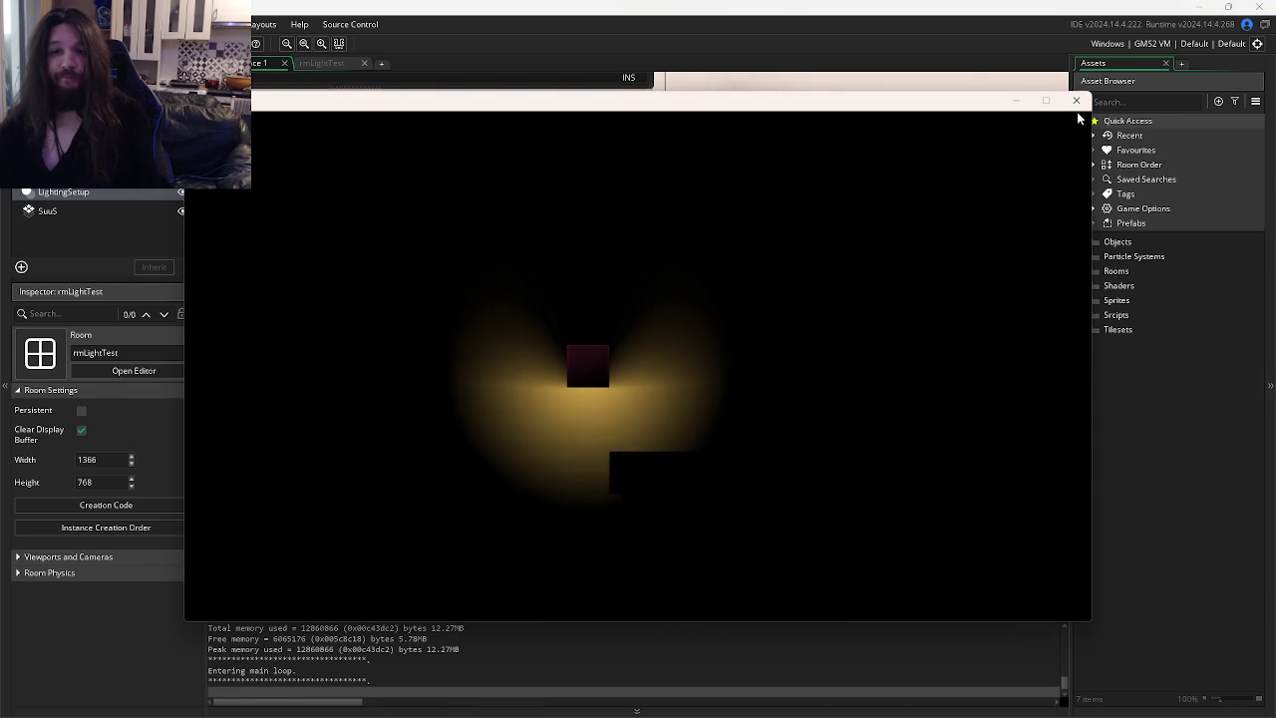
click(1076, 101)
scroll(902, 280, right, 5)
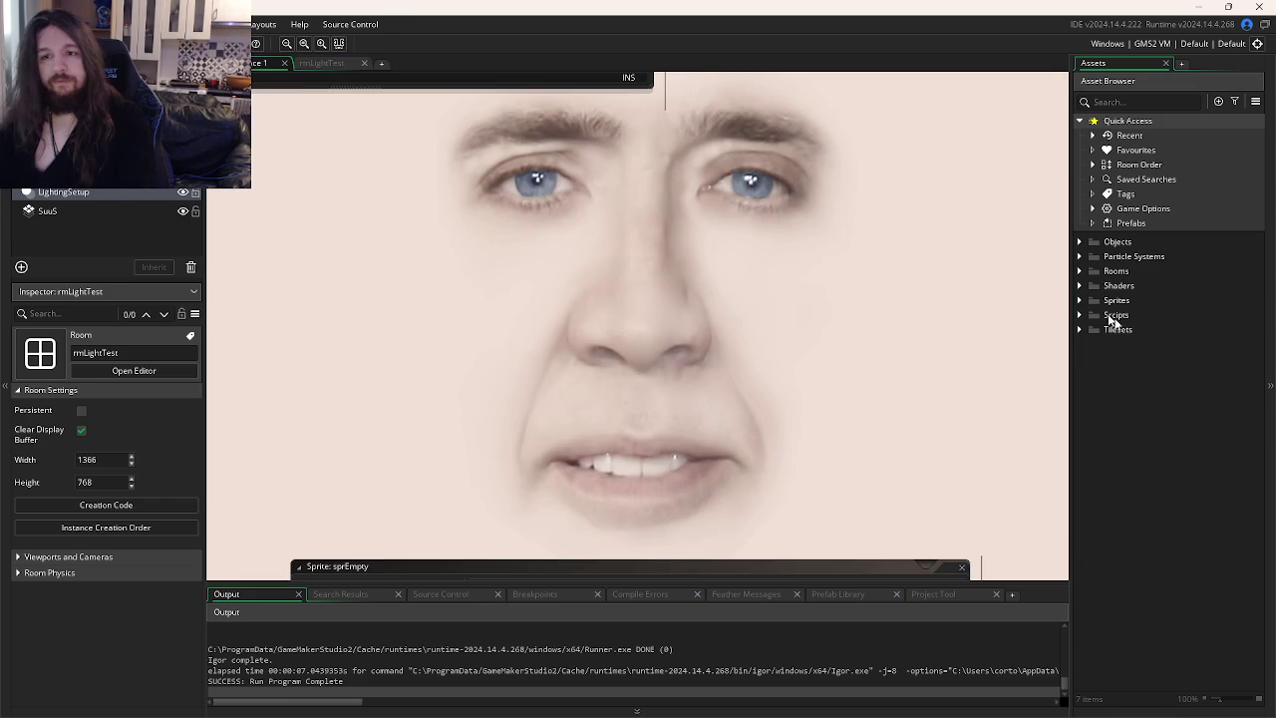
Open objPurplePlaceholder from Objects > Core > Placeholders in the Asset Browser.
click(1079, 300)
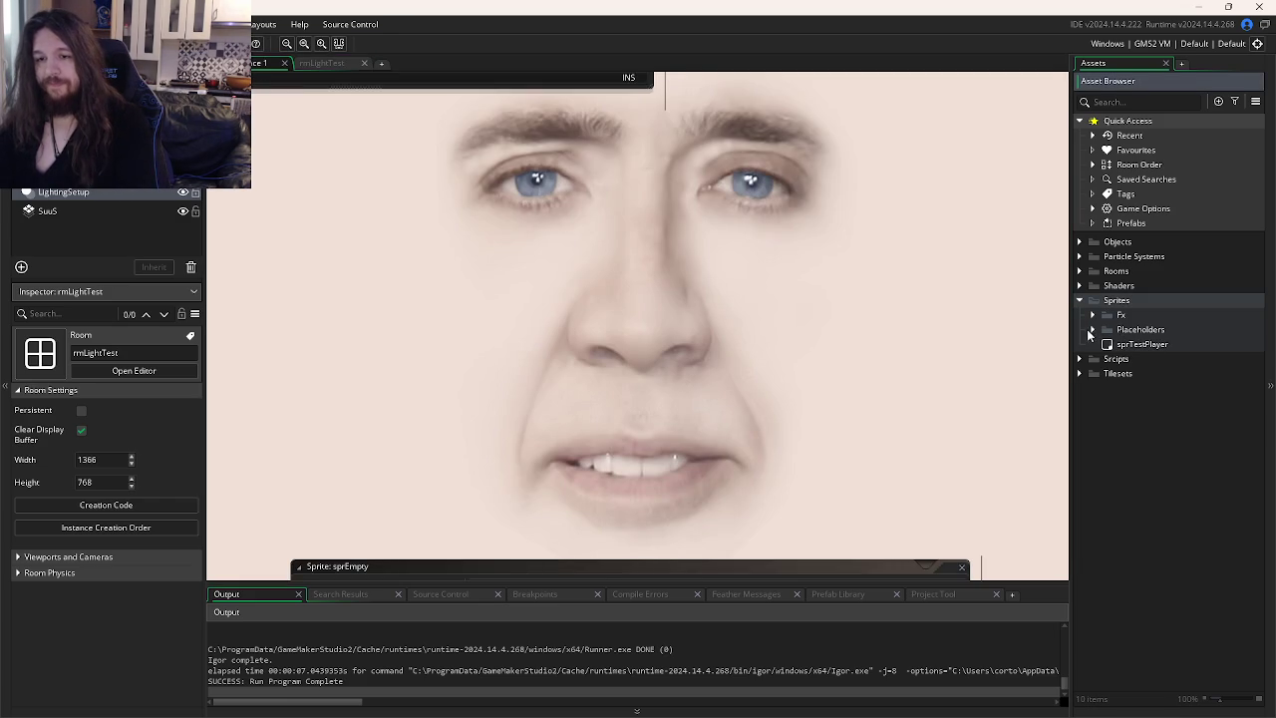
click(1080, 242)
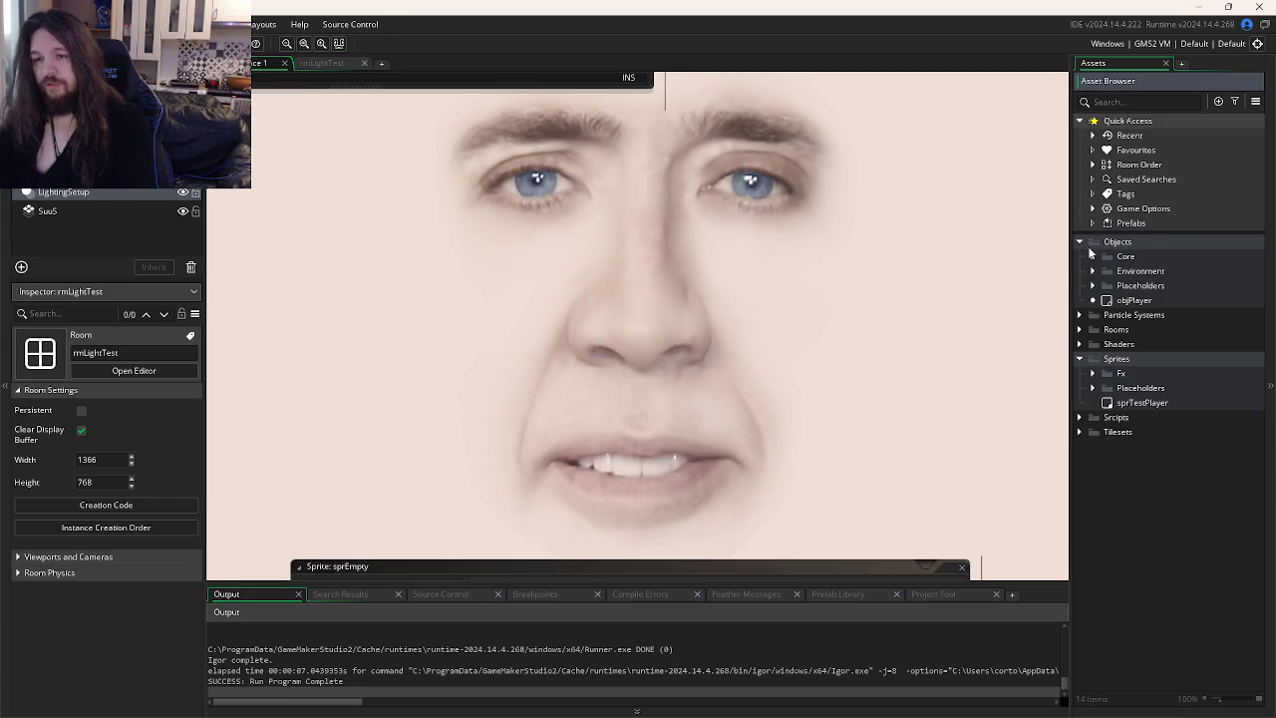
click(1092, 258)
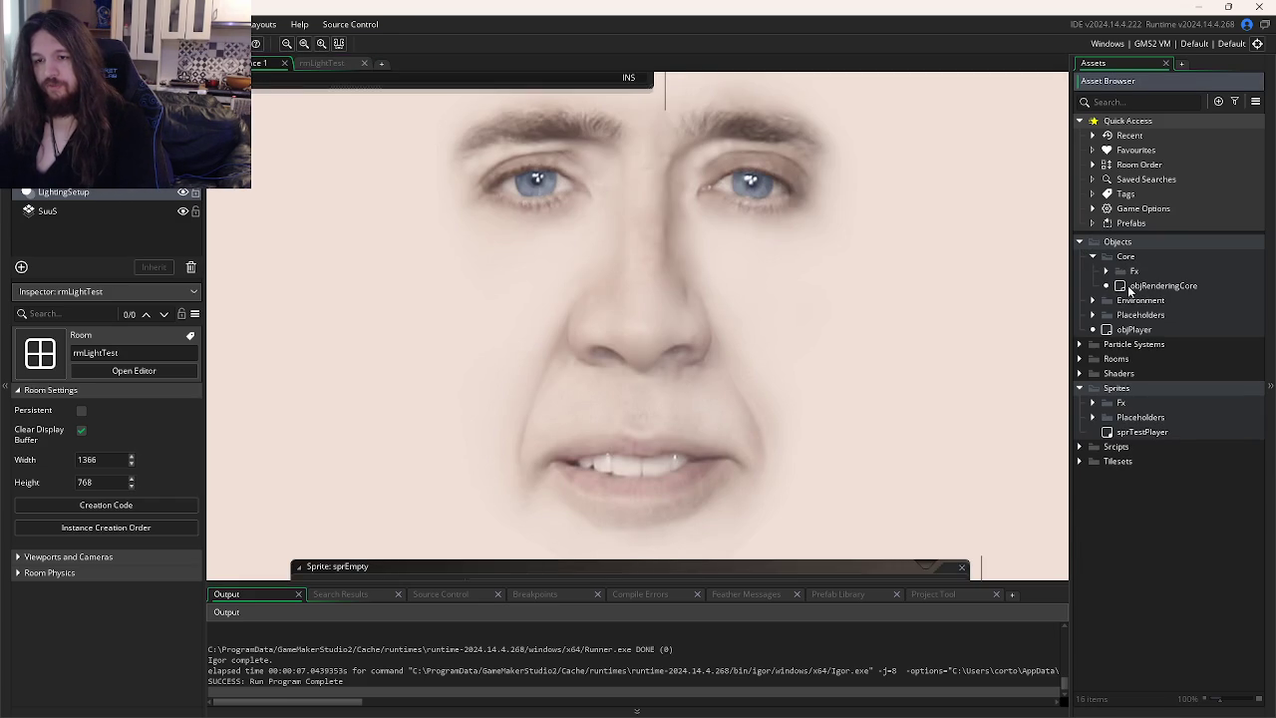
click(1093, 315)
double_click(1167, 344)
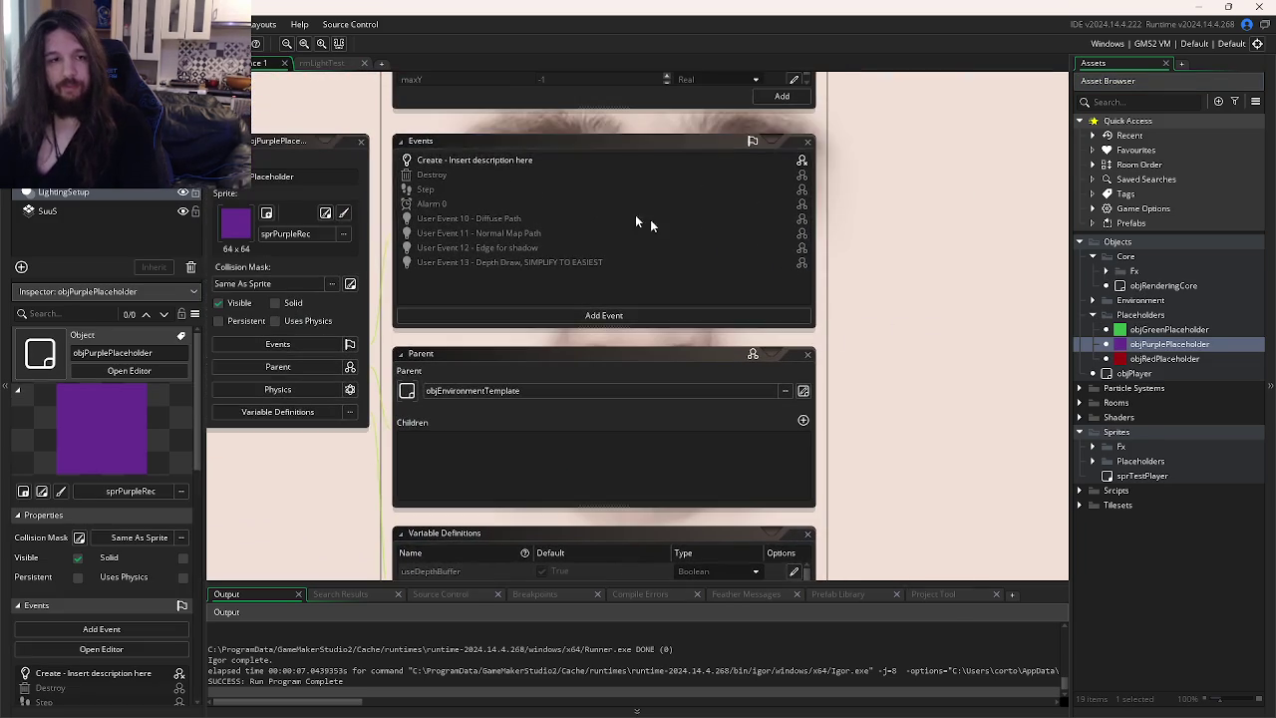
Inherit the Step event and add x = mouse_x; y = mouse_y; code.
right_click(463, 188)
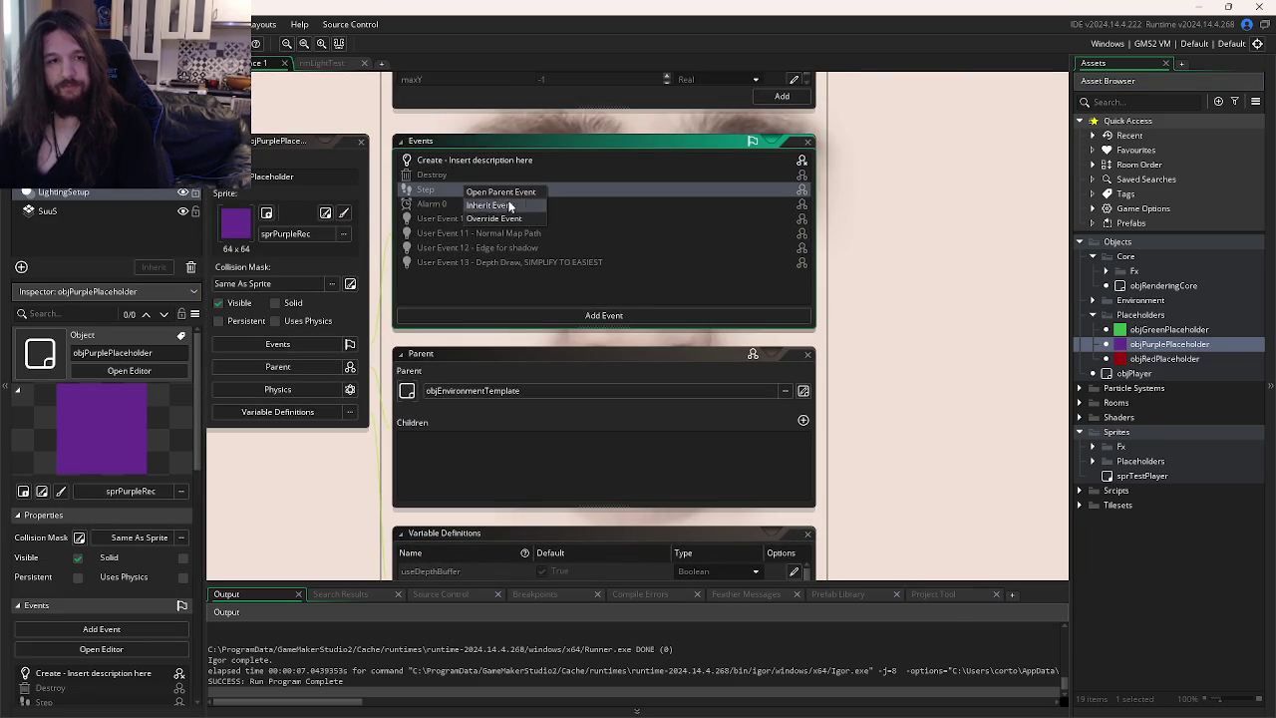
click(509, 206)
text(x = m)
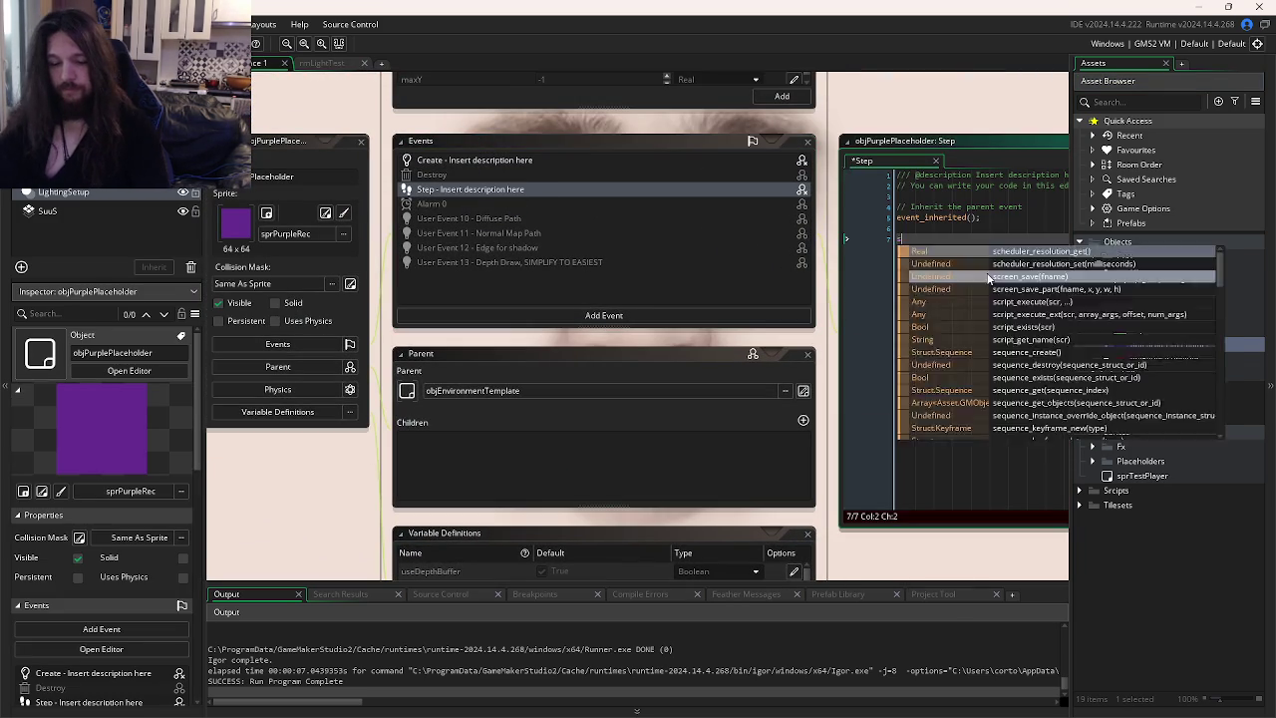
text(ouse_x)
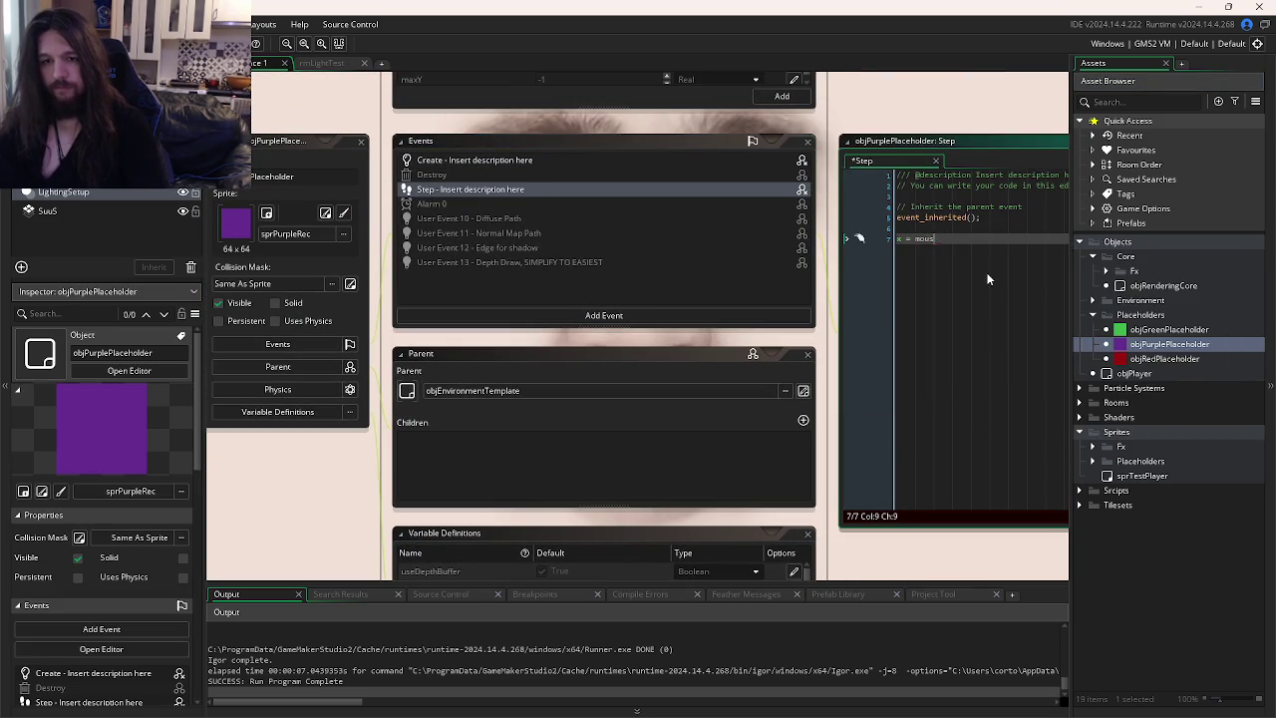
text(;)
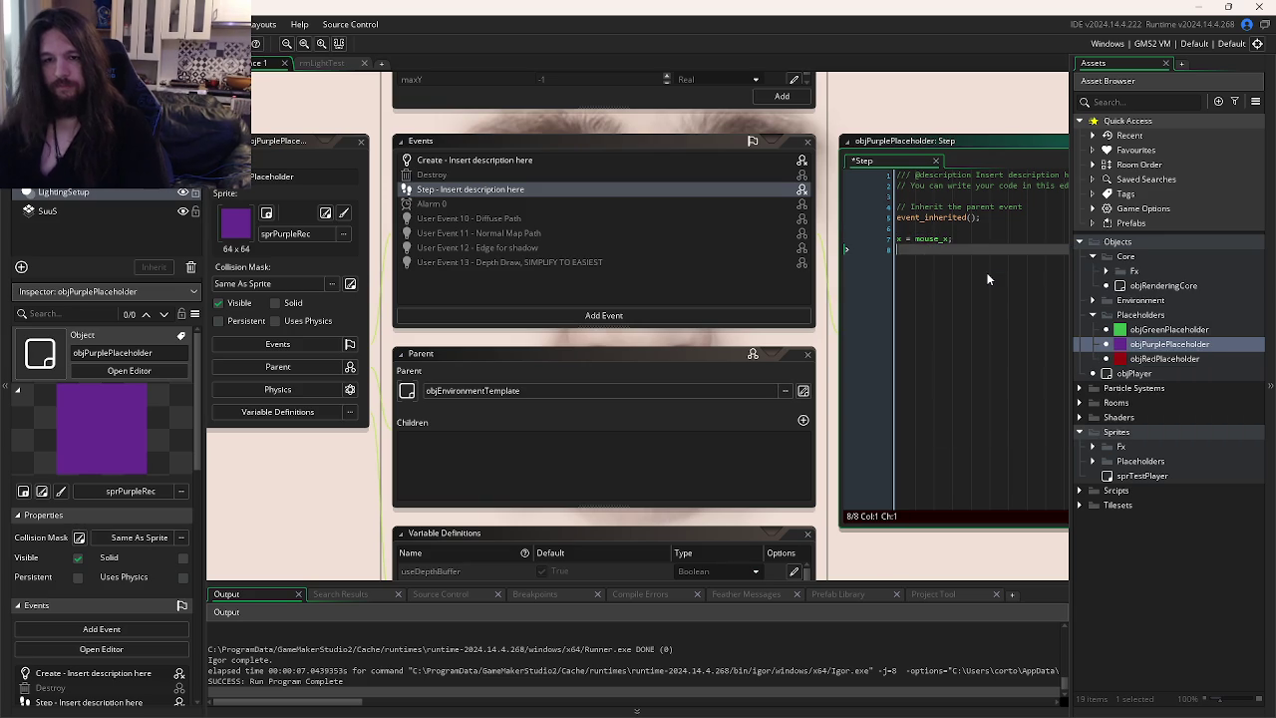
key(ctrl+d)
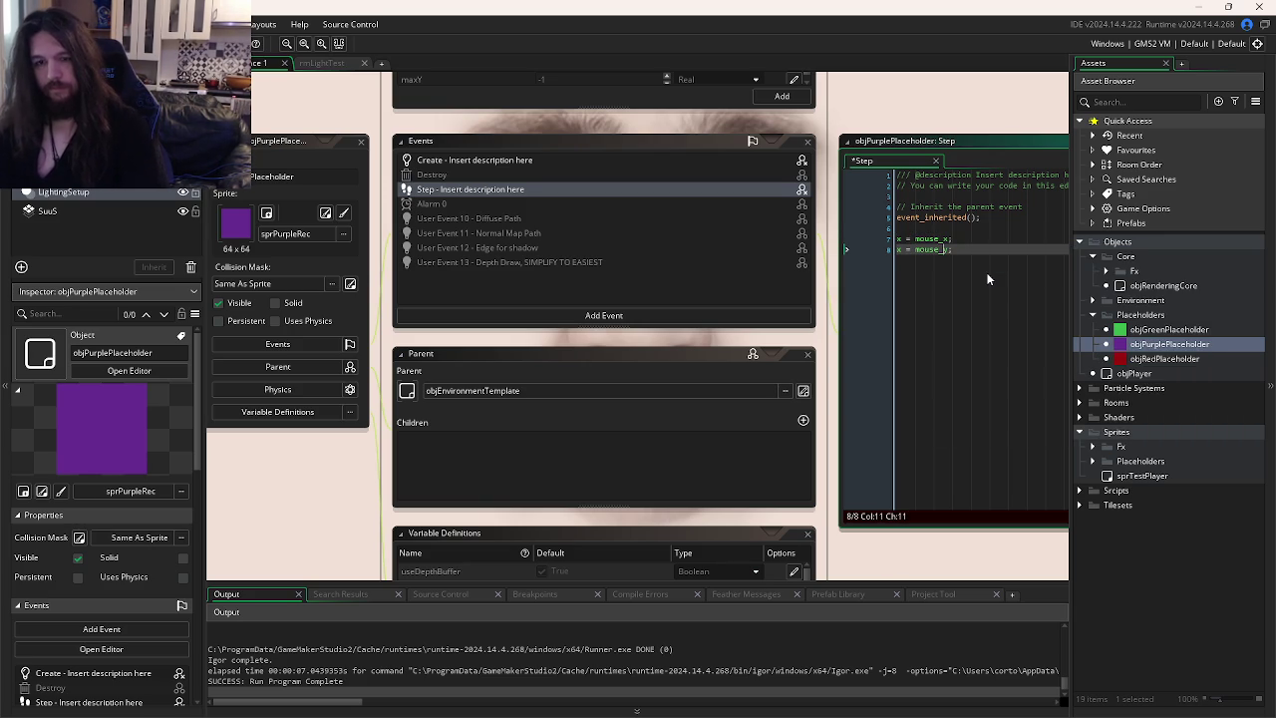
text(y)
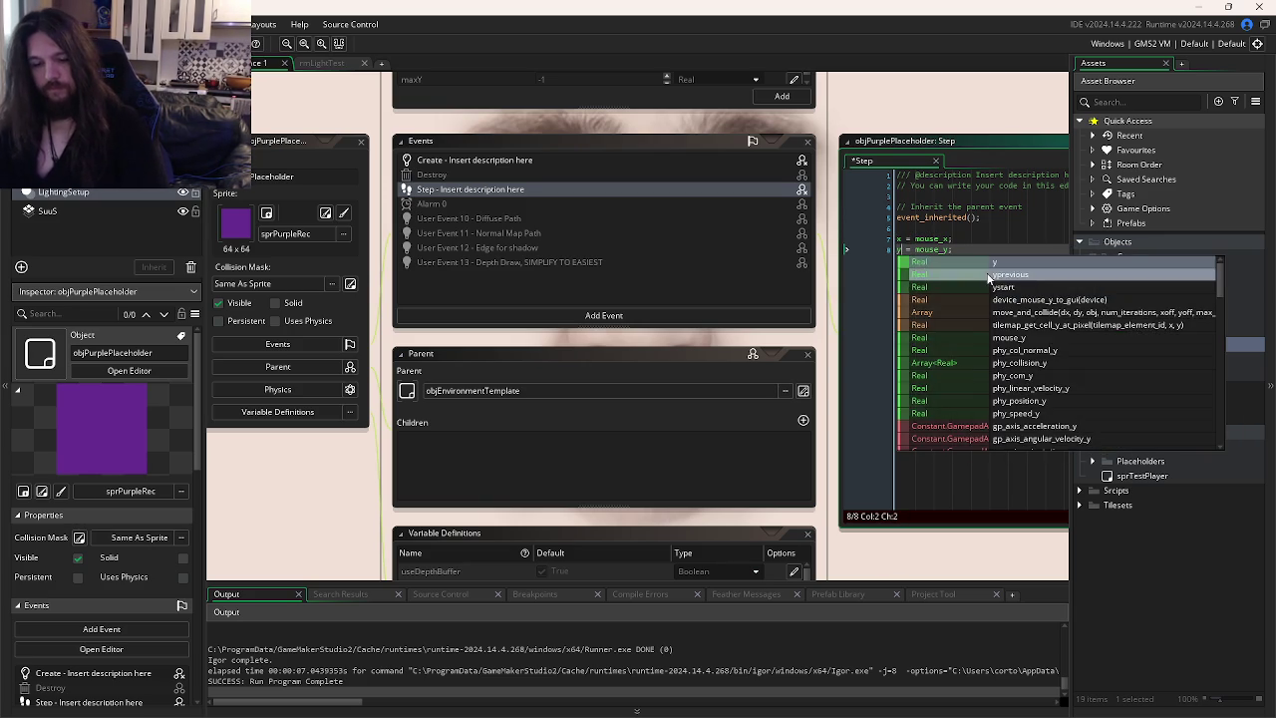
click(950, 206)
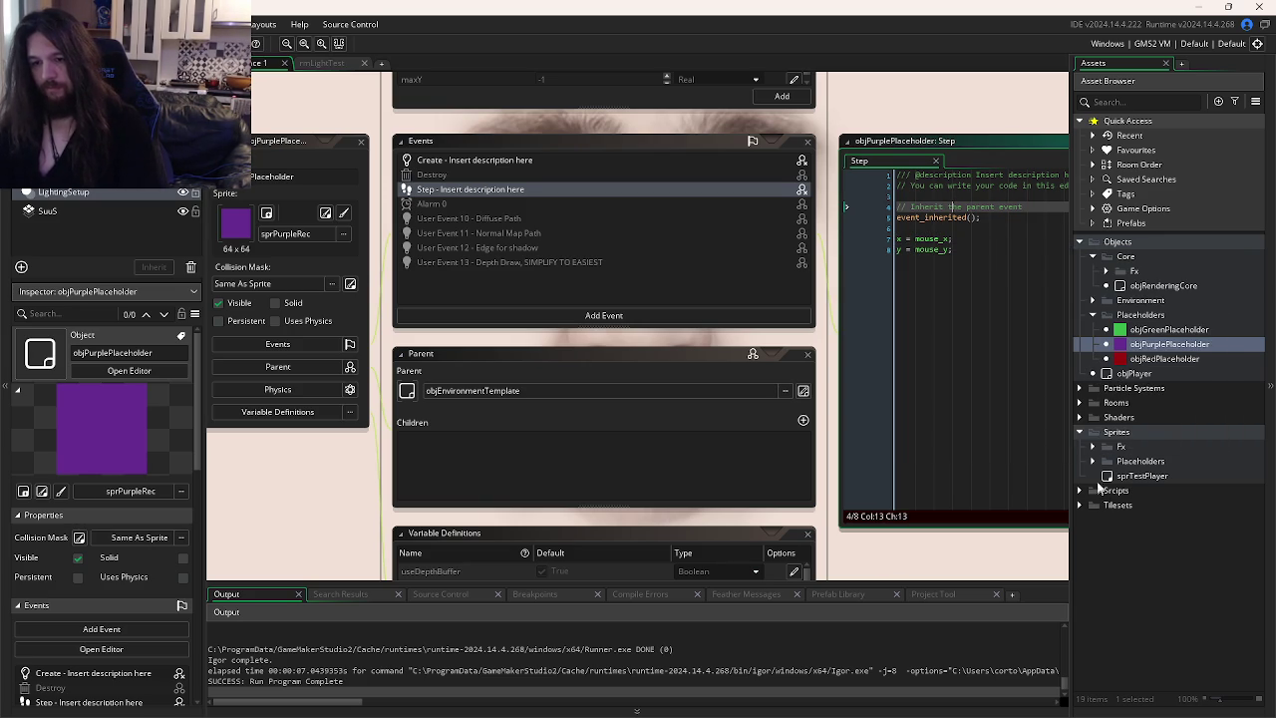
Keep sprPurpleRec's origin at Middle Centre (32, 32).
click(1094, 463)
double_click(1155, 504)
click(848, 148)
click(842, 221)
Restart the game to confirm the purple square's light follows the mouse.
key(F6)
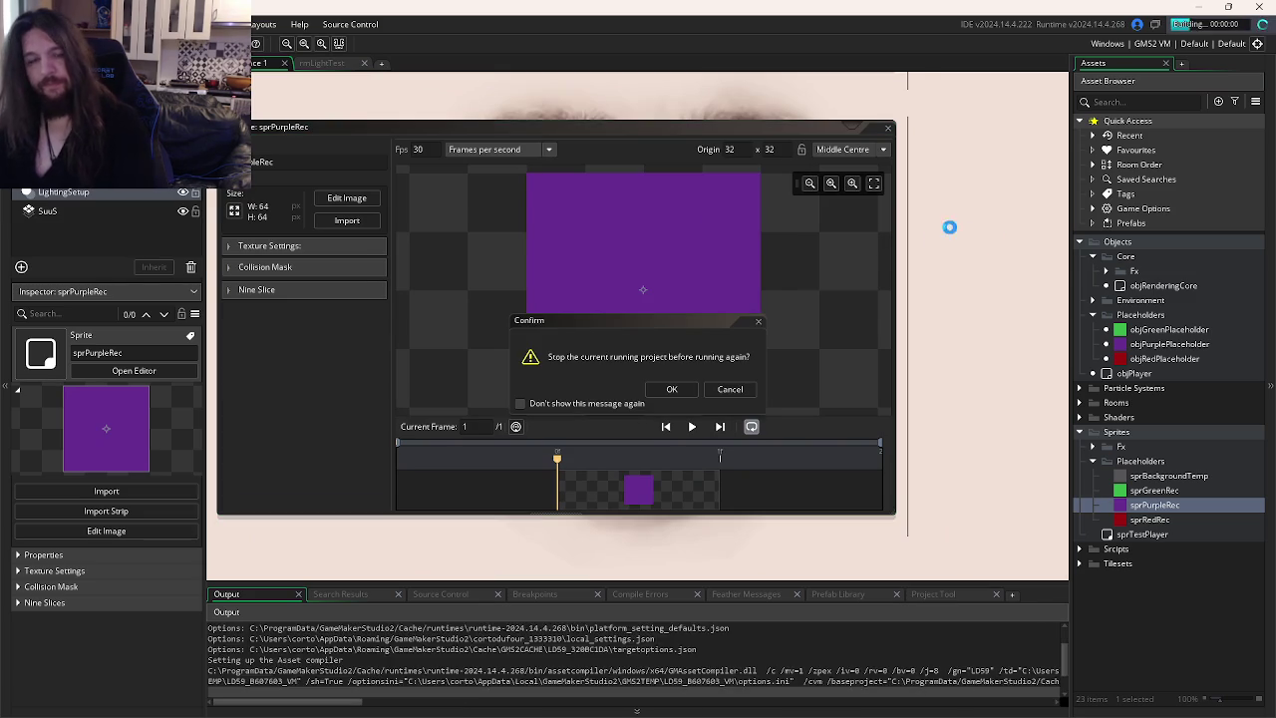
click(730, 388)
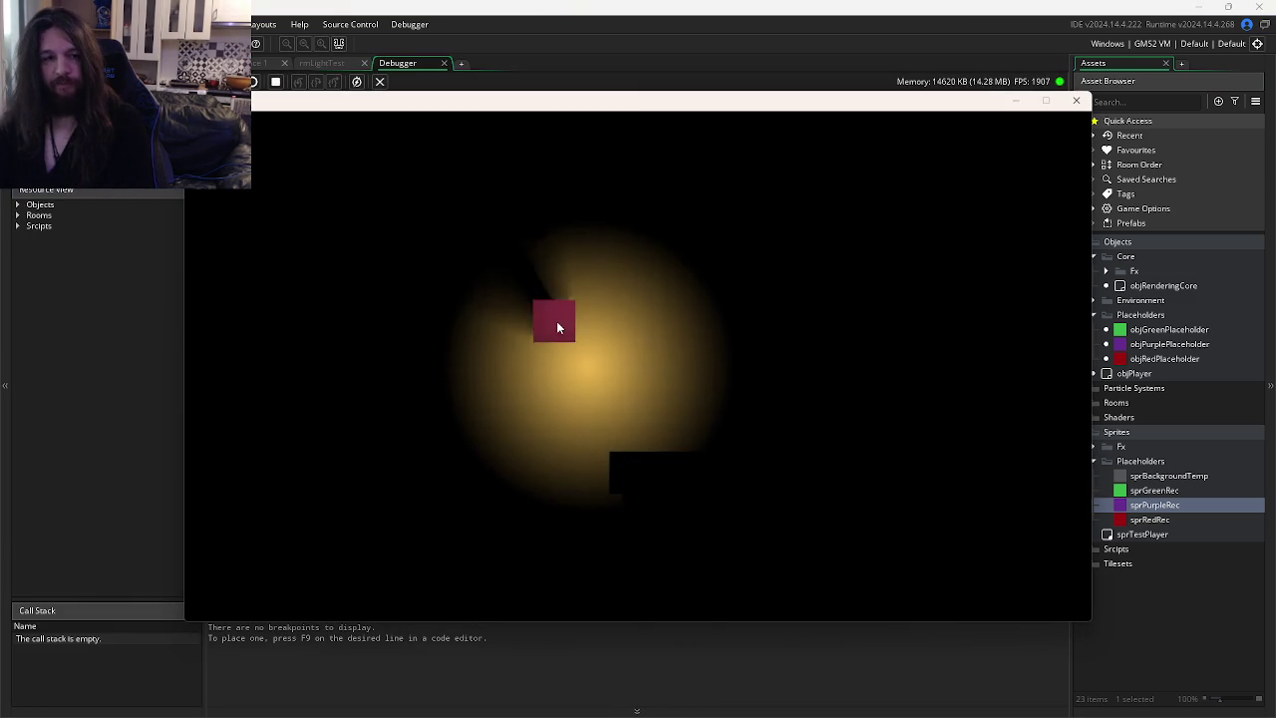
click(1079, 103)
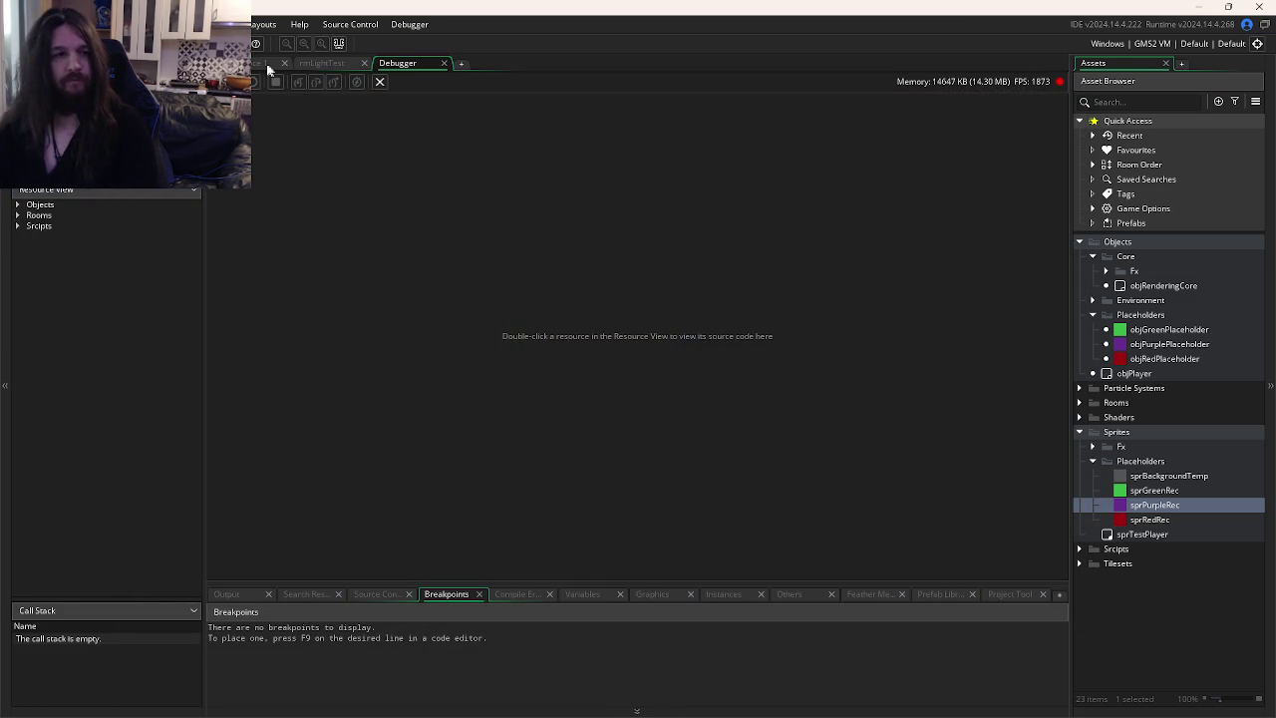
click(268, 66)
key(ctrl+Tab)
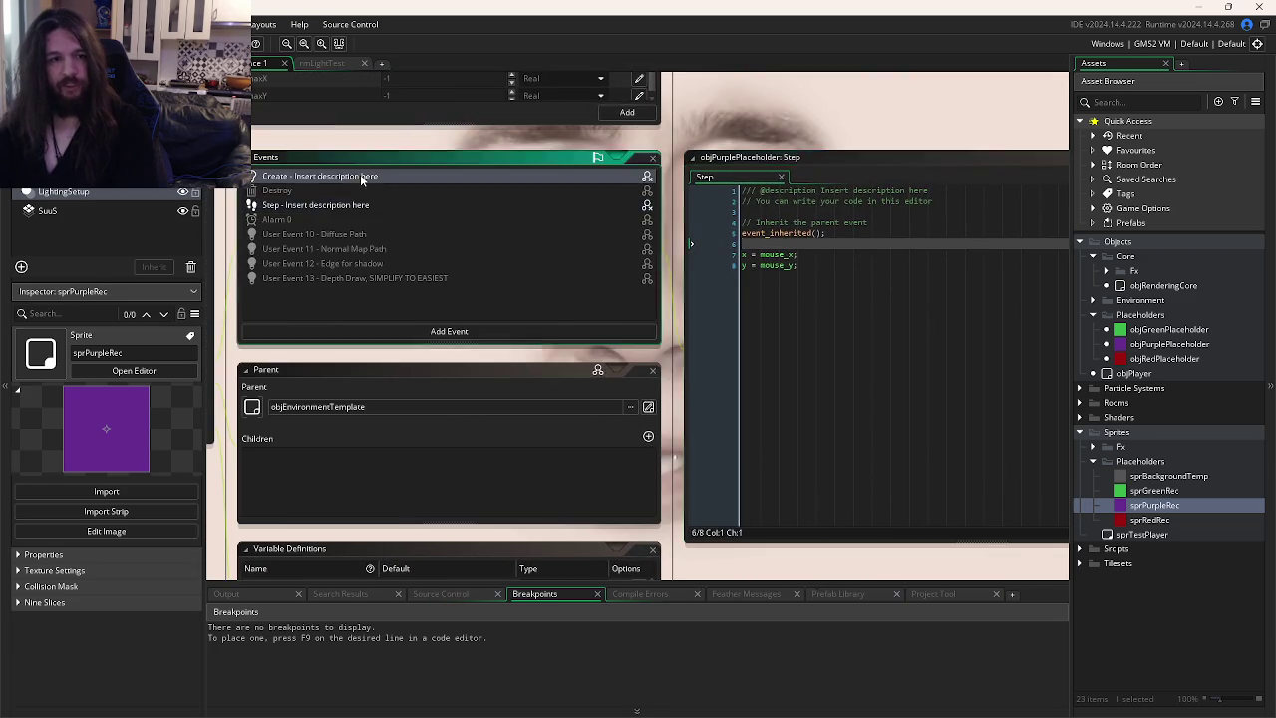
Append ', false, true' and self to the light's Create arguments and test-run the game.
double_click(362, 177)
click(828, 244)
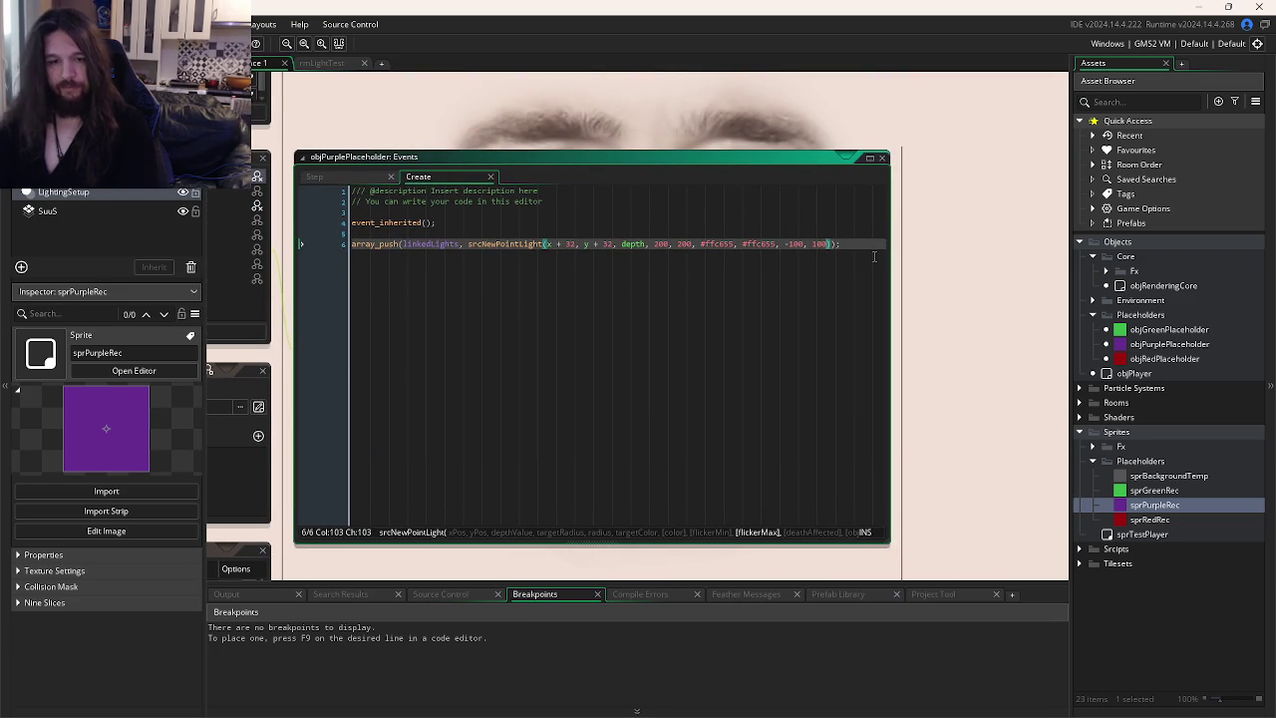
text(, false, true)
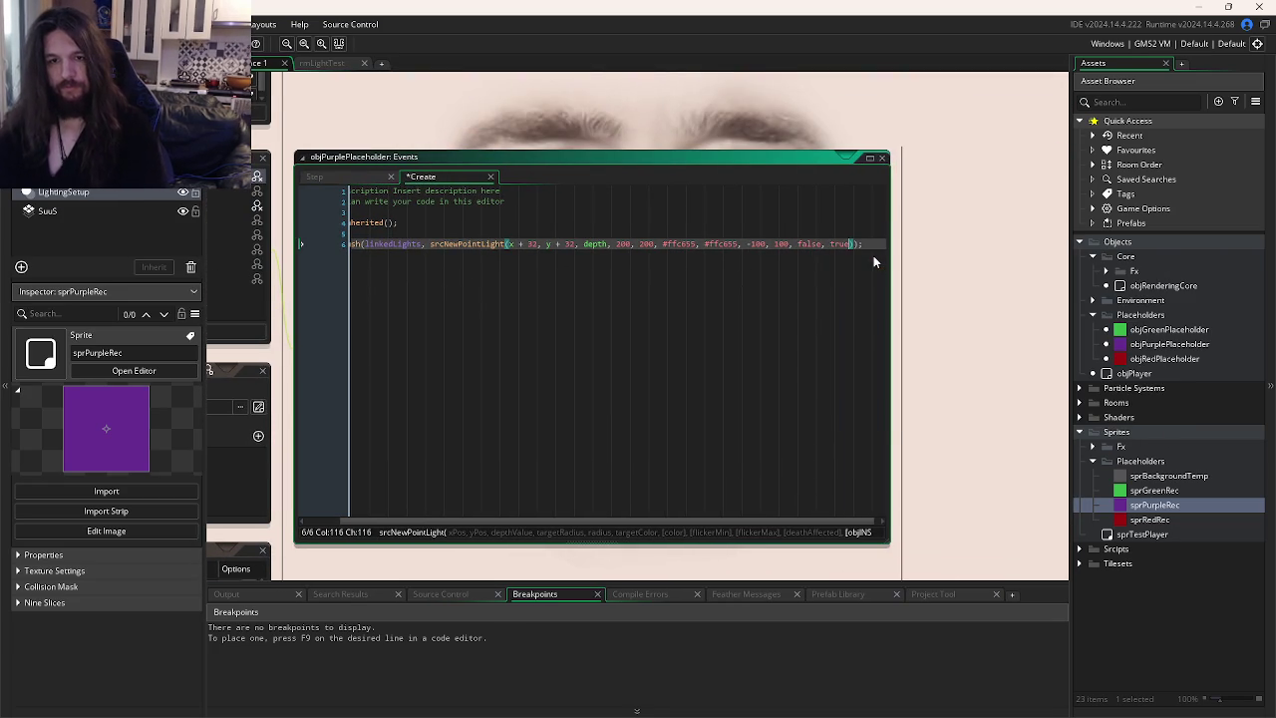
key(F5)
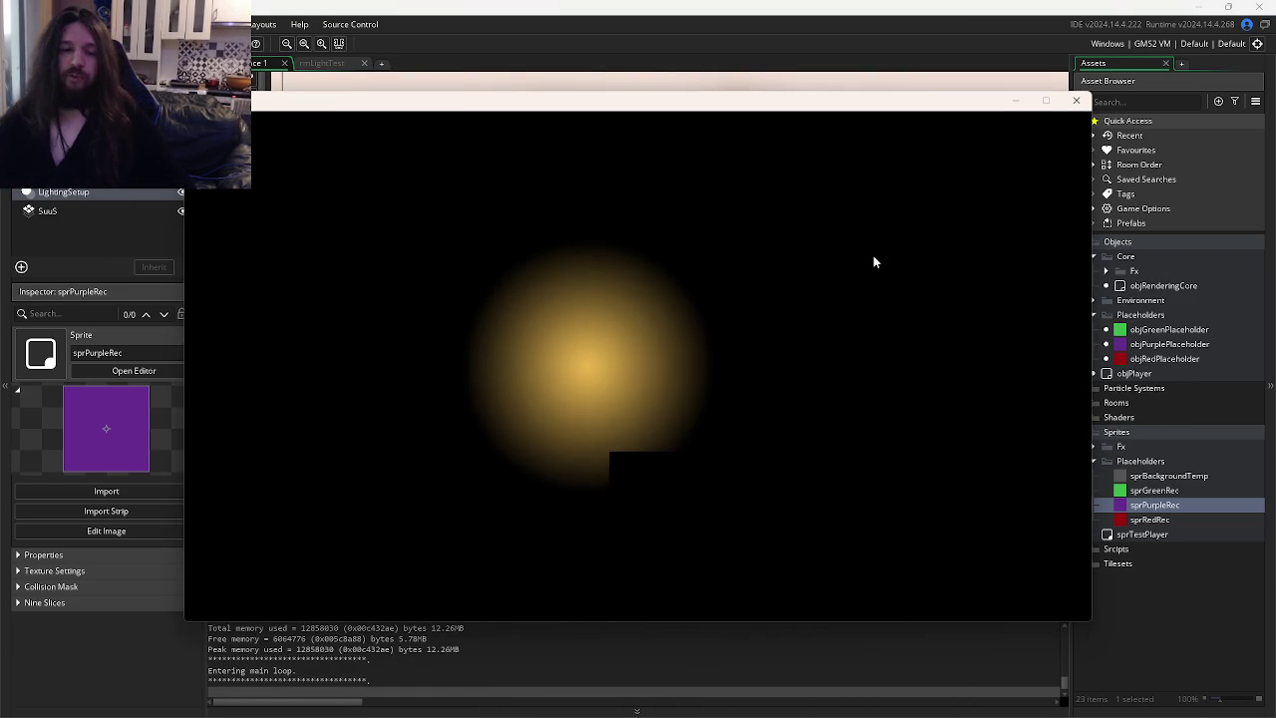
click(1077, 104)
text(self)
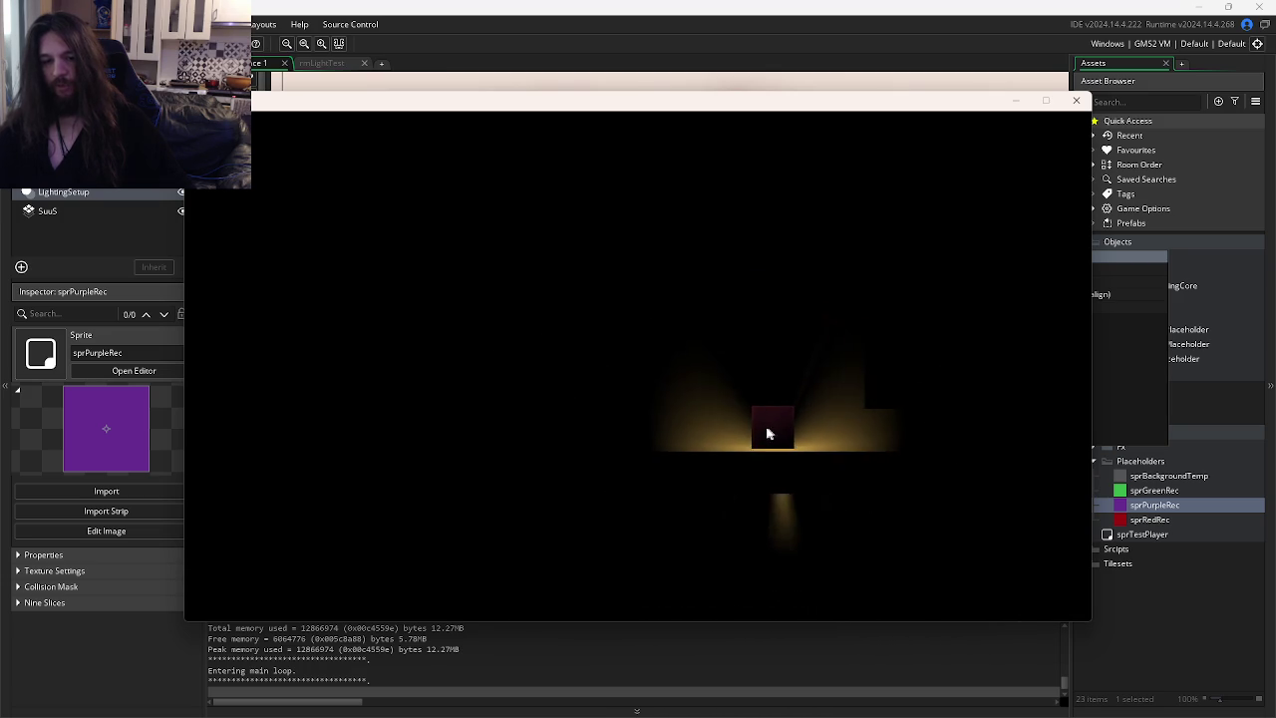
click(1080, 100)
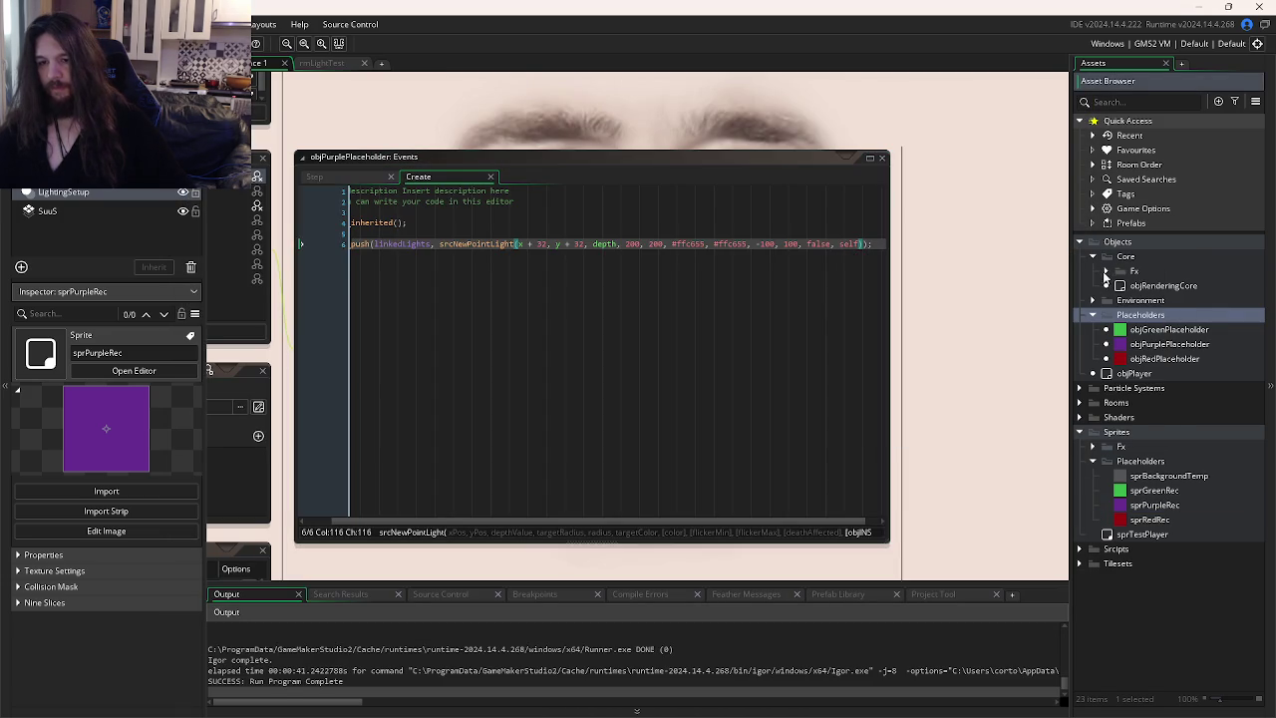
Expand Fx > Post Process > Normal Lighting and select objRenderable in Base.
click(1105, 271)
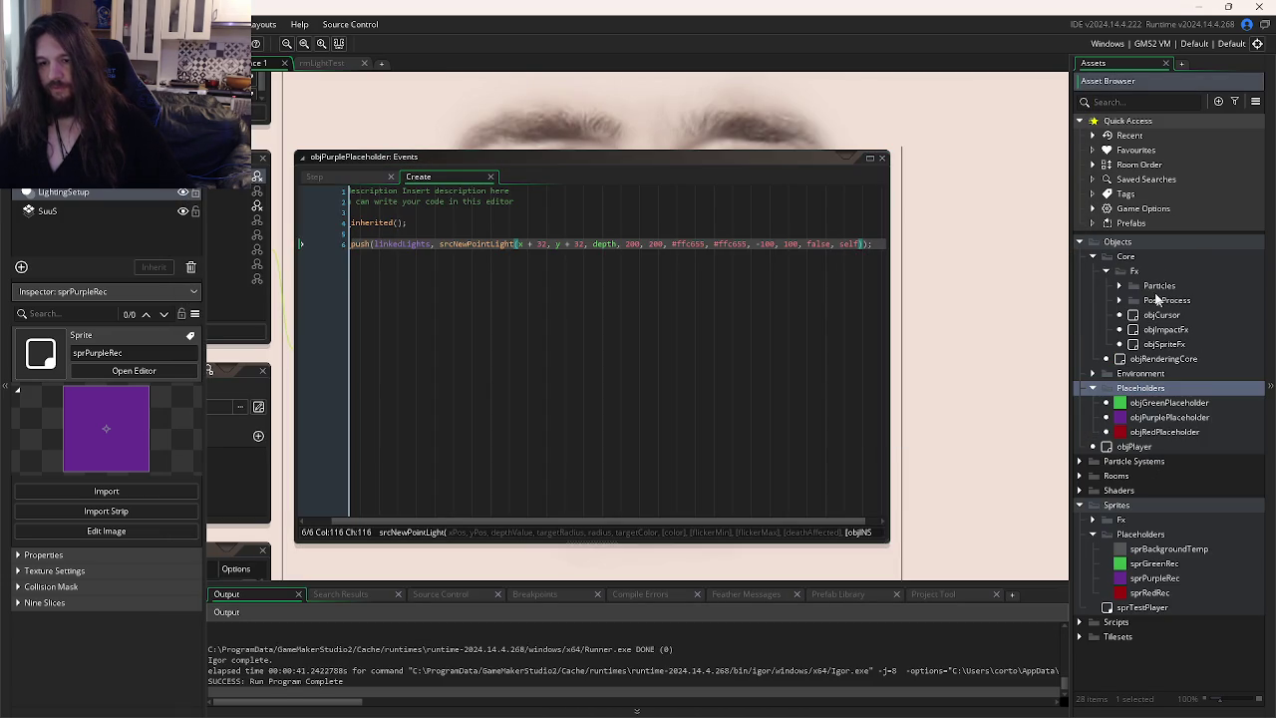
click(1118, 301)
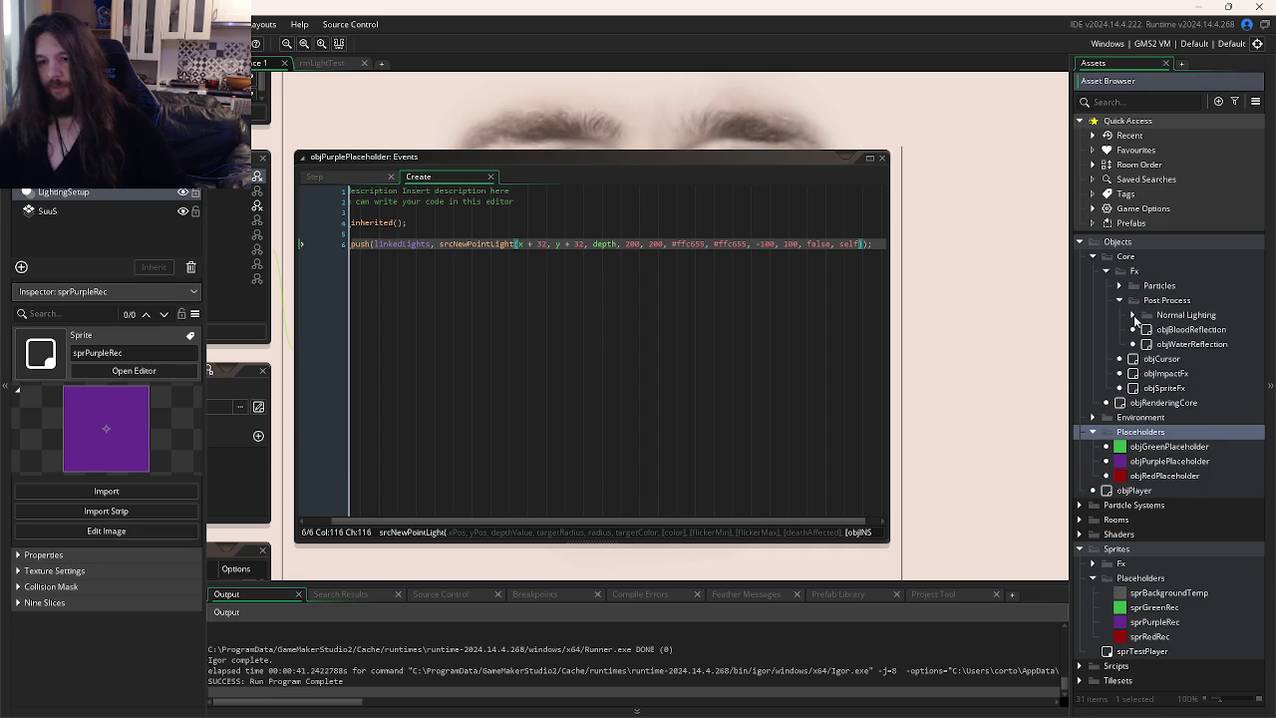
click(1134, 316)
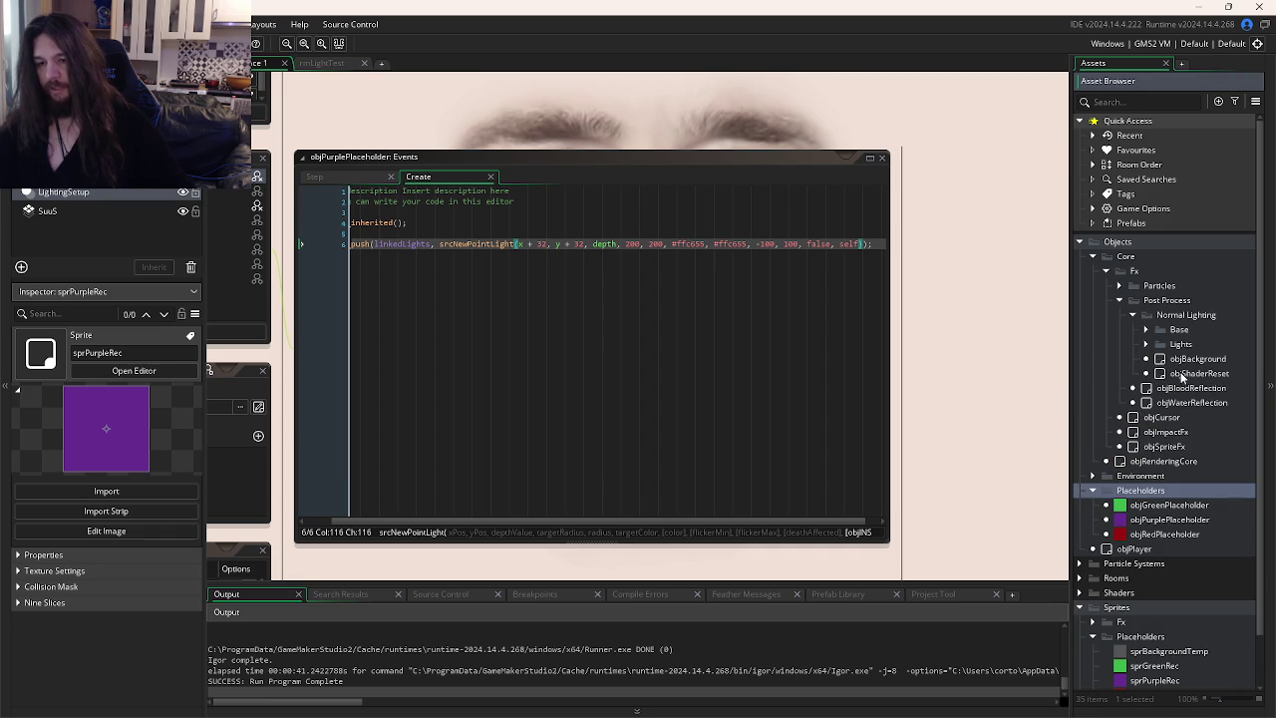
click(1145, 330)
Open objRenderable and view its User Event 12 edge-for-shadow code.
double_click(1210, 344)
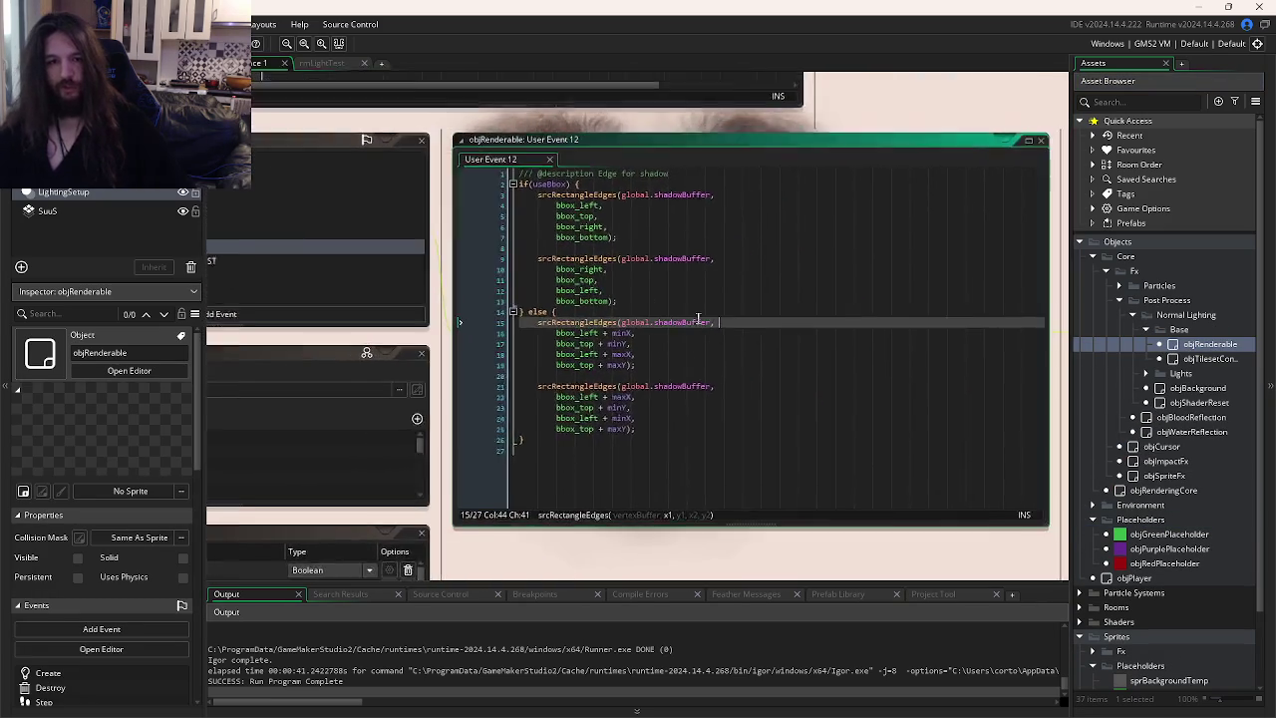
click(891, 334)
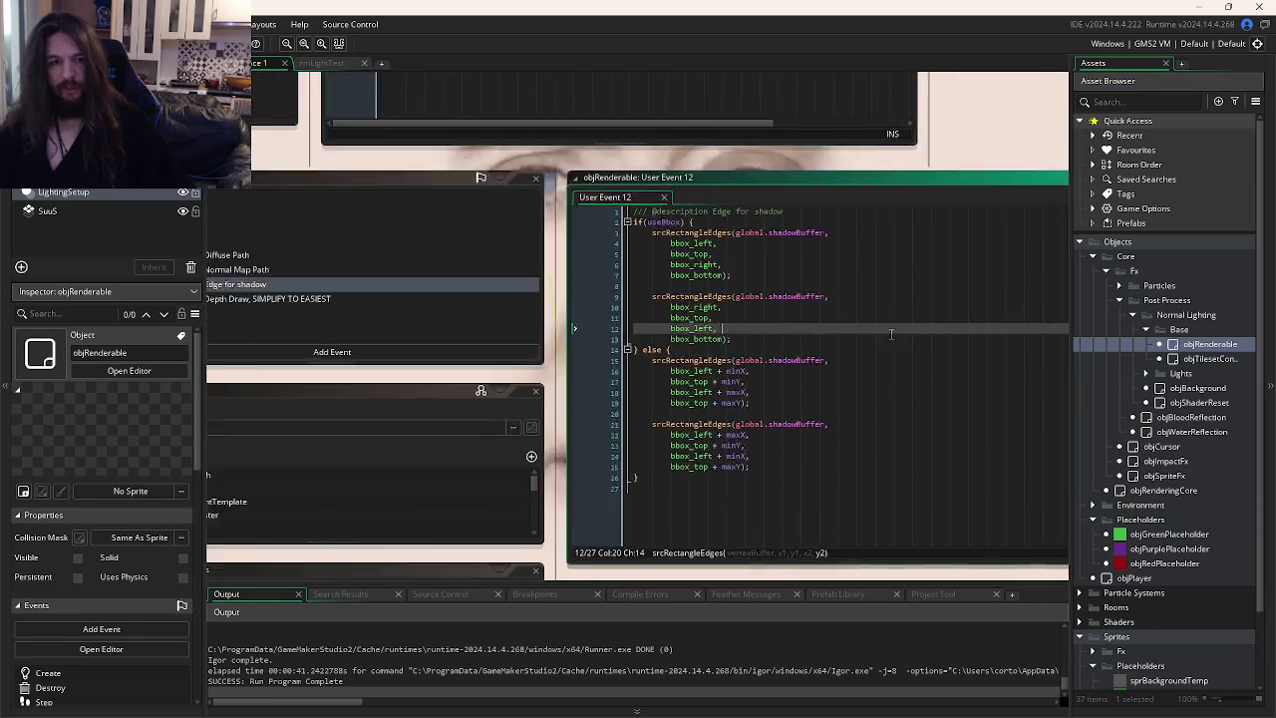
click(547, 249)
click(867, 223)
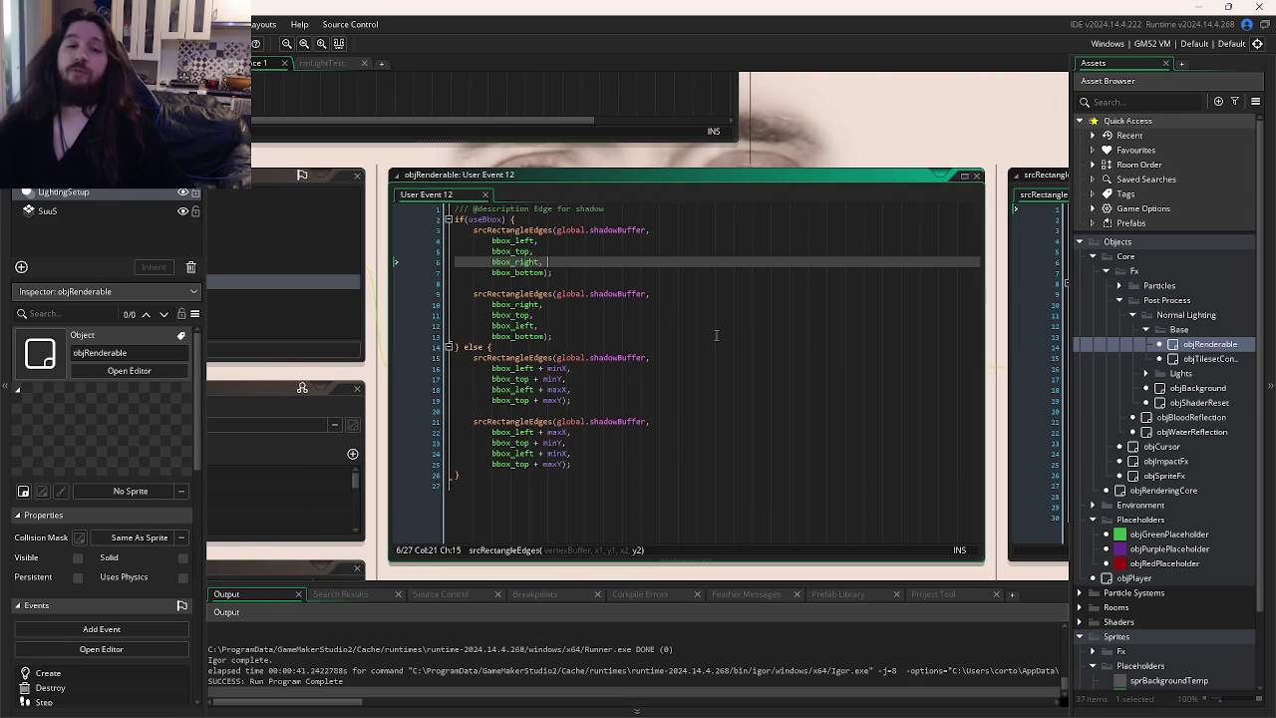
Inspect the vertex lines of both triangles in the srcRectangleEdges script.
middle_click(538, 294)
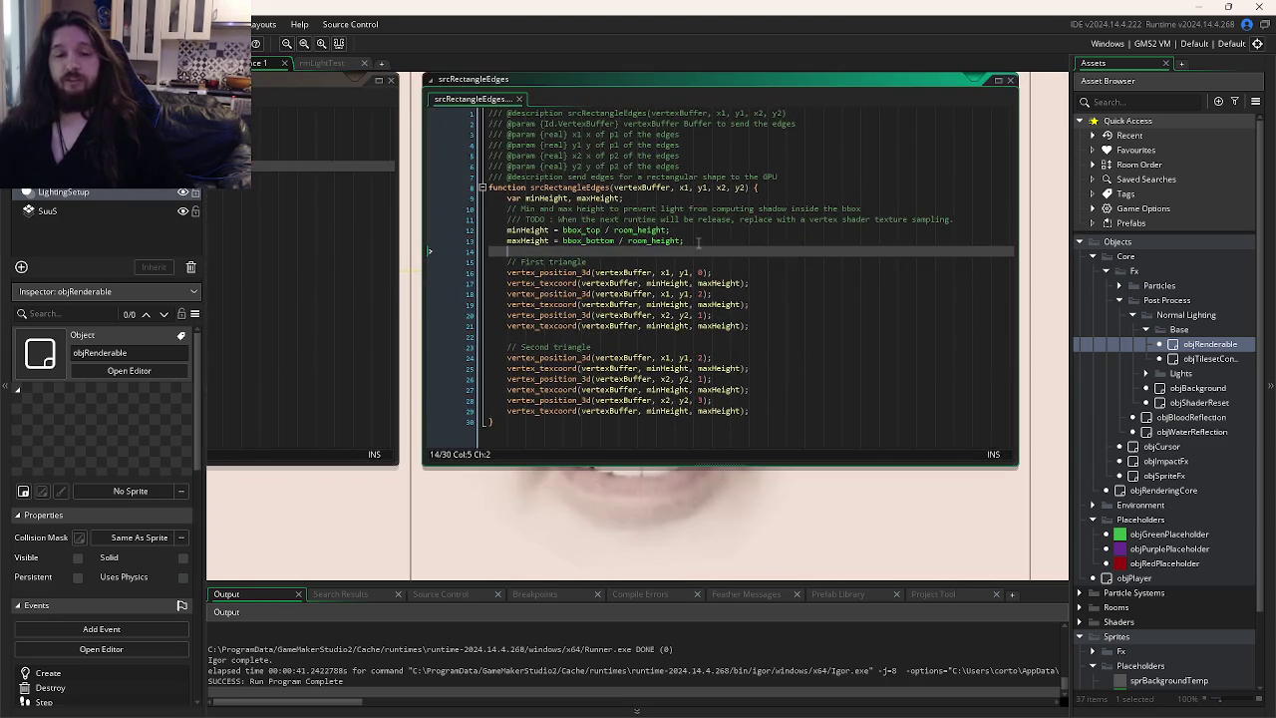
drag(794, 403, 528, 282)
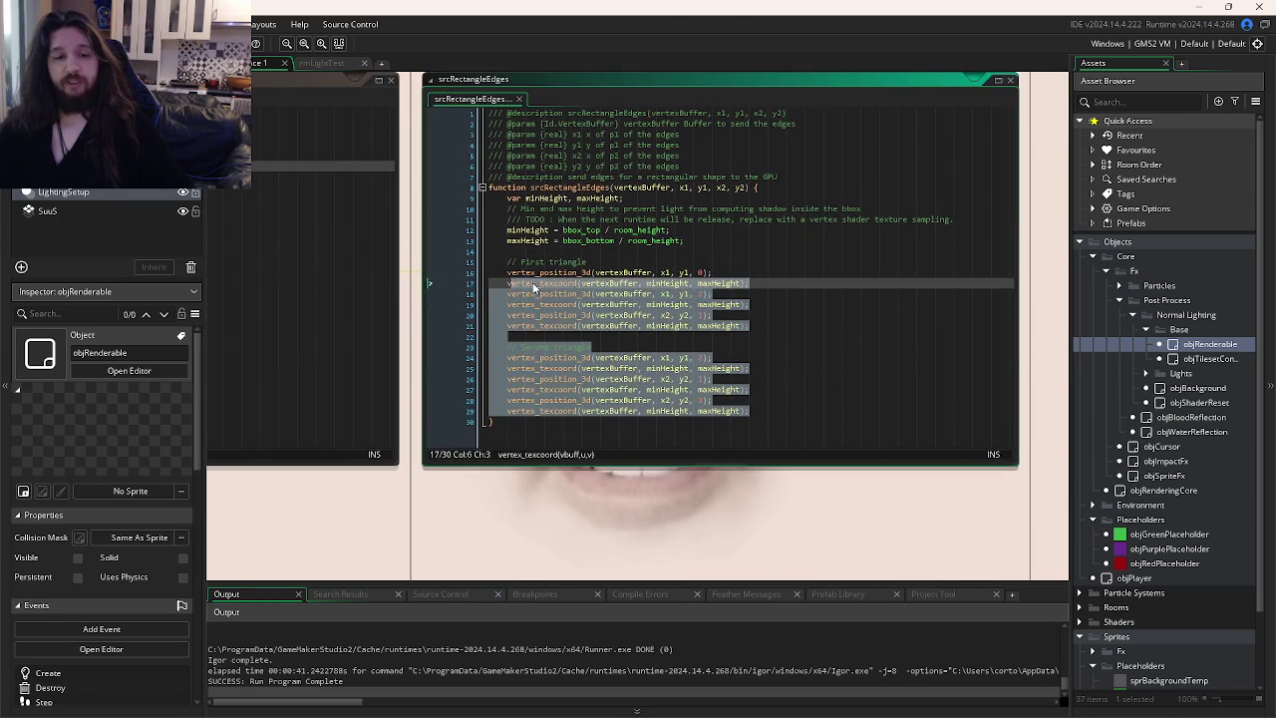
click(688, 294)
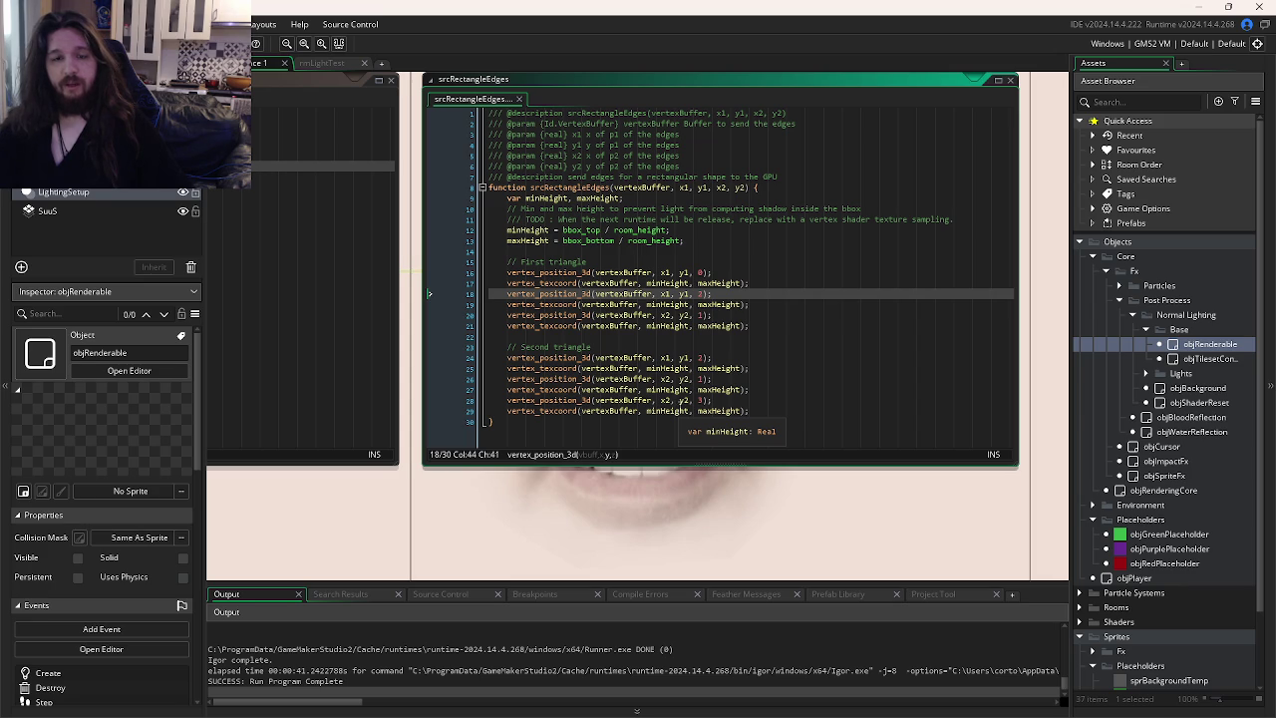
drag(750, 327, 501, 283)
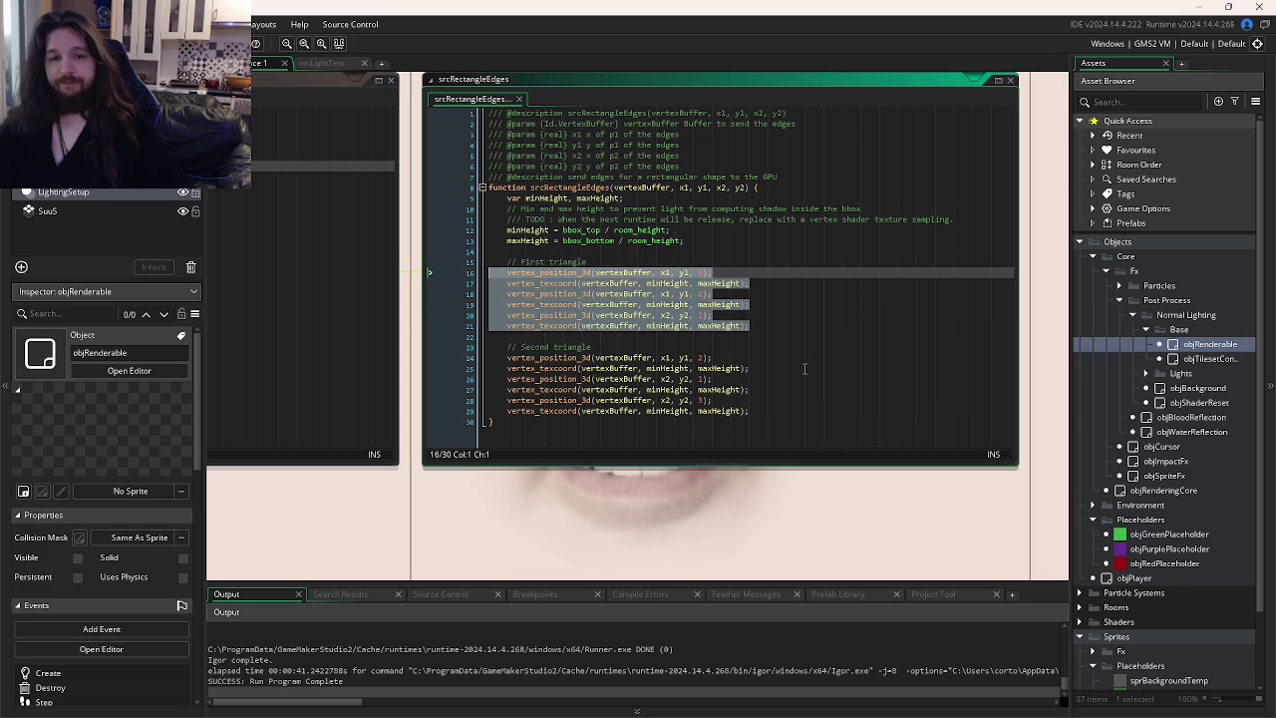
click(620, 431)
drag(620, 431, 786, 443)
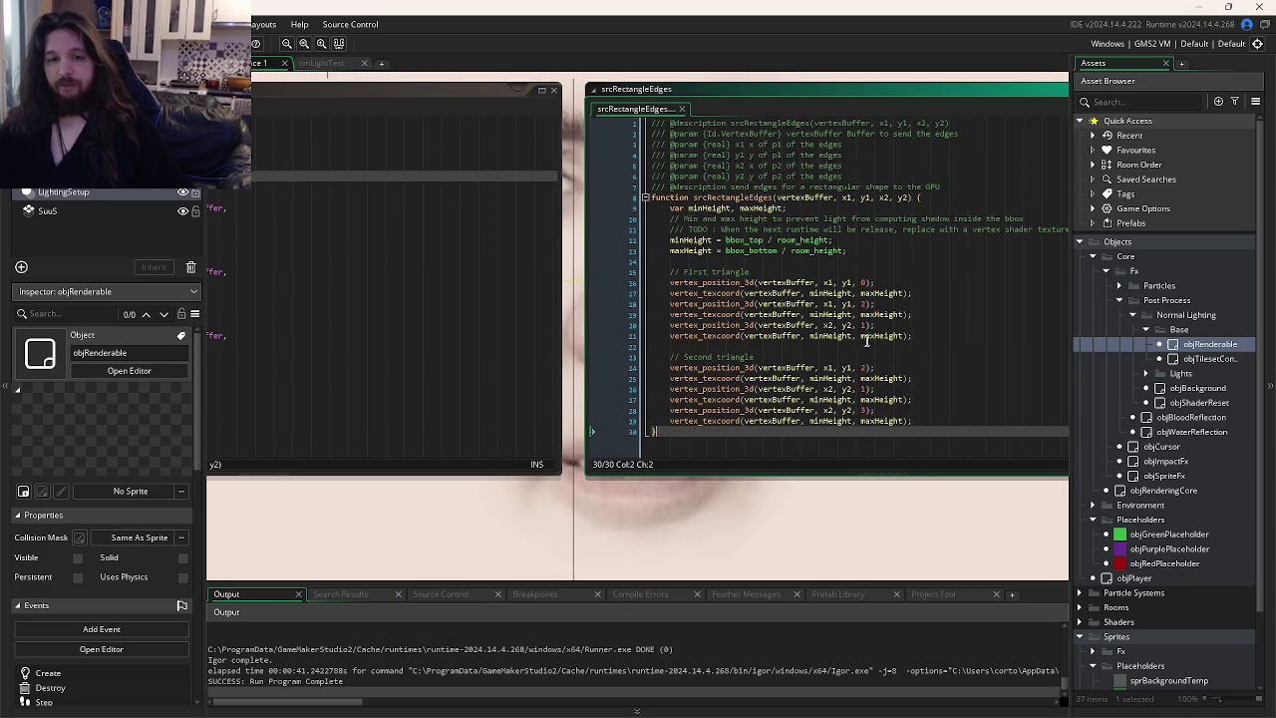
click(826, 284)
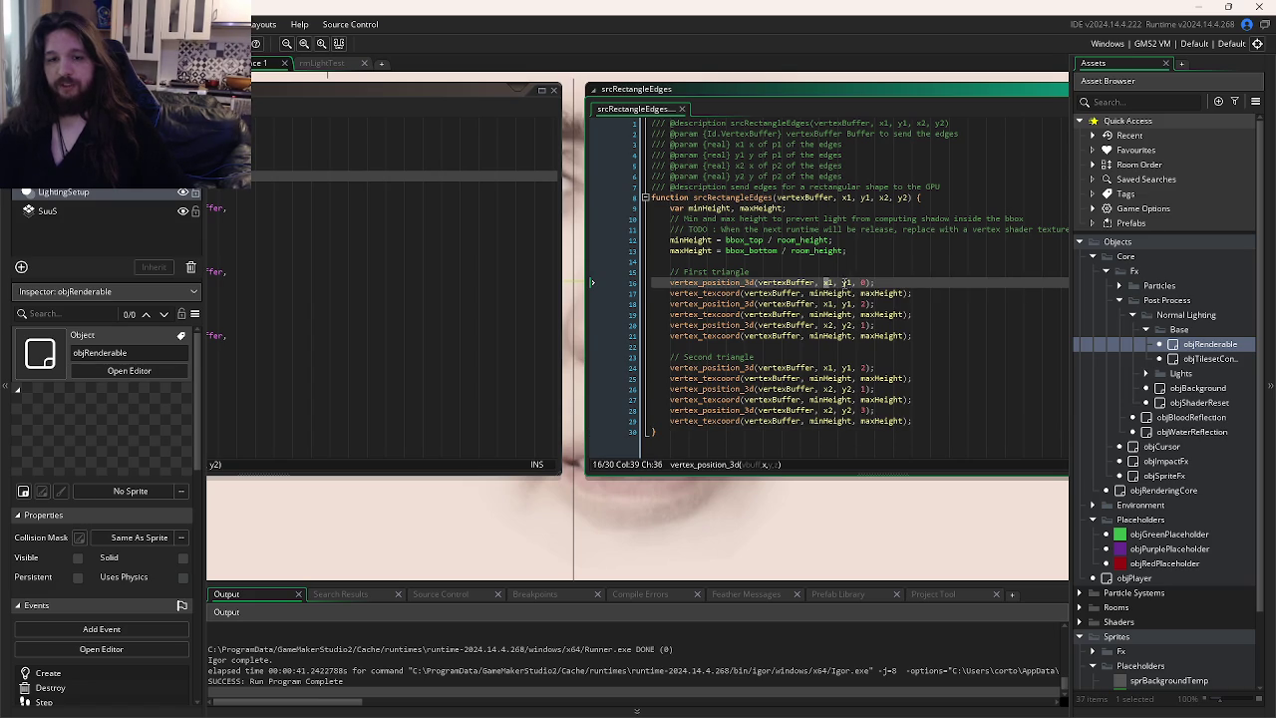
click(854, 304)
key(Down)
key(Down)
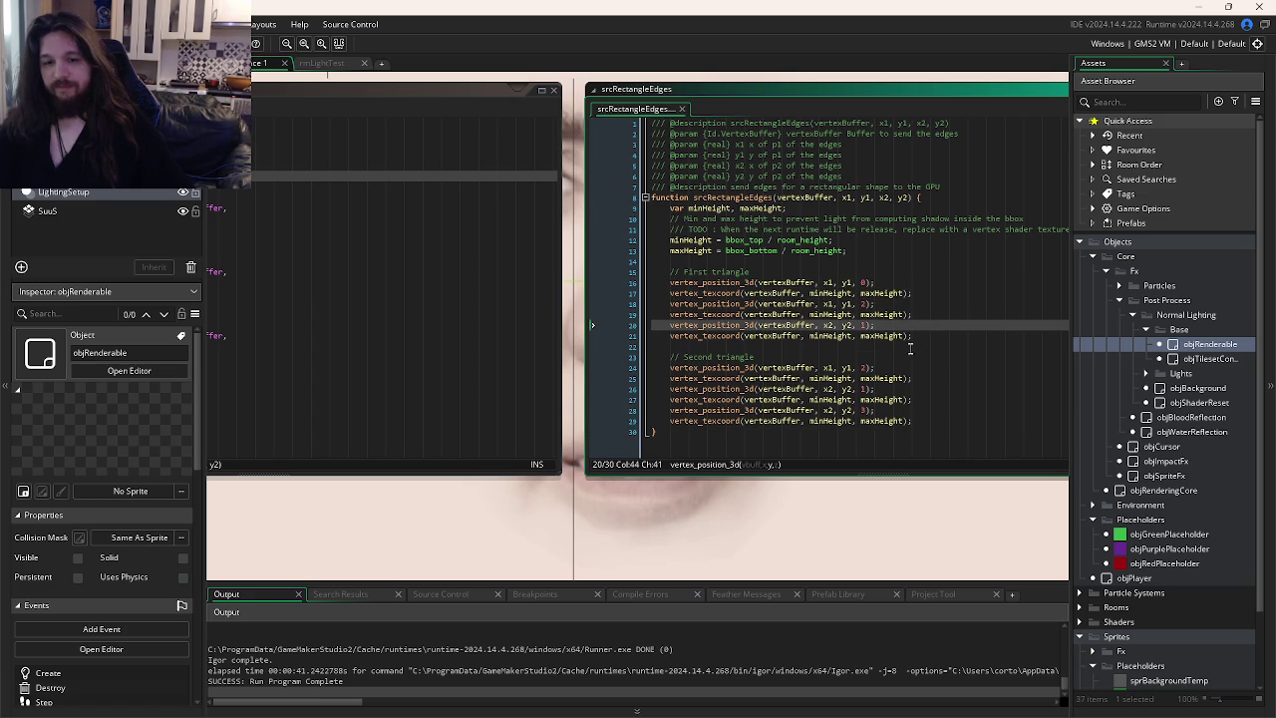
drag(816, 368, 892, 412)
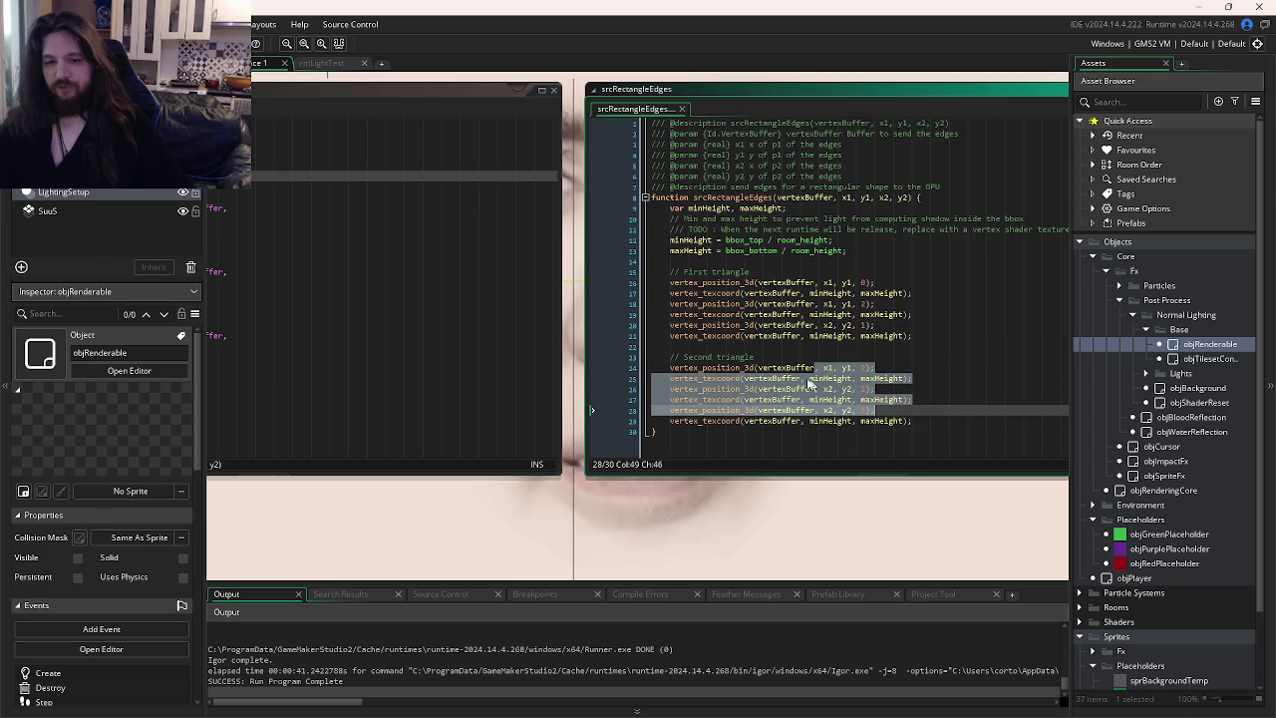
click(722, 345)
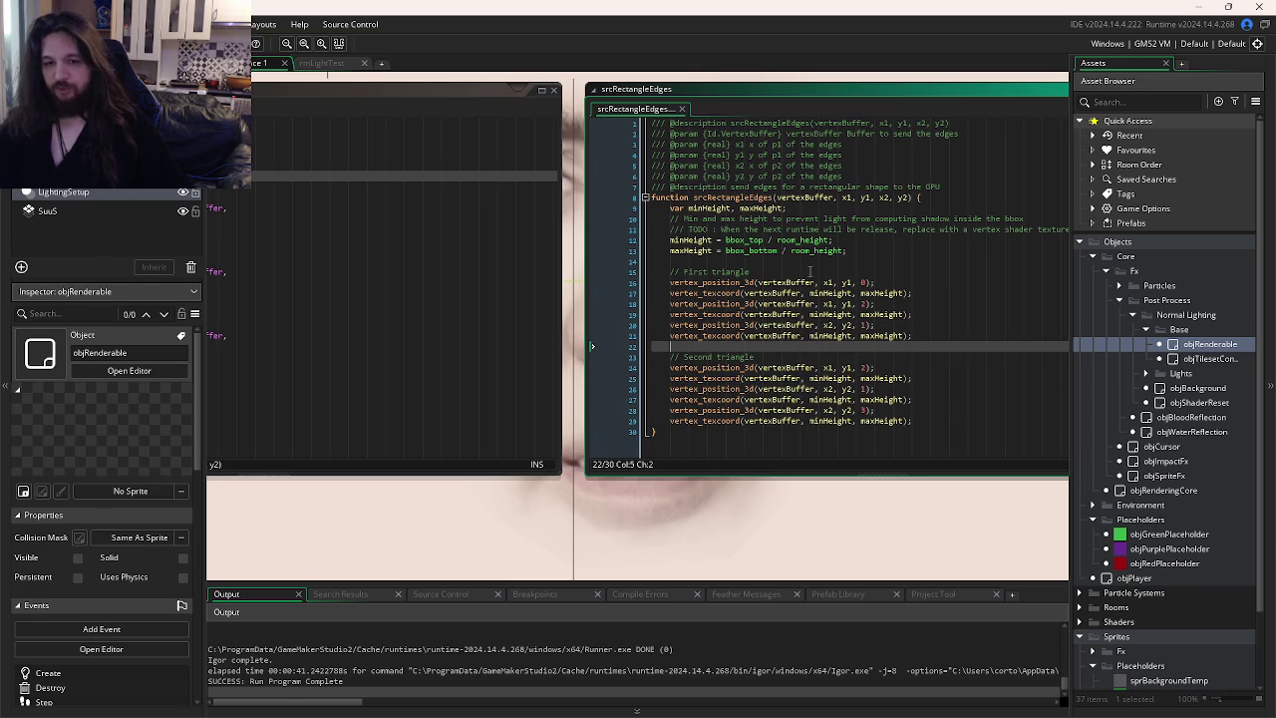
Compare objRenderable's useBbox condition against the srcRectangleEdges script.
key(ctrl+Tab)
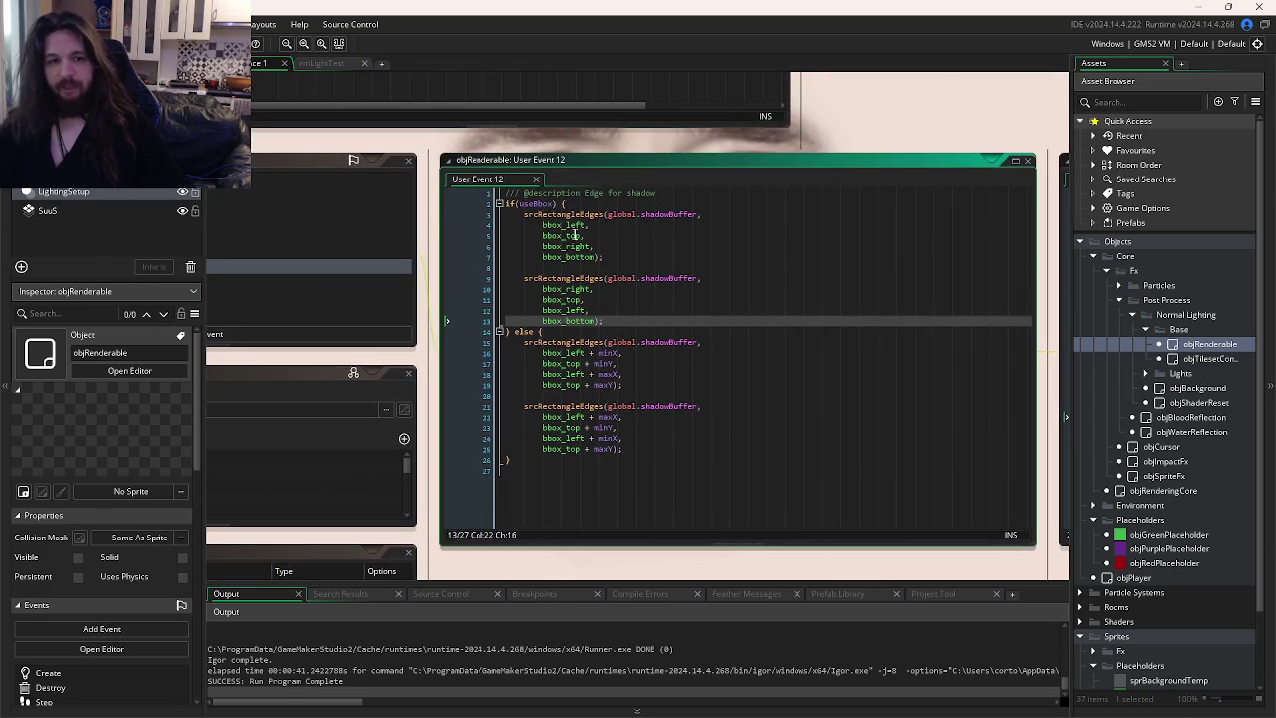
click(584, 204)
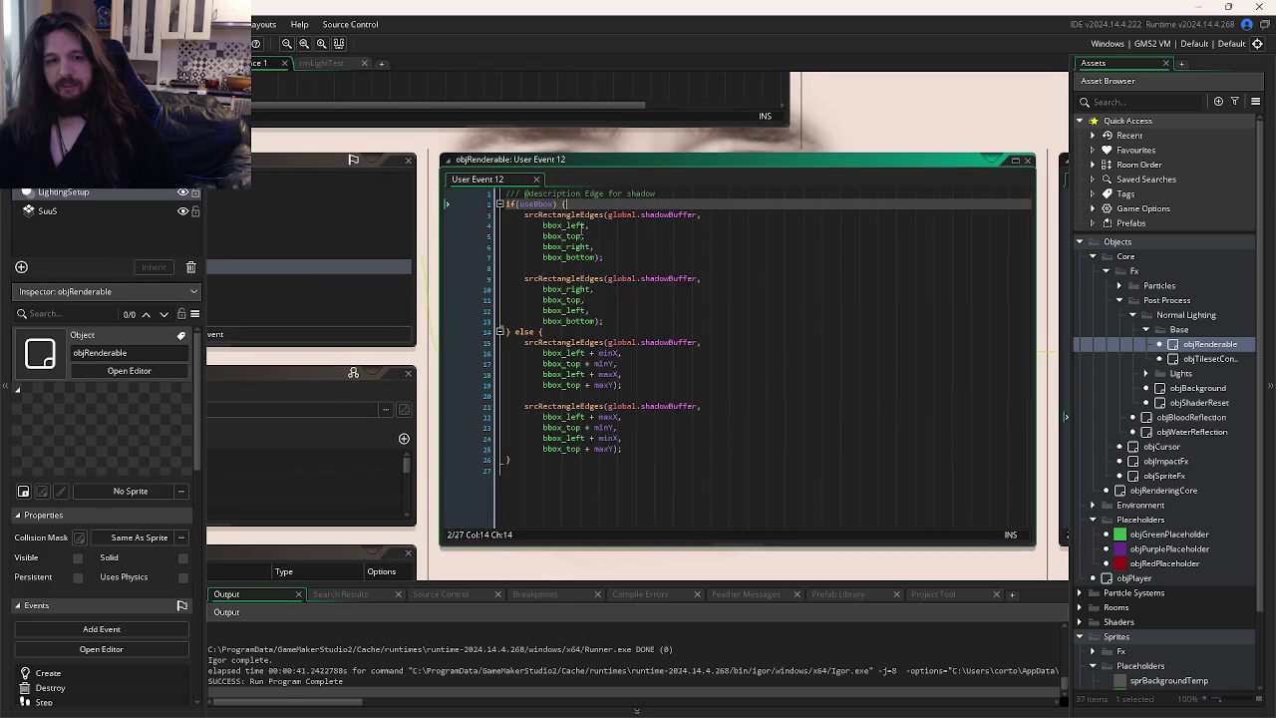
key(ctrl+Tab)
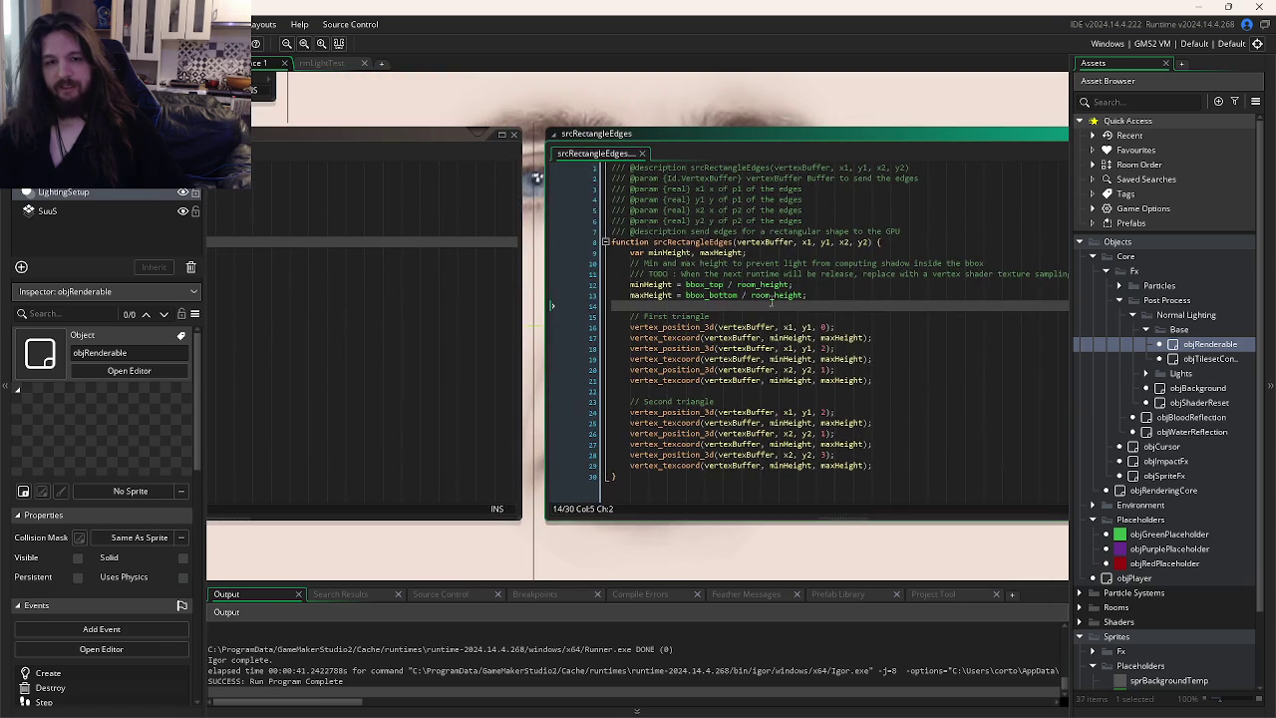
Read the second triangle's vertices (x1, y1, 2), (x2, y2, 1), (x2, y2, 3), then adjust the volume and switch to Firefox.
mouse_move(773, 302)
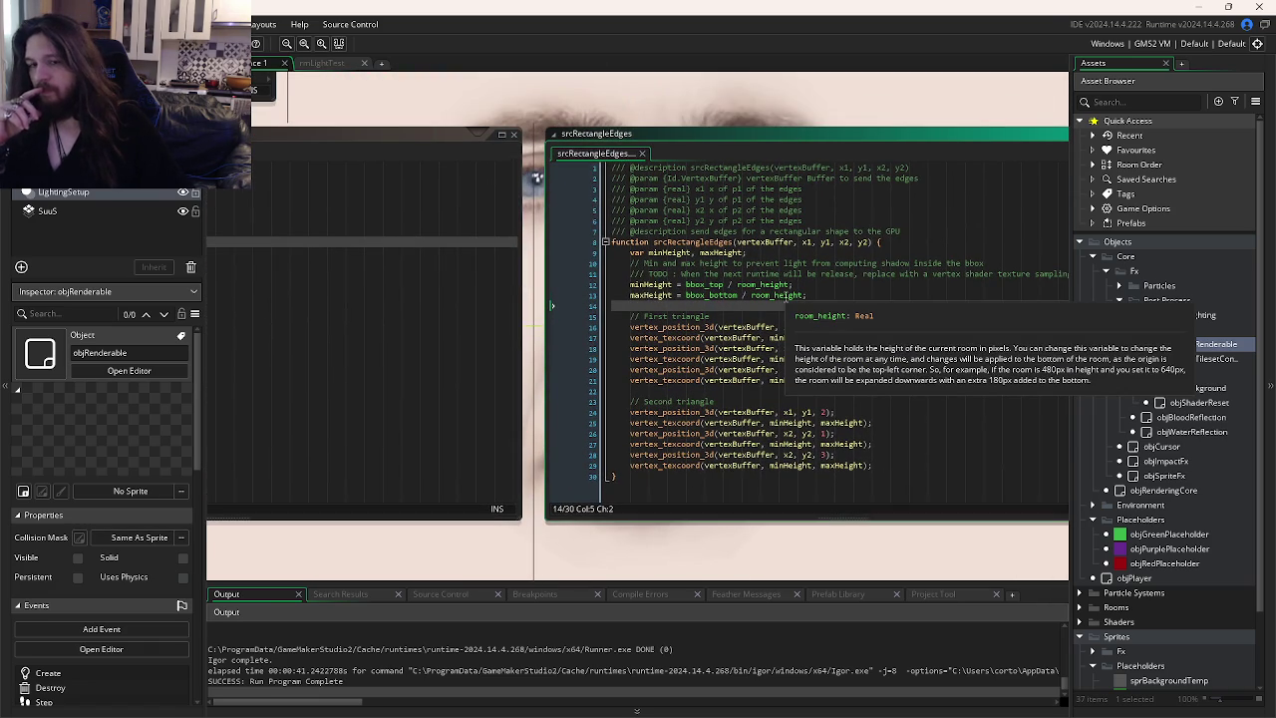
click(798, 399)
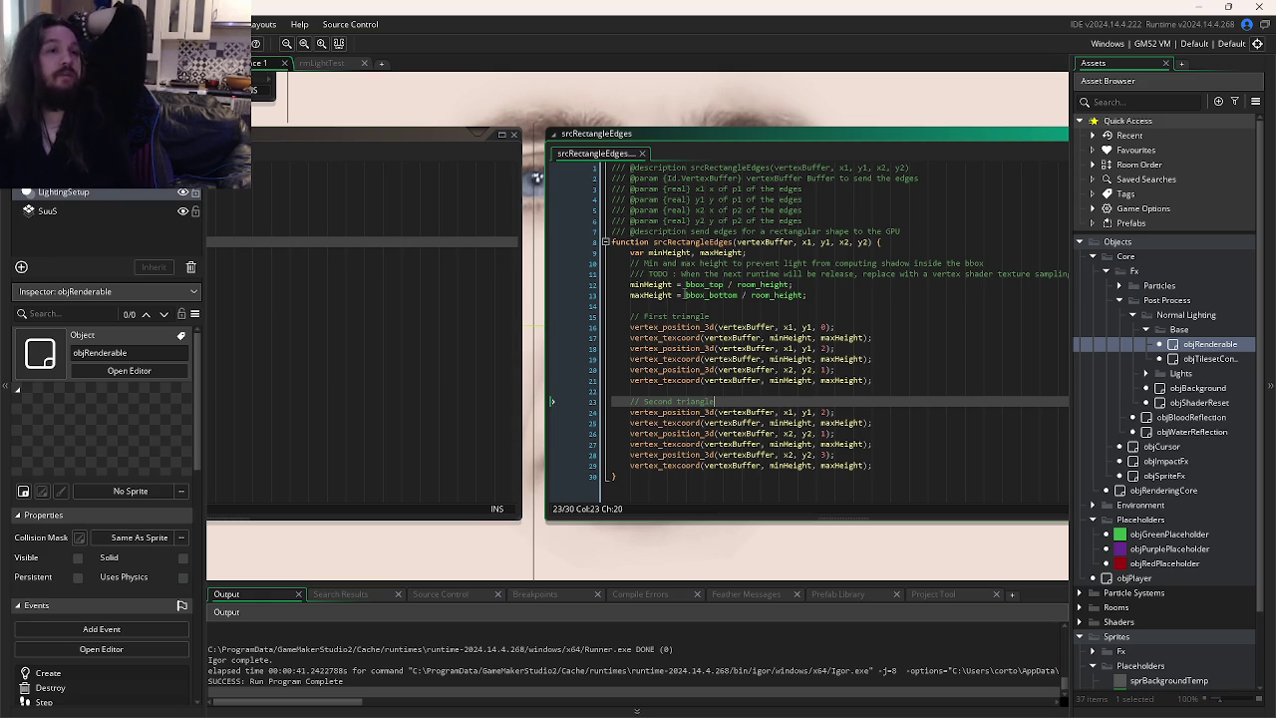
key(XF86AudioLowerVolume)
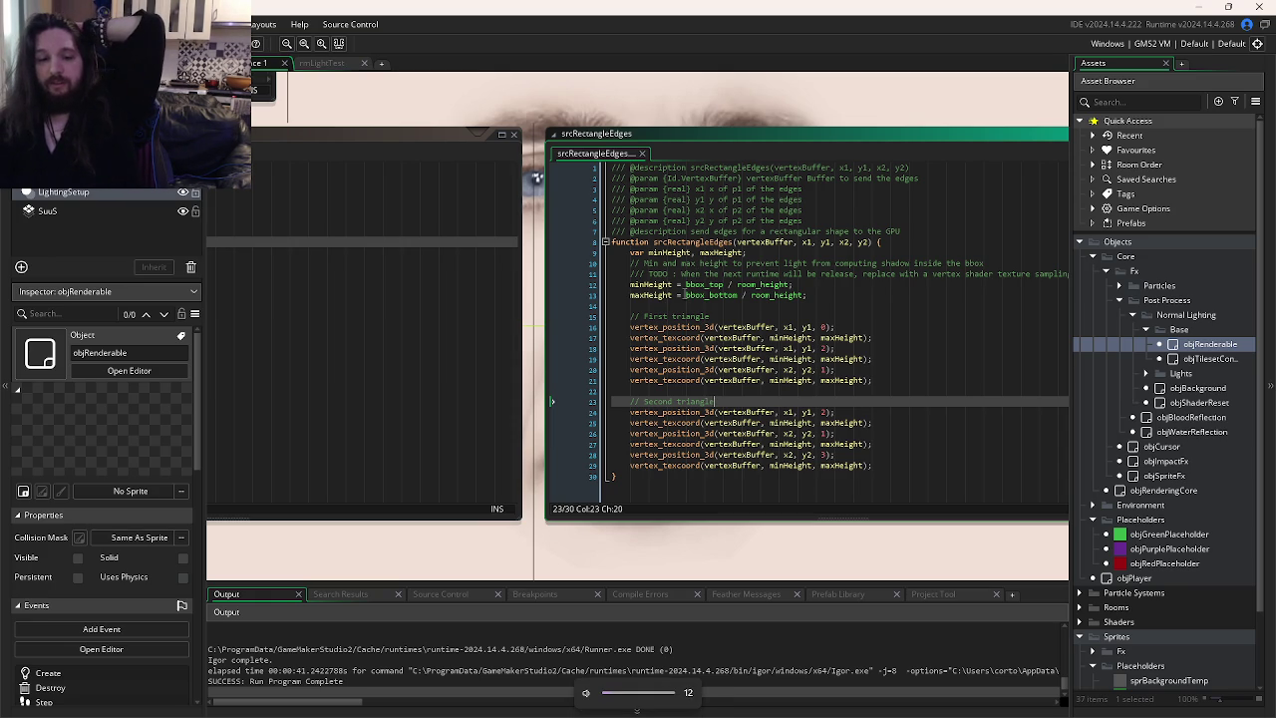
key(XF86AudioRaiseVolume)
key(XF86AudioRaiseVolume)
key(XF86AudioRaiseVolume)
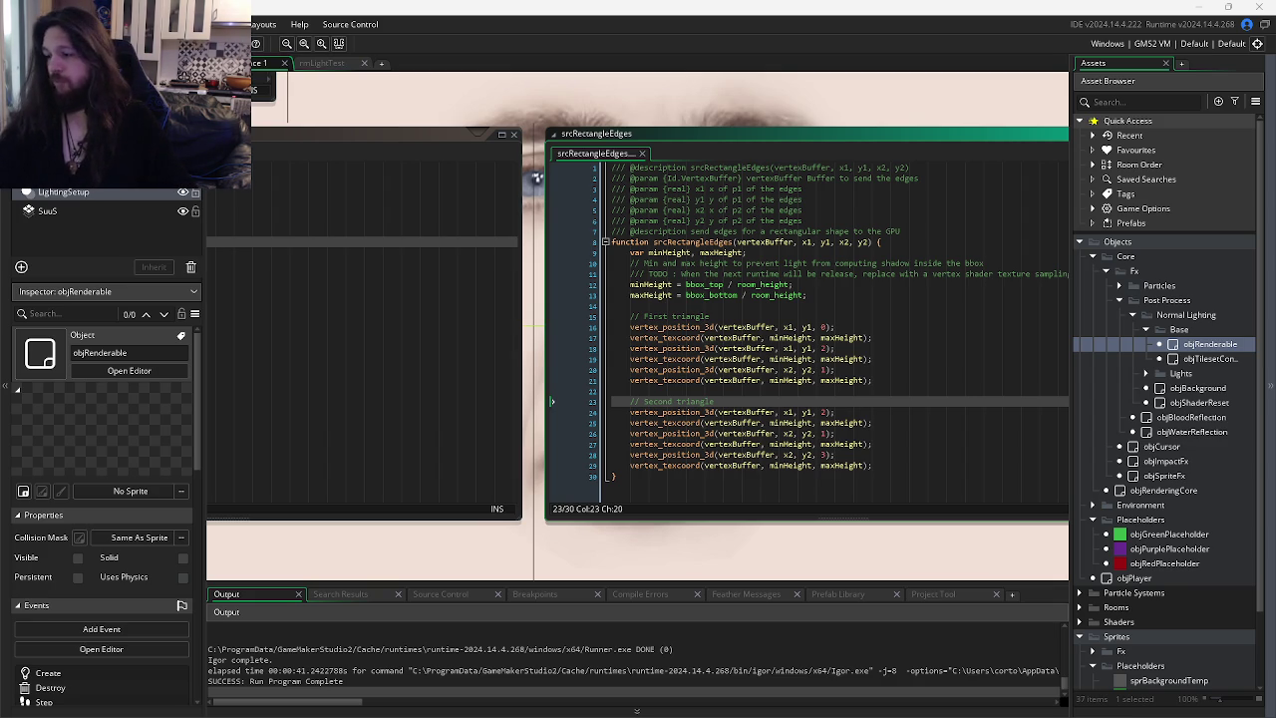
key(alt+Tab)
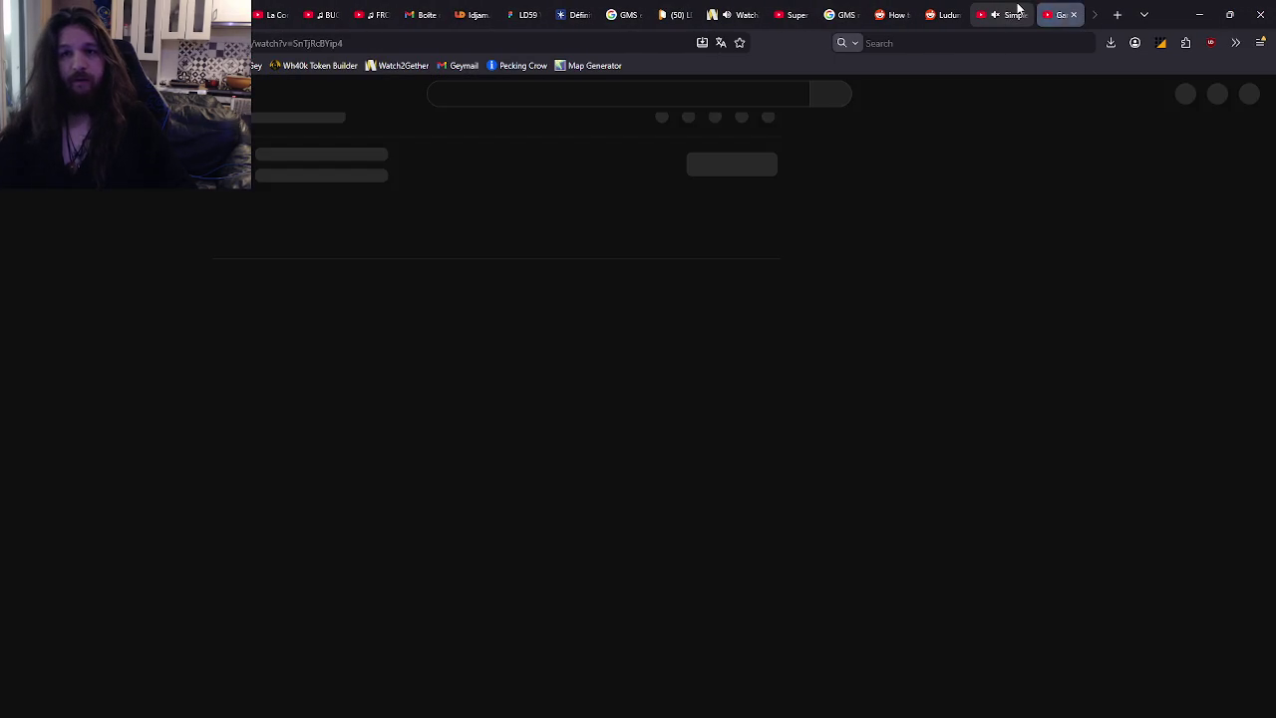
Show the Simple 2D Lighting tutorial tab, then move to the LD59-WhiteBoard FigJam board tab.
click(1017, 10)
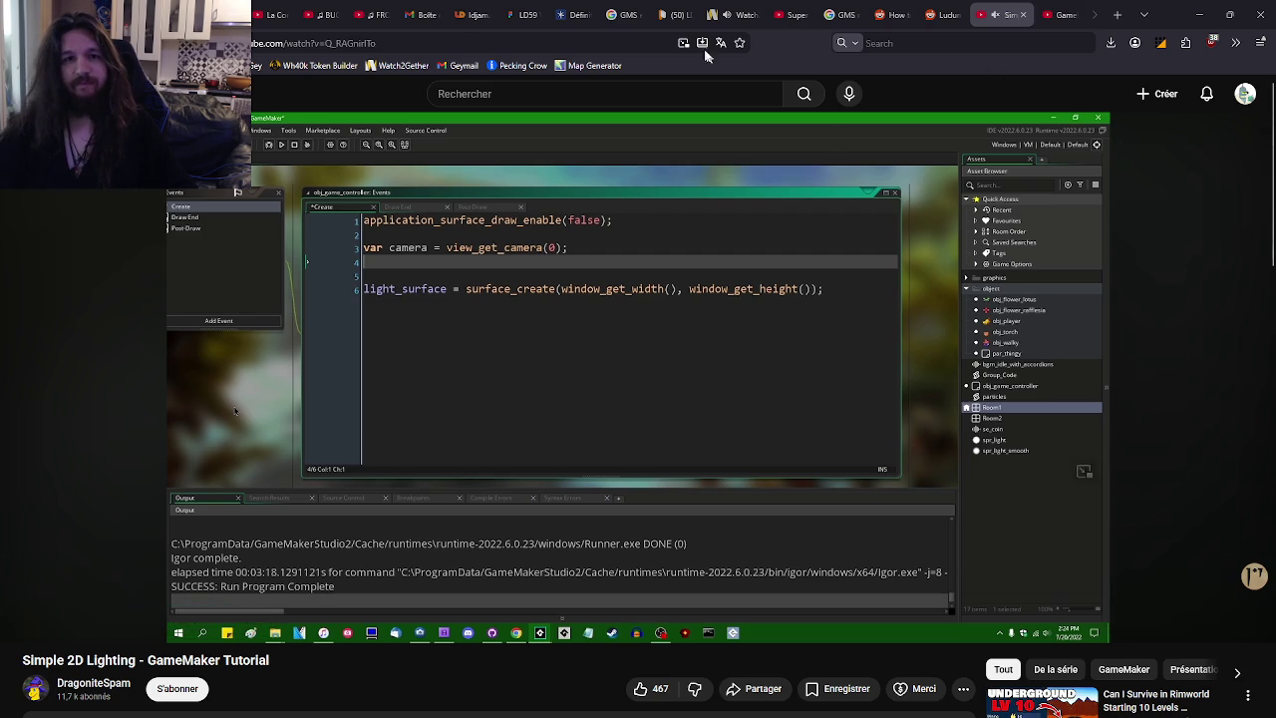
click(672, 14)
click(526, 14)
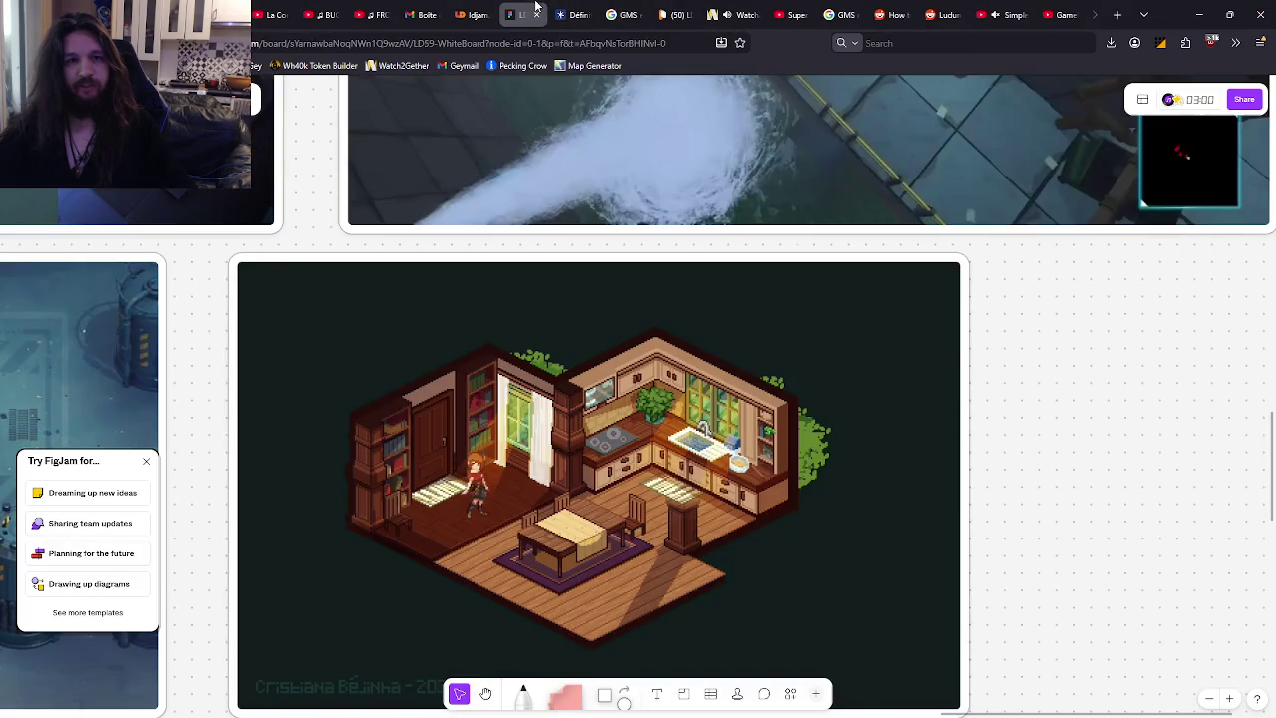
click(561, 8)
click(518, 12)
scroll(693, 247, left, 5)
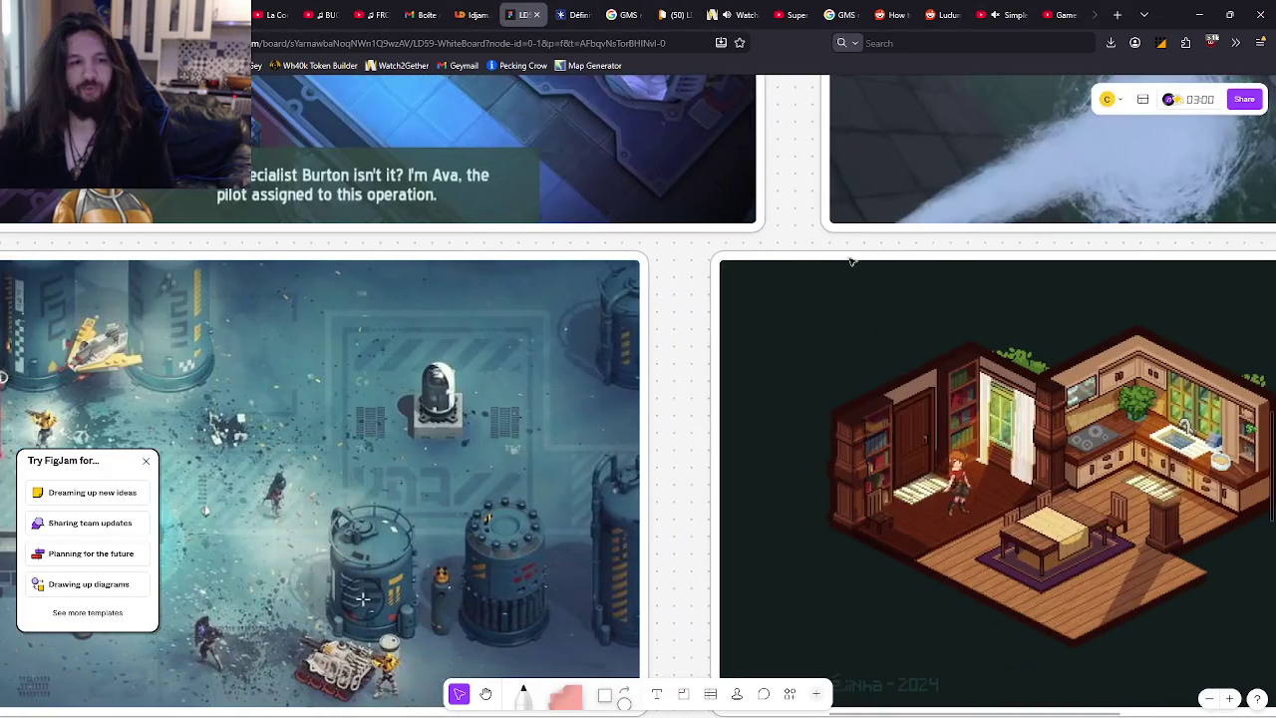
scroll(693, 247, down, 5)
scroll(652, 229, left, 10)
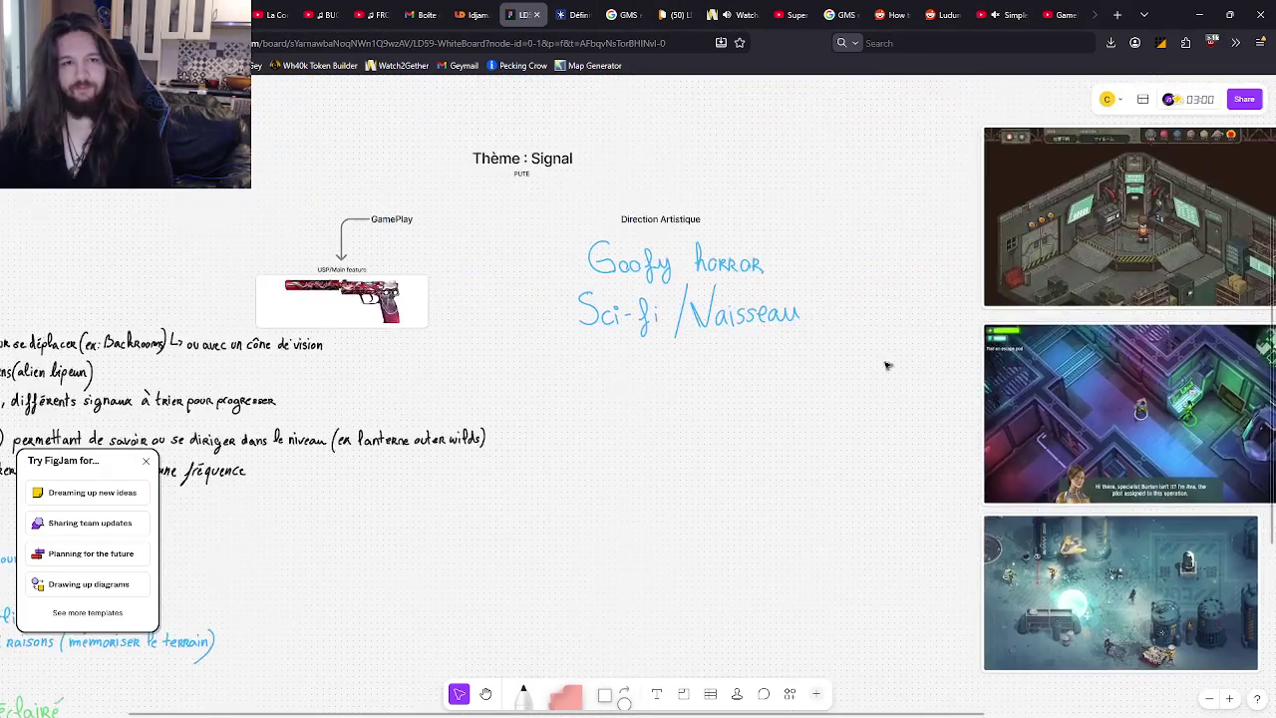
drag(771, 353, 882, 291)
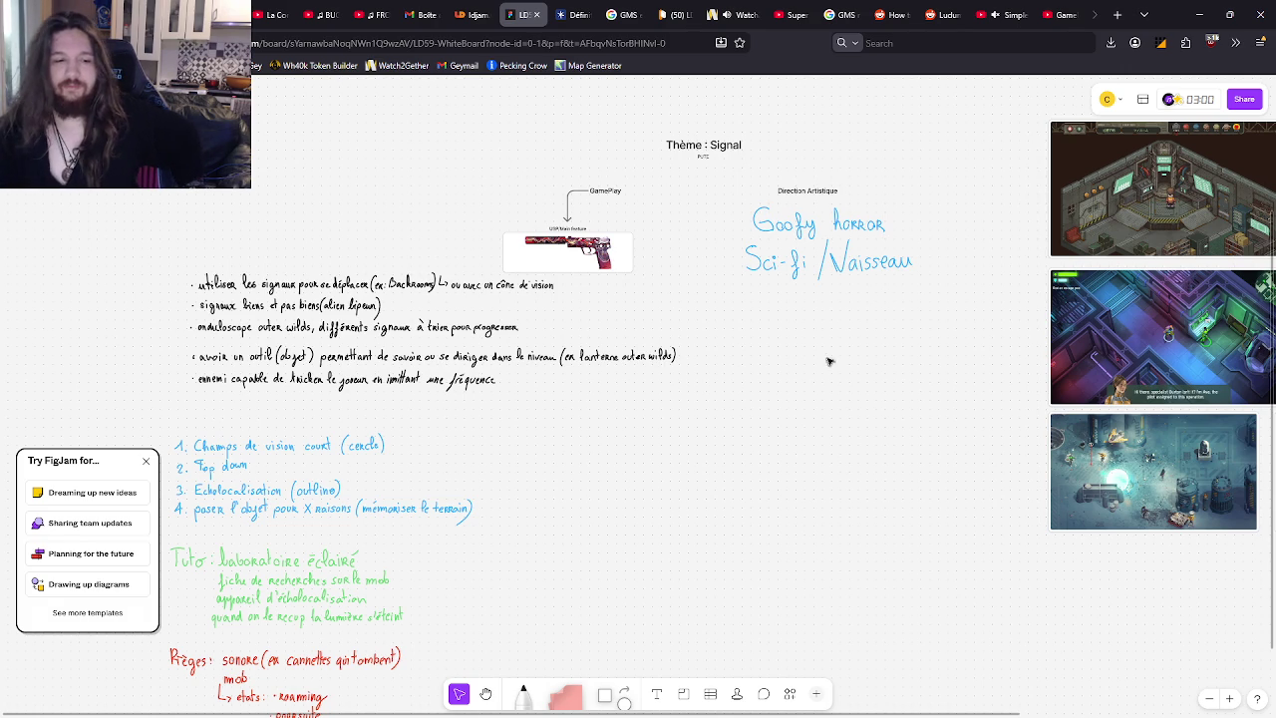
scroll(829, 359, down, 4)
mouse_move(811, 265)
mouse_down()
mouse_move(712, 339)
mouse_move(465, 419)
mouse_move(425, 409)
mouse_move(382, 369)
mouse_move(450, 316)
mouse_up()
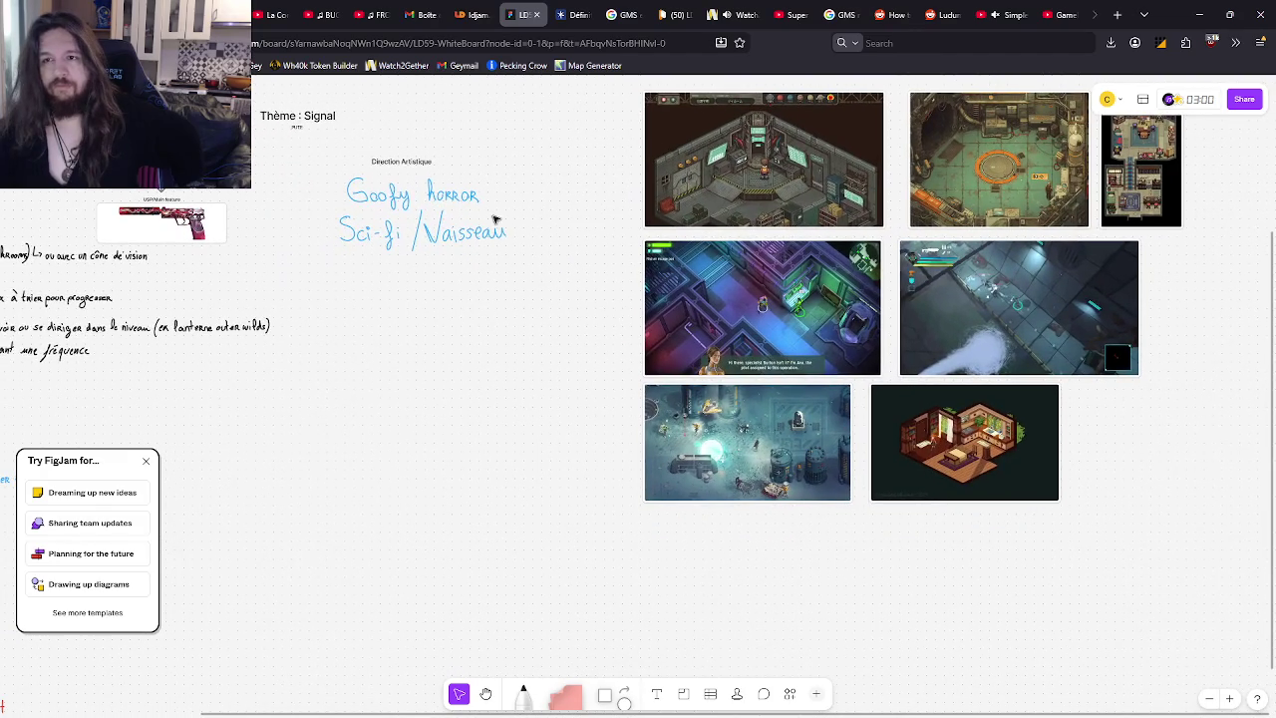
drag(459, 243, 469, 276)
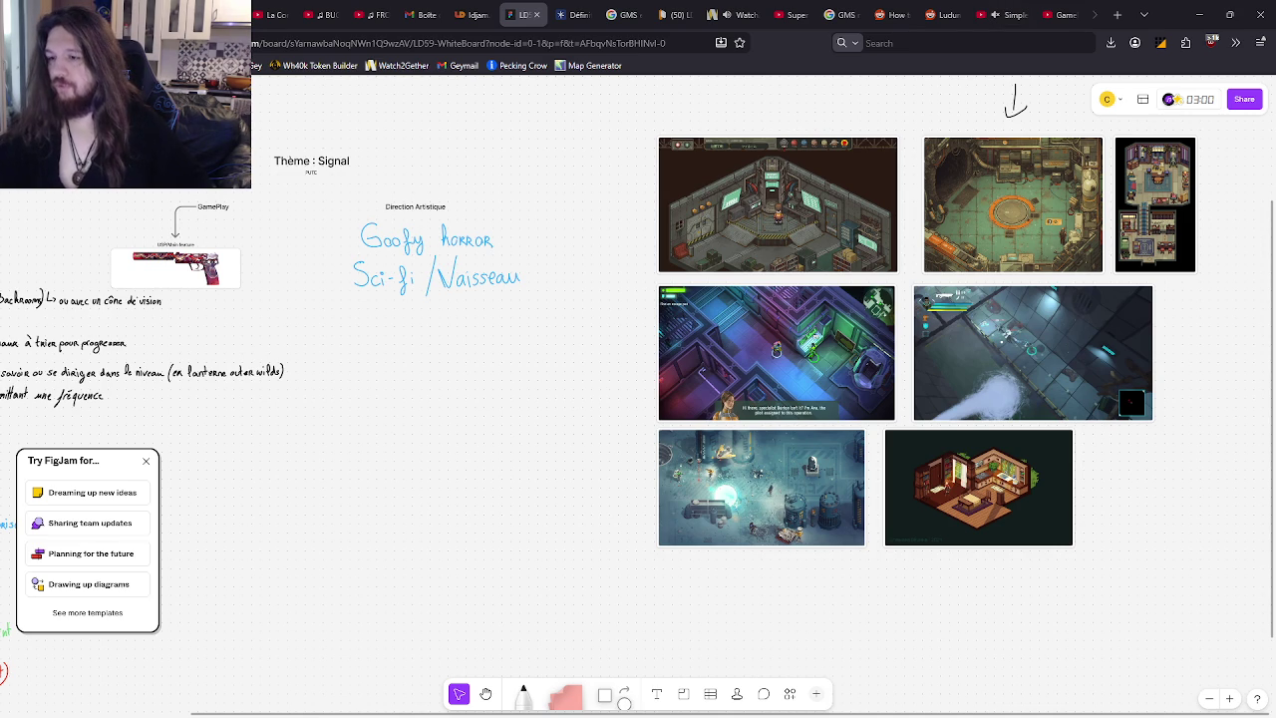
click(1007, 15)
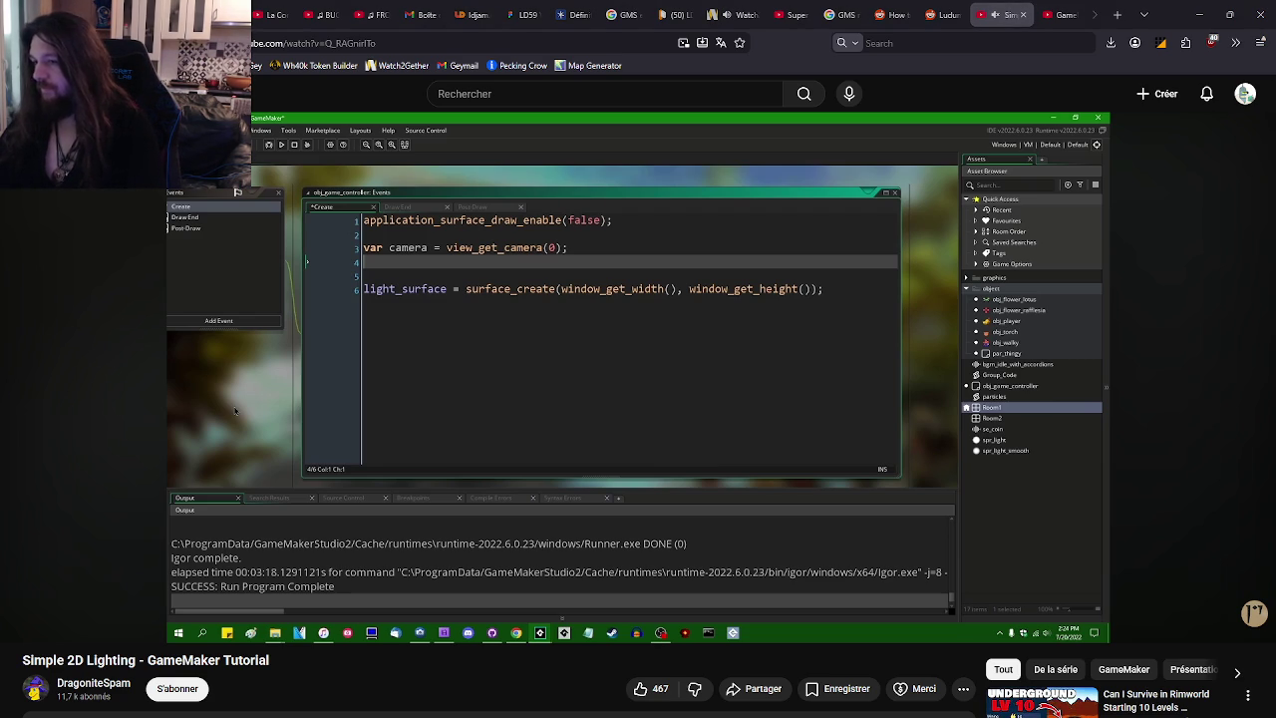
Pause and scrub the Ultra Fast Lighting System video between 0:53 and 5:26, then close its tab.
key(ctrl+Tab)
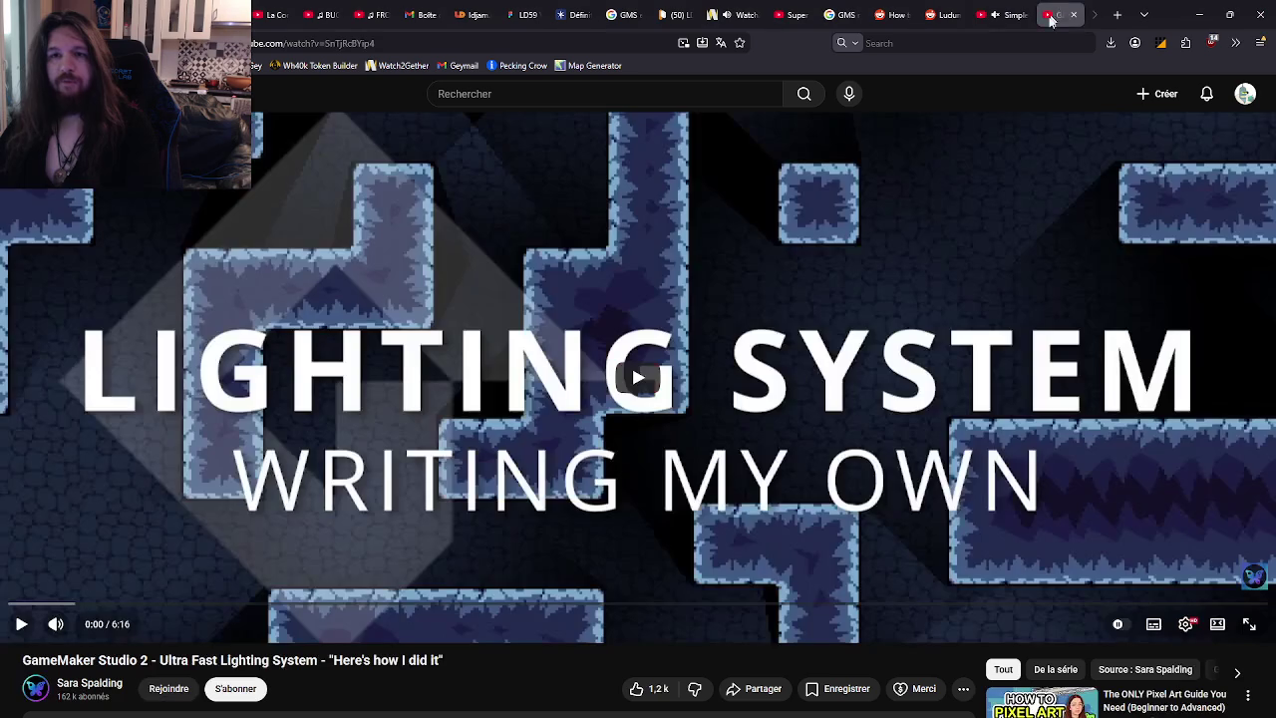
click(644, 529)
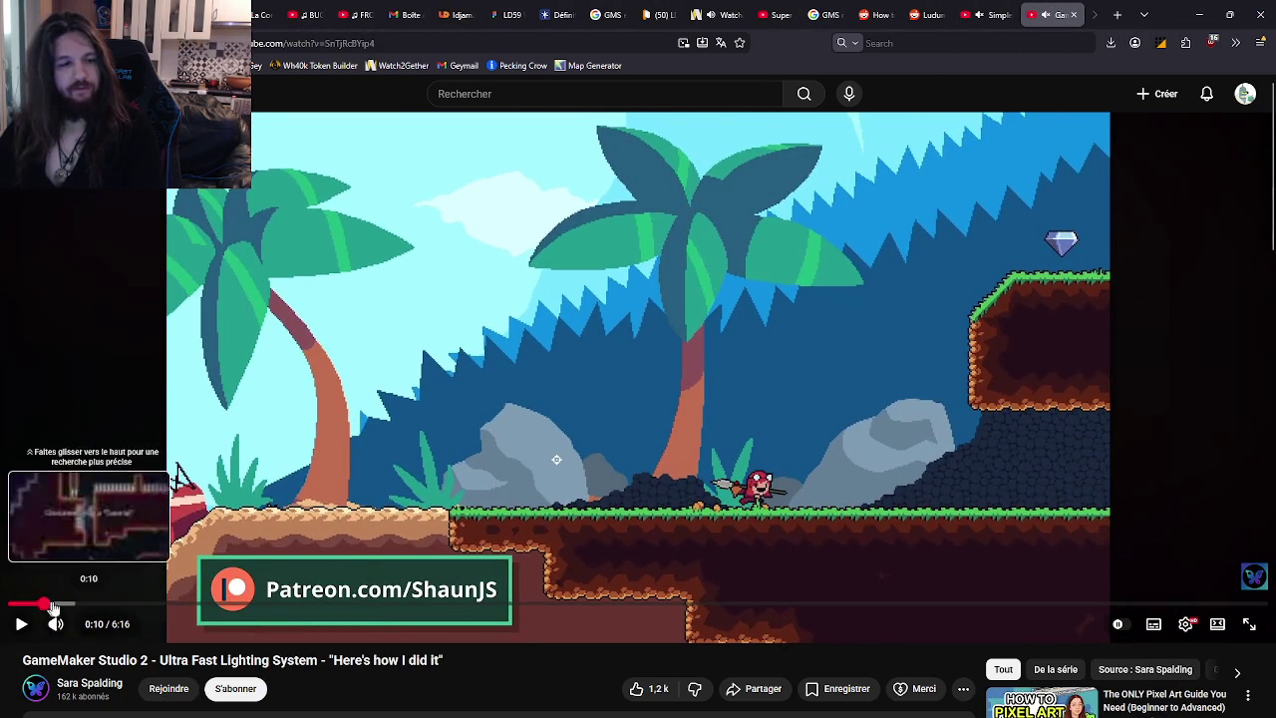
mouse_move(40, 604)
mouse_down()
mouse_move(667, 636)
mouse_move(1227, 605)
mouse_move(884, 604)
mouse_up()
click(1100, 607)
mouse_move(787, 608)
mouse_down()
mouse_move(712, 606)
mouse_move(719, 583)
mouse_move(353, 605)
mouse_move(231, 587)
mouse_move(230, 612)
mouse_up()
click(189, 607)
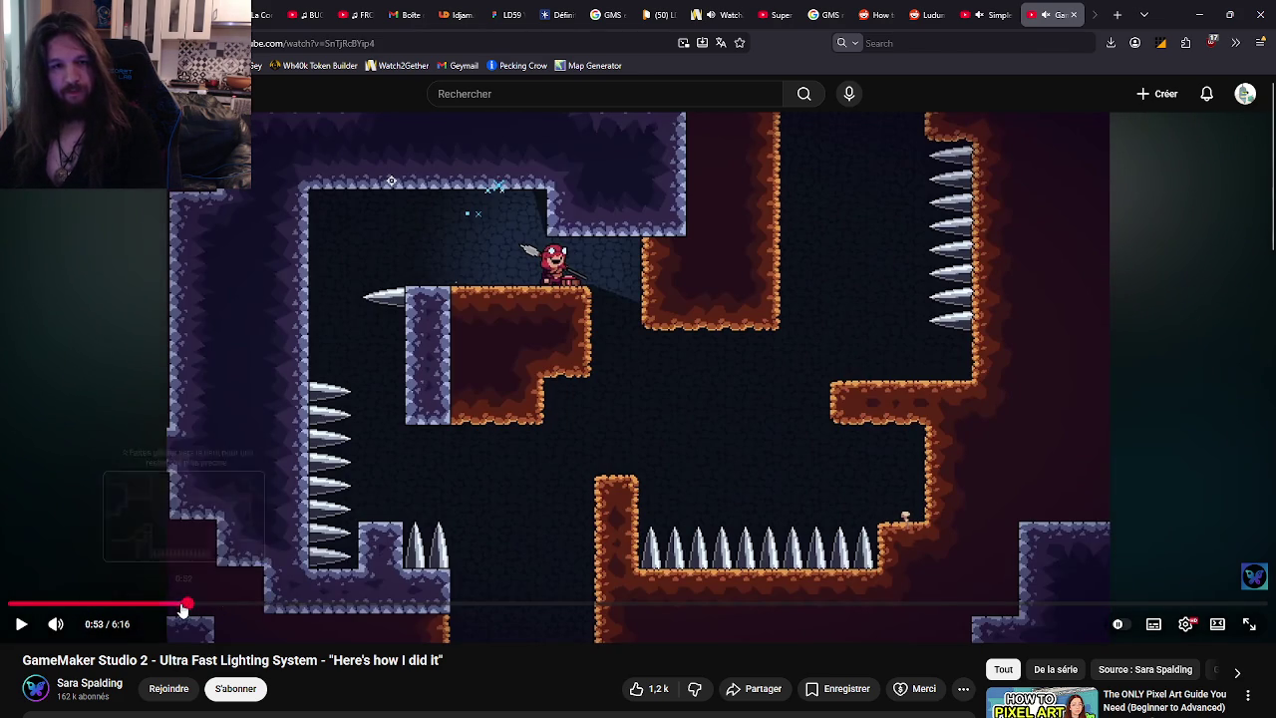
mouse_move(135, 606)
mouse_down()
mouse_move(103, 605)
mouse_move(227, 606)
mouse_up()
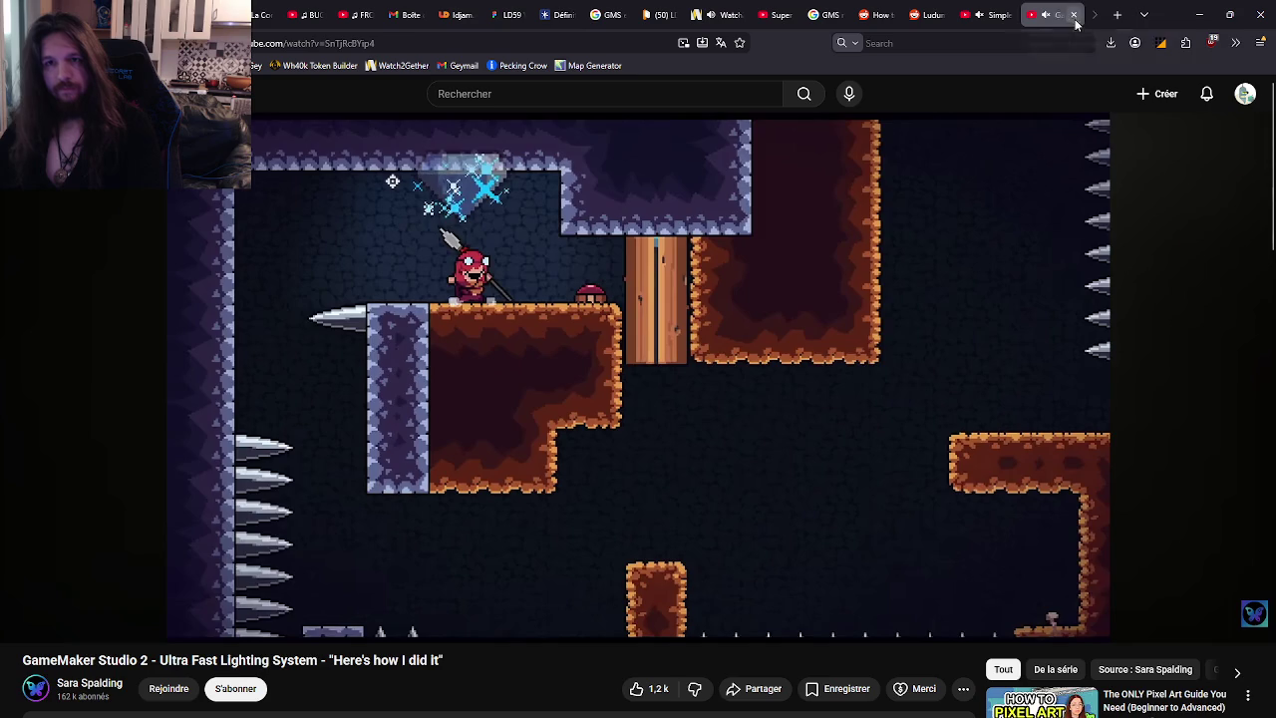
key(ctrl+w)
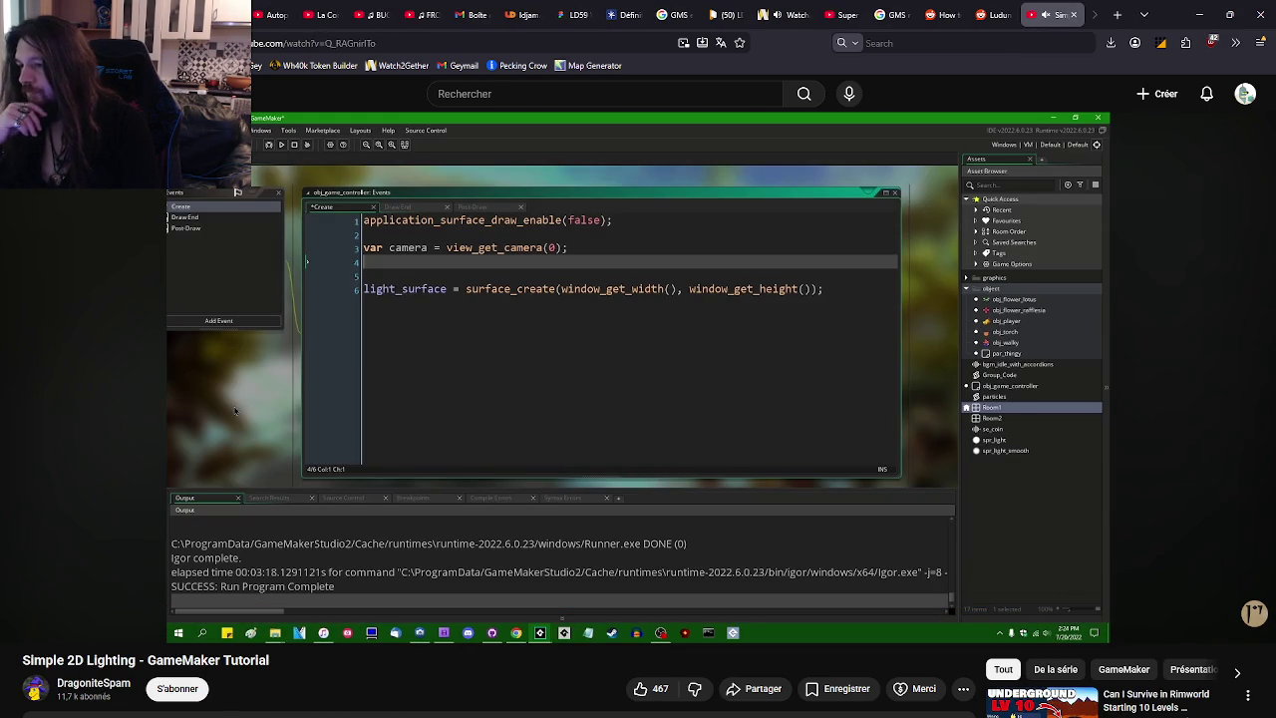
Pause the Simple 2D Lighting tutorial and jump to its game demo at 13:58.
key(space)
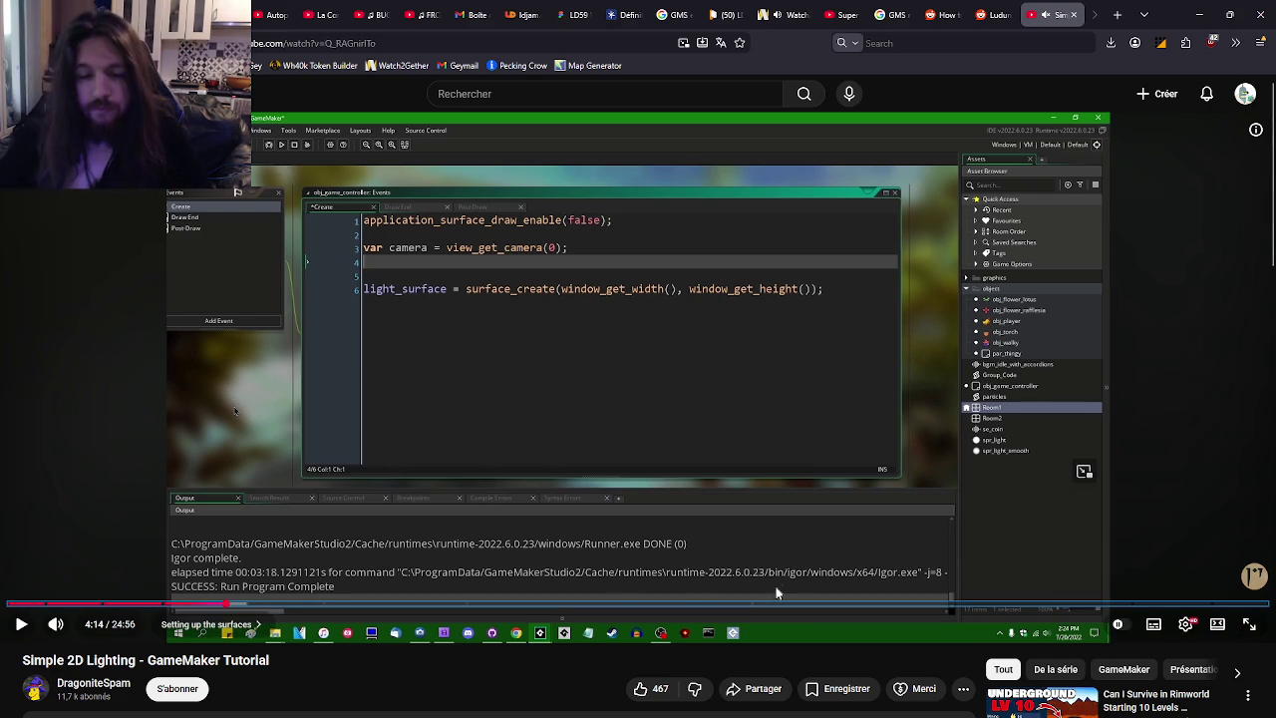
click(714, 603)
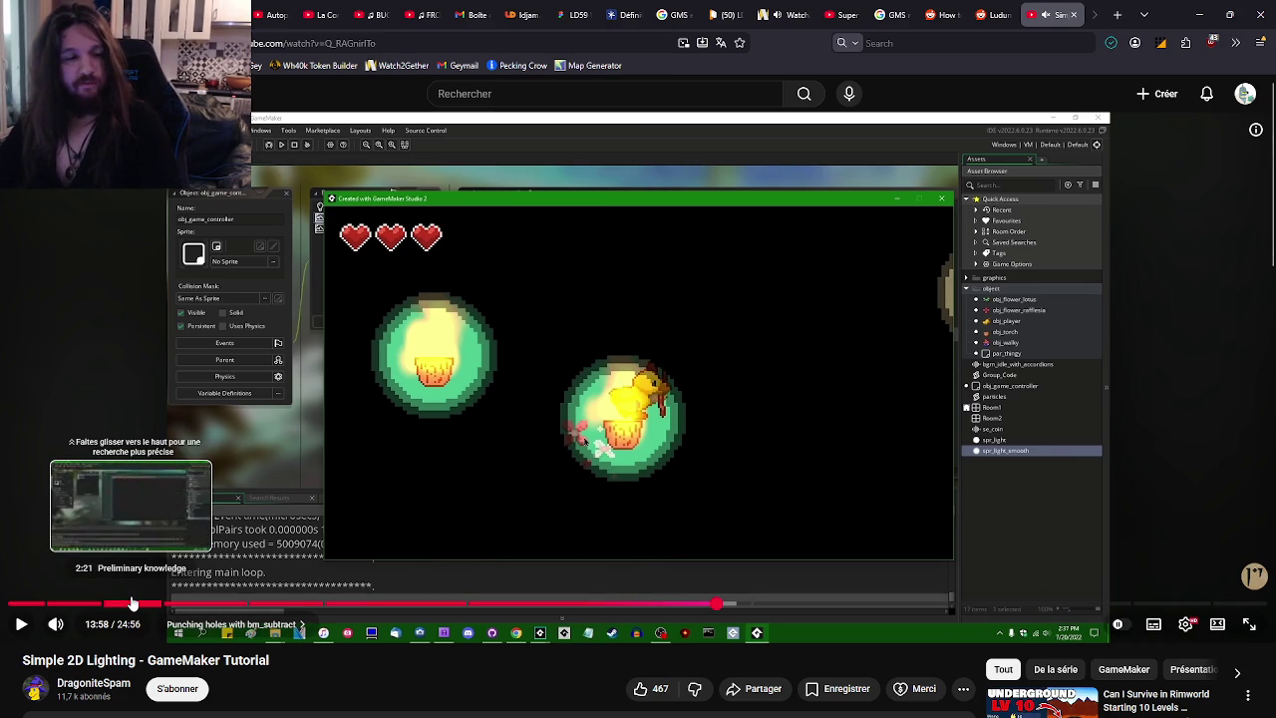
Delete the Fix/Simple-Light-Rework branch in GitKraken.
mouse_move(466, 708)
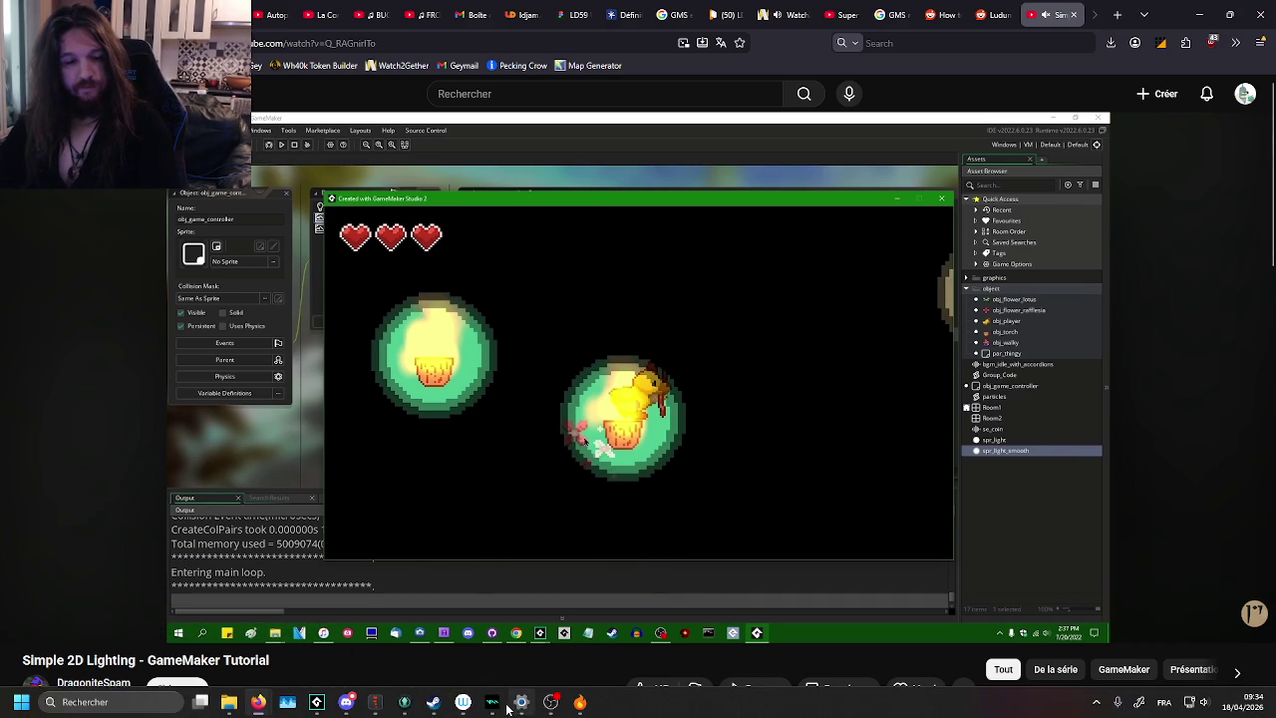
click(403, 702)
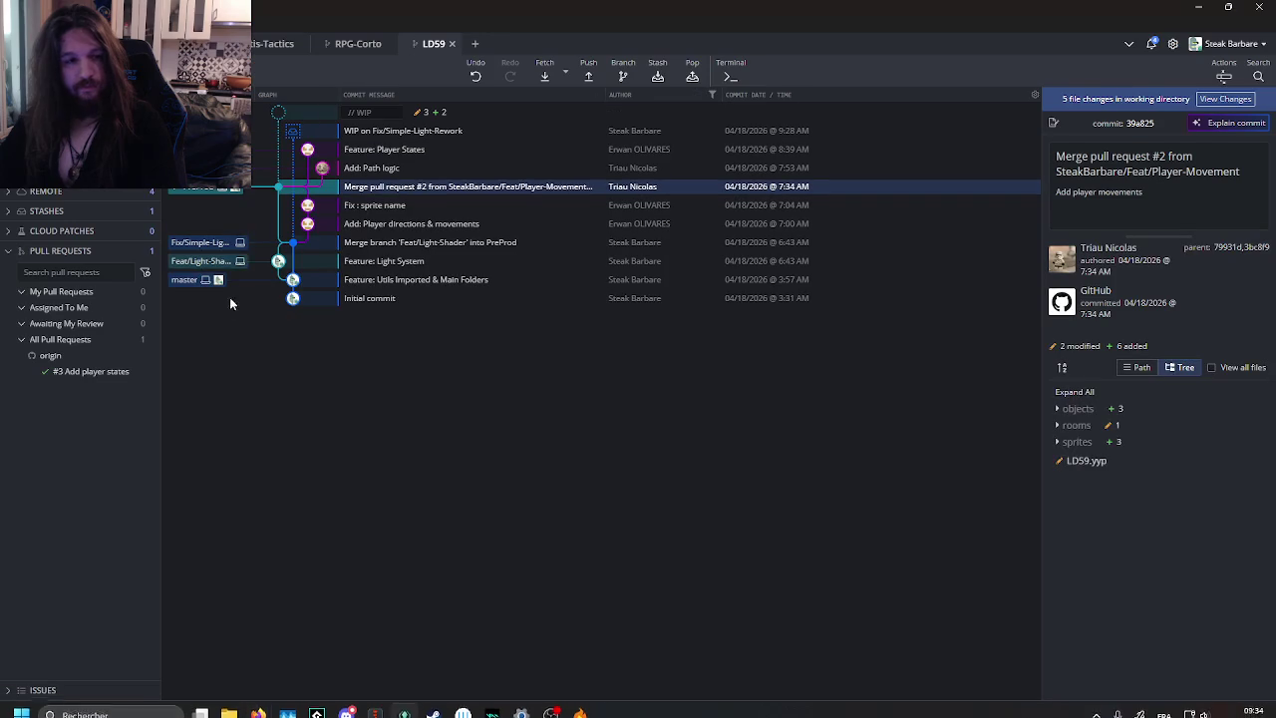
right_click(217, 244)
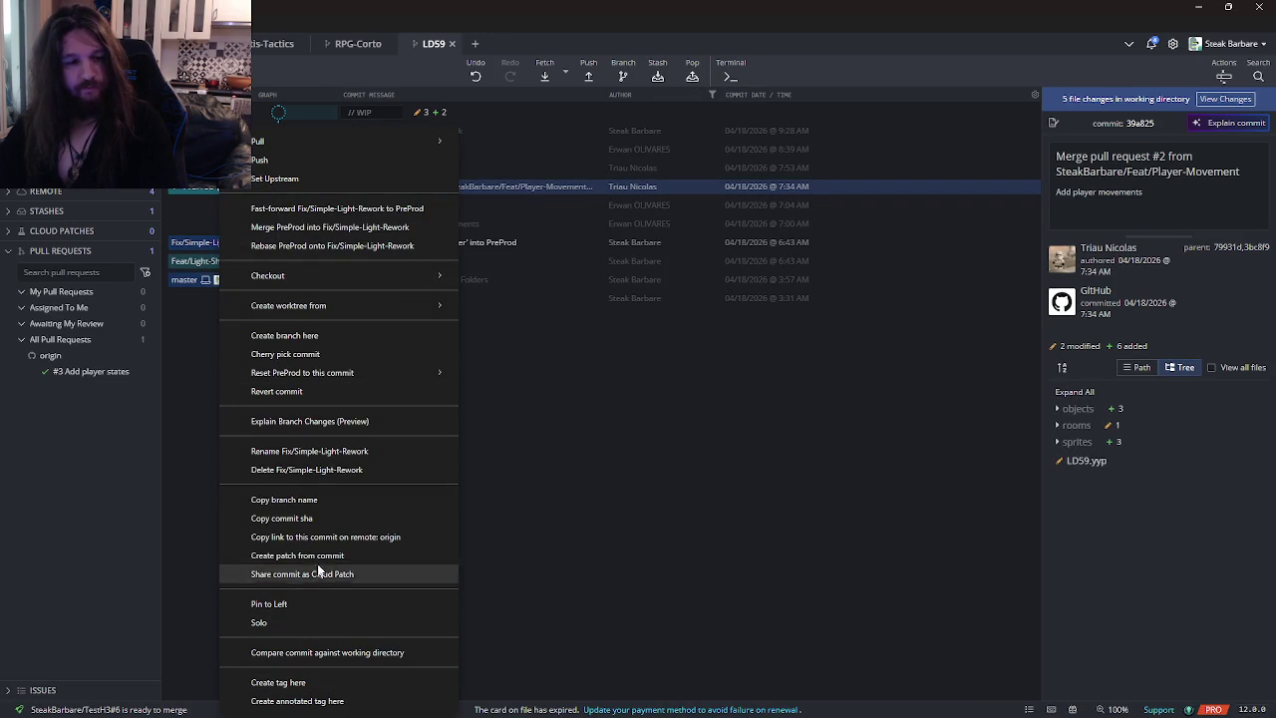
click(316, 470)
click(809, 75)
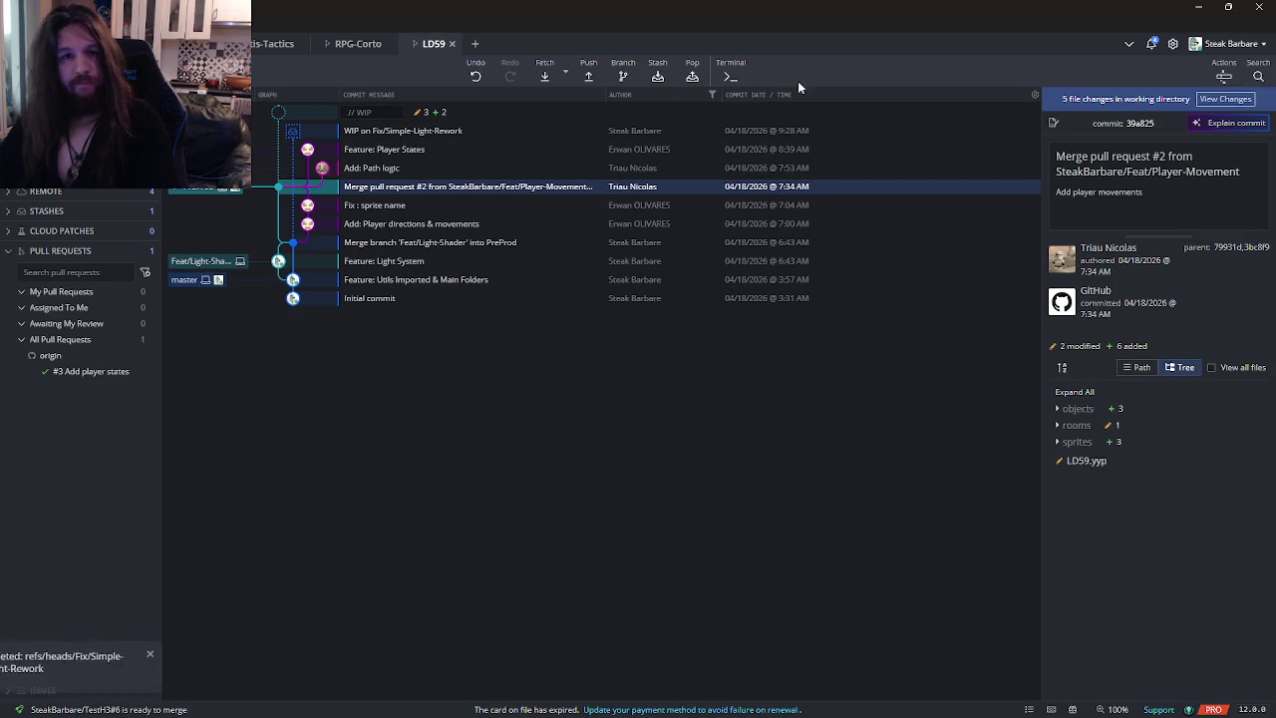
Expand the remote branches and discard all uncommitted working changes.
click(44, 190)
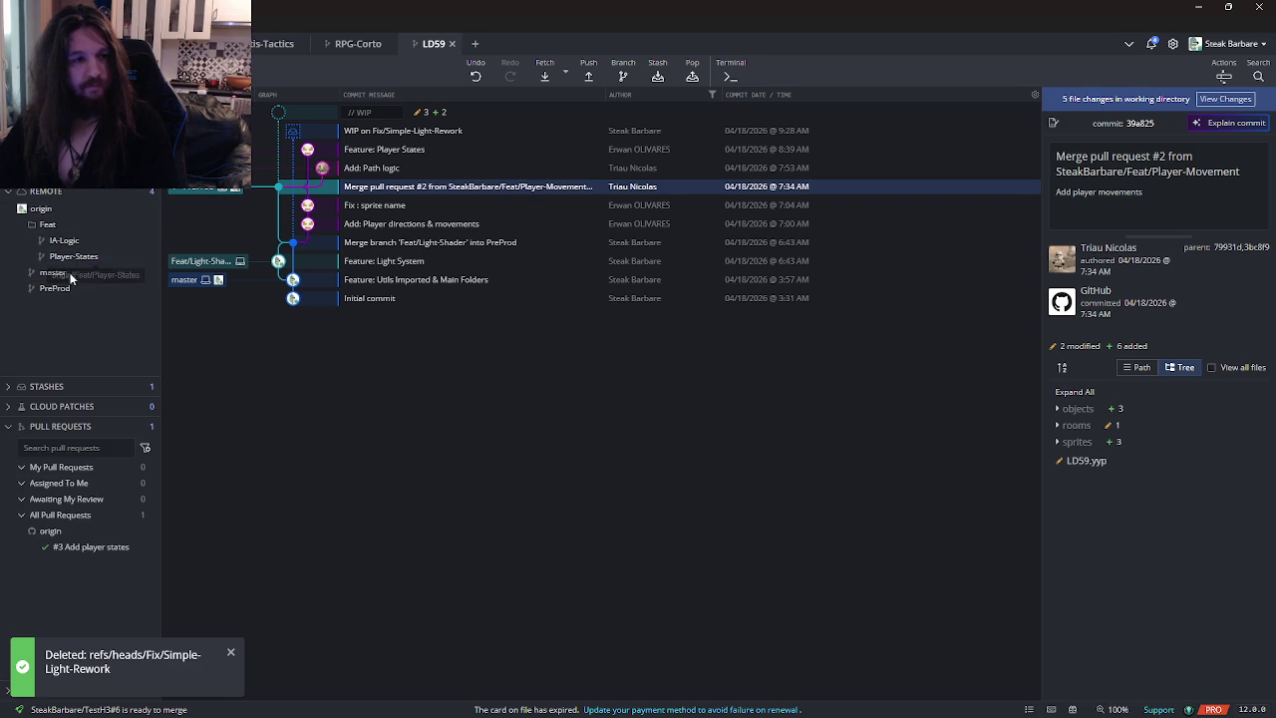
right_click(200, 190)
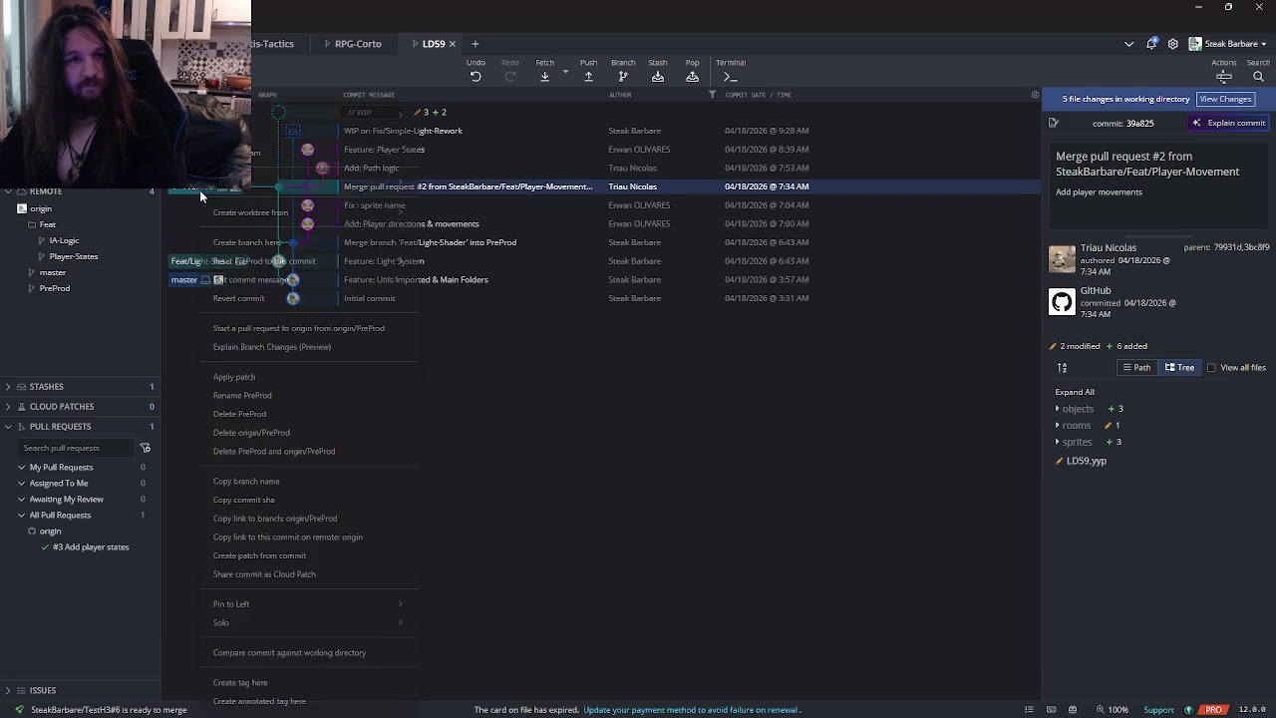
click(561, 305)
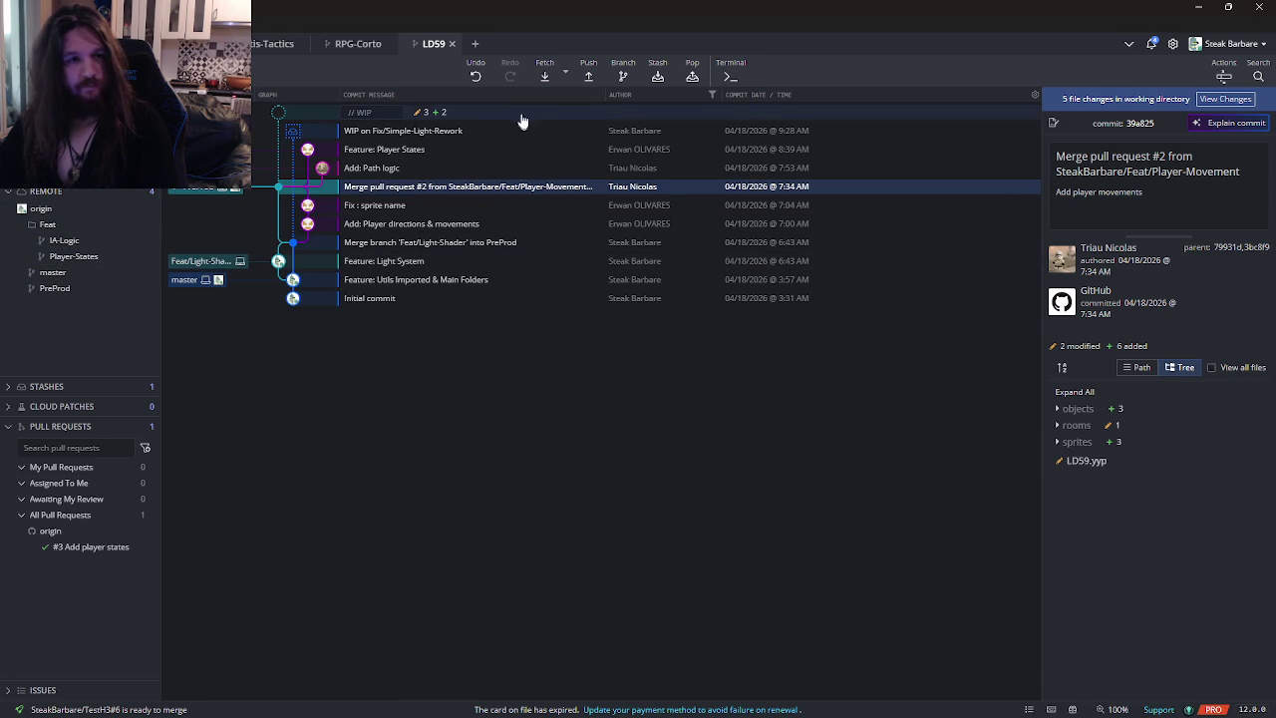
click(684, 114)
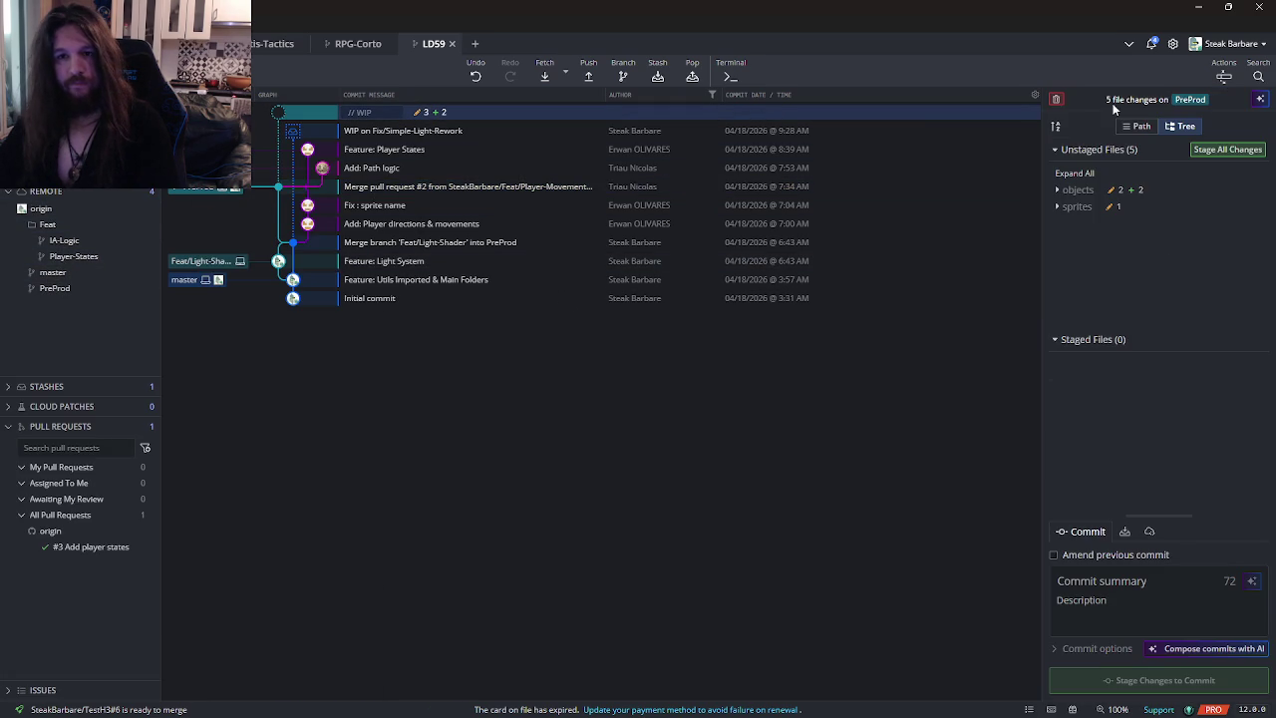
click(1056, 99)
click(894, 72)
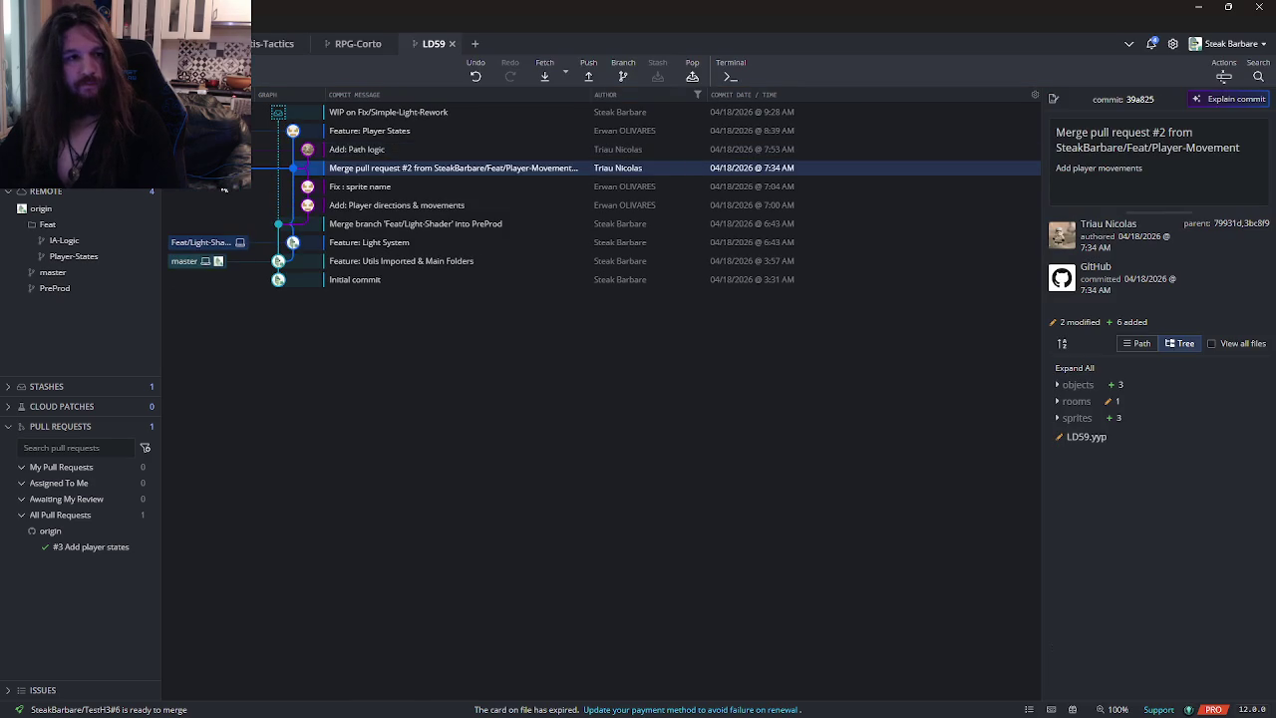
Check out Fix/Light-System and apply the WIP stash from Fix/Simple-Light-Rework.
right_click(194, 167)
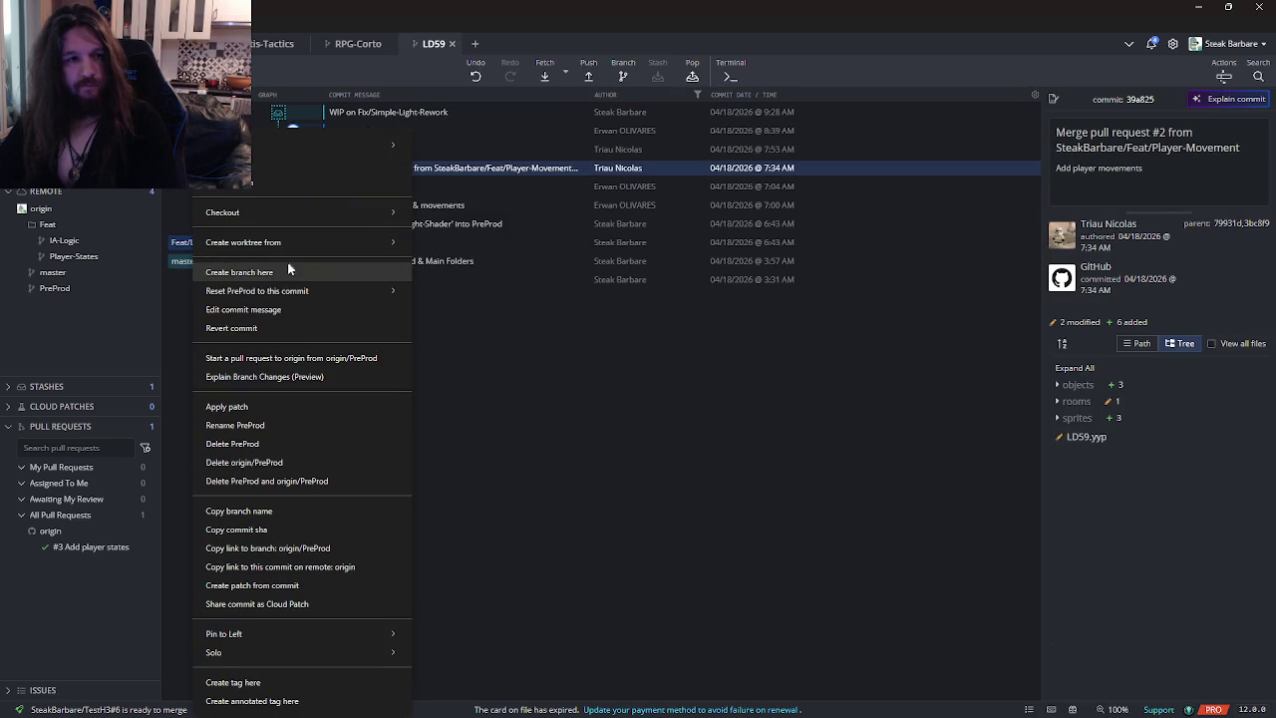
click(544, 72)
right_click(190, 168)
key(Escape)
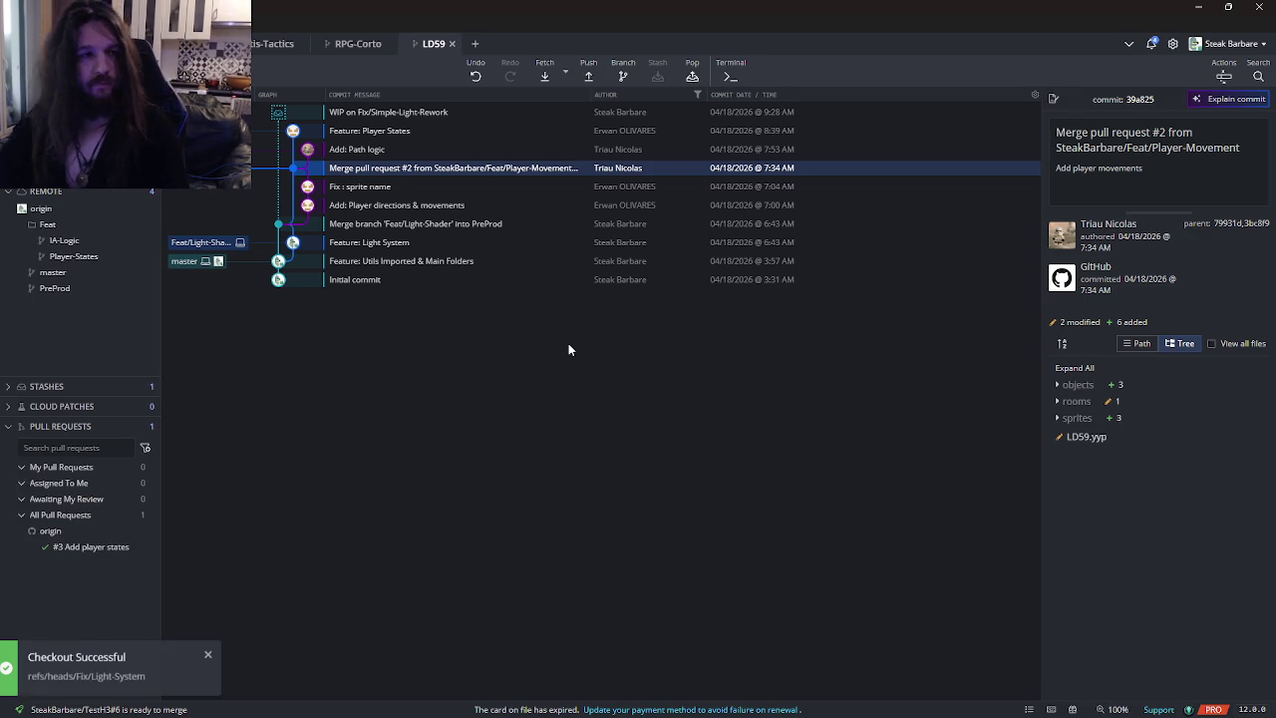
click(431, 119)
right_click(430, 121)
click(488, 58)
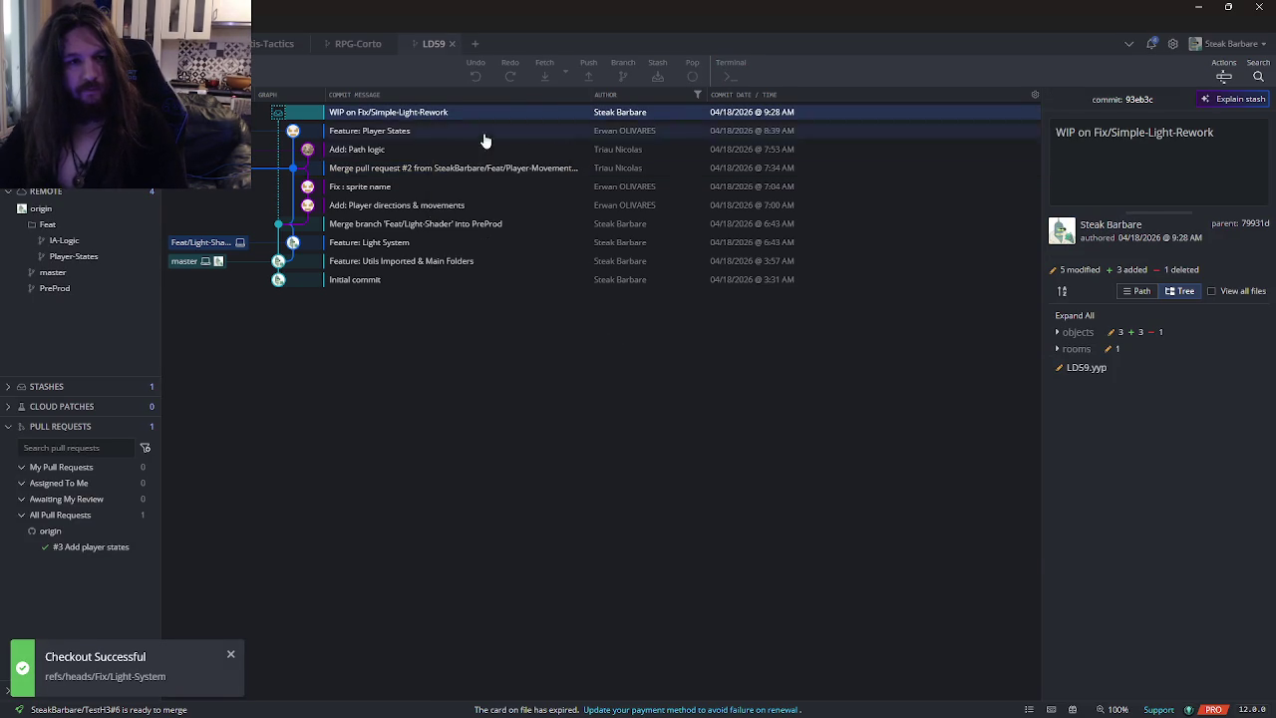
Reload the changed LD59 project in GameMaker and test-run the game with F5.
key(alt+Tab)
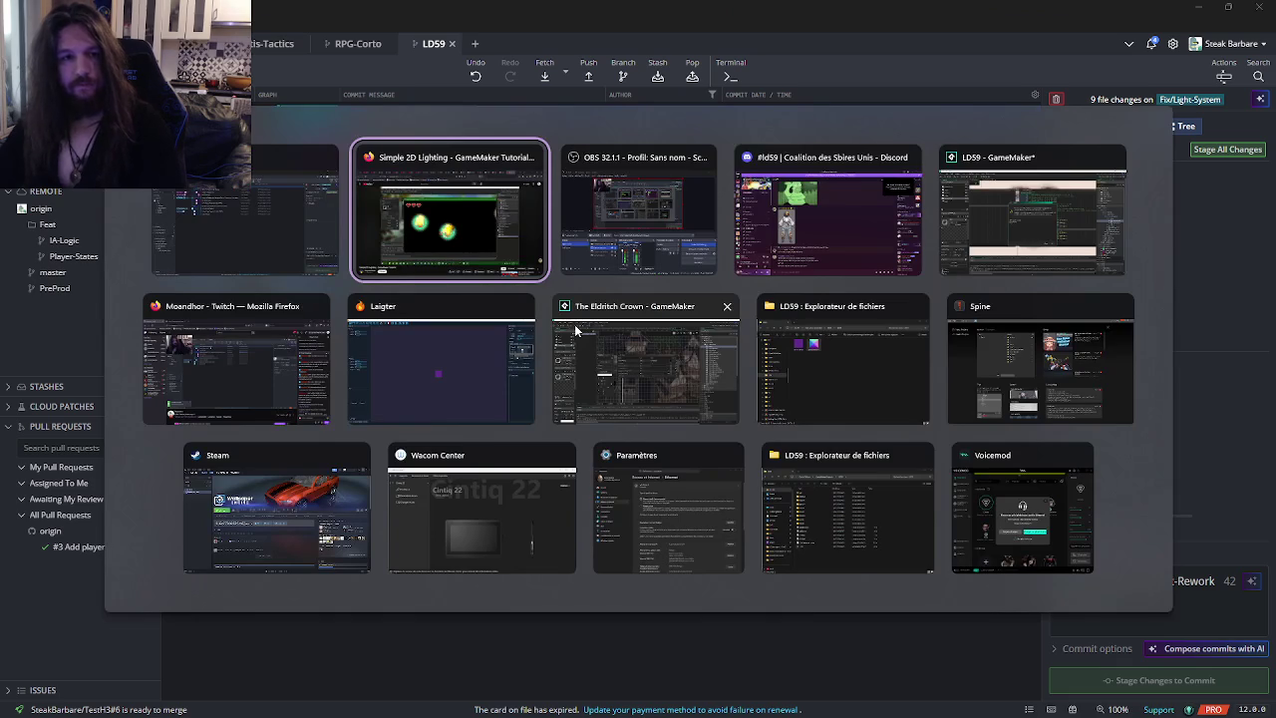
click(1005, 196)
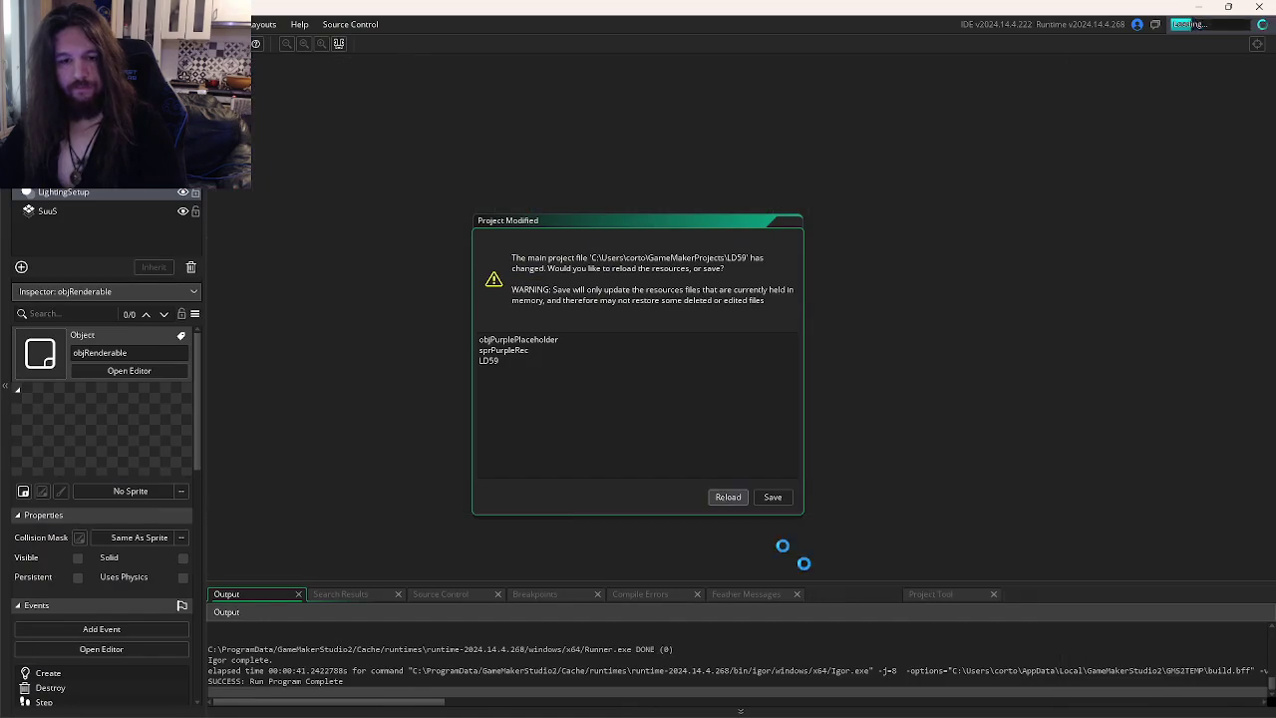
key(Return)
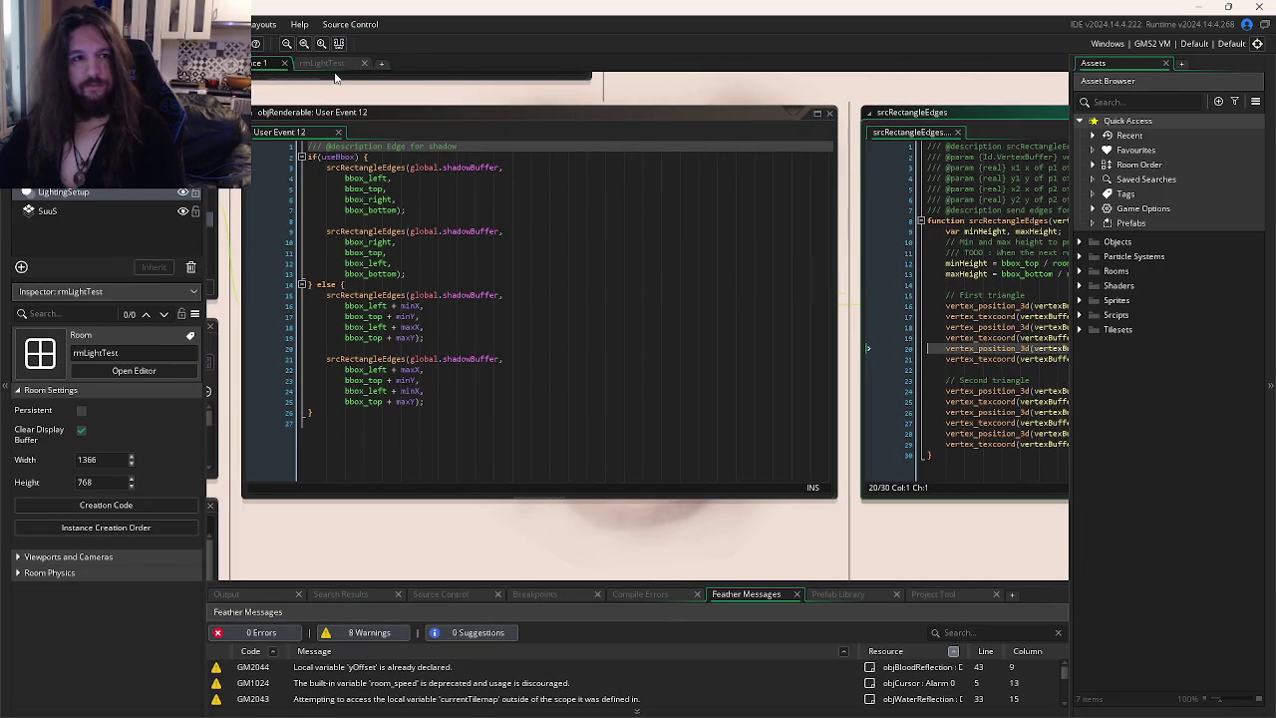
key(F5)
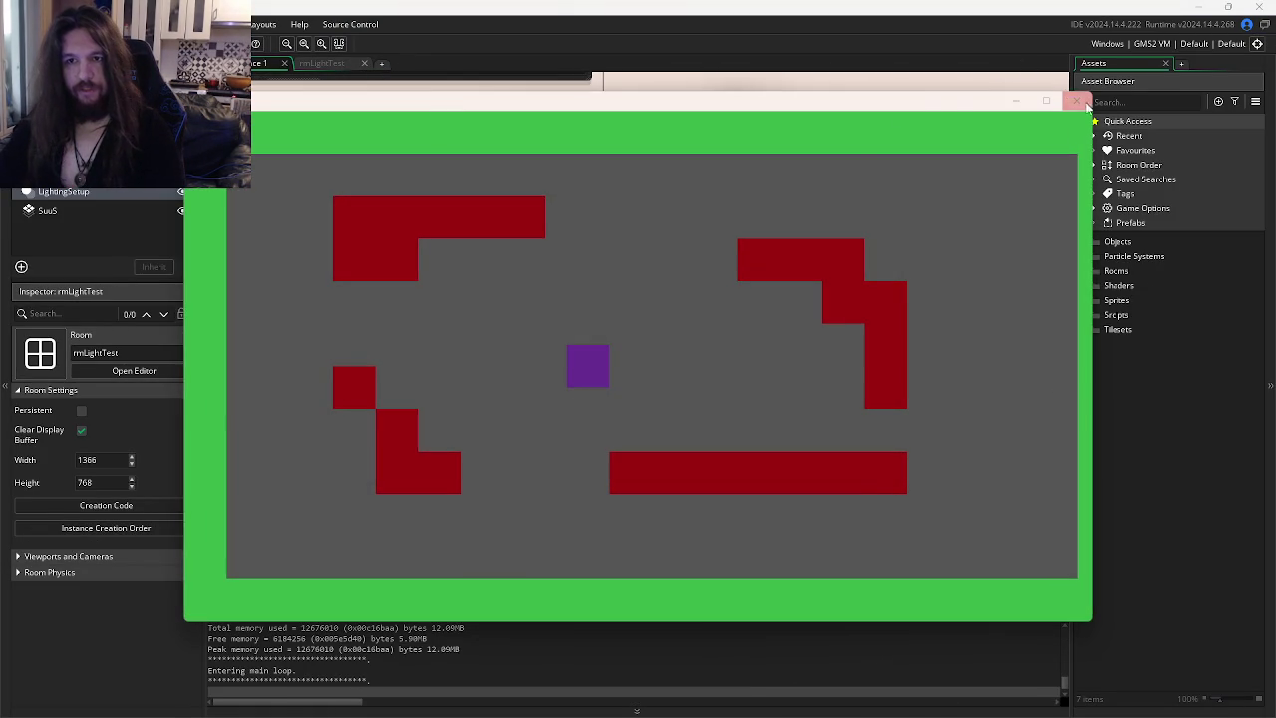
click(1076, 101)
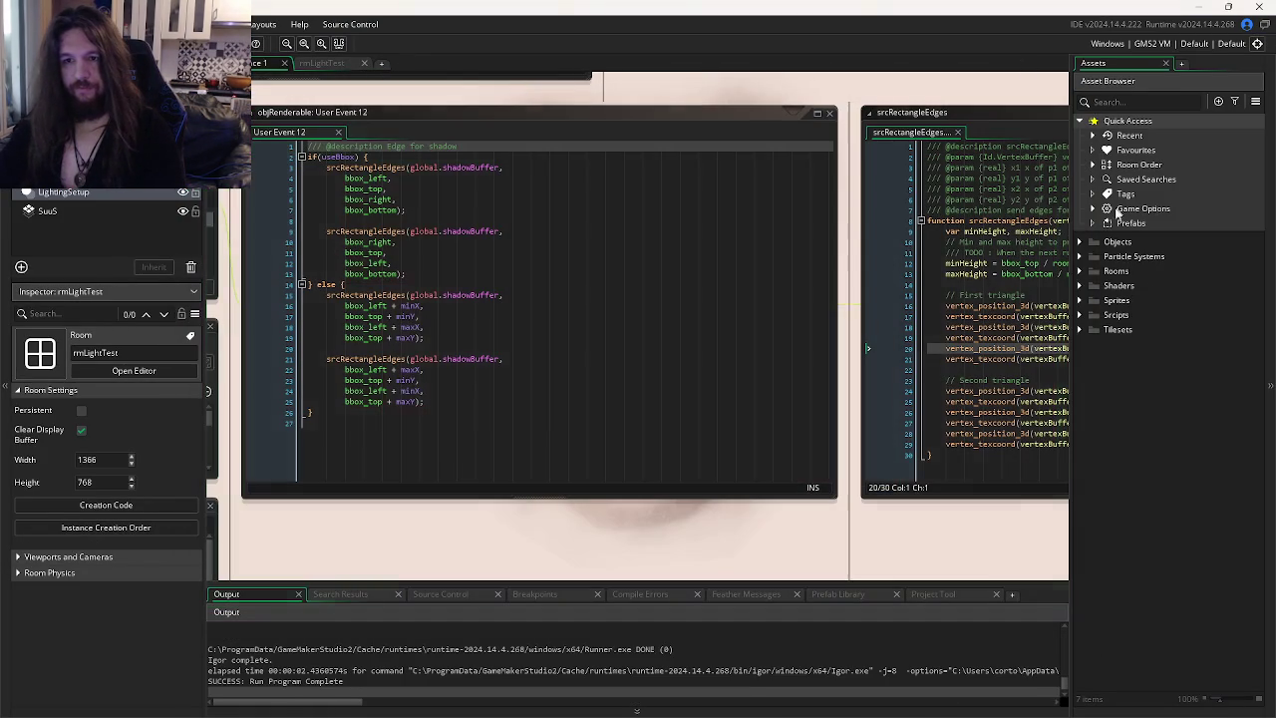
Open objCore from the Objects > Core folder.
click(1079, 242)
click(1094, 257)
double_click(1142, 287)
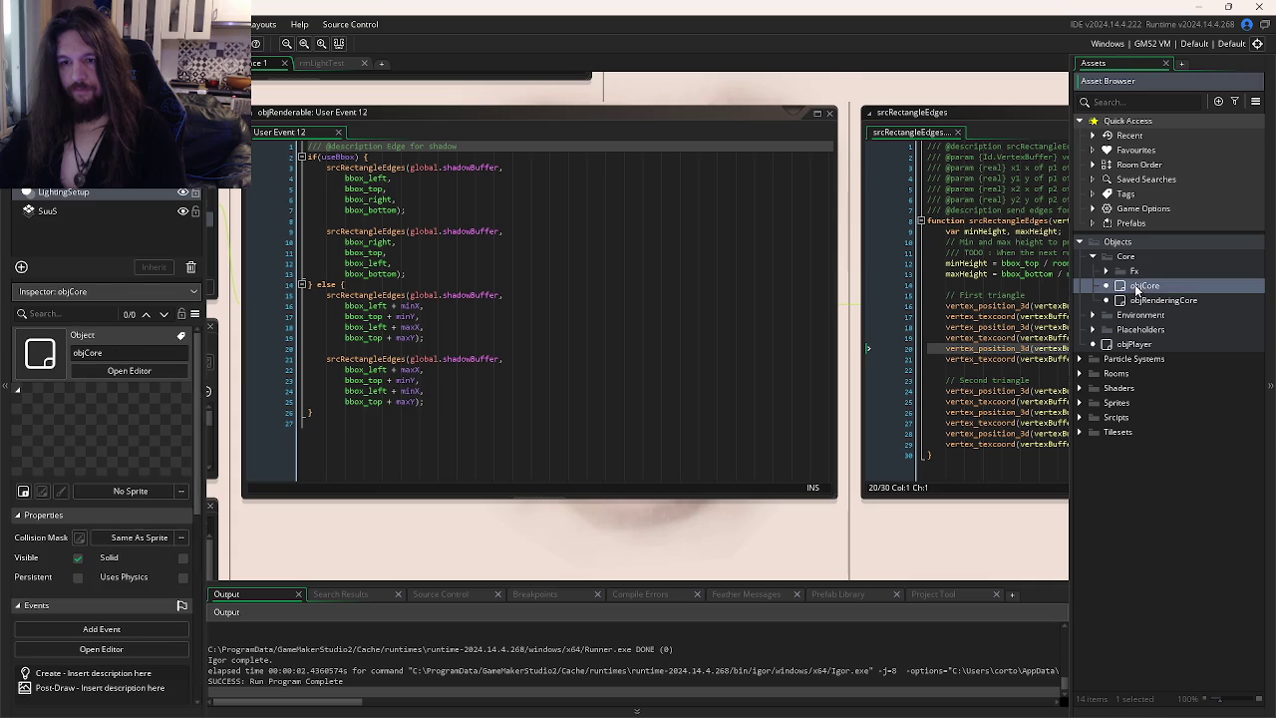
Open objCore's Create event code, then return to the tutorial and rewind it toward 3:16.
click(432, 237)
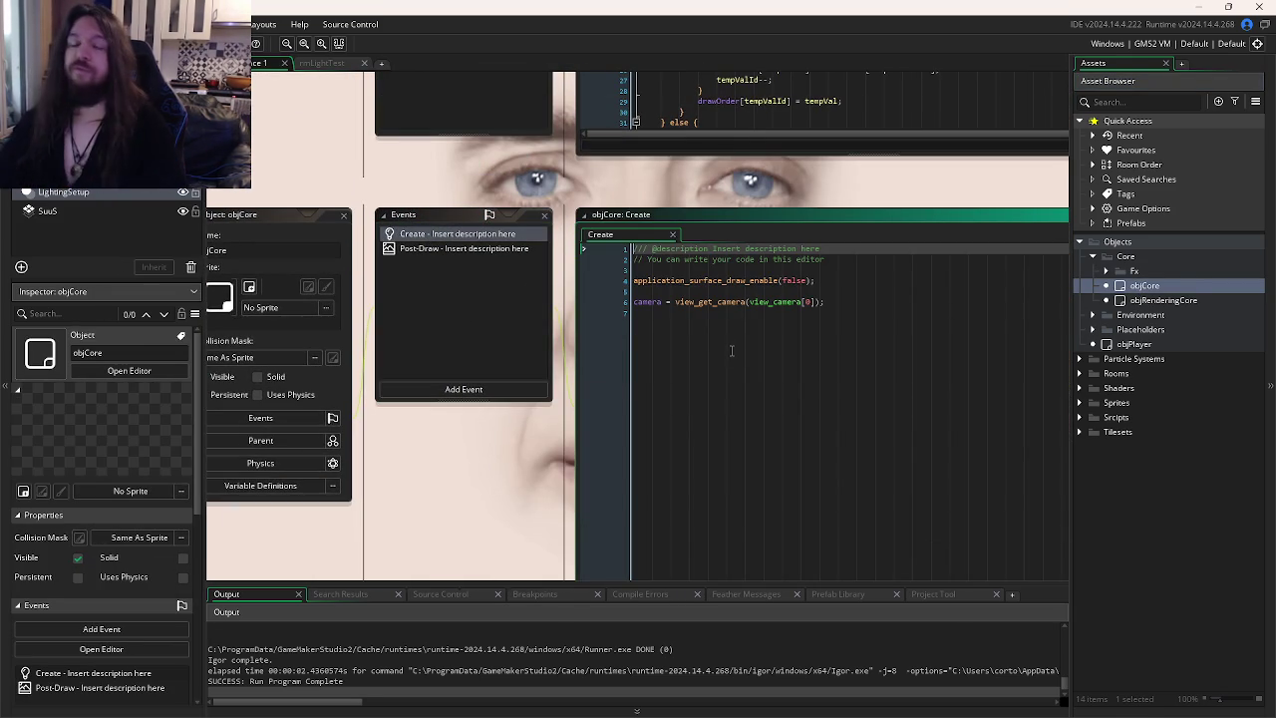
key(alt+Tab)
mouse_move(191, 605)
mouse_down()
mouse_move(155, 605)
mouse_move(228, 608)
mouse_up()
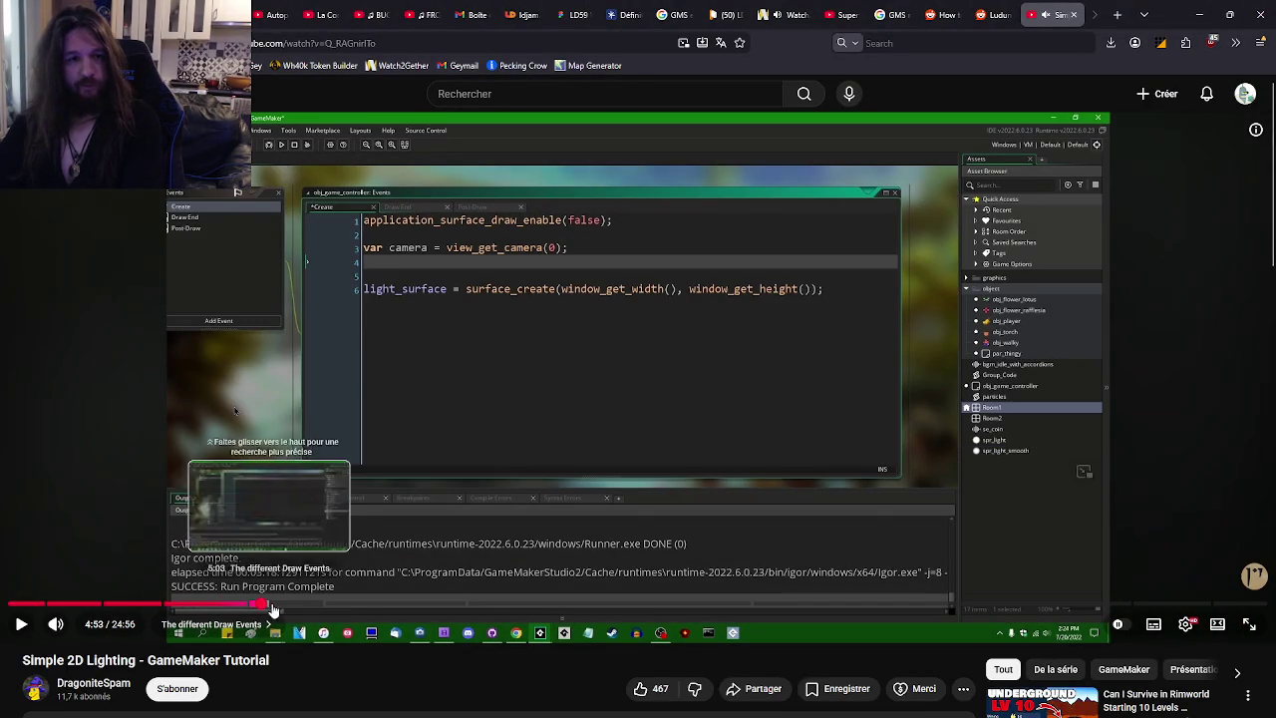
Seek the tutorial to the surface setup camera code at 4:33.
click(262, 609)
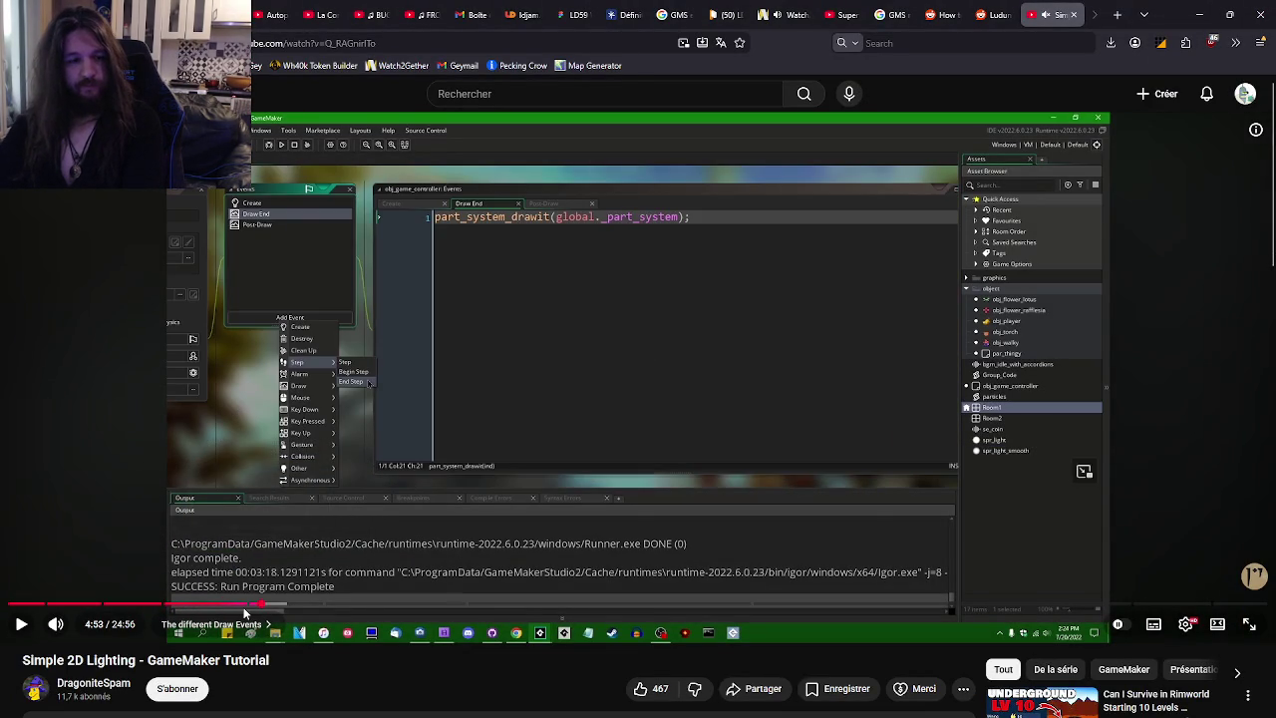
scroll(240, 598, down, 3)
scroll(239, 598, up, 3)
click(239, 605)
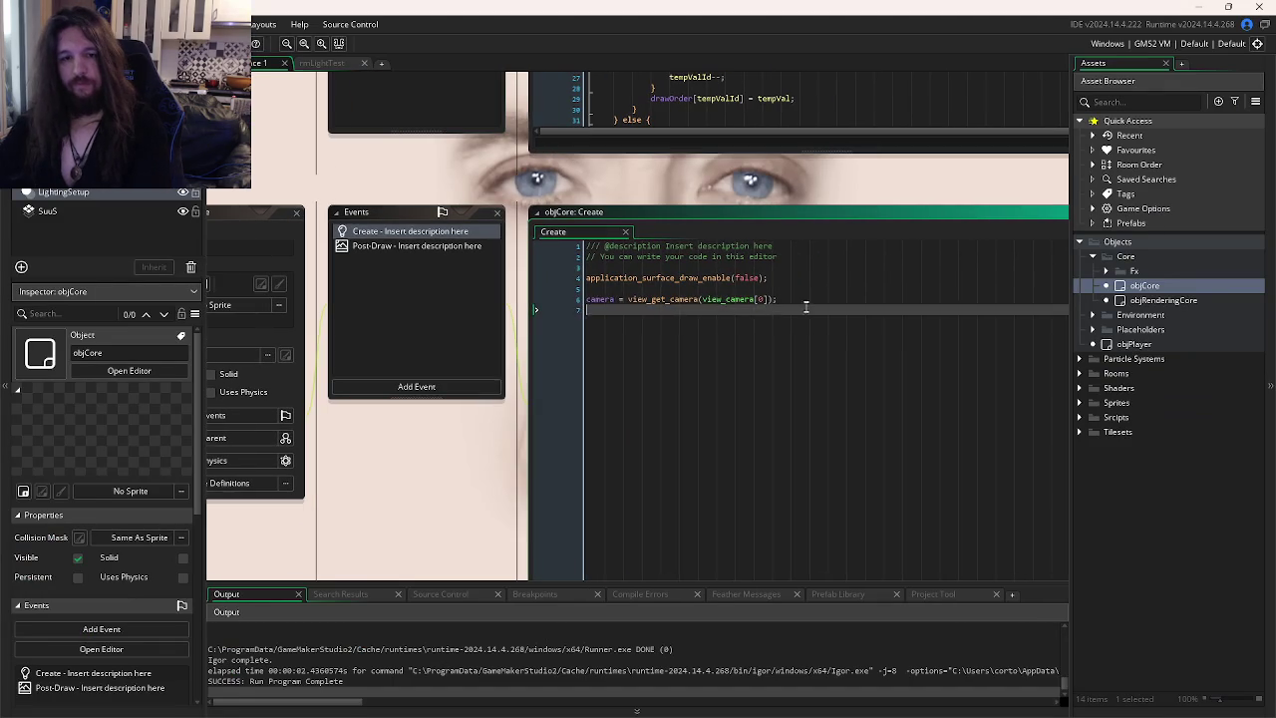
Add cameraWidth = camera_get_view_width(view_camera[0]) below the camera assignment.
key(Return)
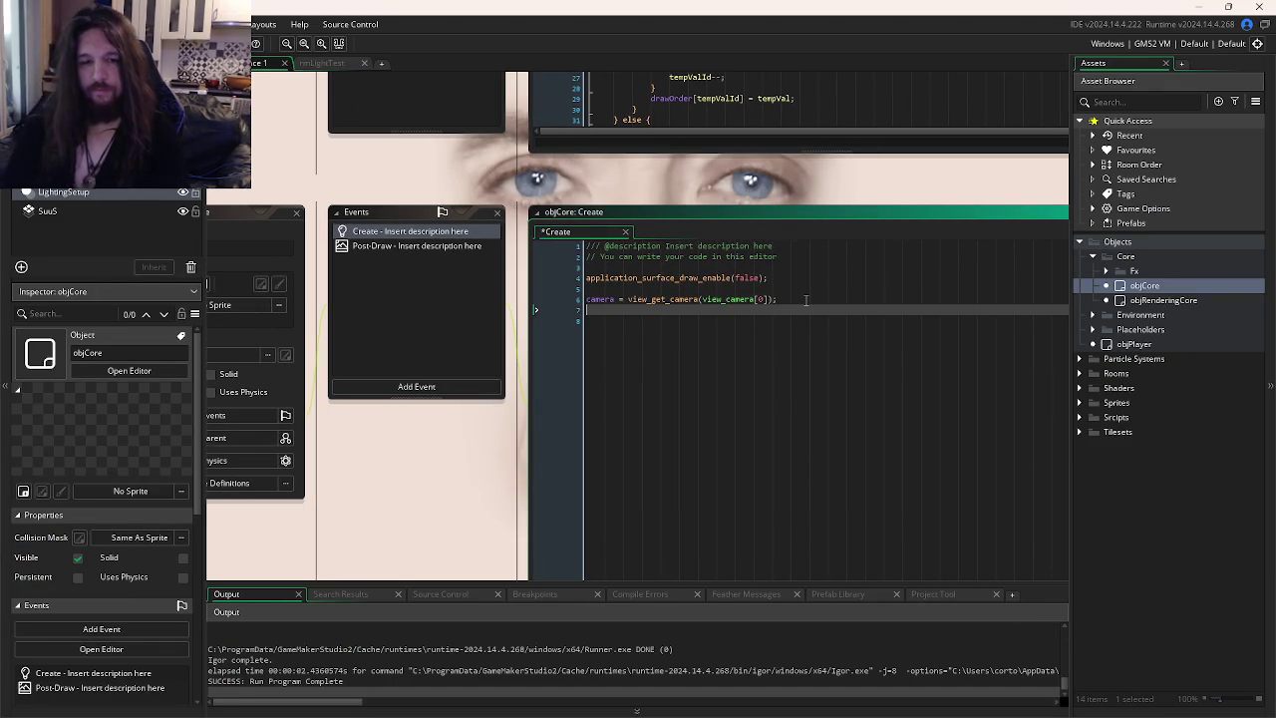
text(cameraWidth)
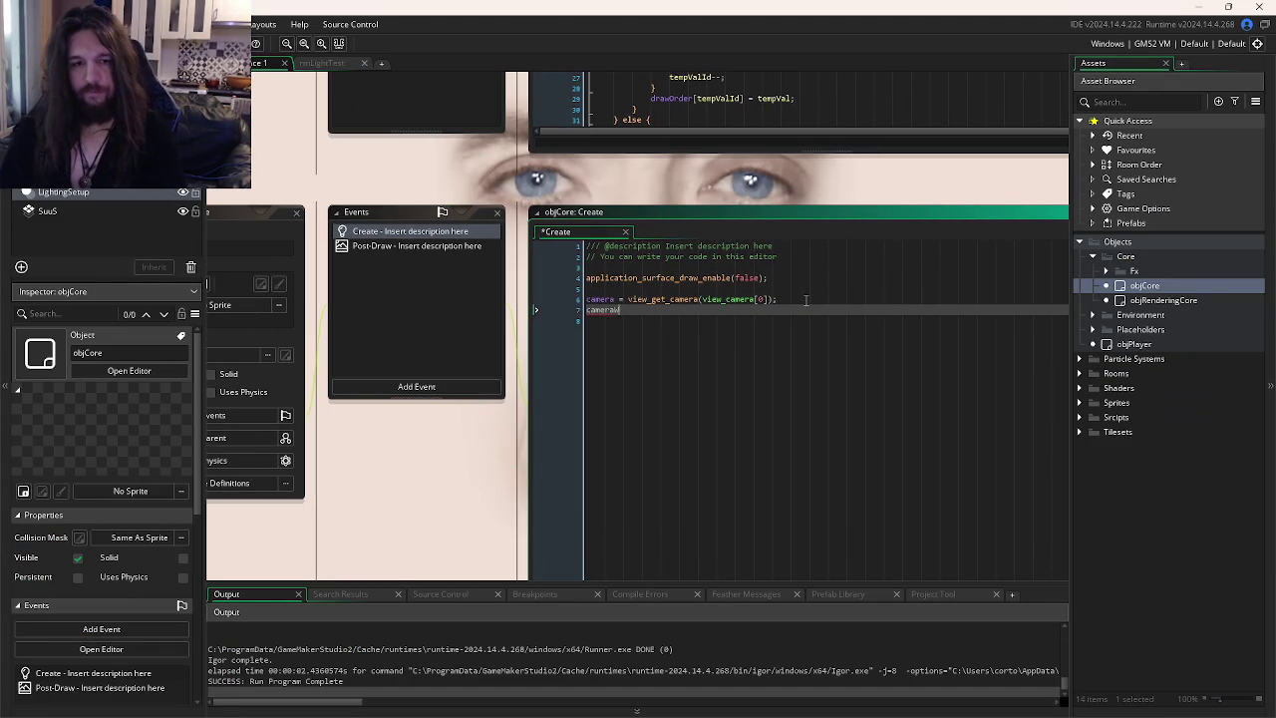
key(alt+Tab)
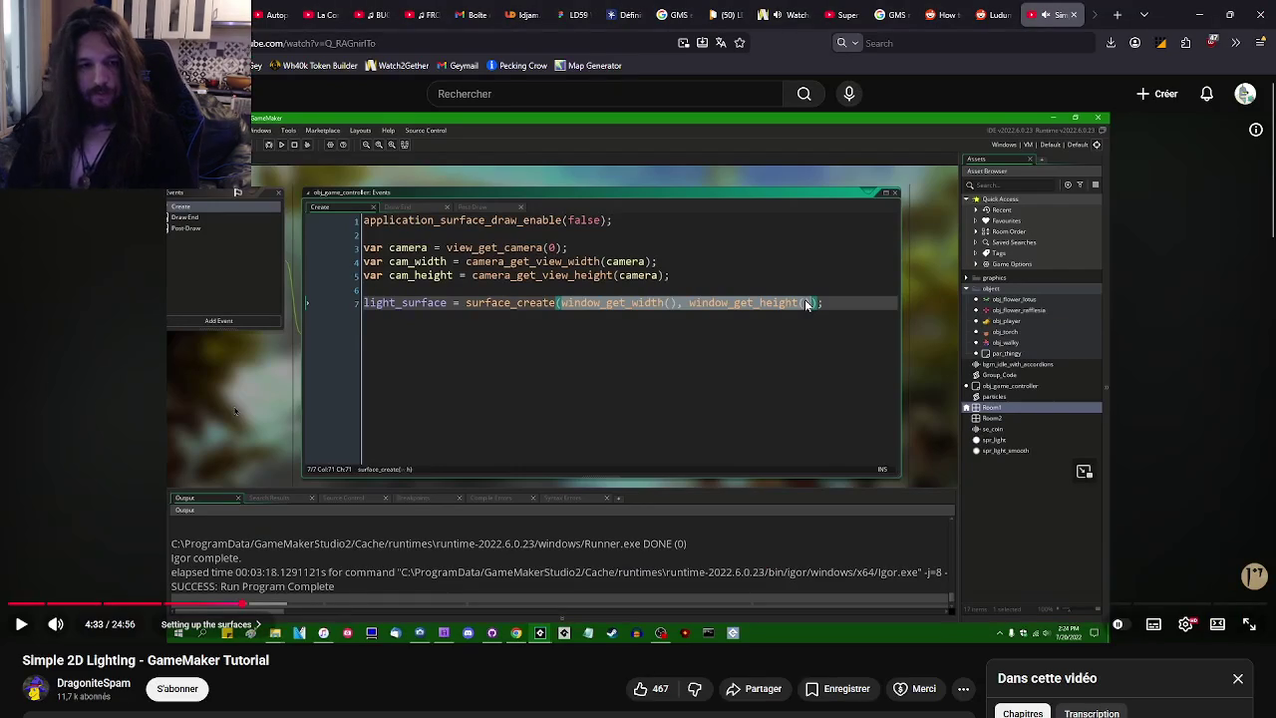
key(alt+Tab)
text(= camera)
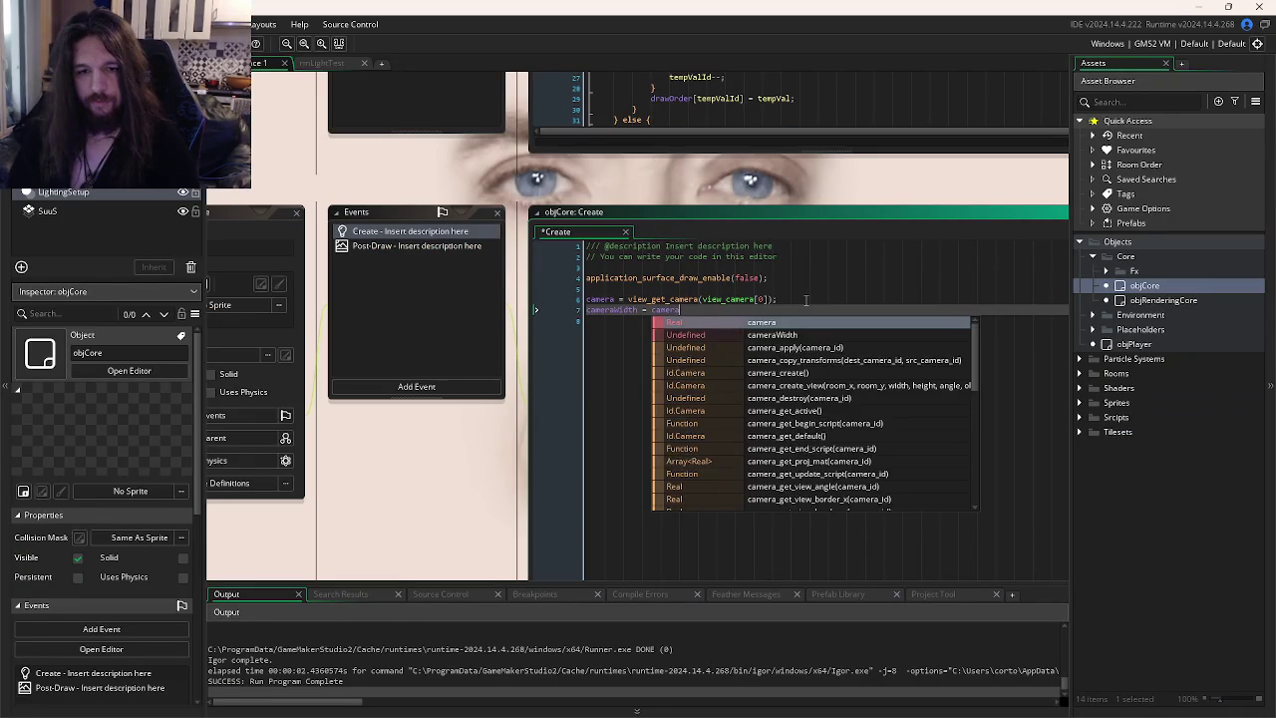
text(_get_)
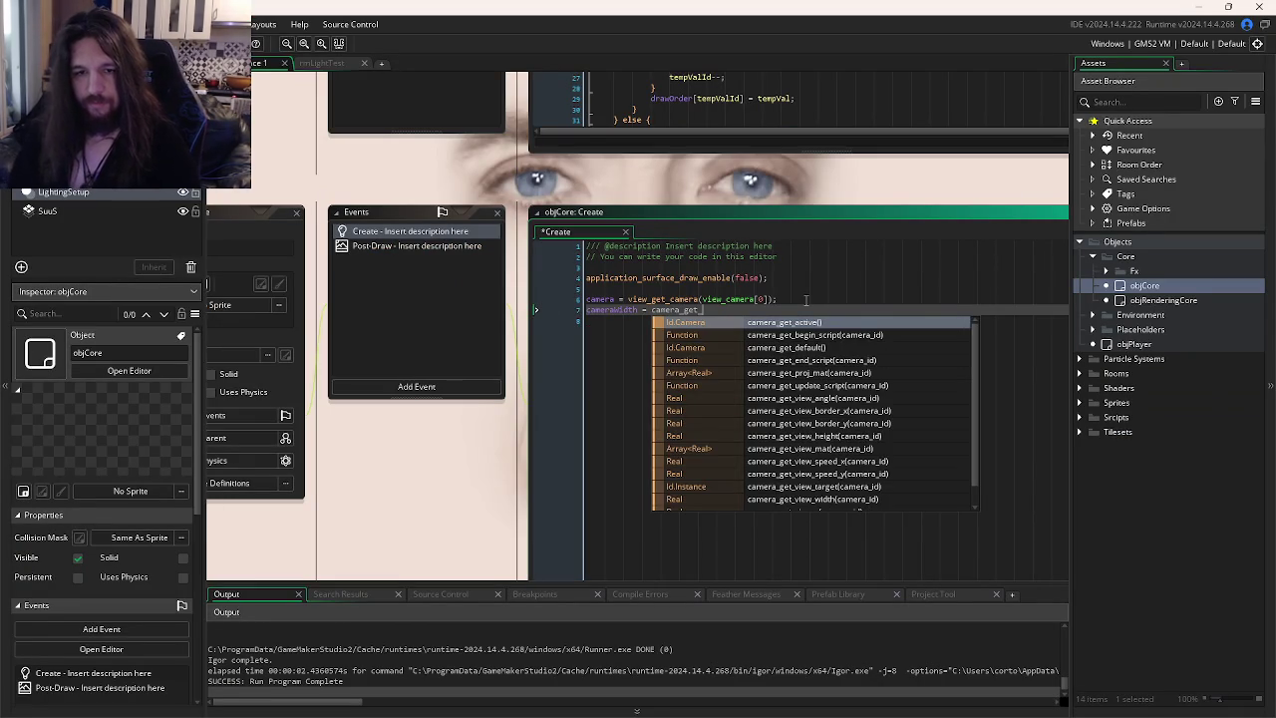
text(view_width(vi)
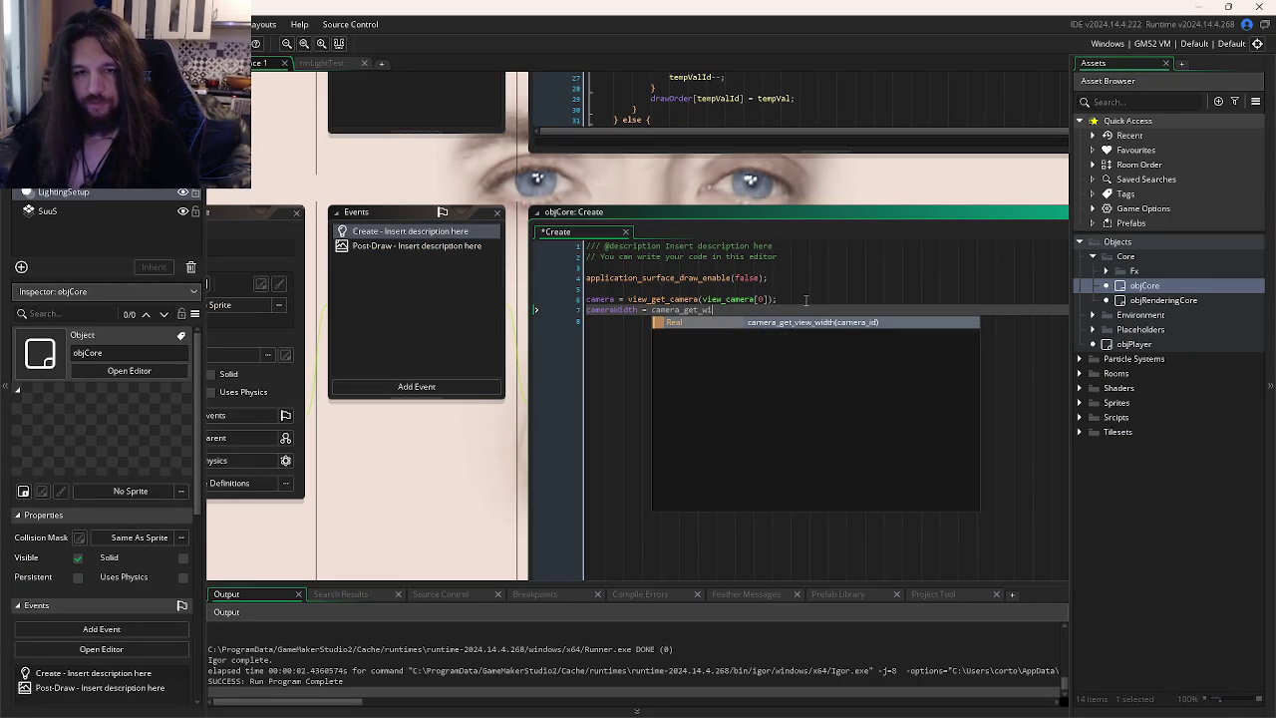
key(Return)
text(ew_cam))
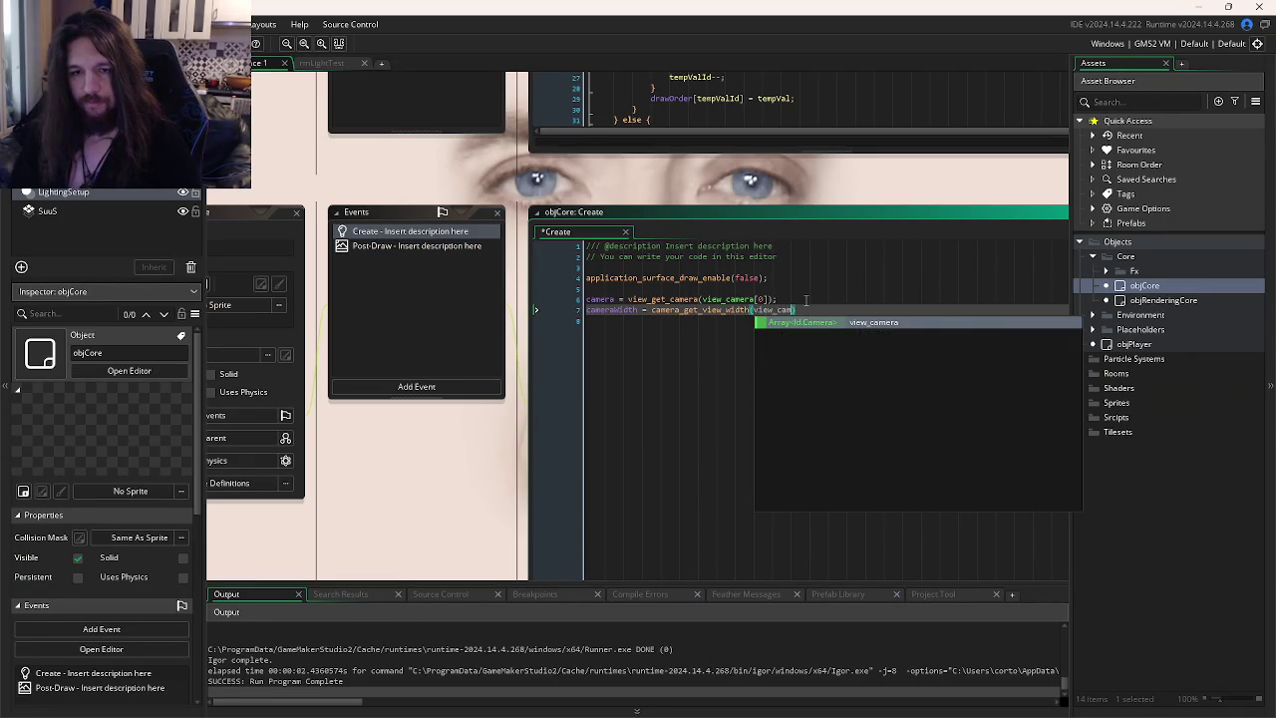
key(Return)
text([0)
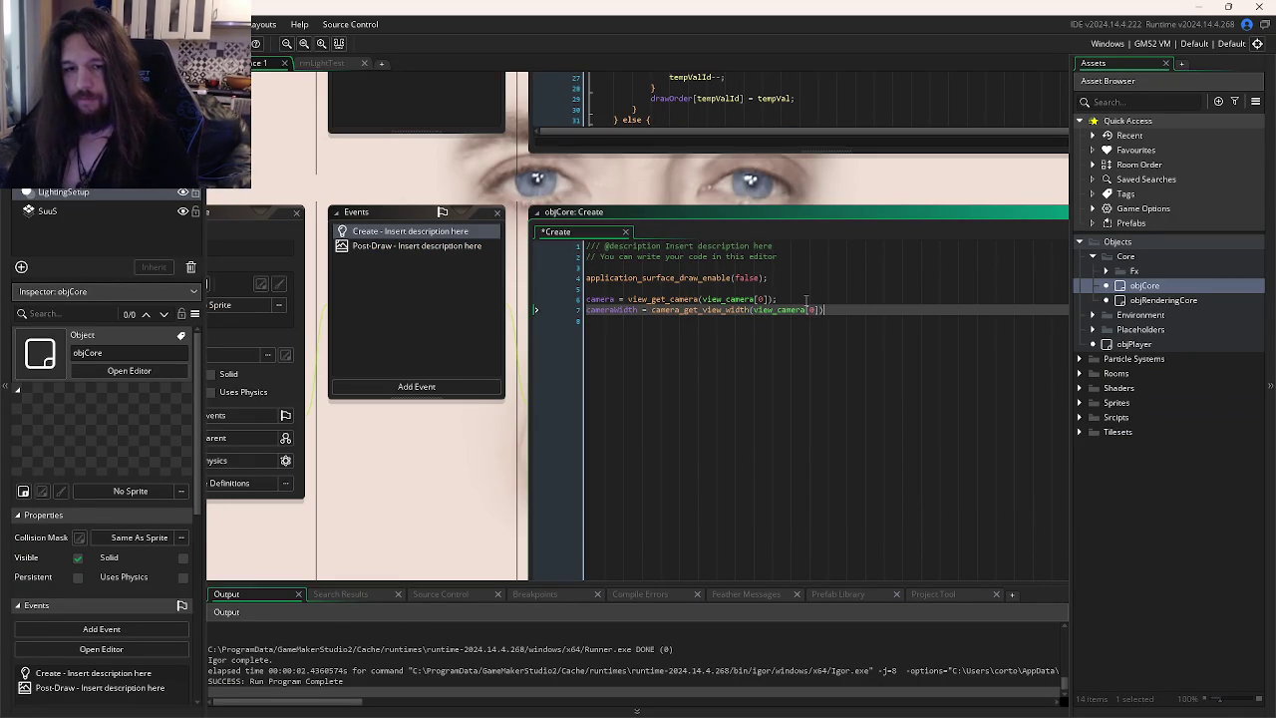
text(;)
Duplicate it as cameraHeight using camera_get_view_height, save, and switch to the hub project.
key(ctrl+d)
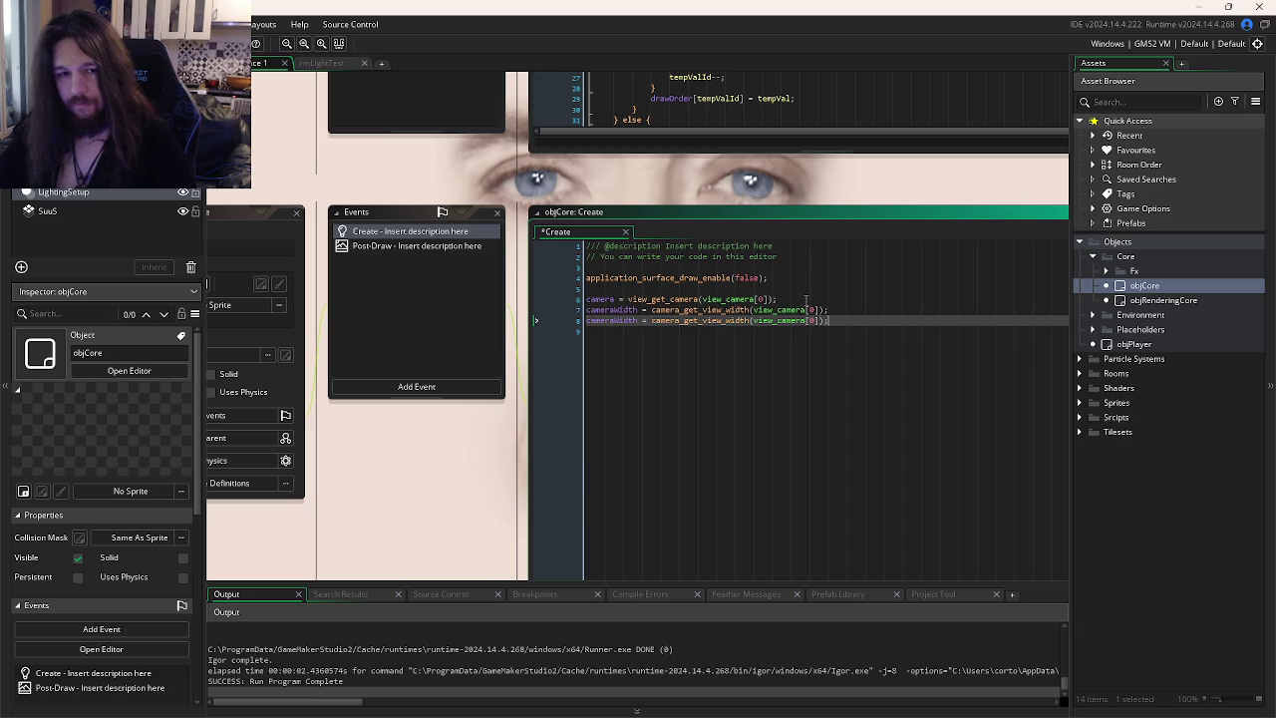
click(816, 334)
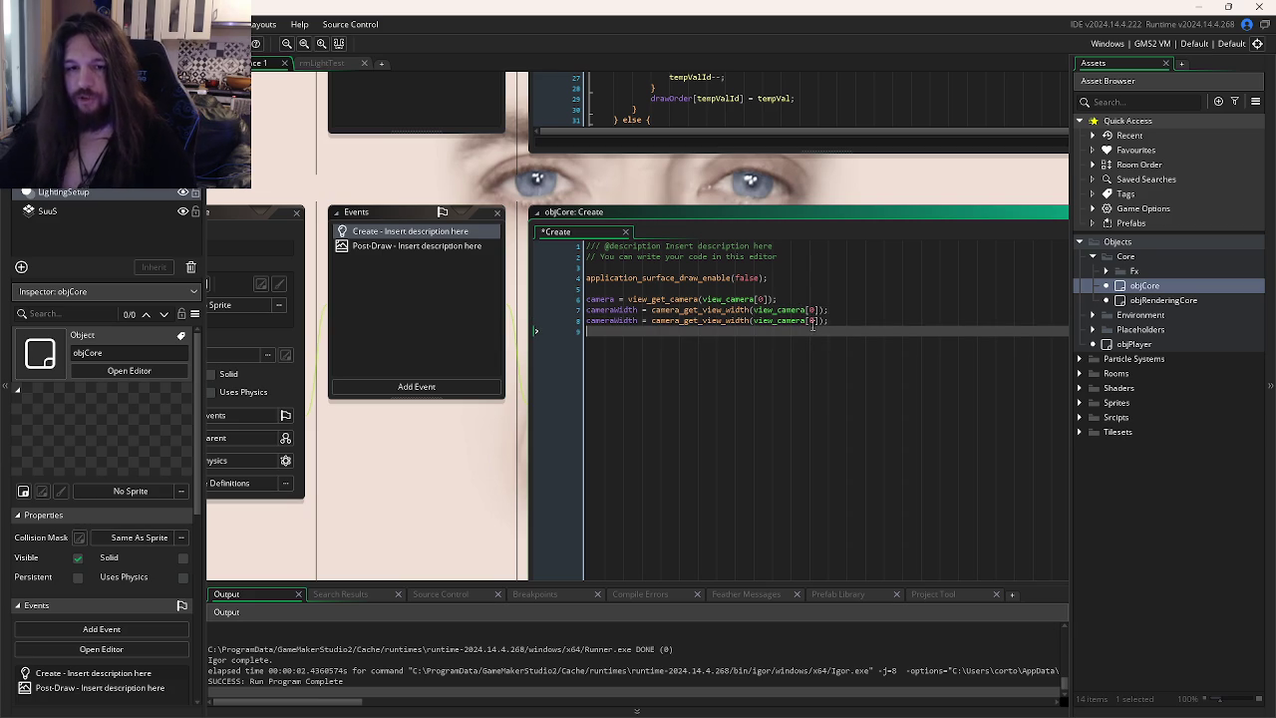
mouse_move(738, 324)
click(639, 320)
key(BackSpace)
key(BackSpace)
key(BackSpace)
text(He)
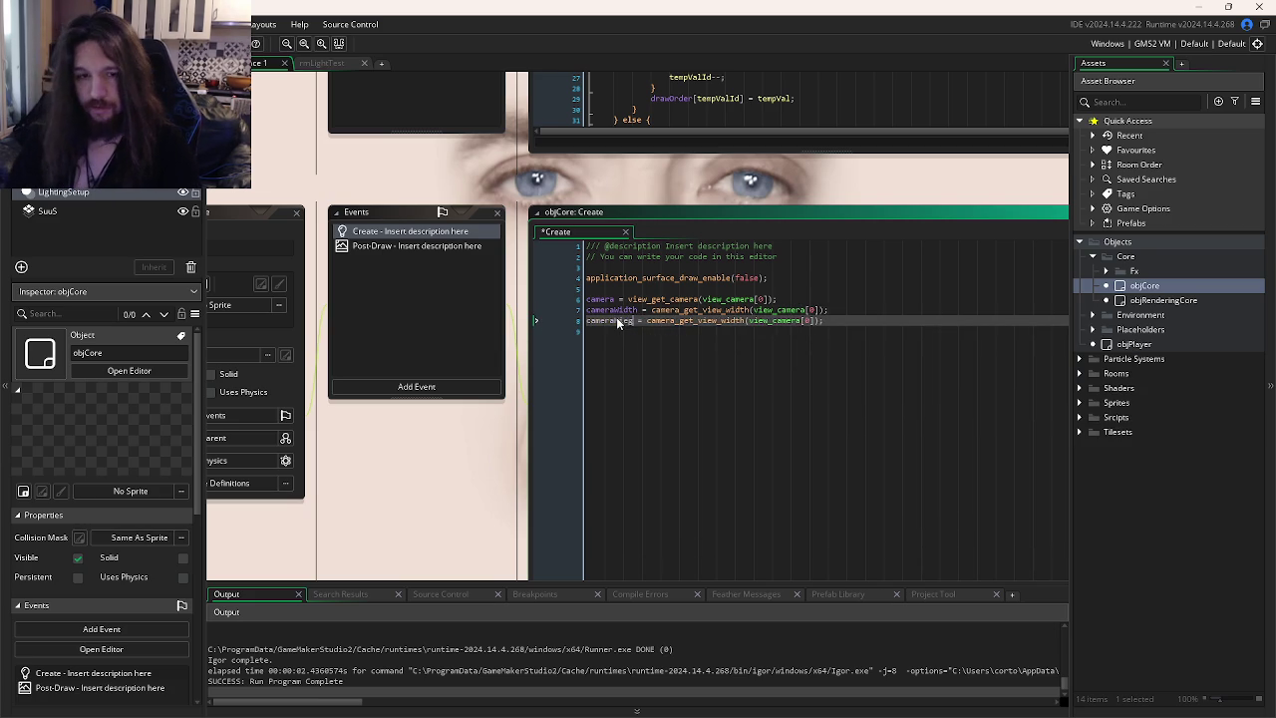
text(ight)
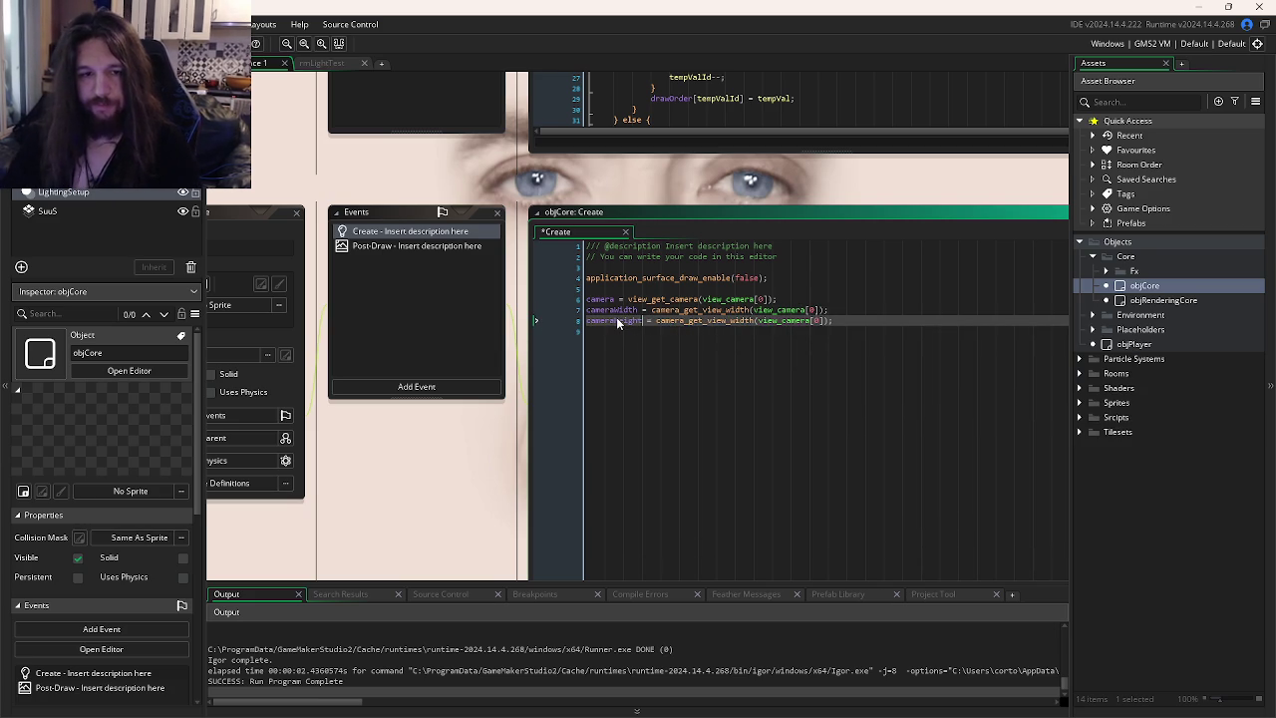
double_click(743, 320)
text(height)
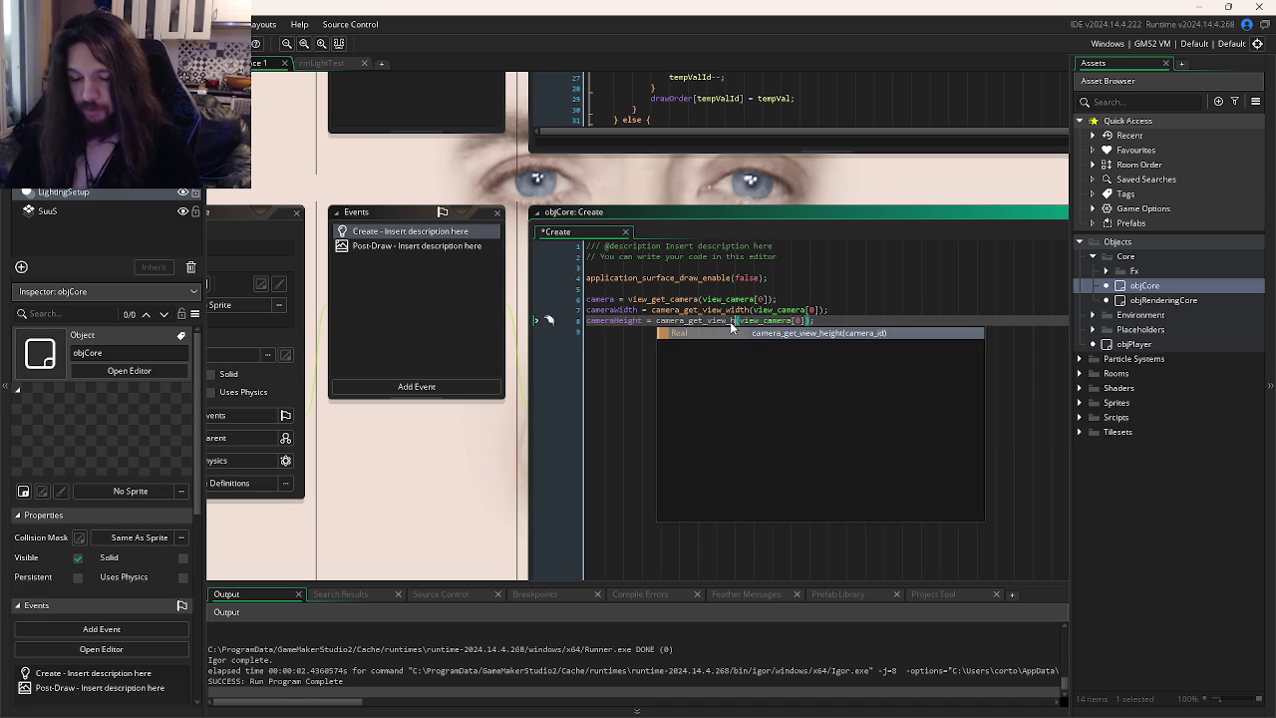
key(ctrl+s)
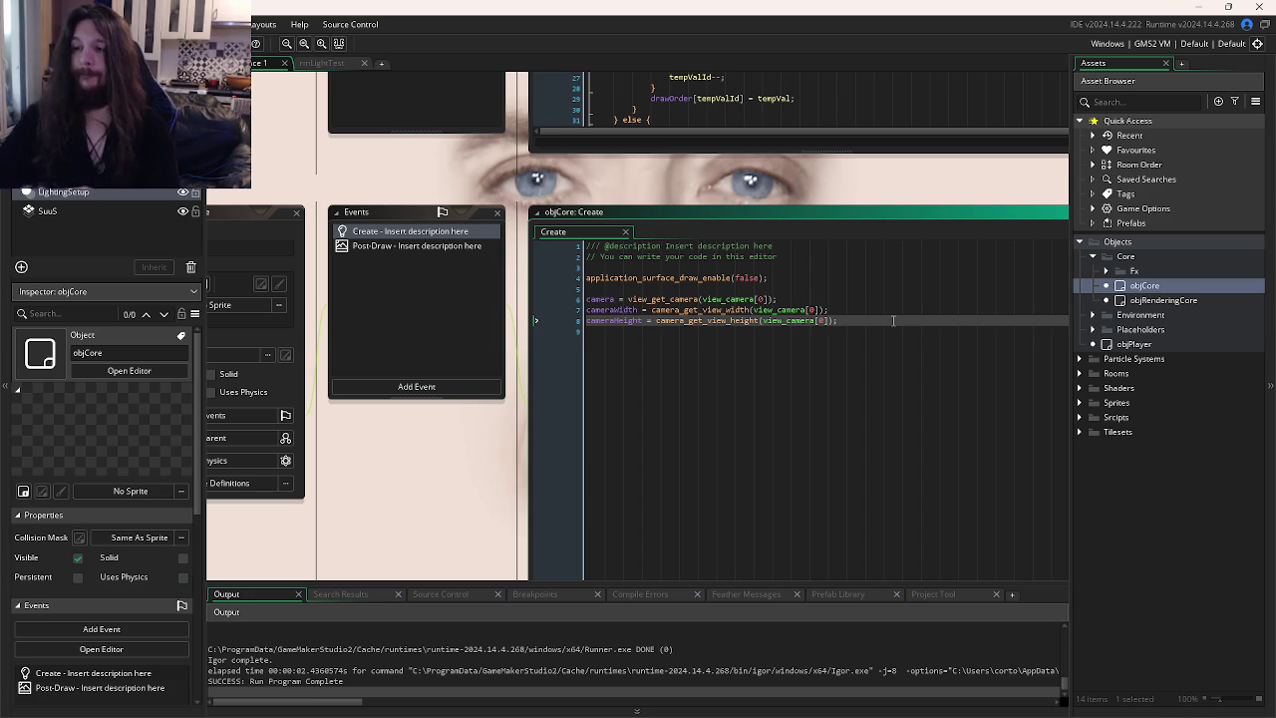
mouse_move(494, 710)
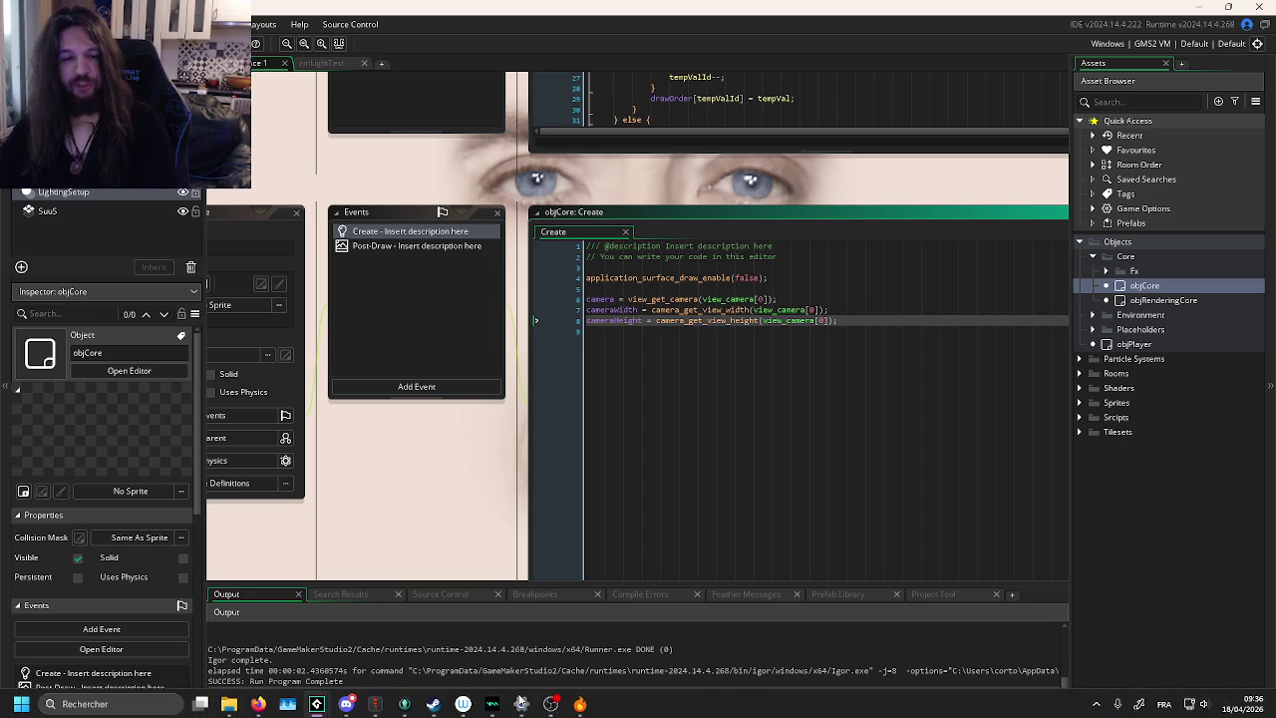
click(322, 708)
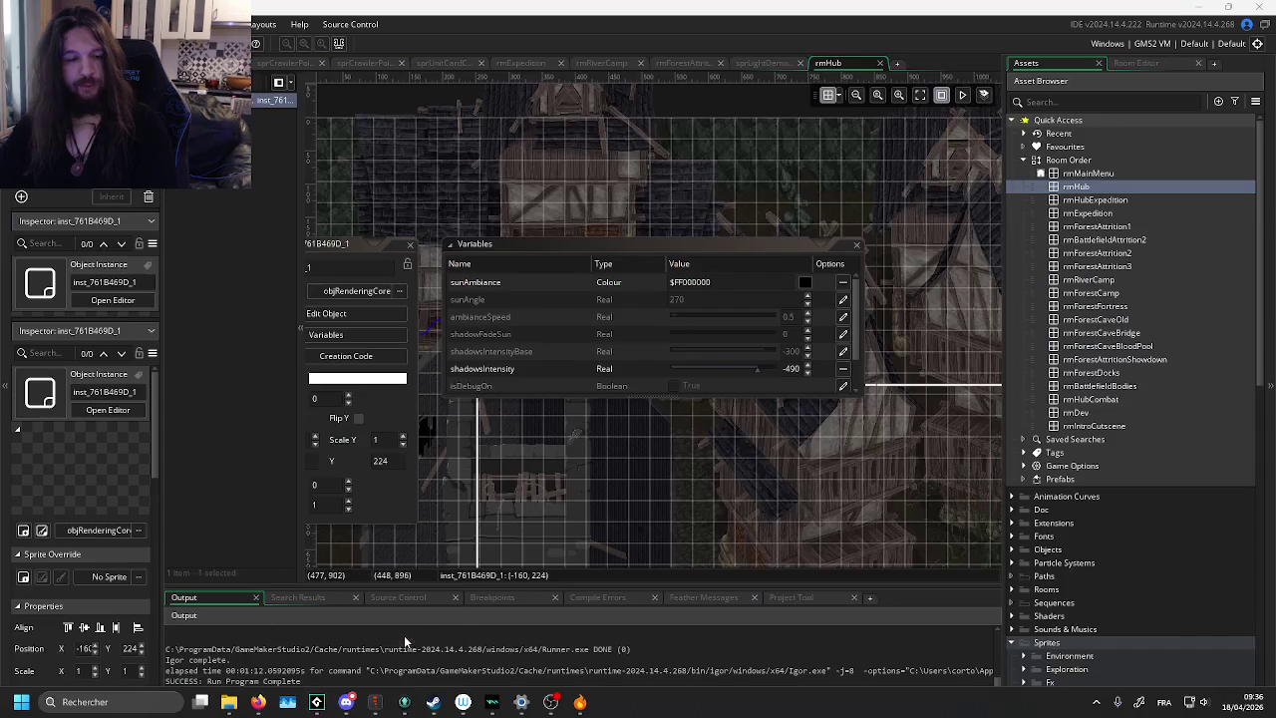
Run the hub room game past its title menu and inventory message, then return to objCore's Create code.
key(F5)
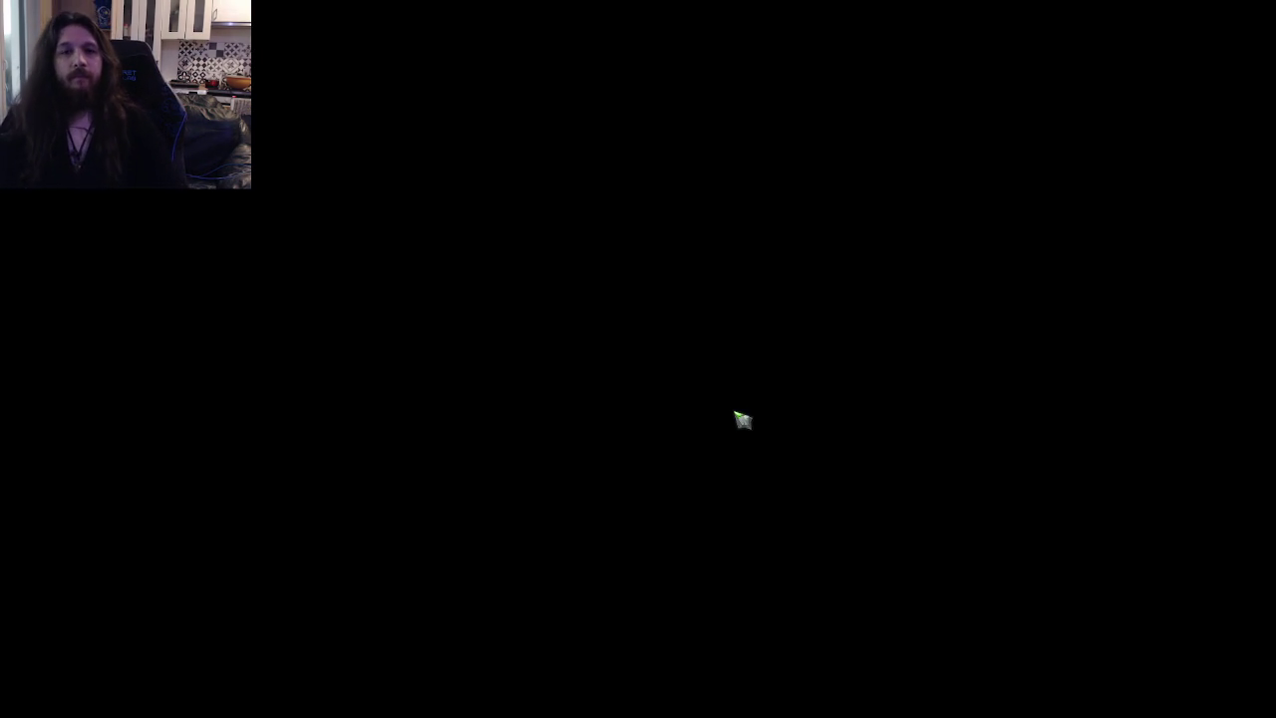
click(228, 443)
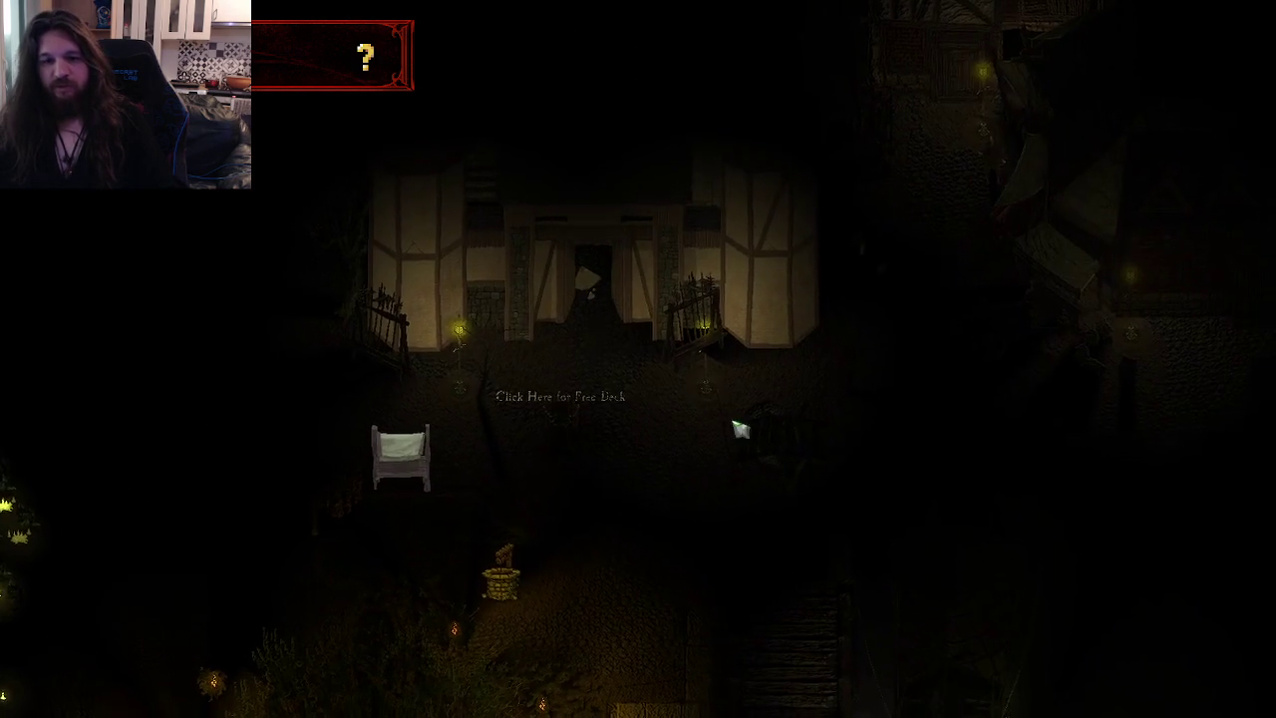
click(735, 418)
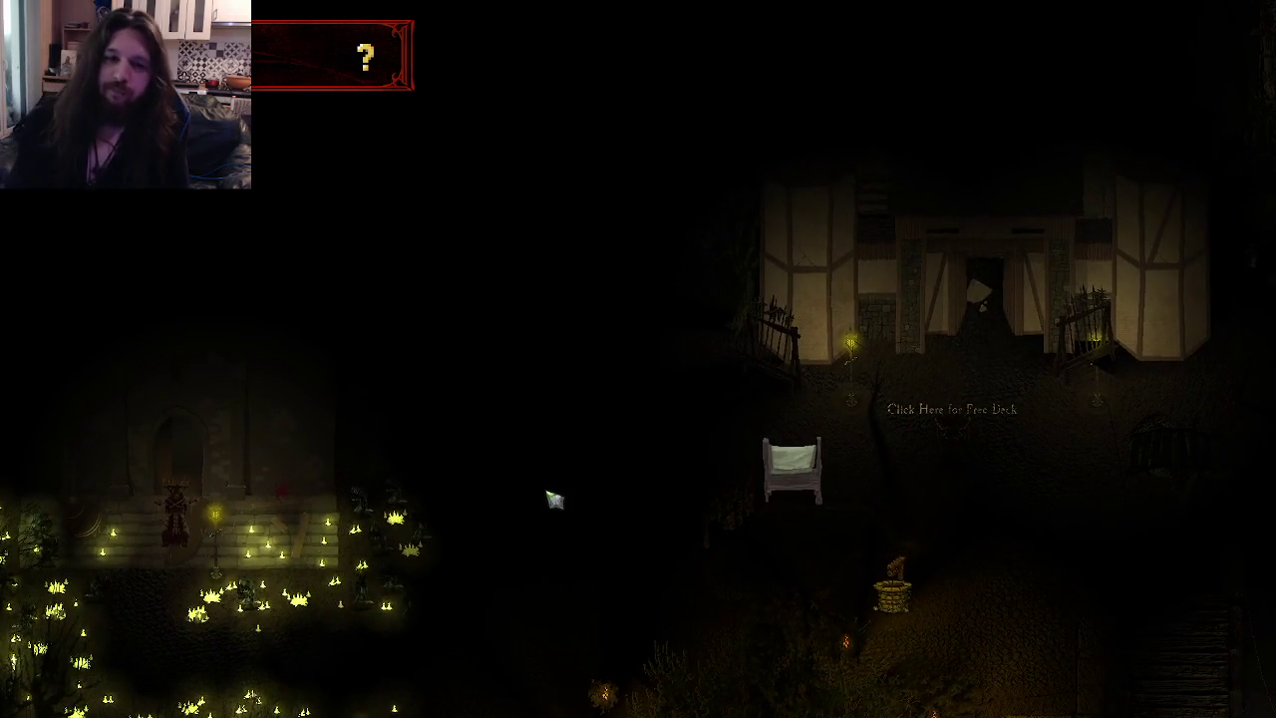
key(Escape)
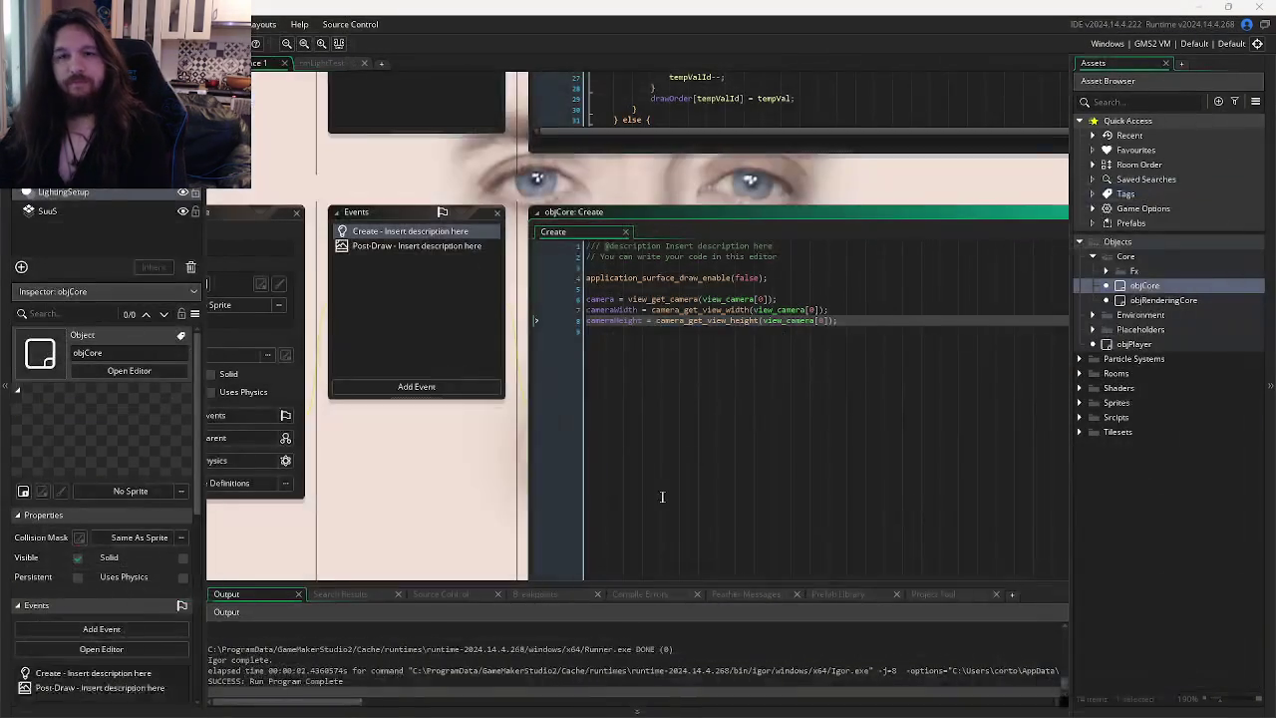
click(883, 336)
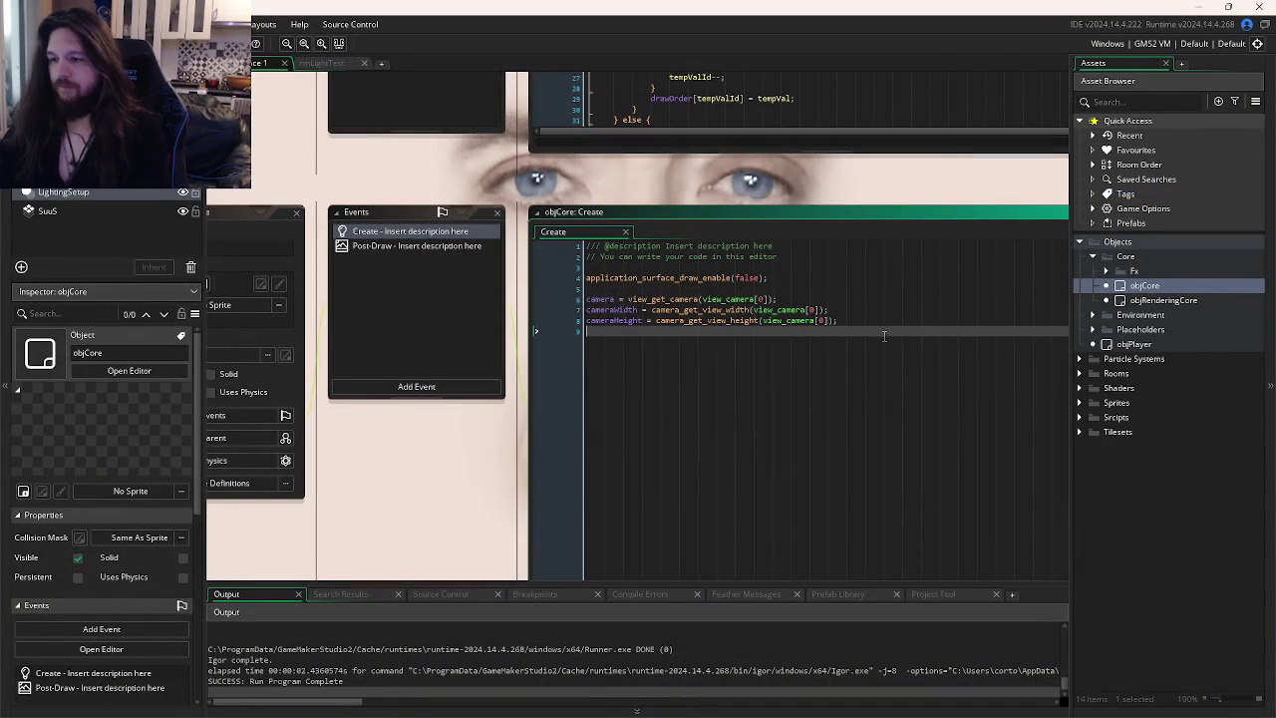
Switch to the tutorial and scrub its timeline back to the Project setup chapter around 1:31.
key(alt+Tab)
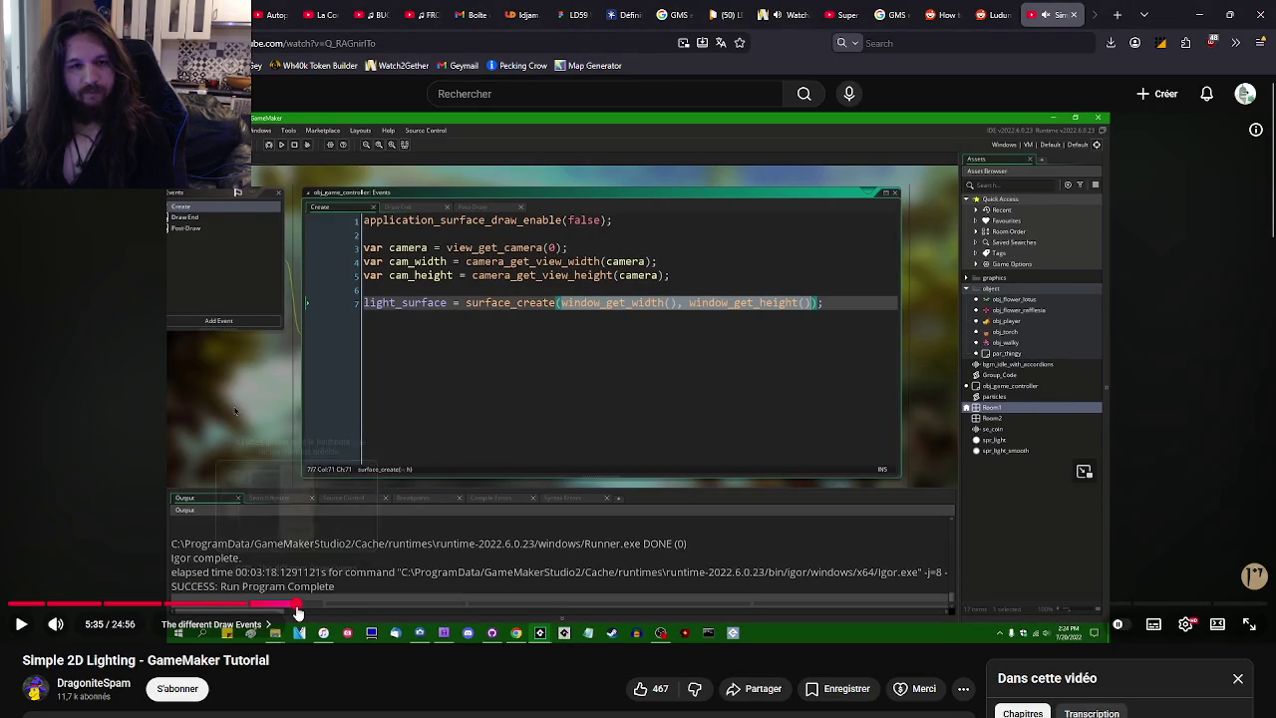
click(297, 606)
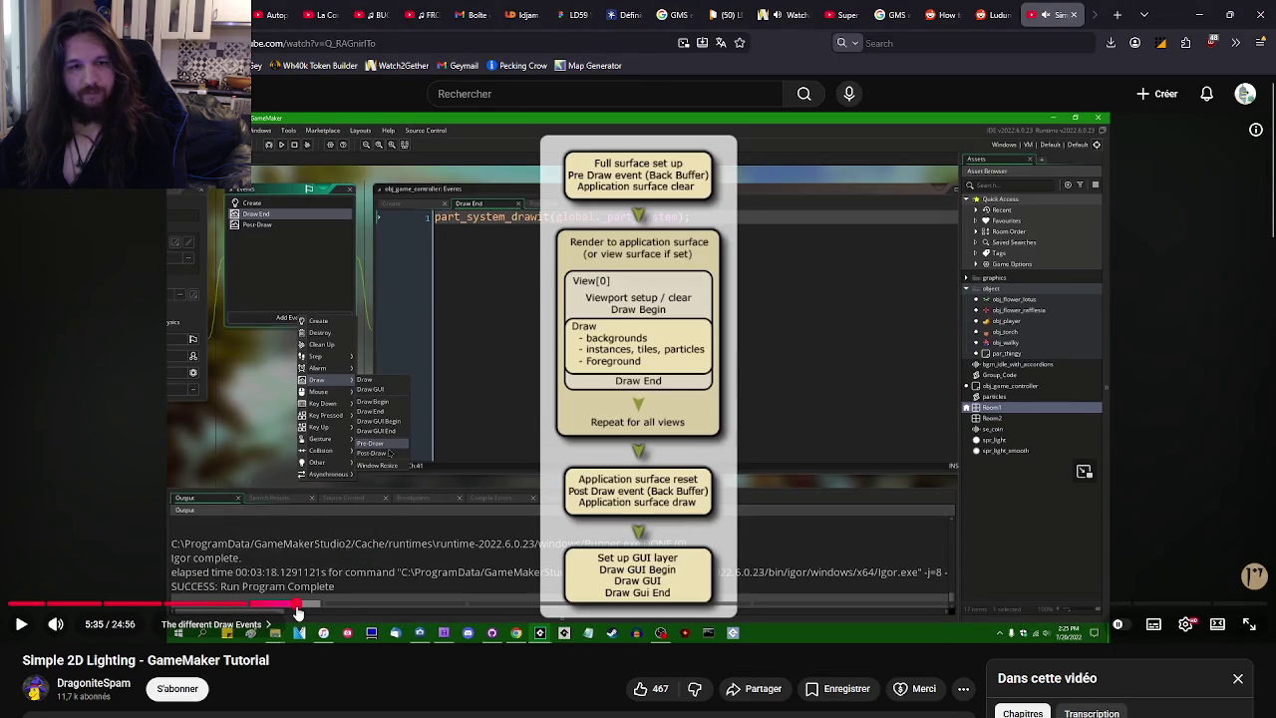
click(284, 606)
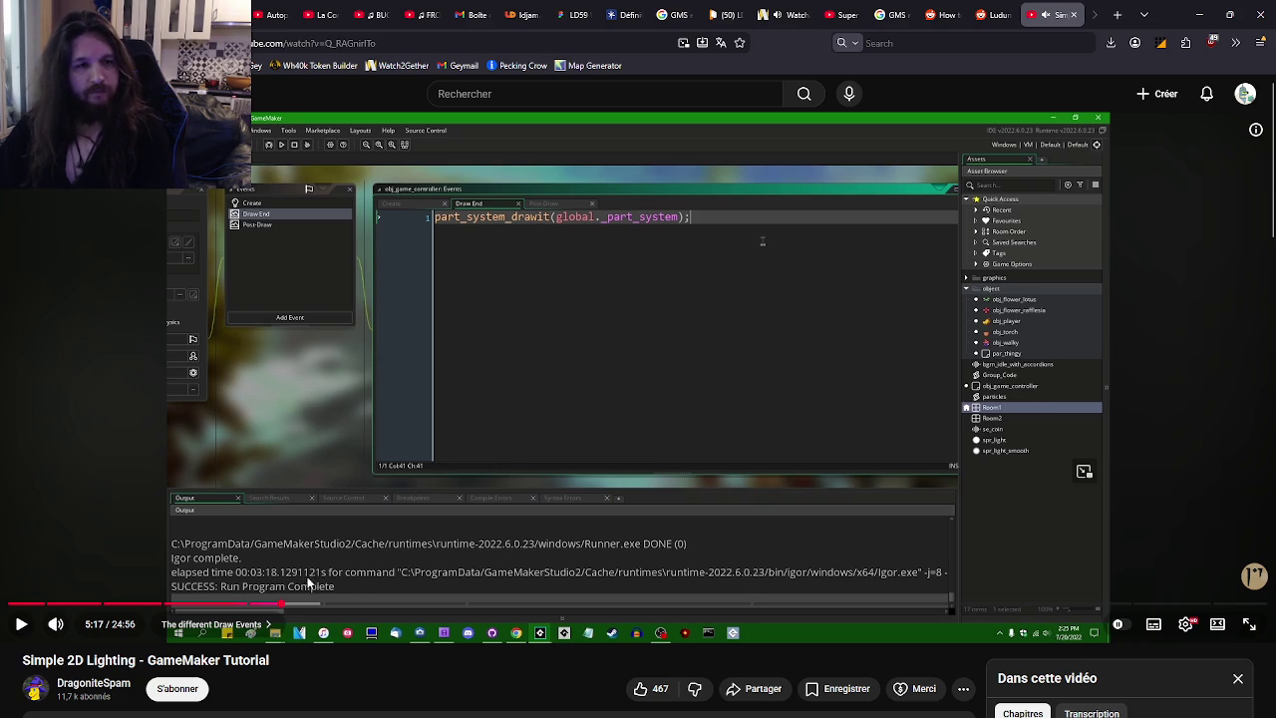
click(244, 604)
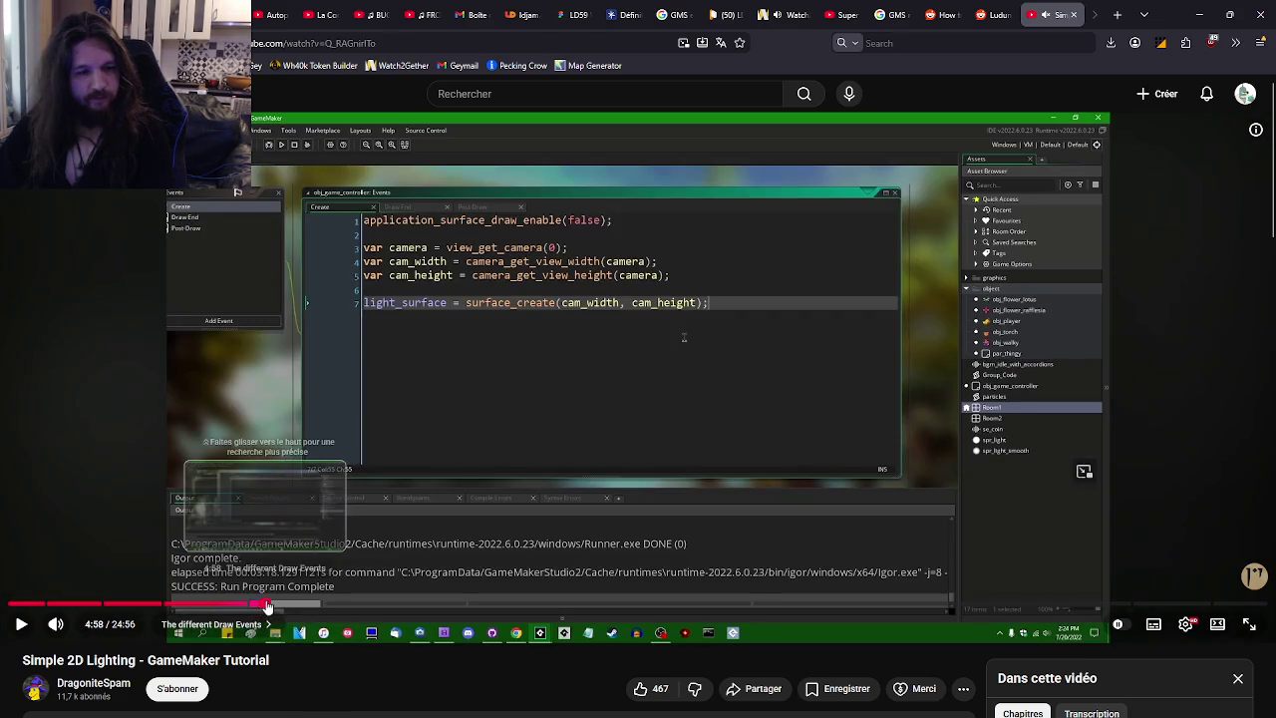
click(283, 605)
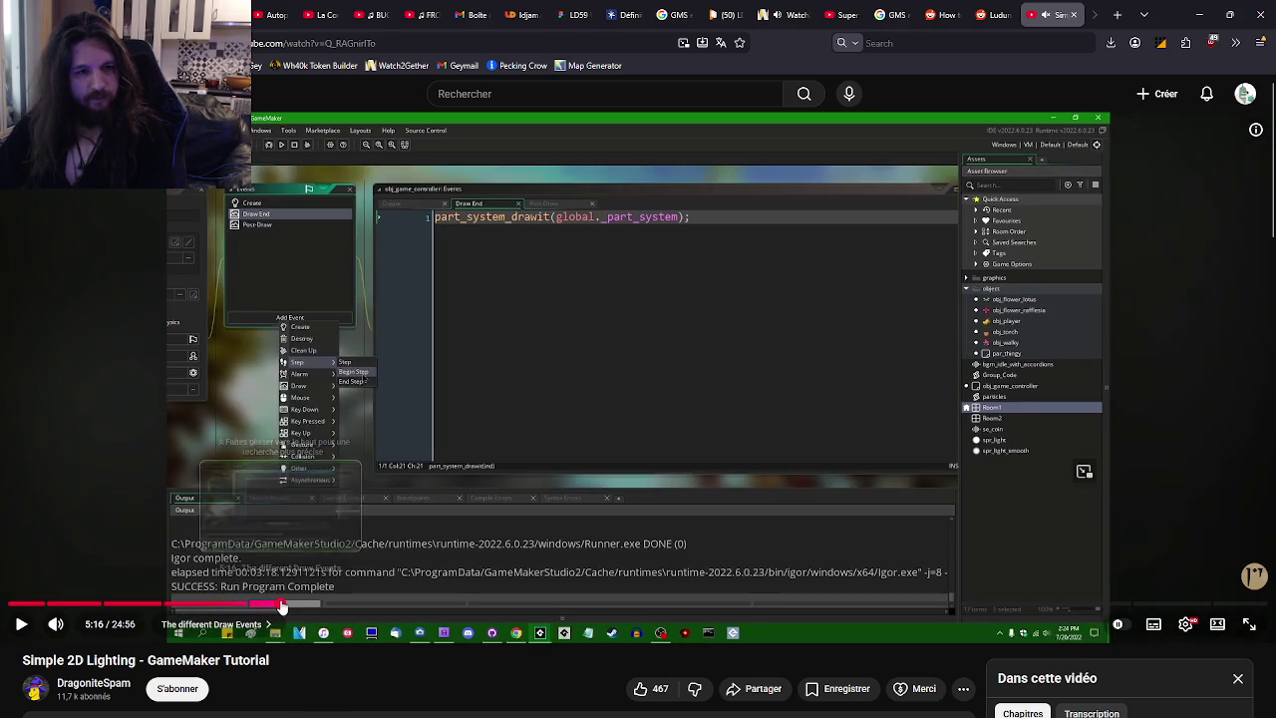
mouse_move(286, 606)
mouse_down()
mouse_move(398, 611)
mouse_move(387, 612)
mouse_up()
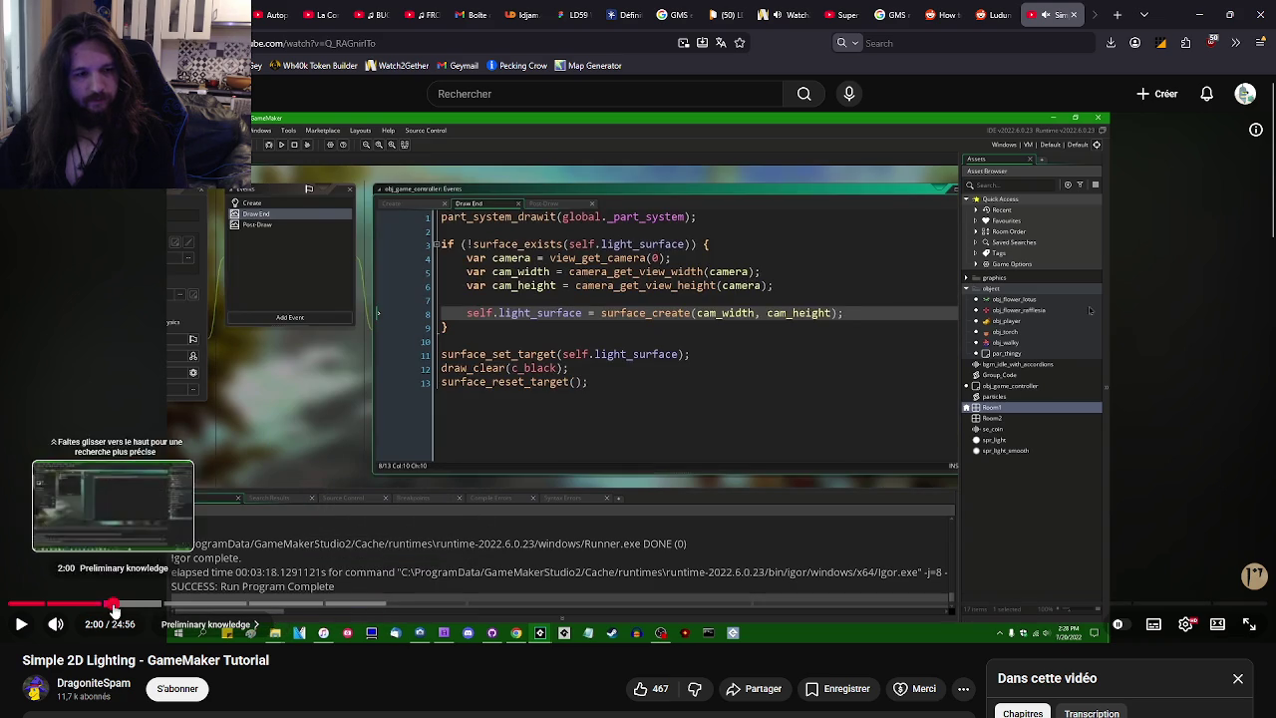
click(113, 606)
click(74, 606)
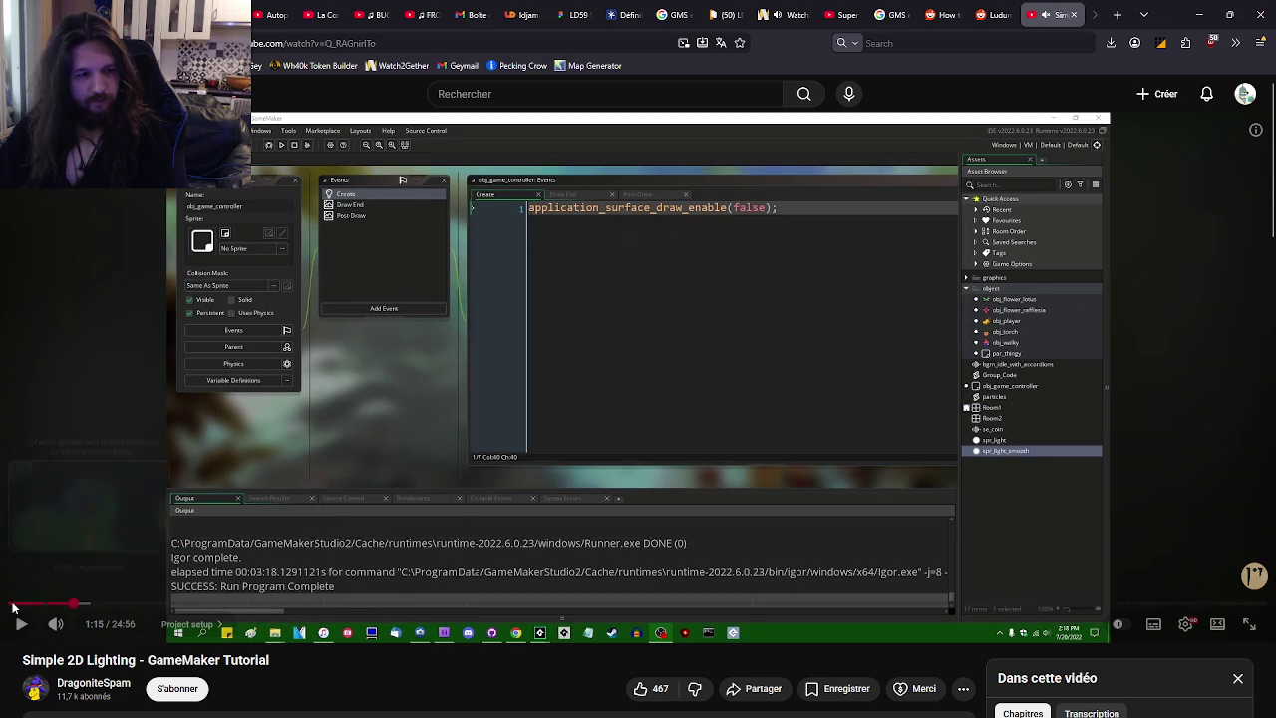
drag(20, 606, 91, 605)
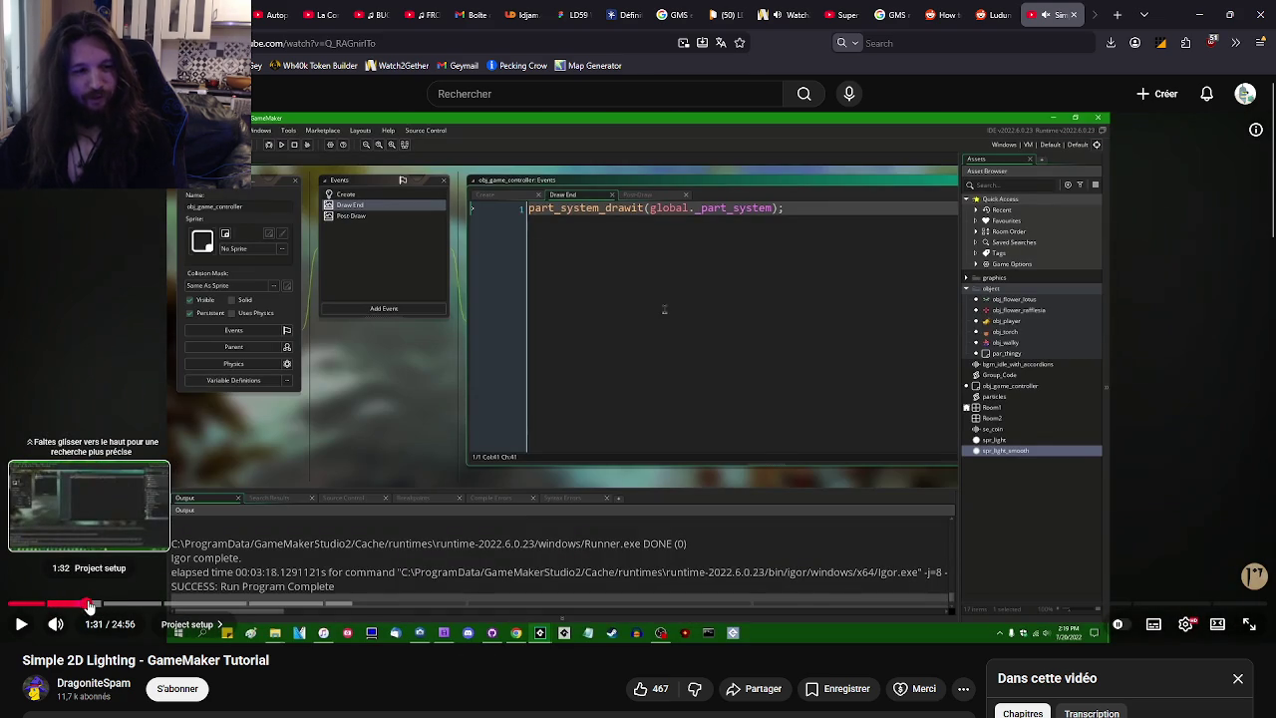
click(94, 606)
Rewind the tutorial to 1:24 to review the Post Draw code, then skip ahead to 3:08.
drag(94, 606, 83, 606)
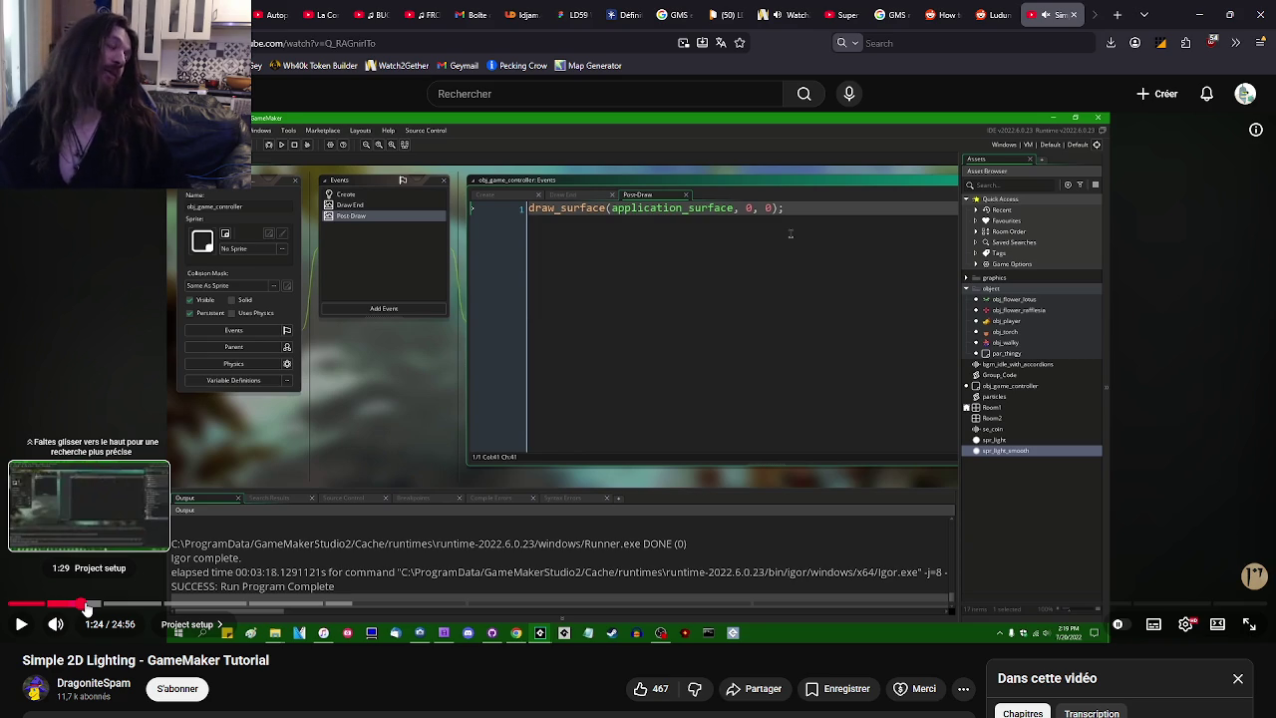
click(173, 604)
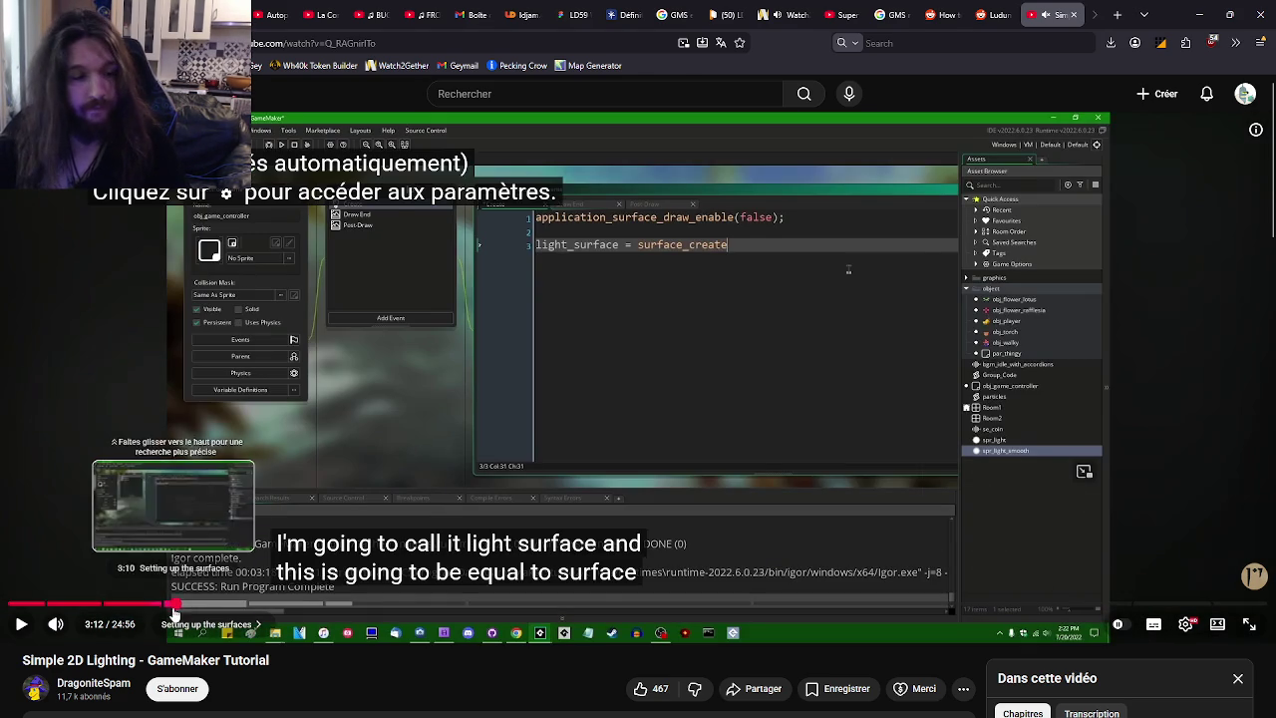
Jump the tutorial forward to 4:50, where the Draw events are covered.
click(205, 604)
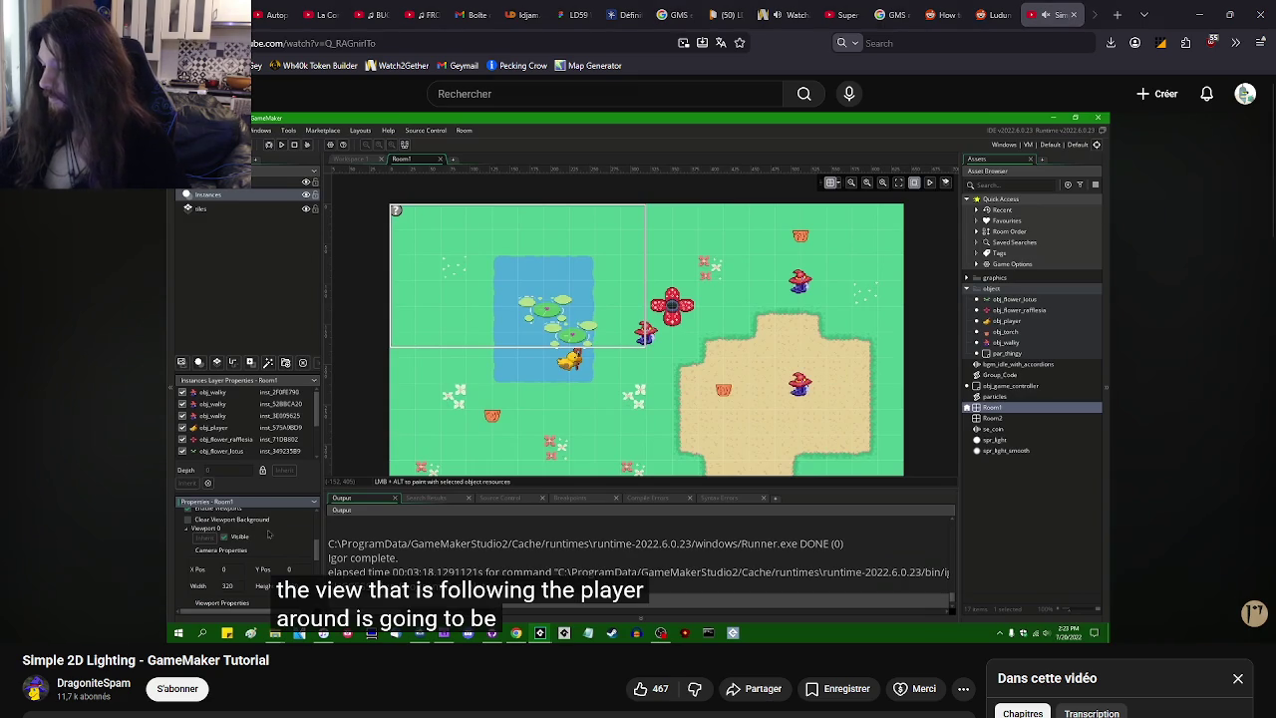
click(1098, 435)
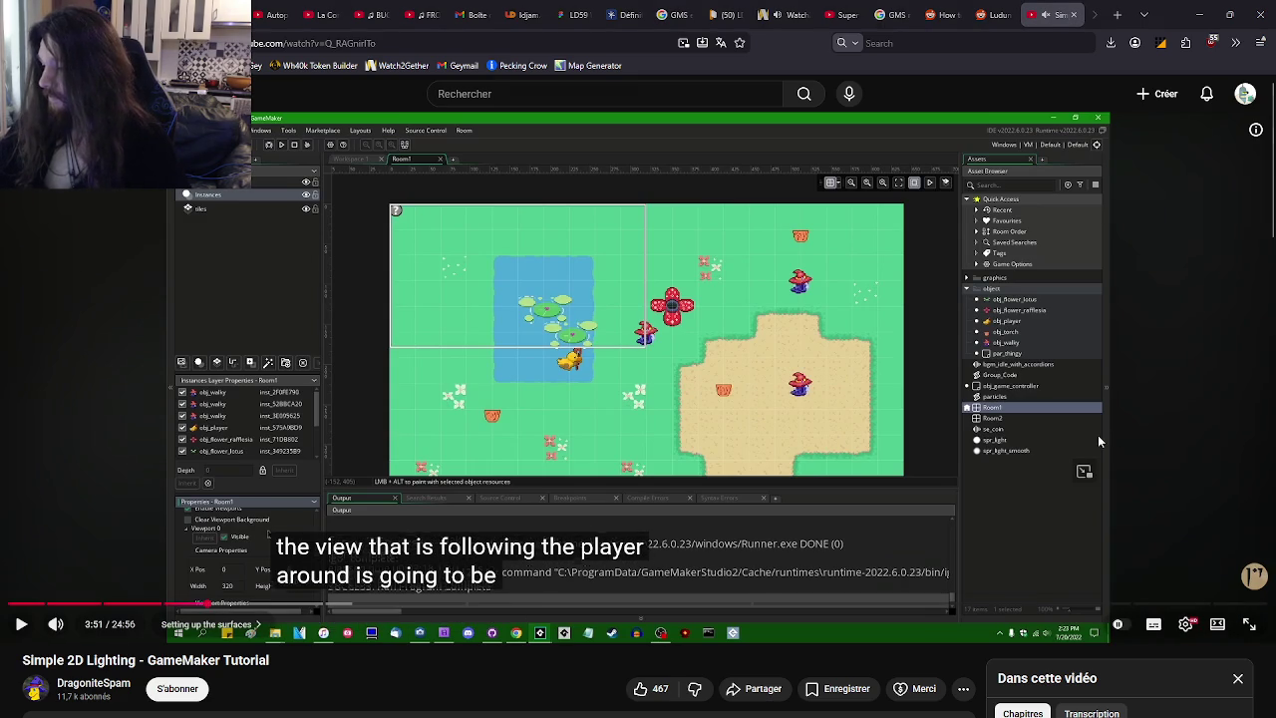
click(249, 604)
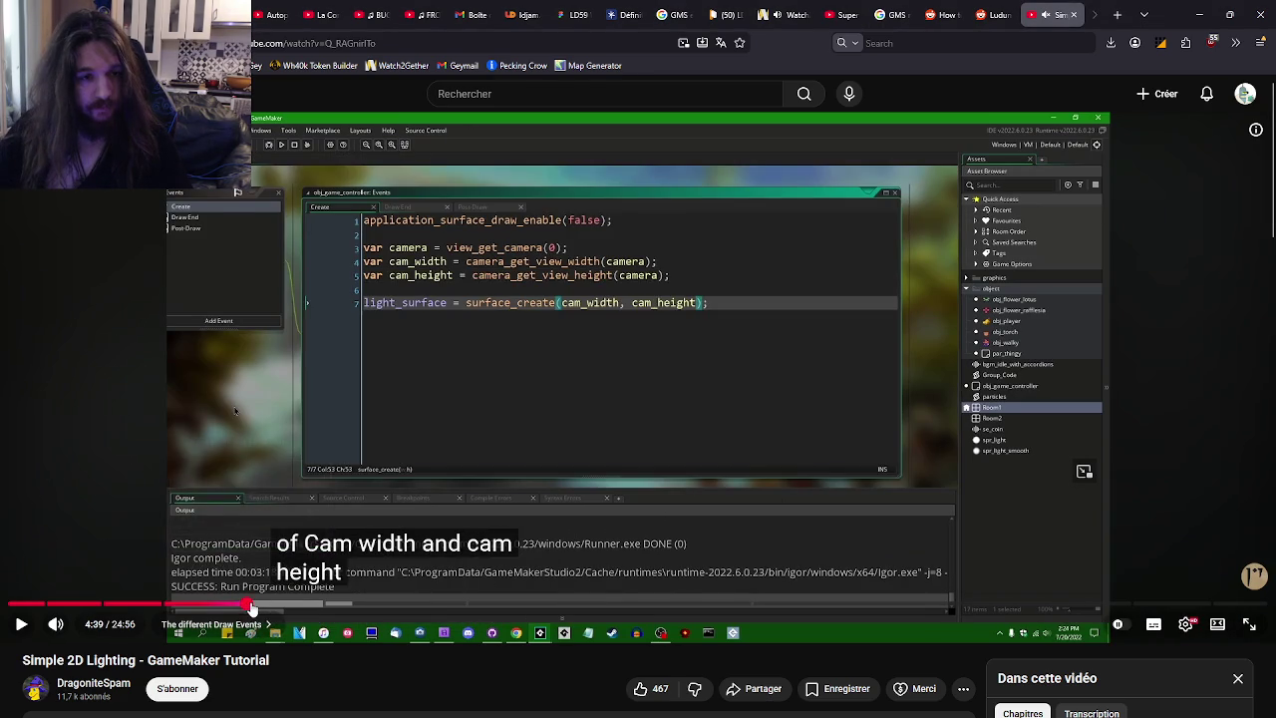
click(256, 606)
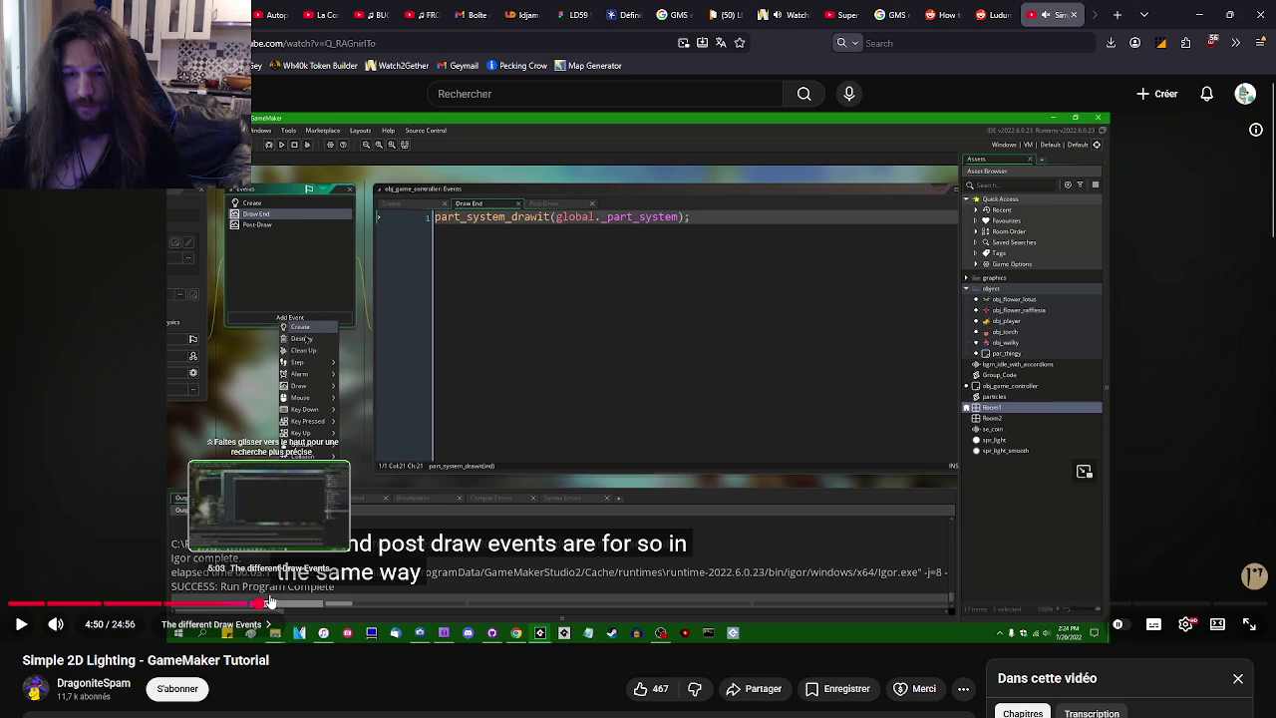
Resume the tutorial and return to GameMaker with objCore's Create code in view.
key(space)
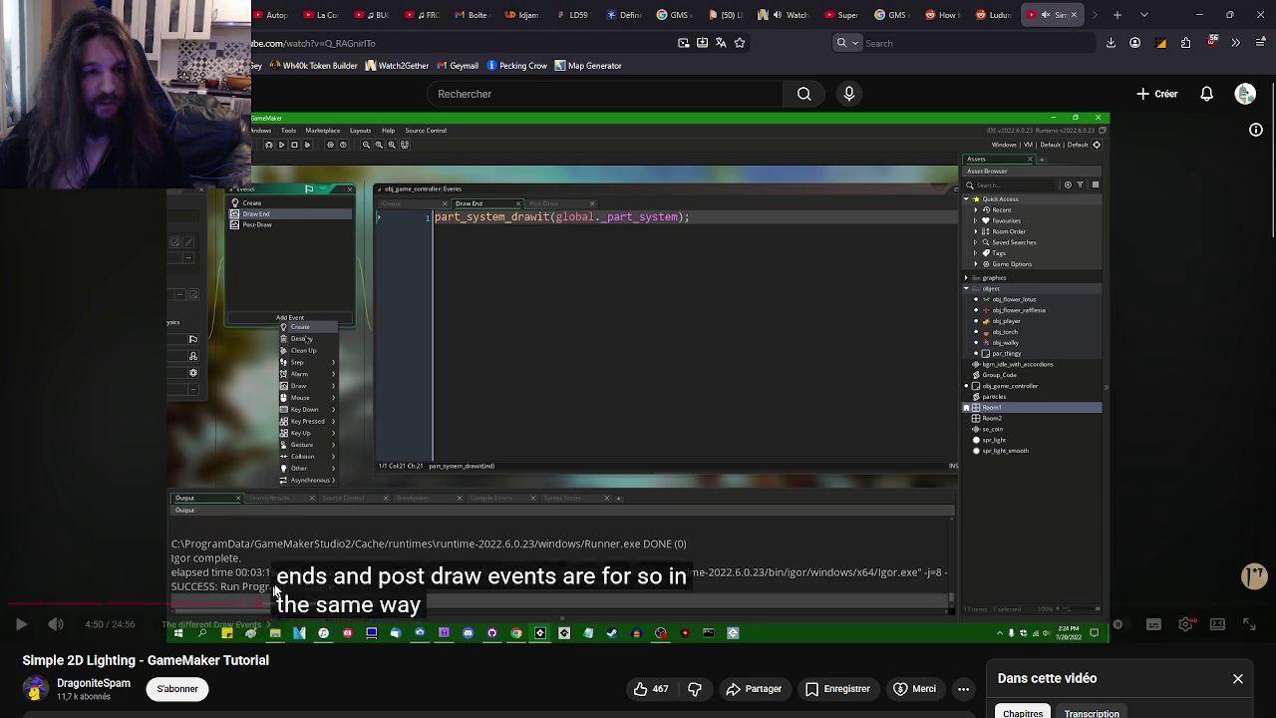
key(Return)
drag(443, 236, 558, 293)
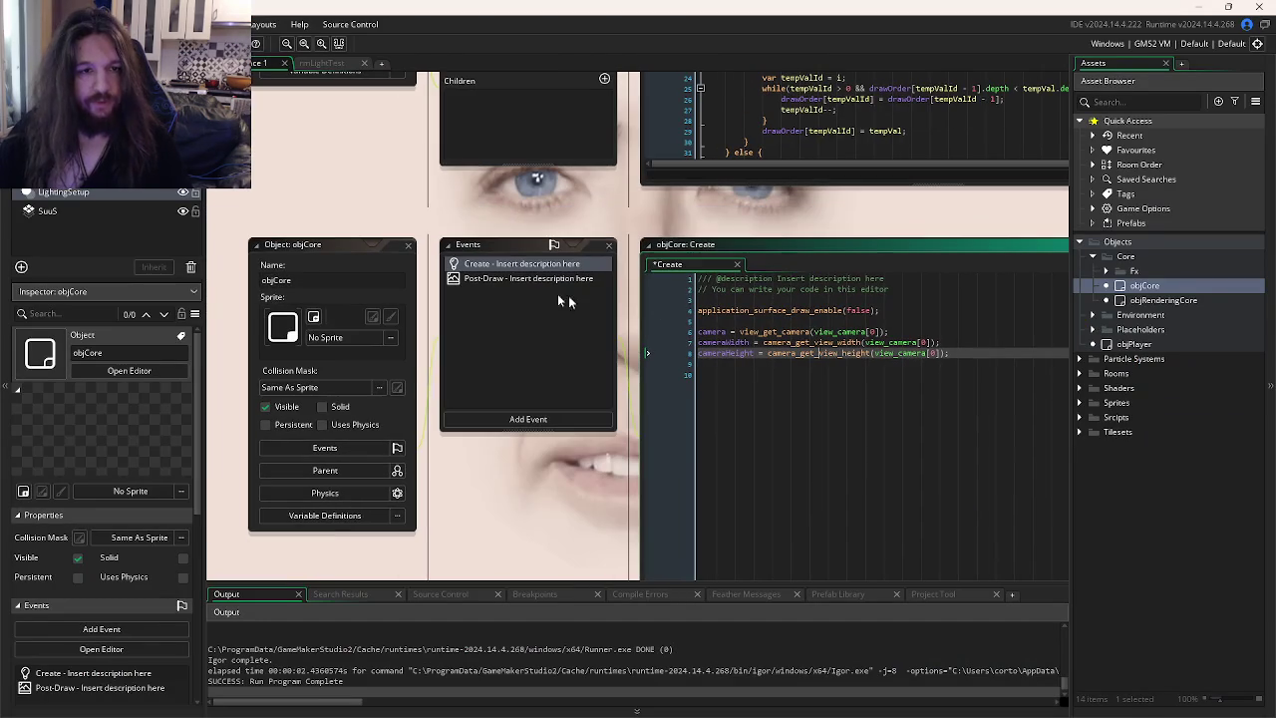
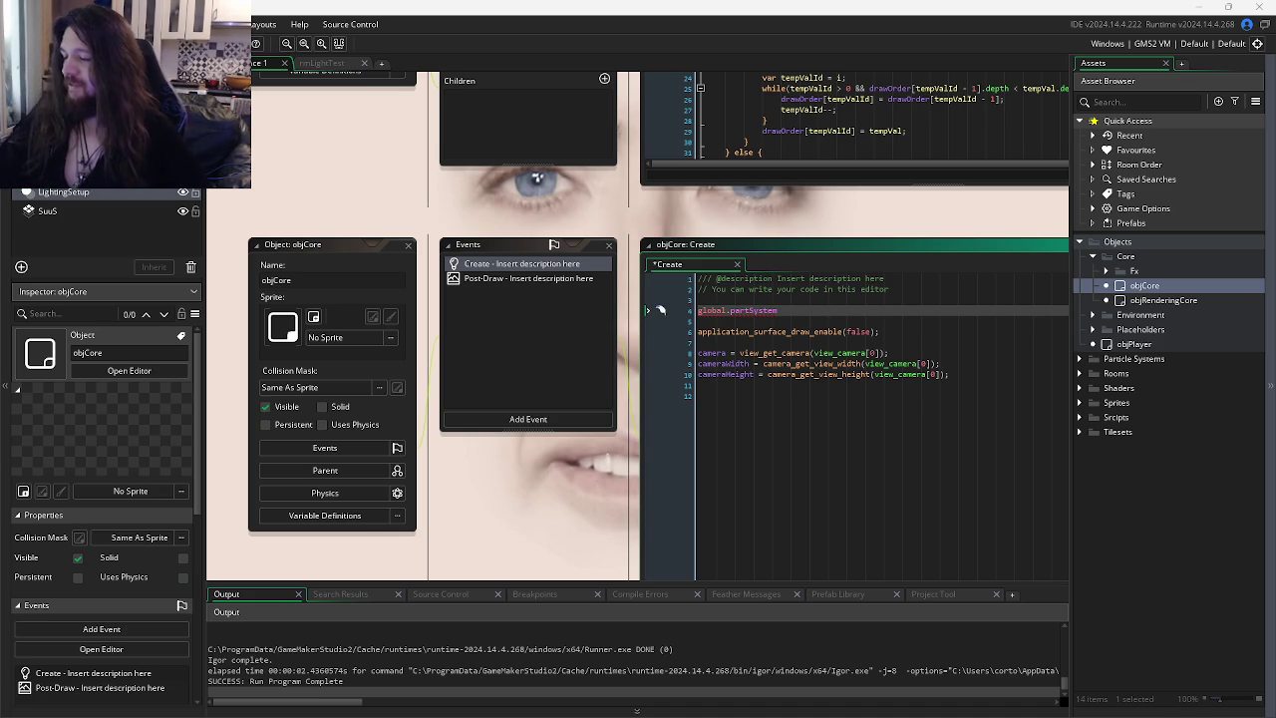
Rewrite line 4 of objCore's Create event as global.partSystem = part_system_create(); via autocomplete.
click(907, 396)
click(725, 291)
text(= ne)
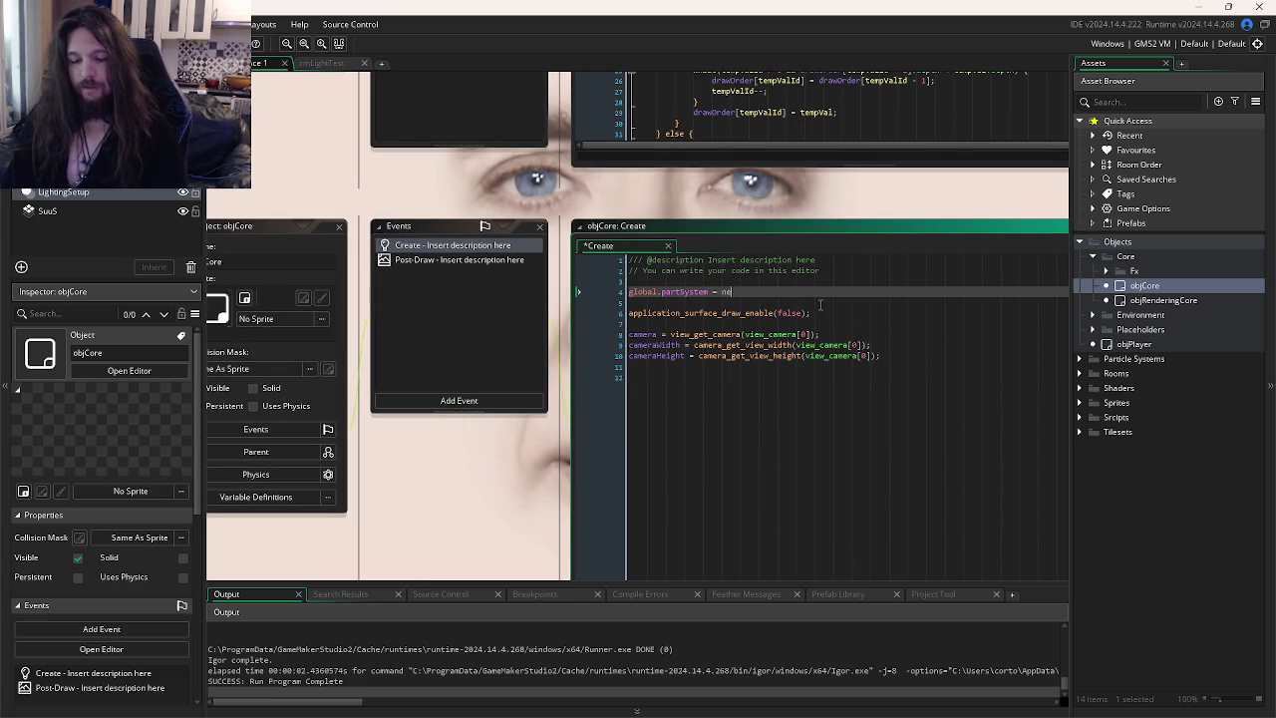
text(w)
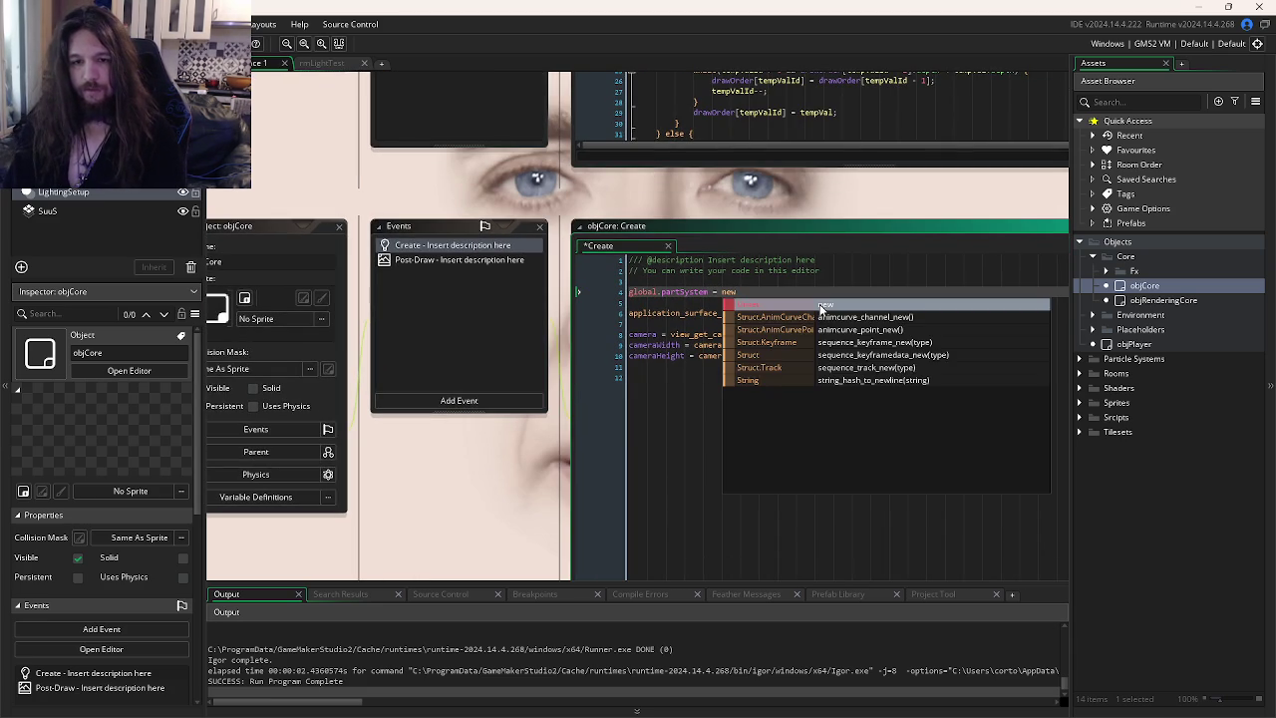
key(BackSpace)
key(BackSpace)
key(BackSpace)
text(part)
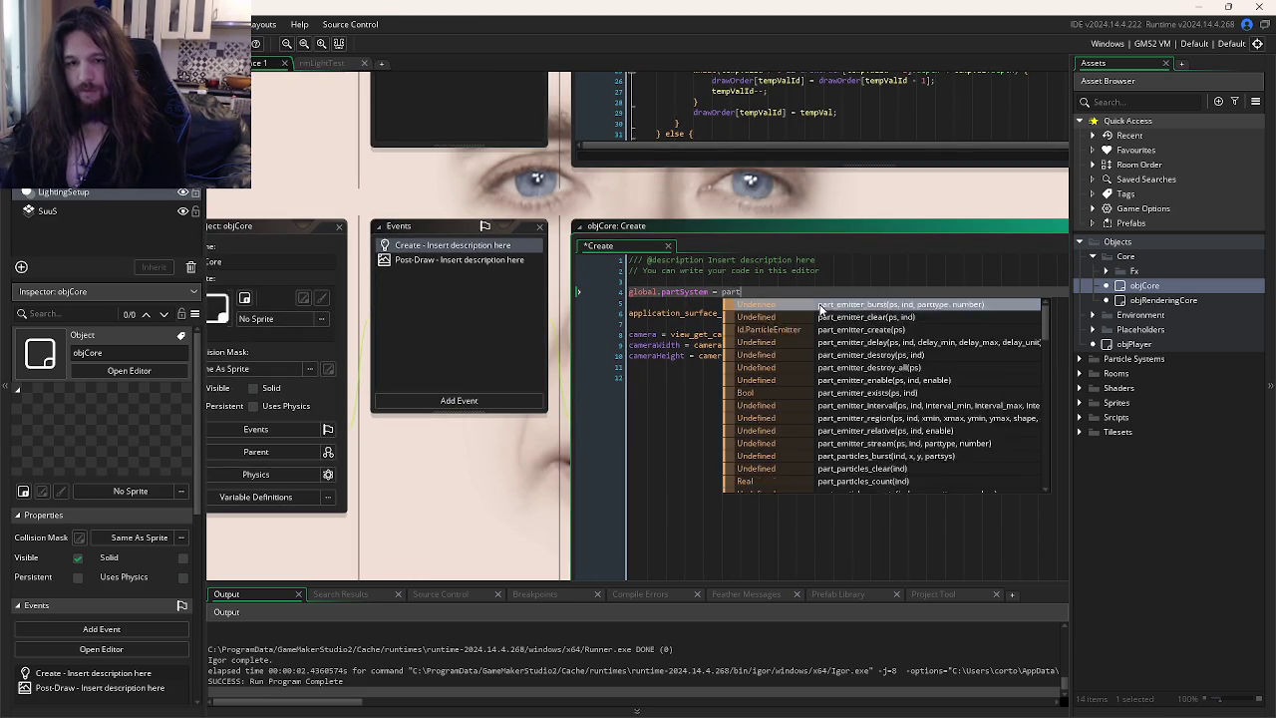
text(icle_s)
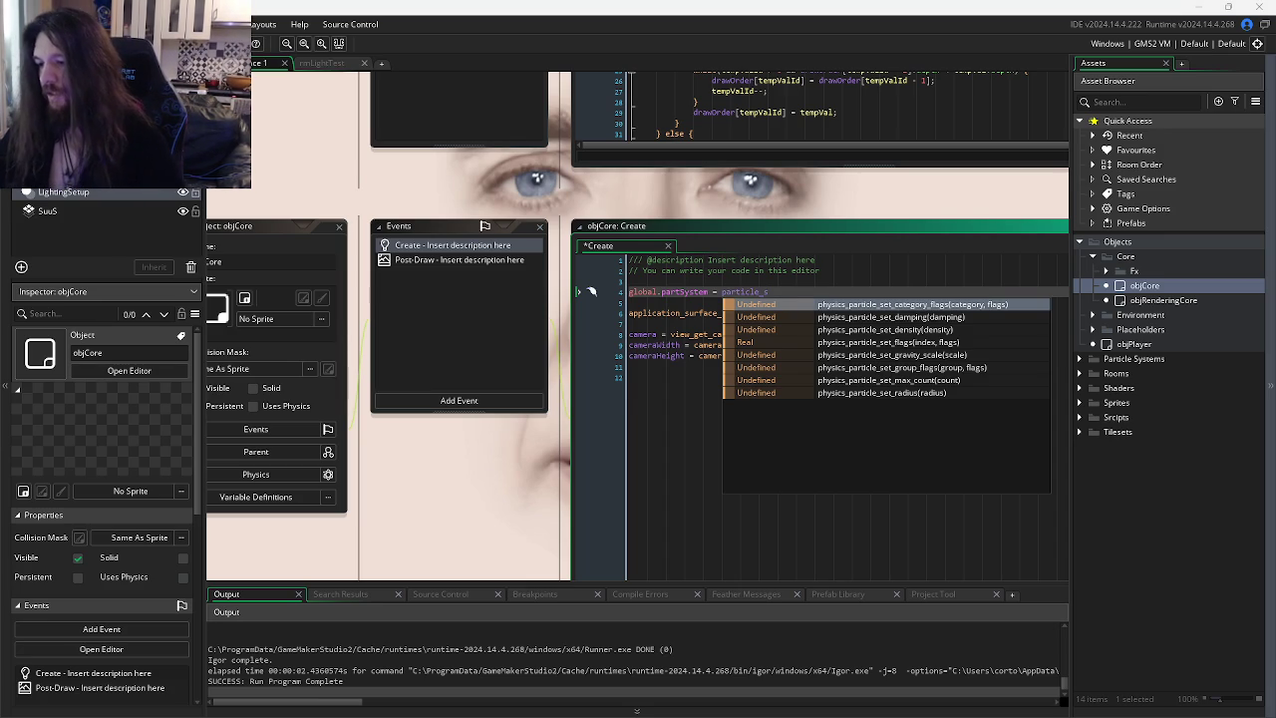
double_click(760, 291)
text(part_sys)
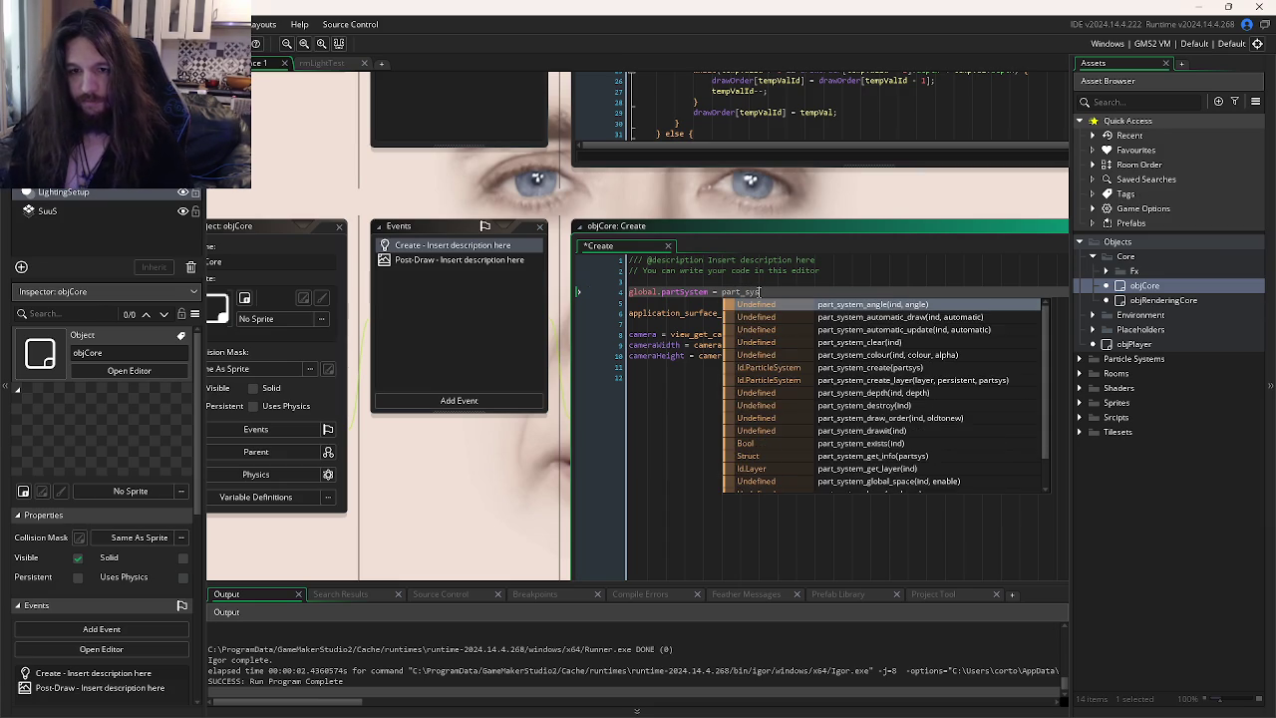
text(tem_cr)
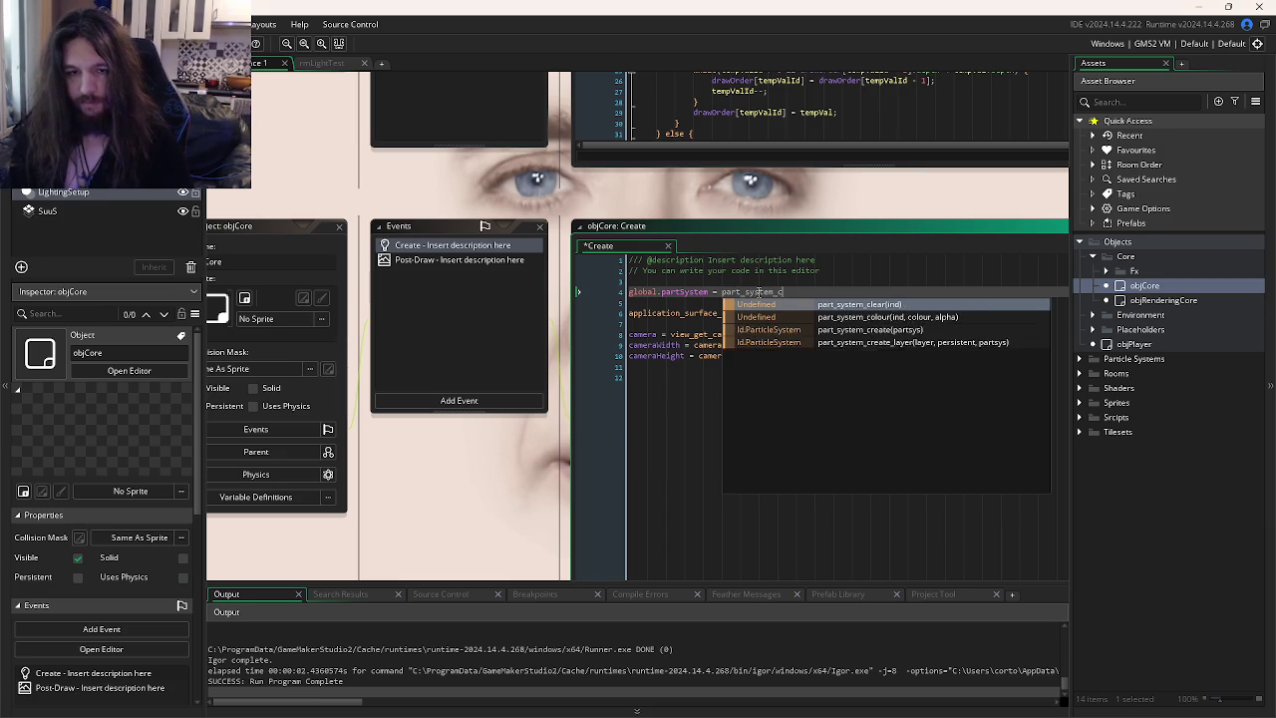
key(Return)
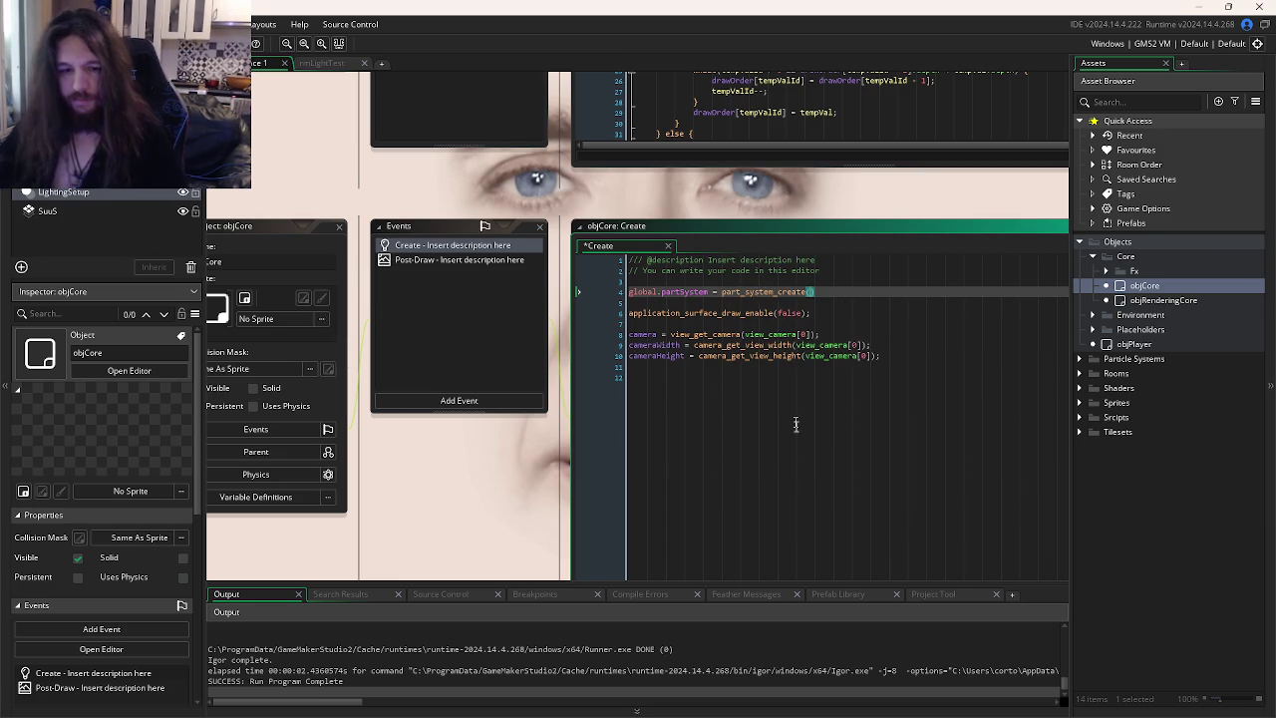
click(795, 424)
click(693, 191)
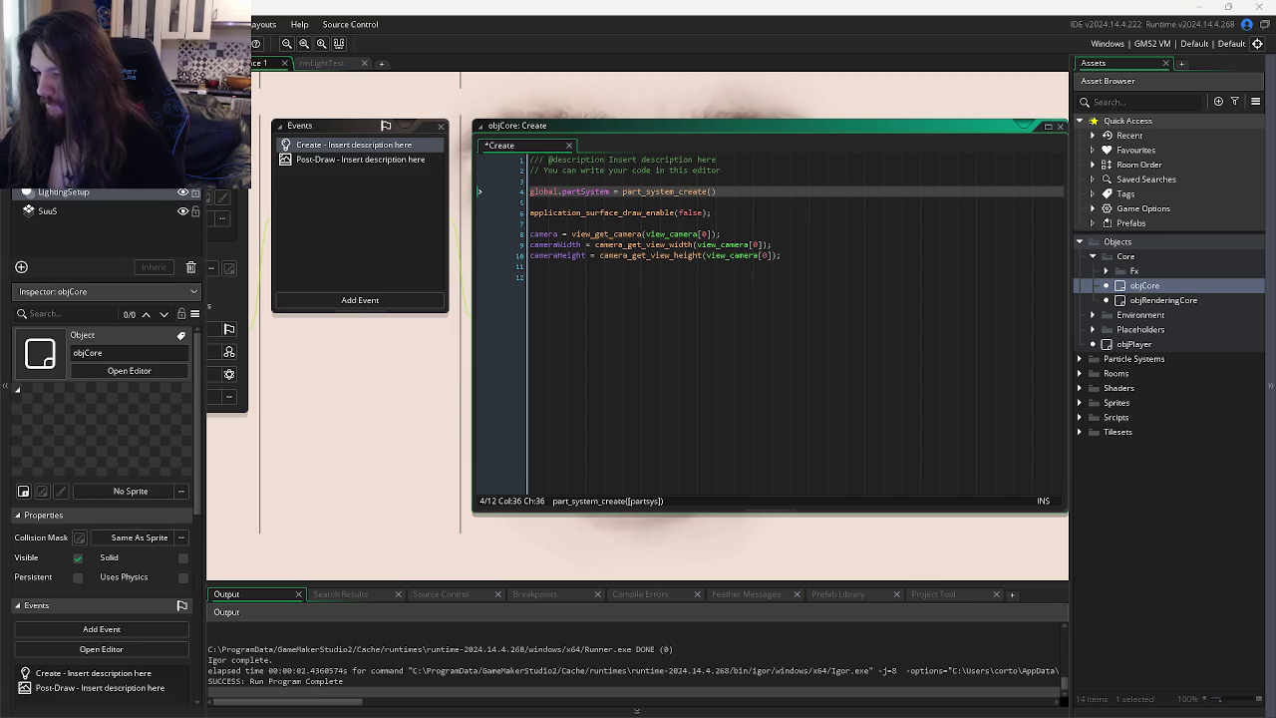
click(738, 191)
text(;)
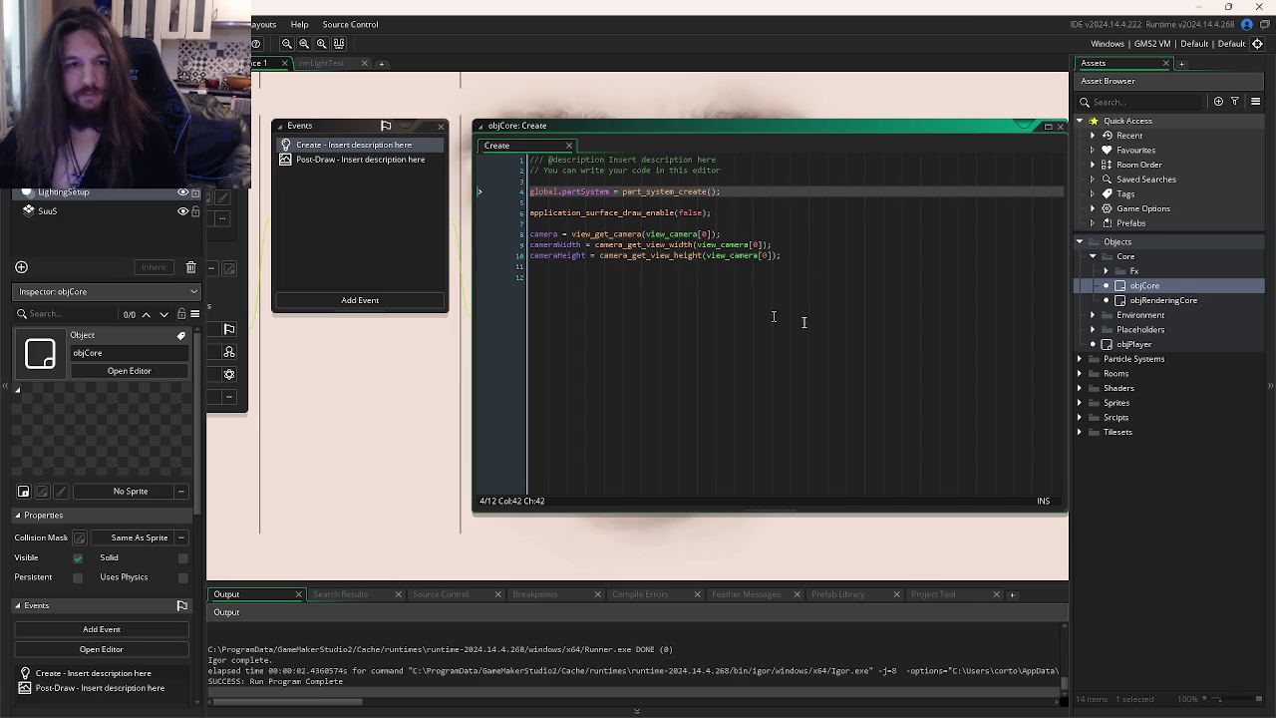
Check the lighting tutorial video, then return to the GameMaker project.
key(alt+Tab)
key(alt+Tab)
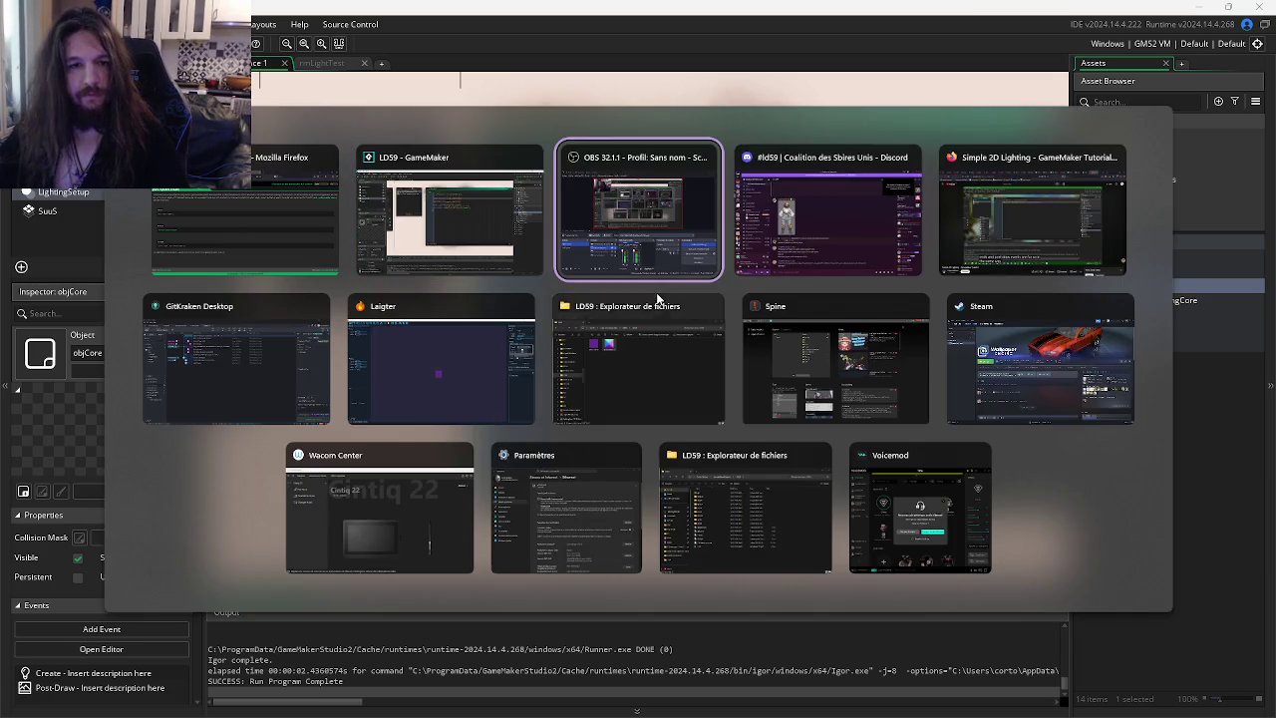
key(alt+Tab)
key(alt+Tab)
key(alt+Tab)
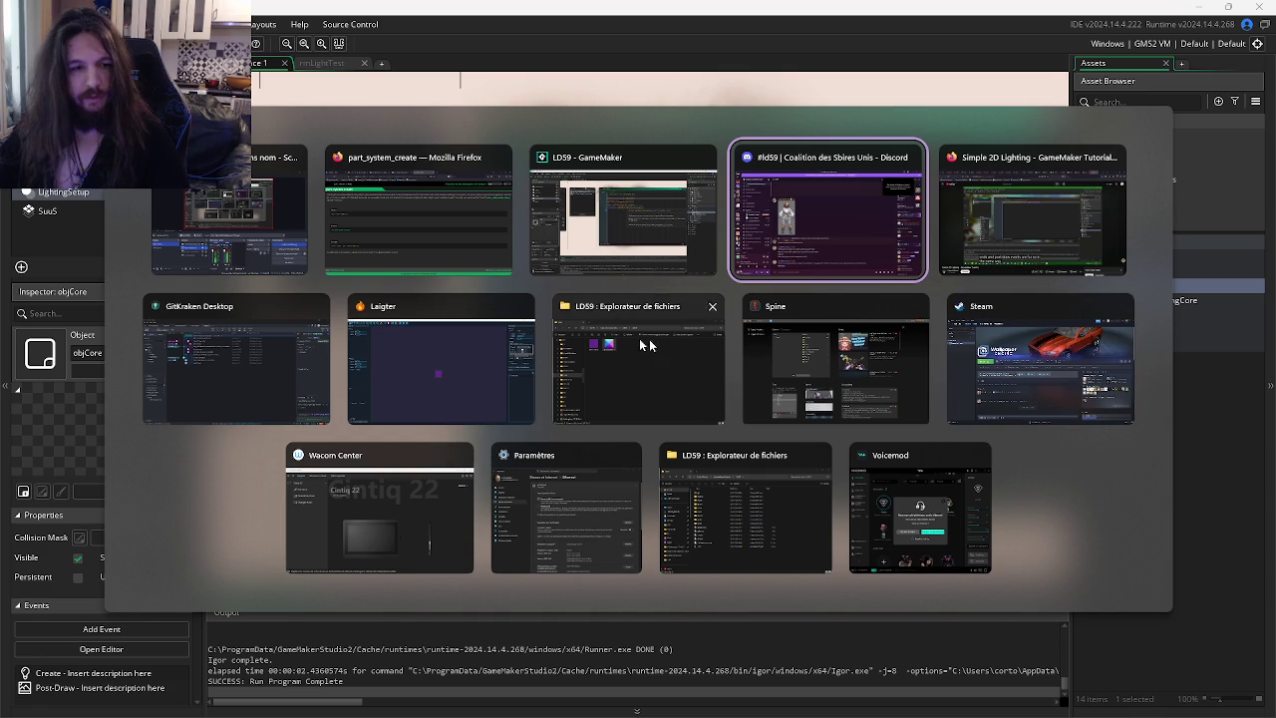
click(638, 217)
key(alt+Tab)
click(1036, 225)
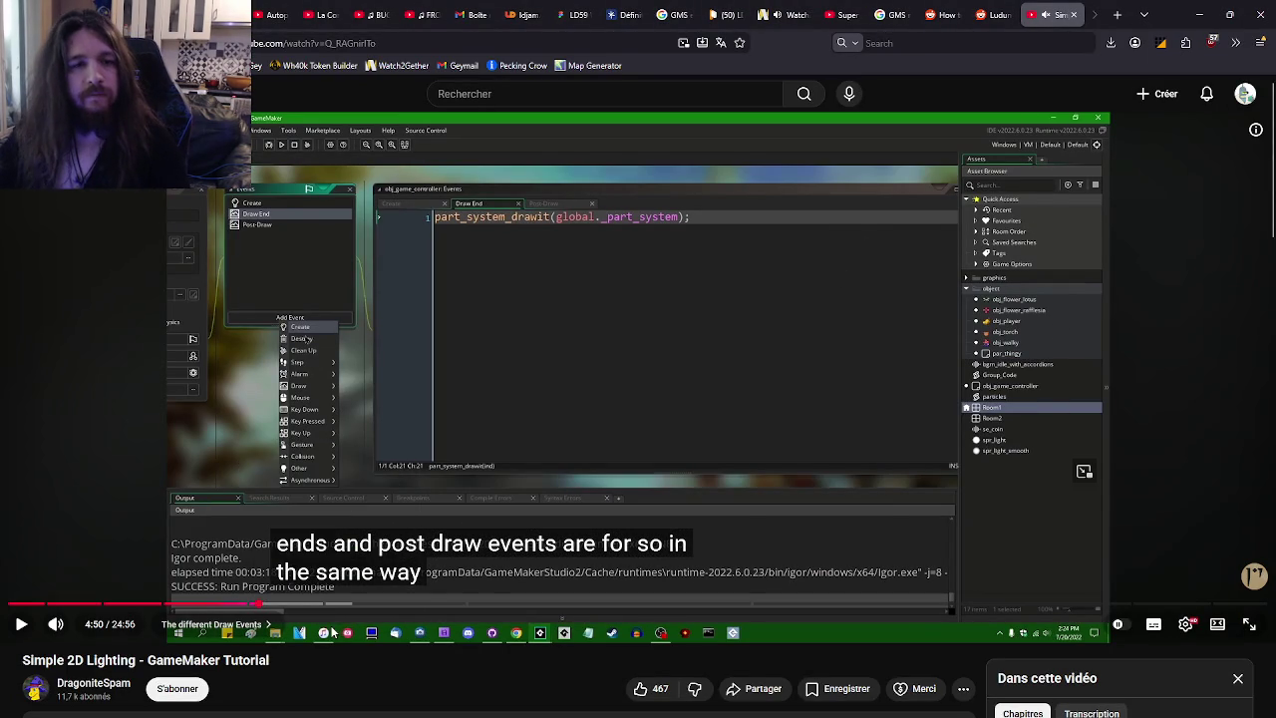
key(alt+Tab)
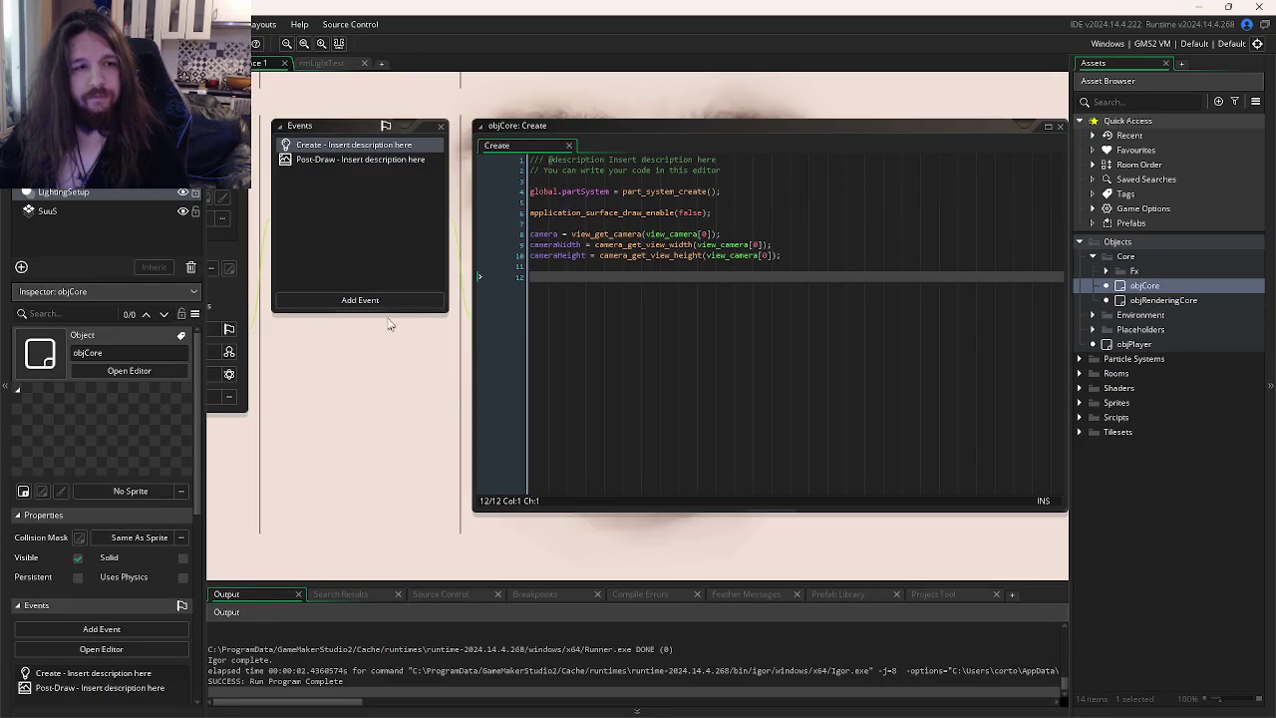
Add a Draw End event to objCore containing part_system_drawit(global.partSystem).
click(390, 302)
mouse_move(411, 363)
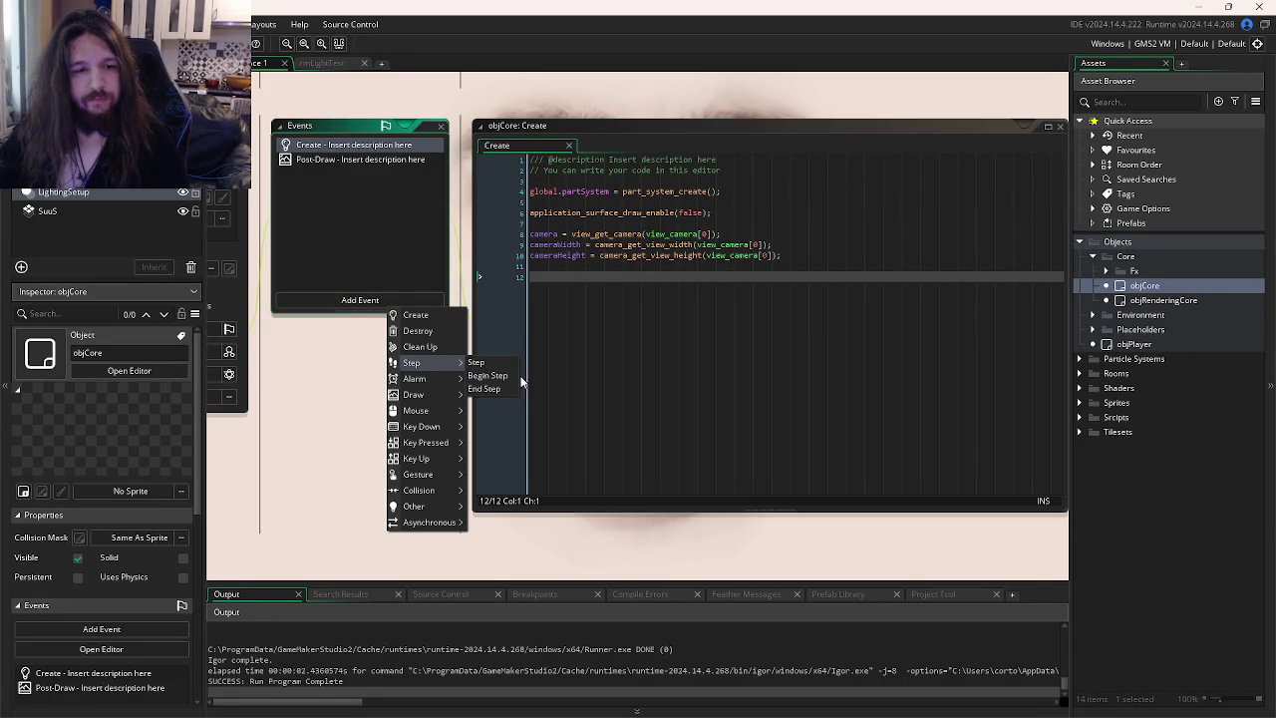
mouse_move(430, 395)
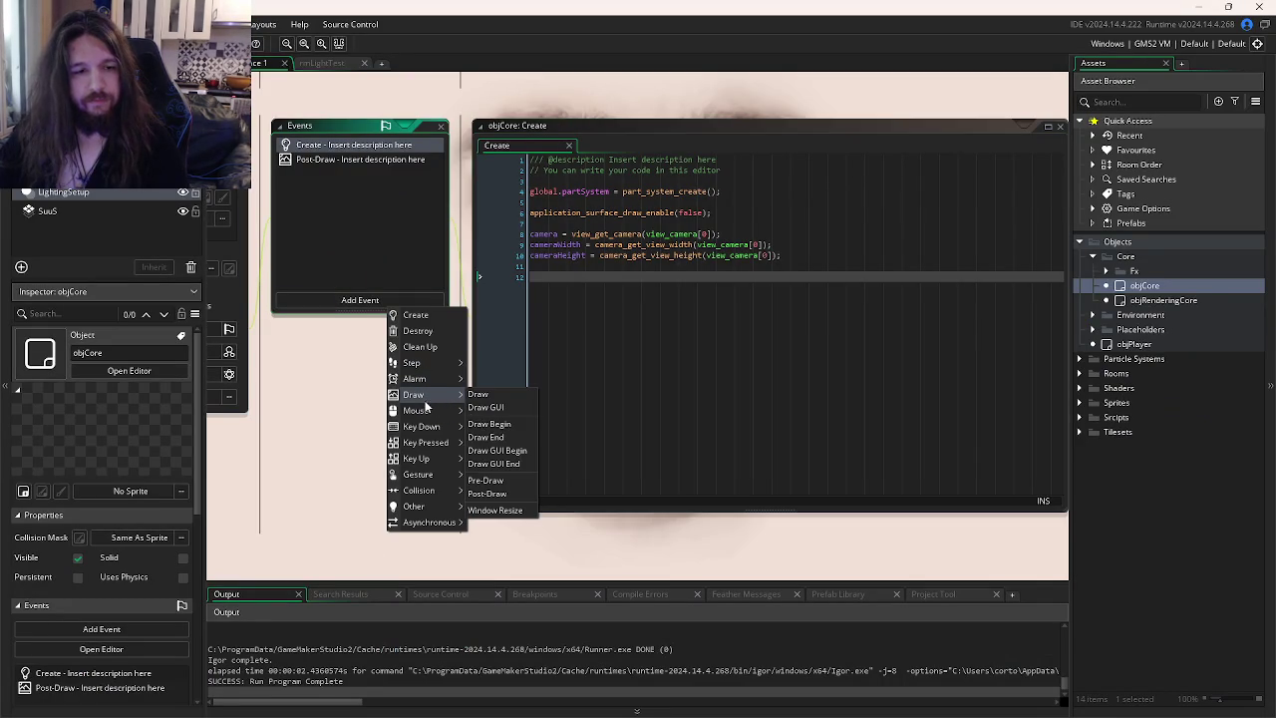
click(489, 438)
key(Return)
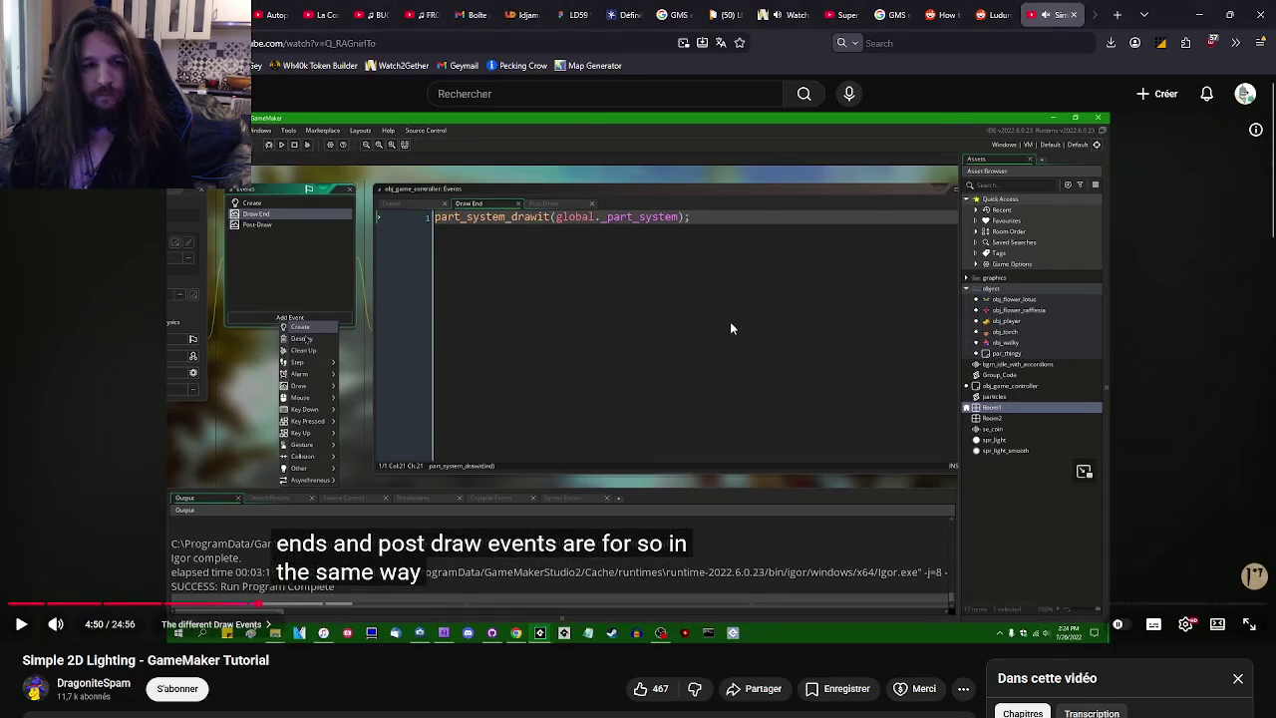
text(part_systeme)
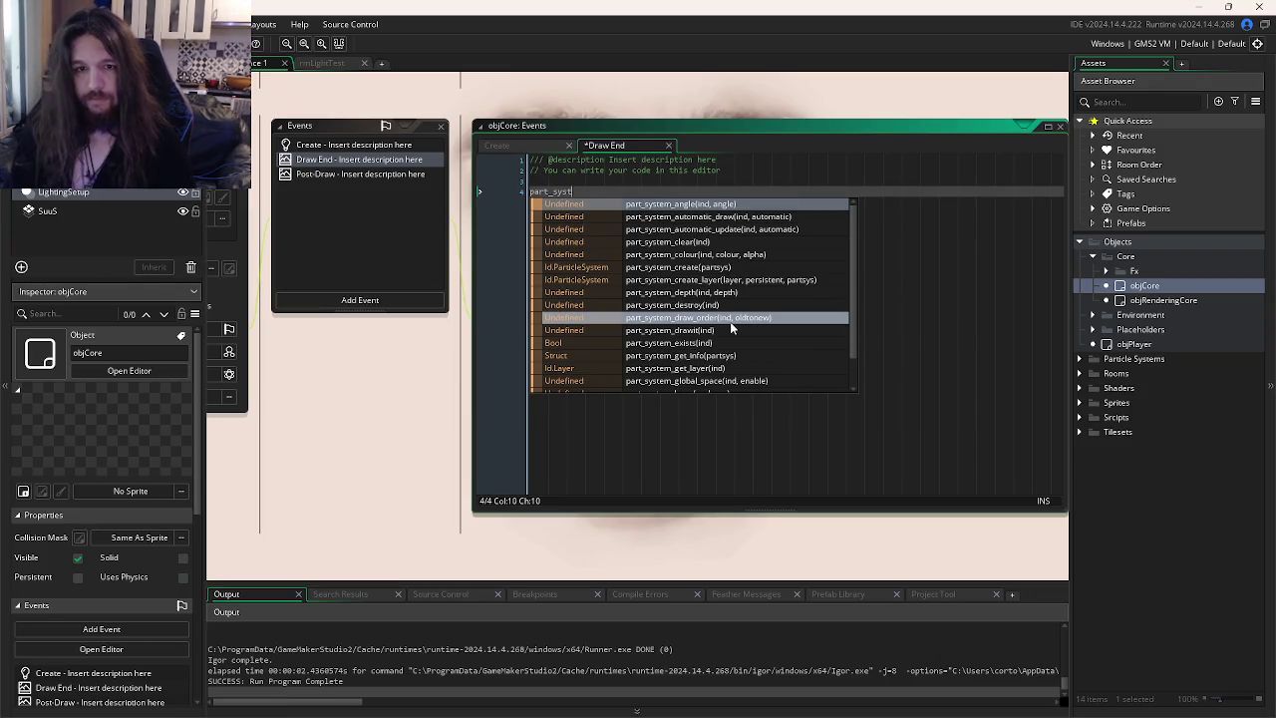
key(BackSpace)
text(_dra)
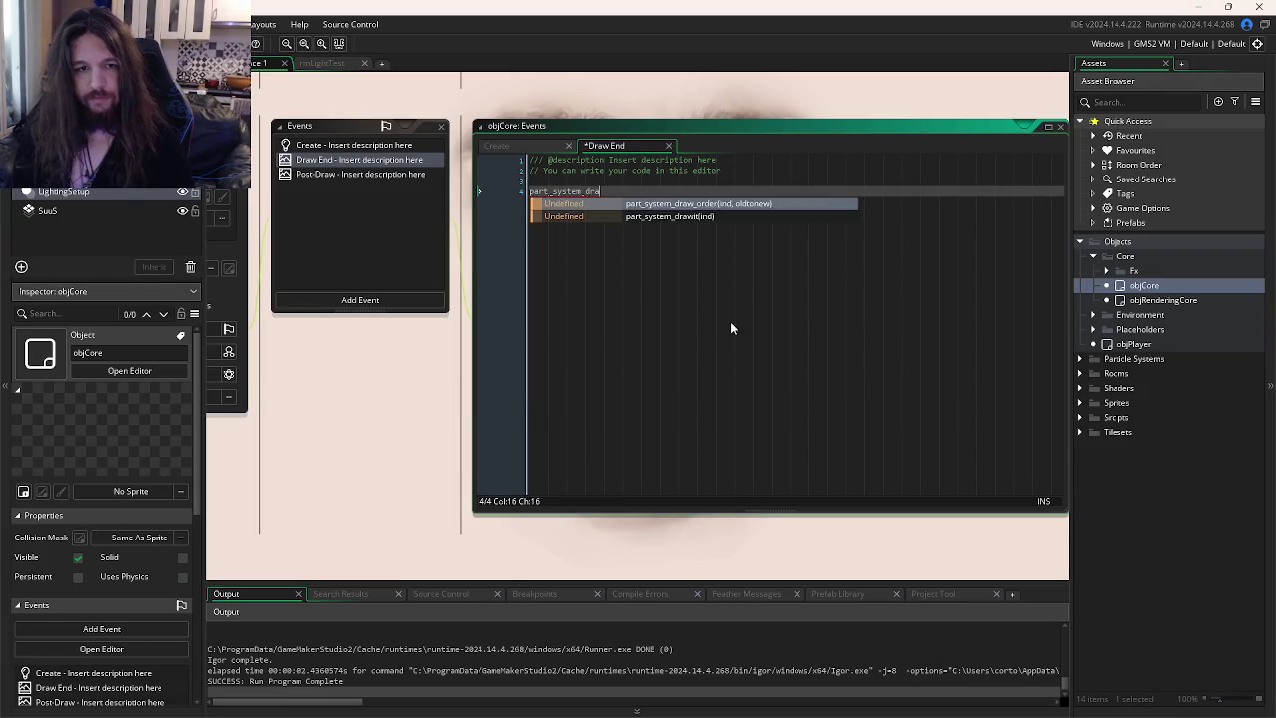
text(wit(c)
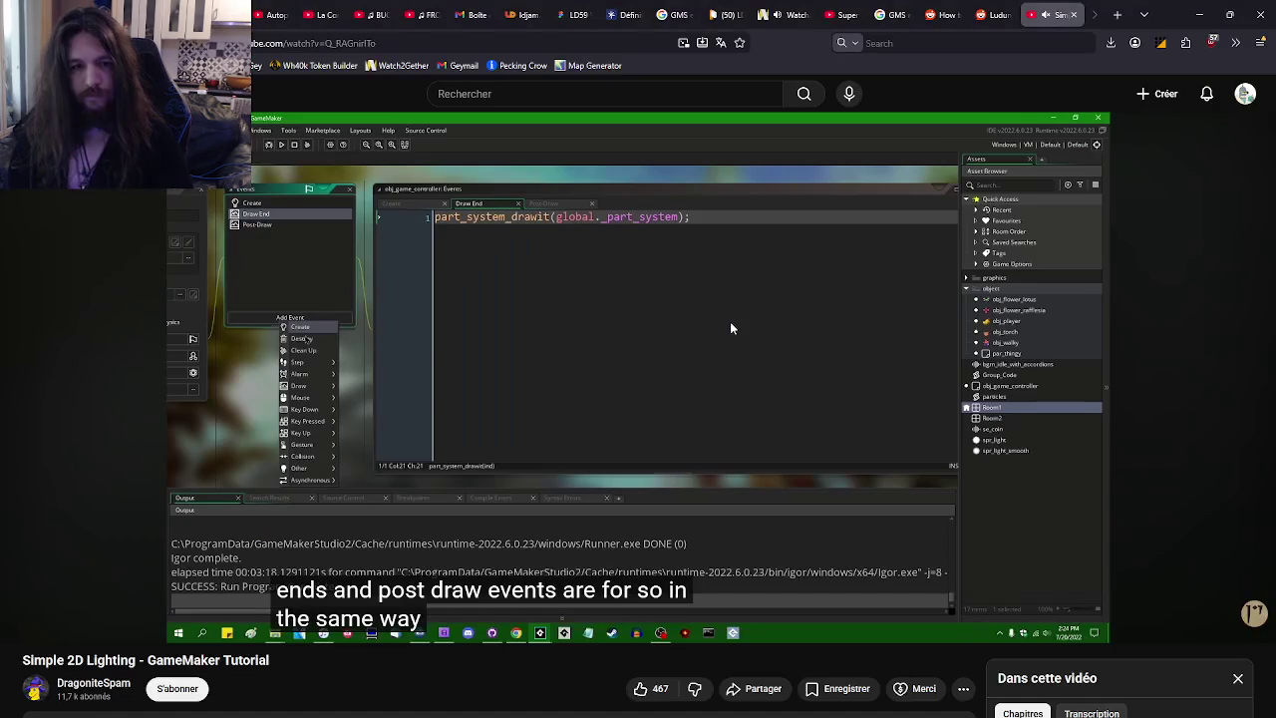
text(lobal.part)
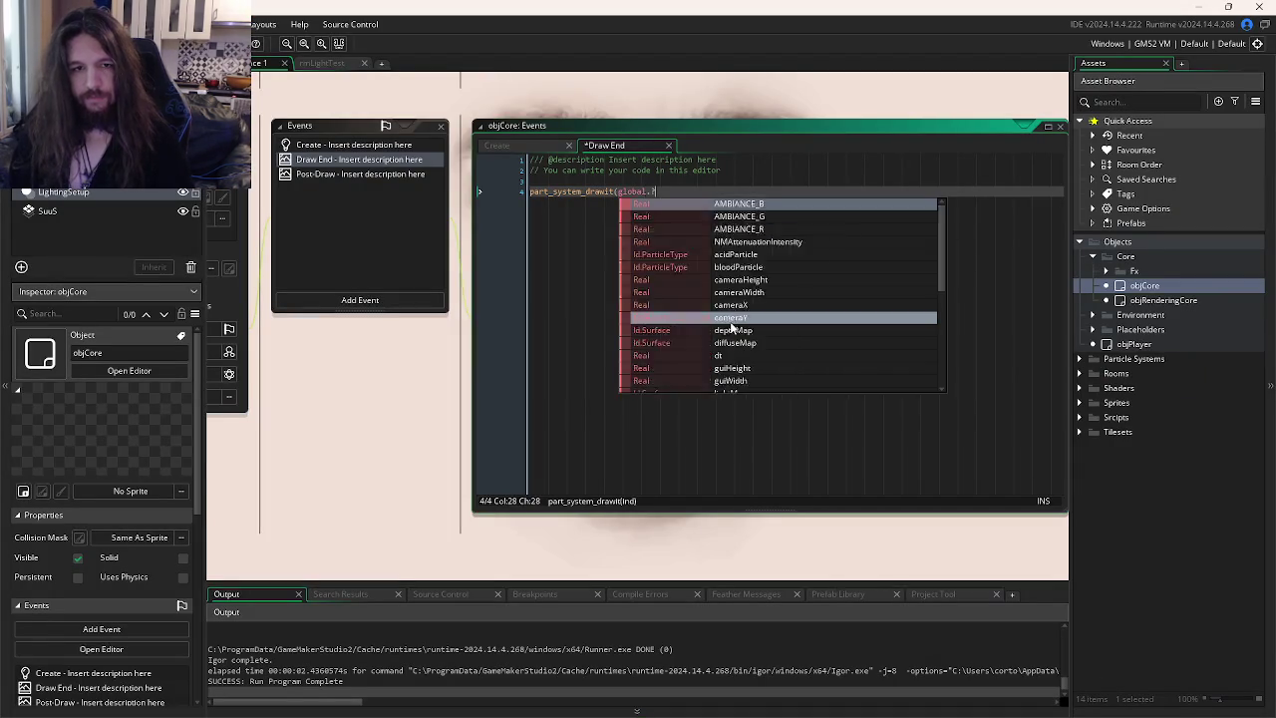
key(Escape)
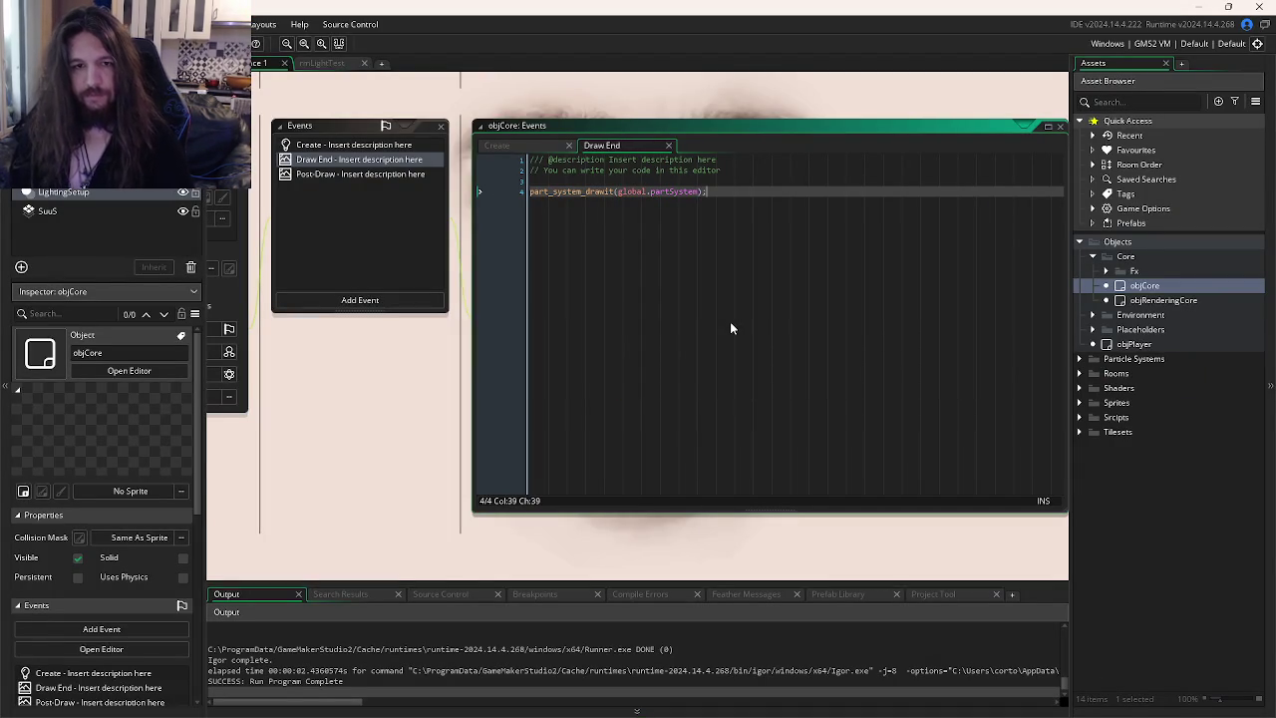
Skip the tutorial video ahead toward its draw-order chapter.
key(alt+Tab)
key(Right)
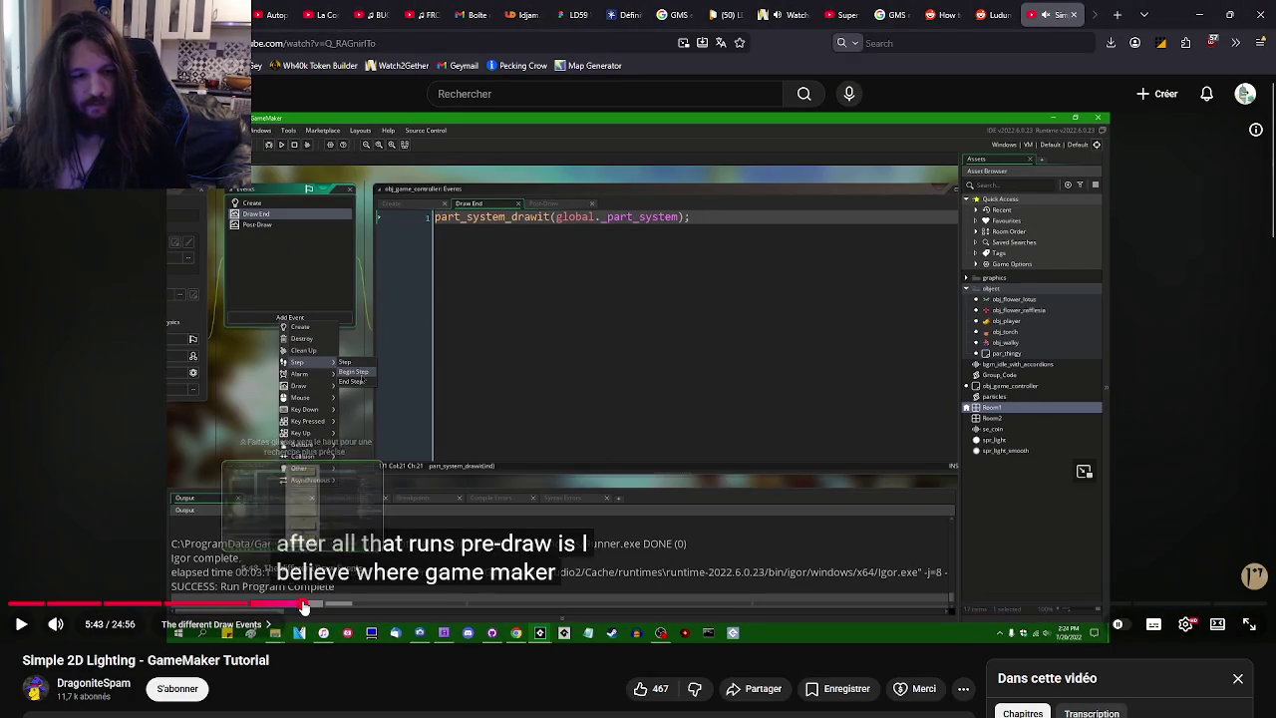
click(317, 606)
Seek the tutorial from the 5:47 draw-order part to 6:38's Draw End surface code, then return to GameMaker.
click(302, 606)
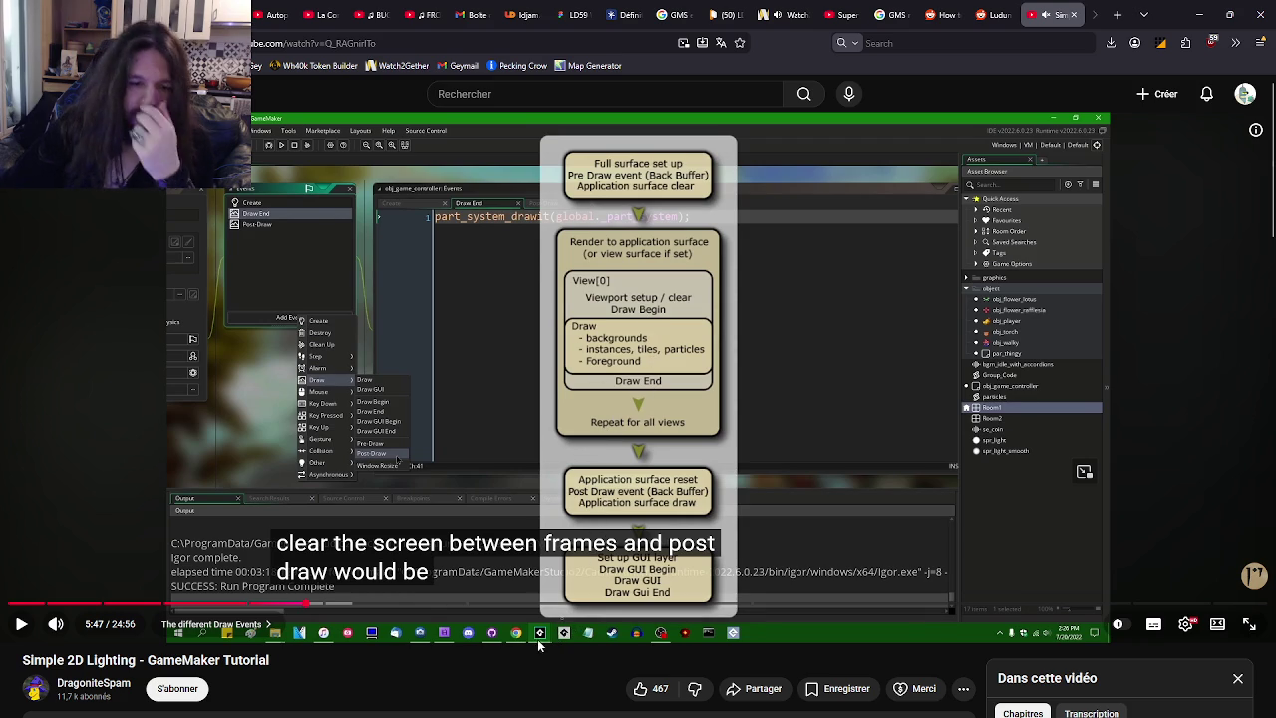
click(336, 605)
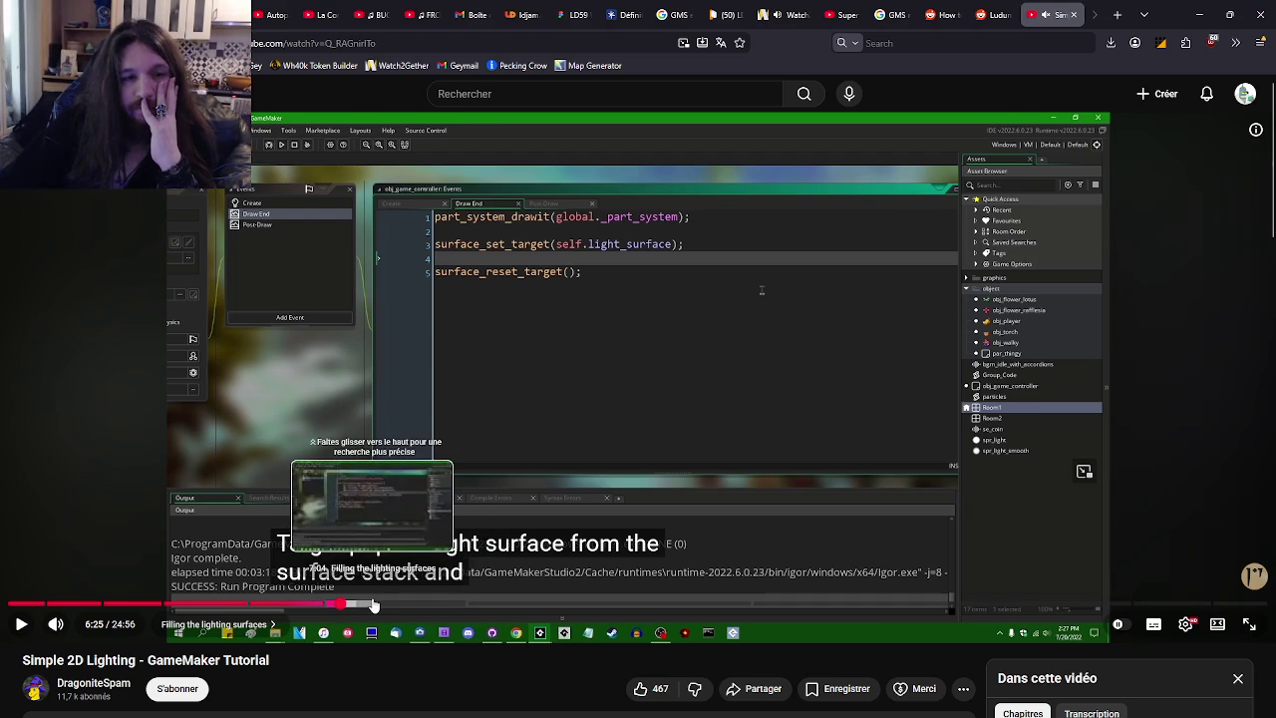
click(378, 605)
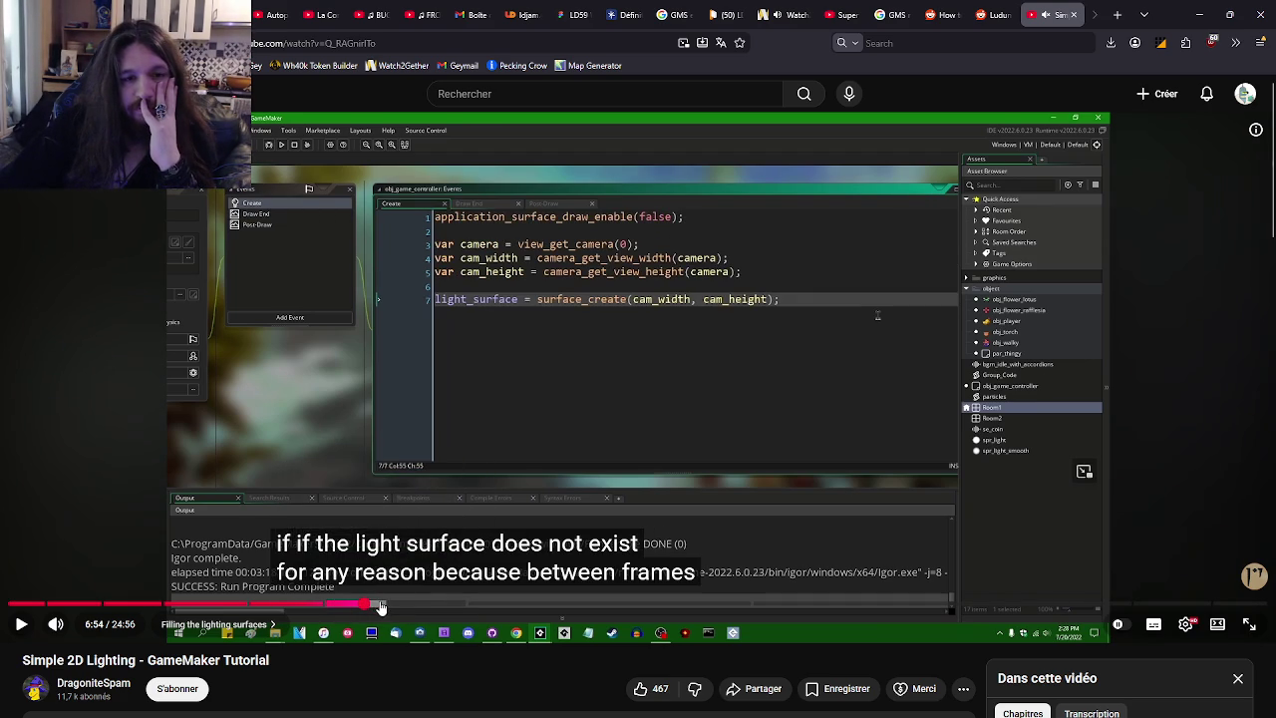
click(350, 606)
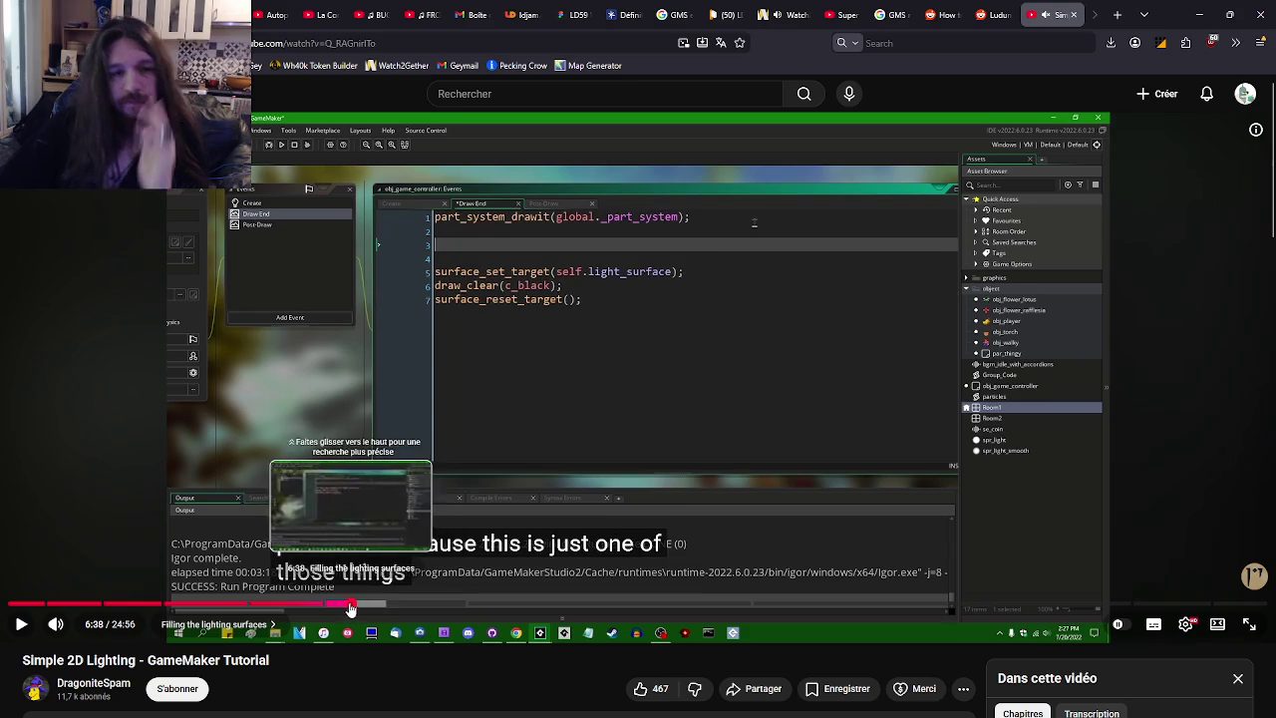
key(alt+Tab)
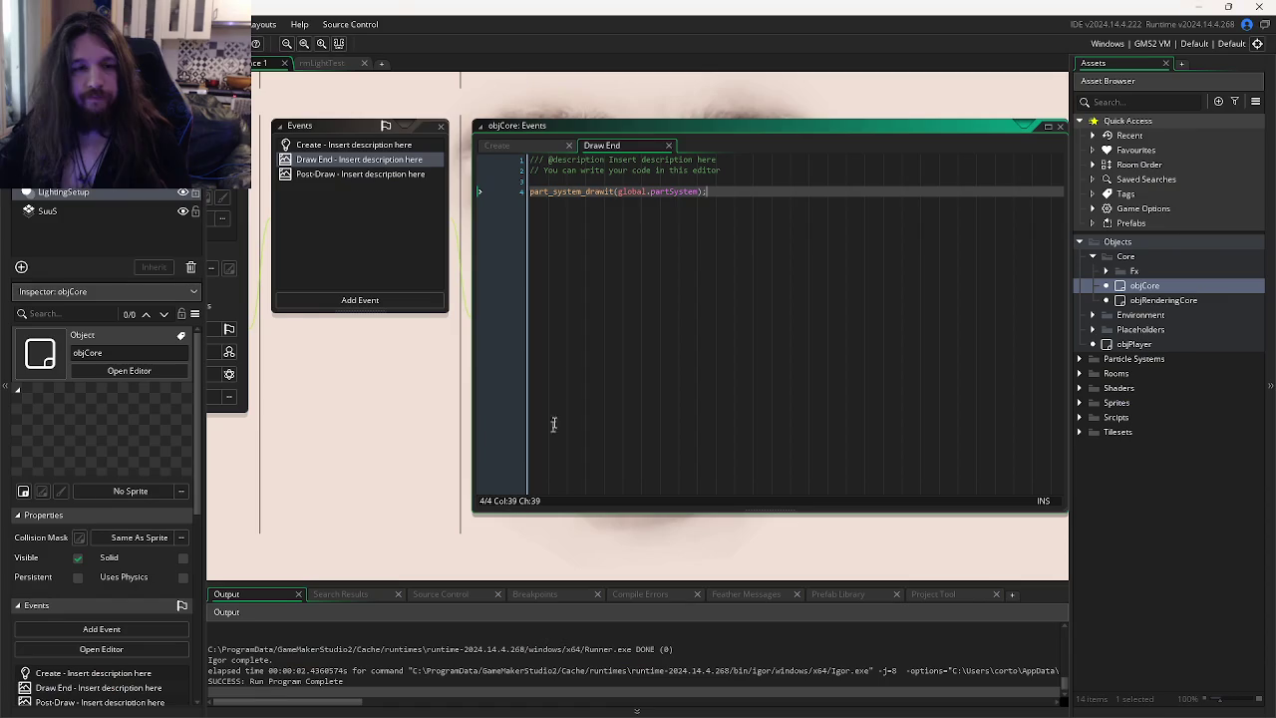
Add surface_set_target(lightSurface); below the drawit call in Draw End.
key(Return)
key(Return)
text(surface_set_r)
key(Return)
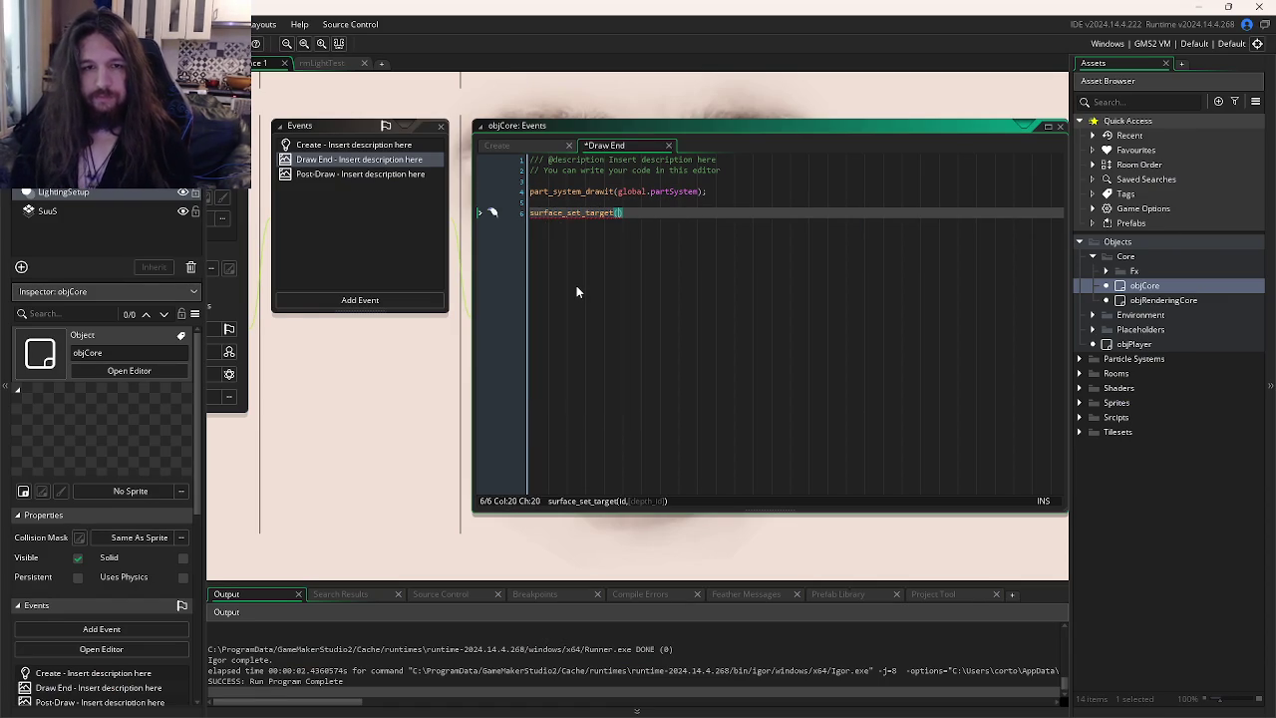
key(alt+Tab)
key(alt+Tab)
text(self.)
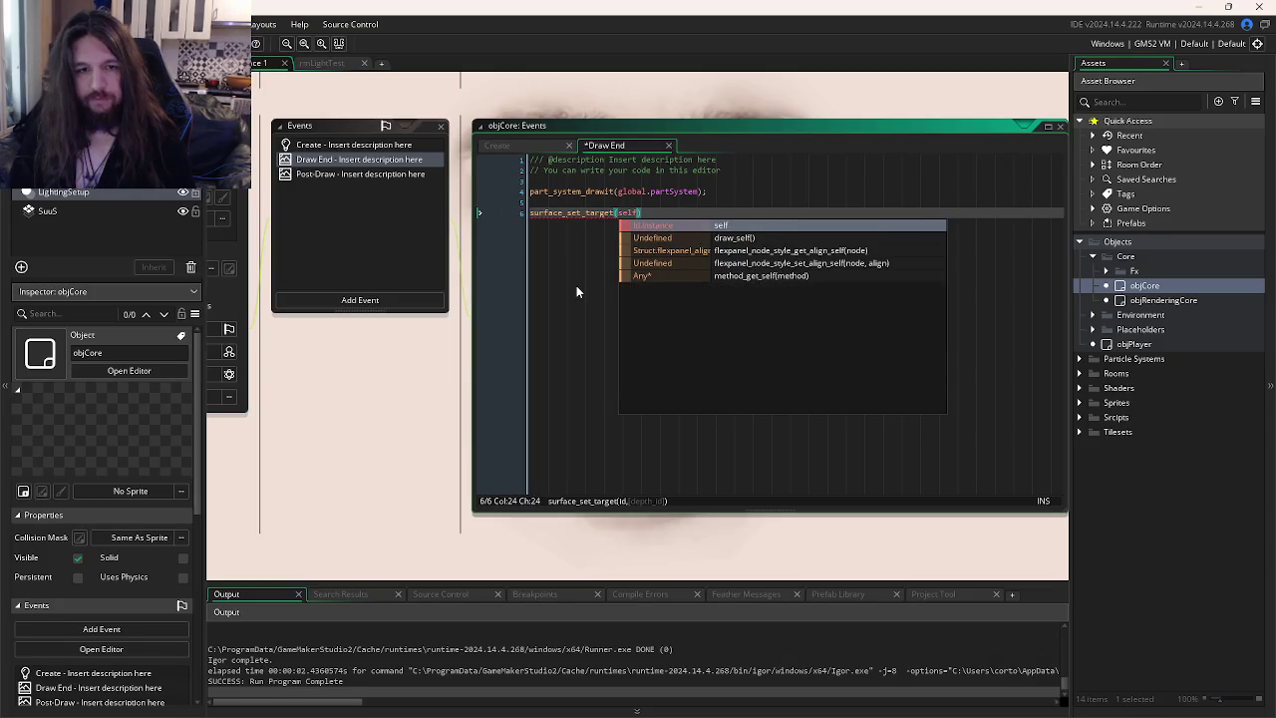
key(BackSpace)
key(BackSpace)
key(BackSpace)
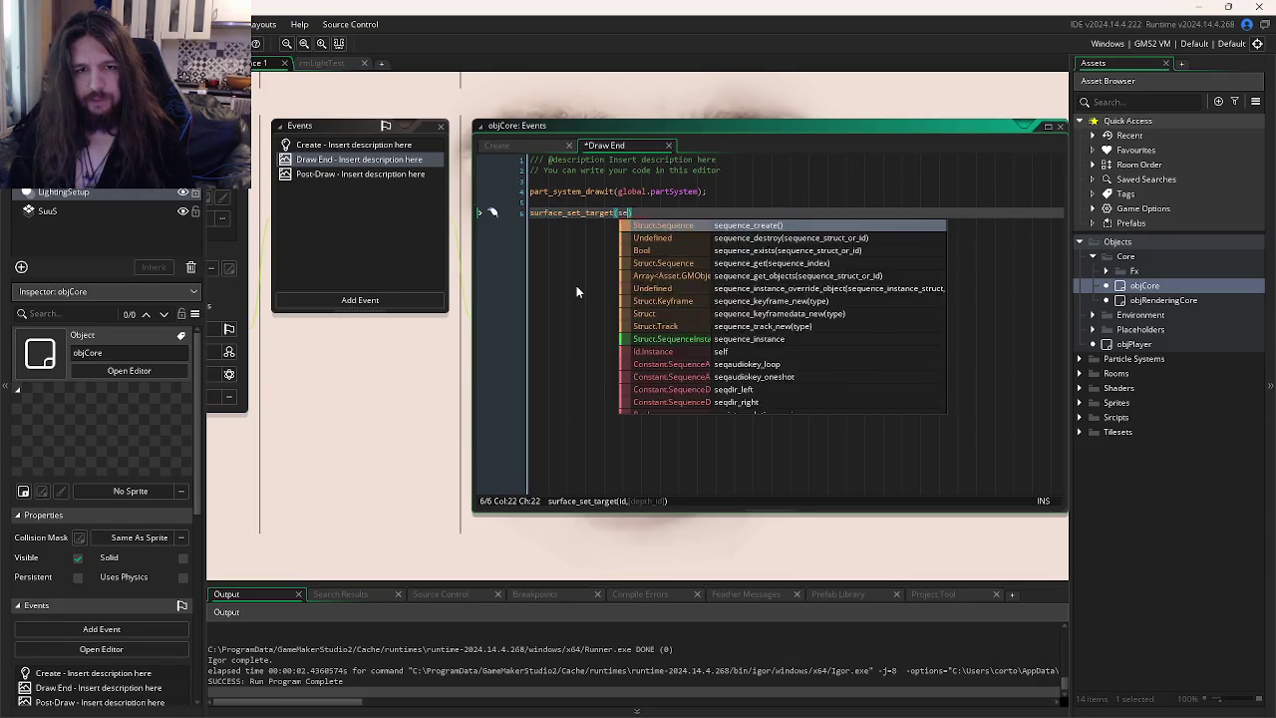
text(lightS)
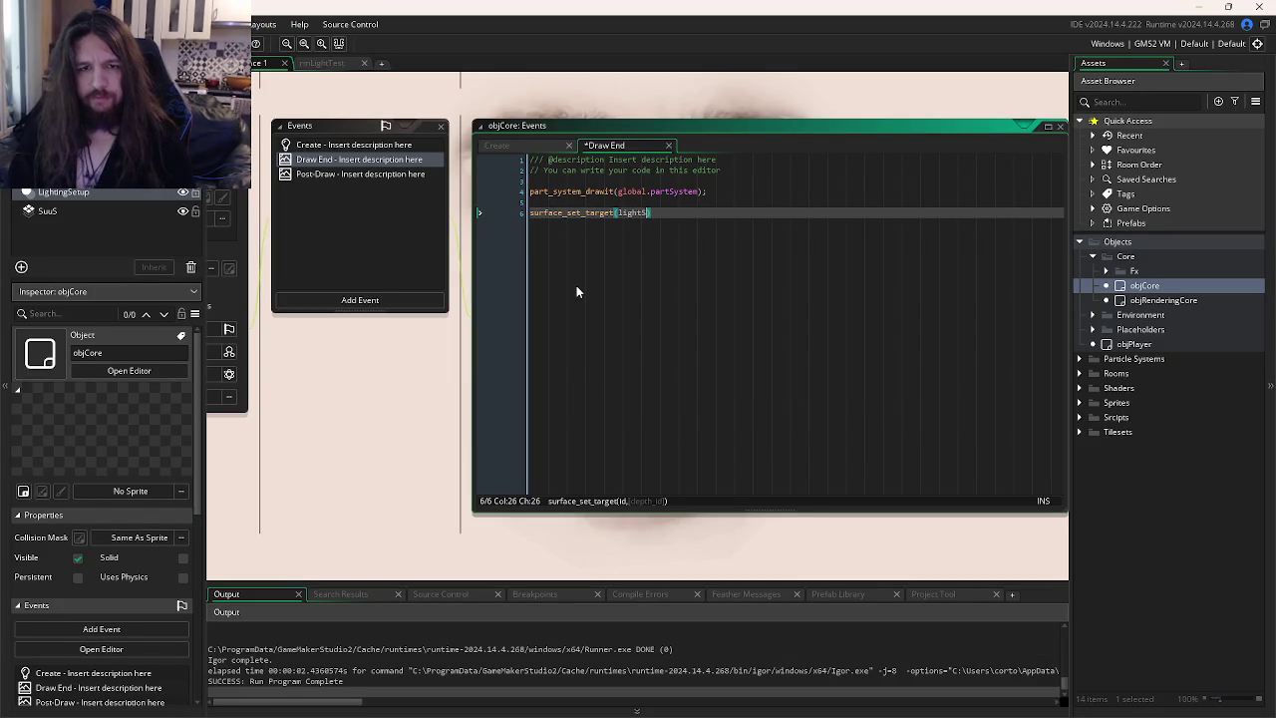
text(urface);)
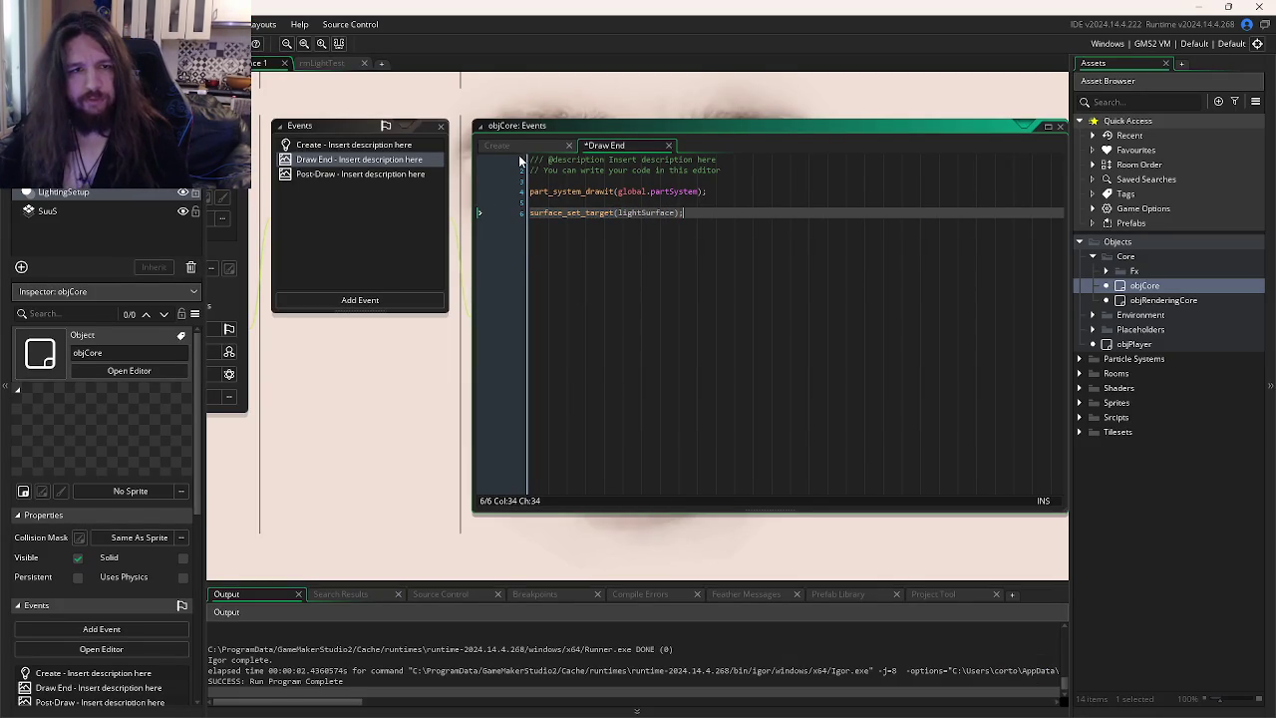
Rewind the tutorial to 4:23 to compare its surface setup with objCore's Create code.
click(503, 146)
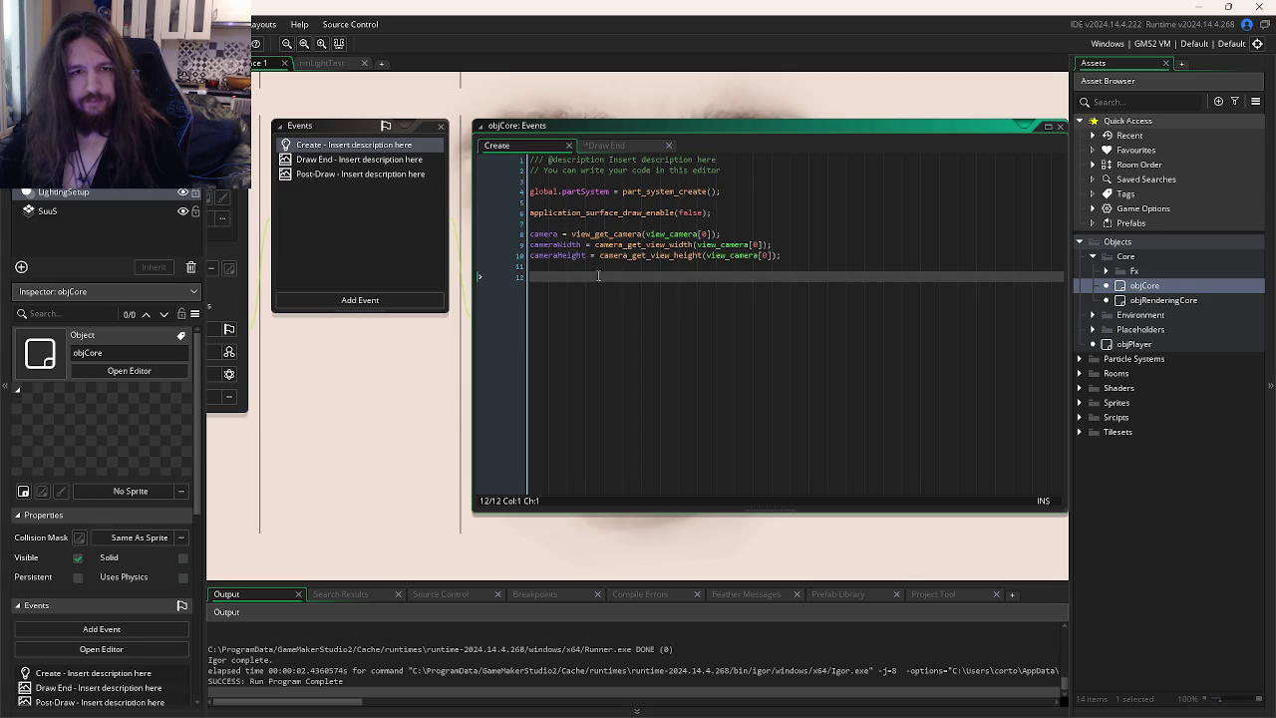
key(alt+Tab)
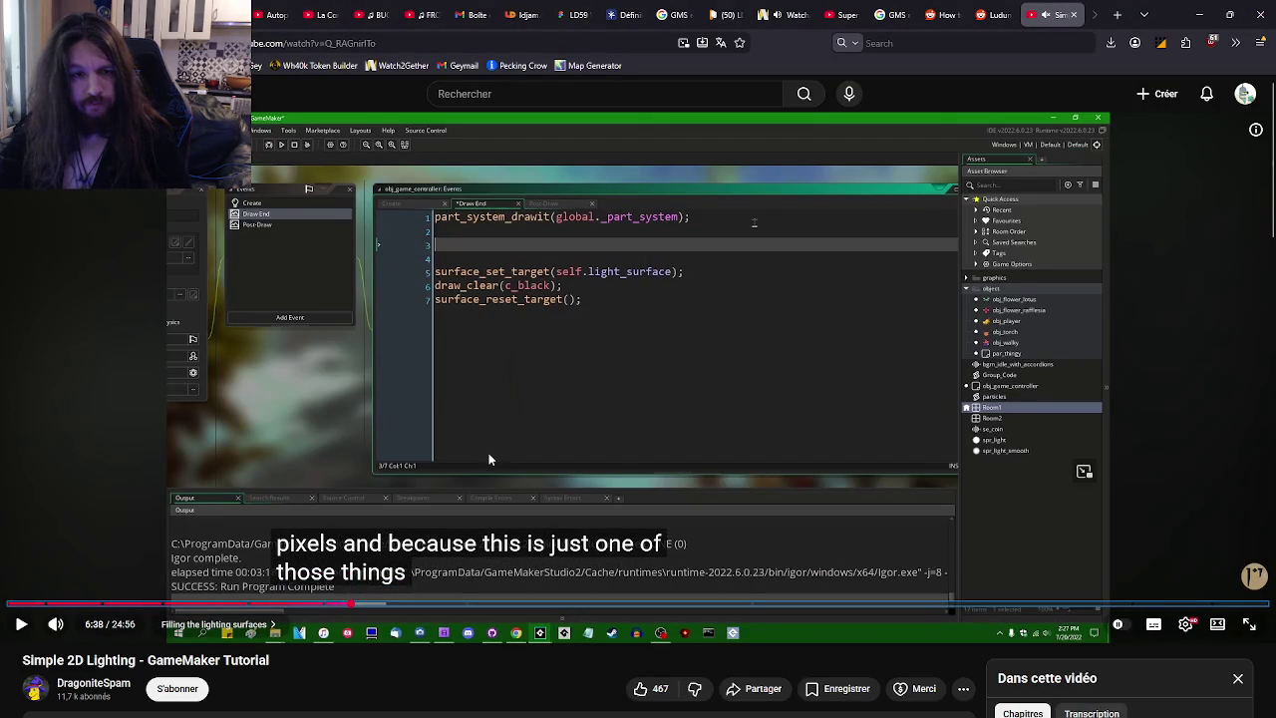
click(295, 605)
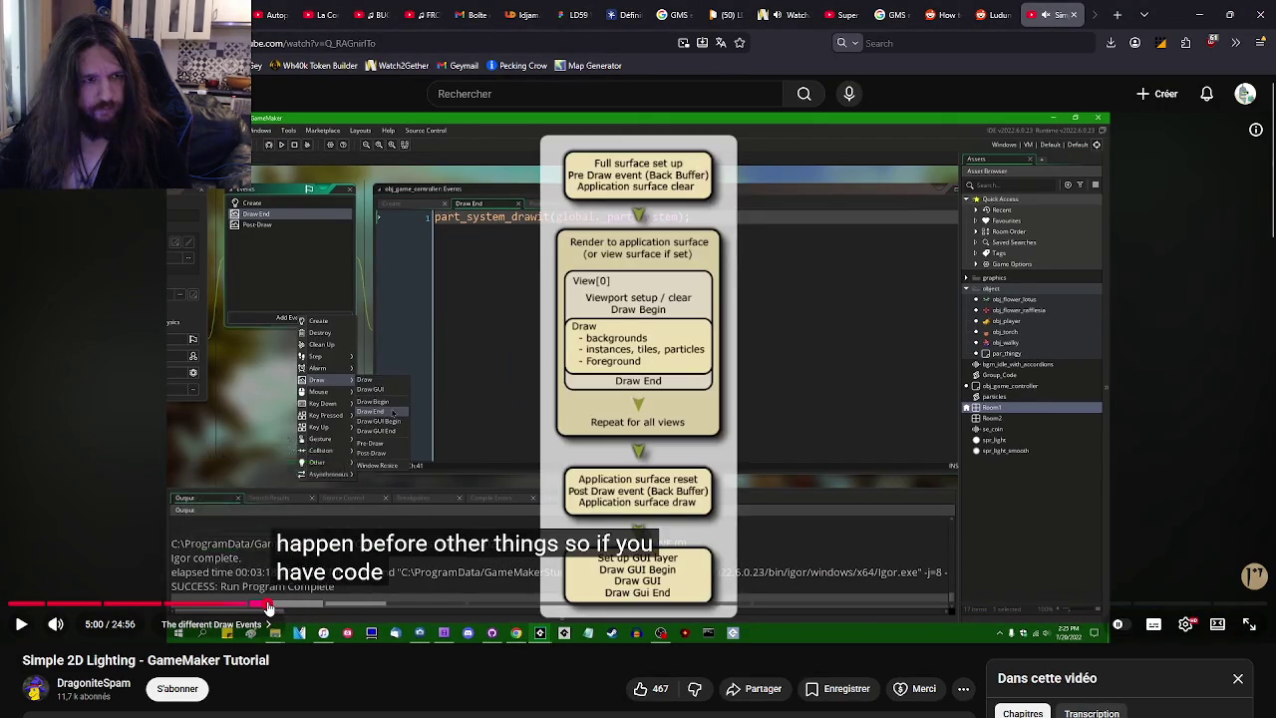
drag(295, 606, 235, 605)
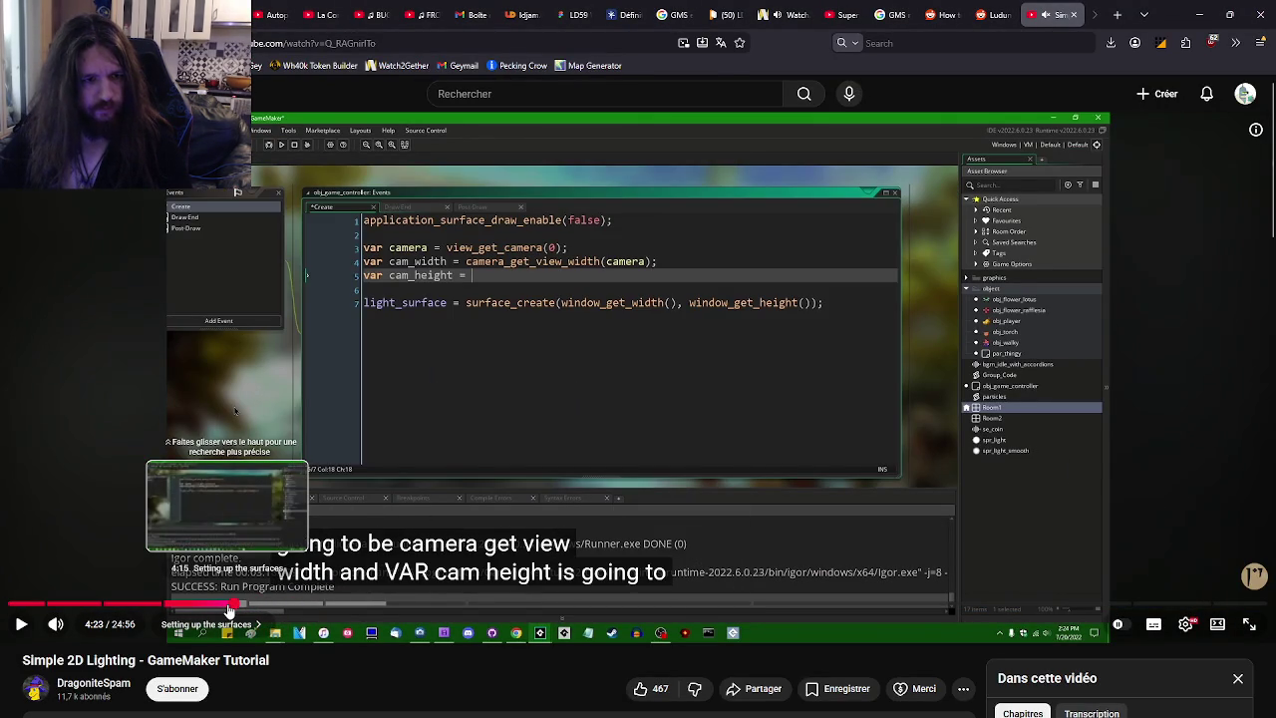
key(alt+Tab)
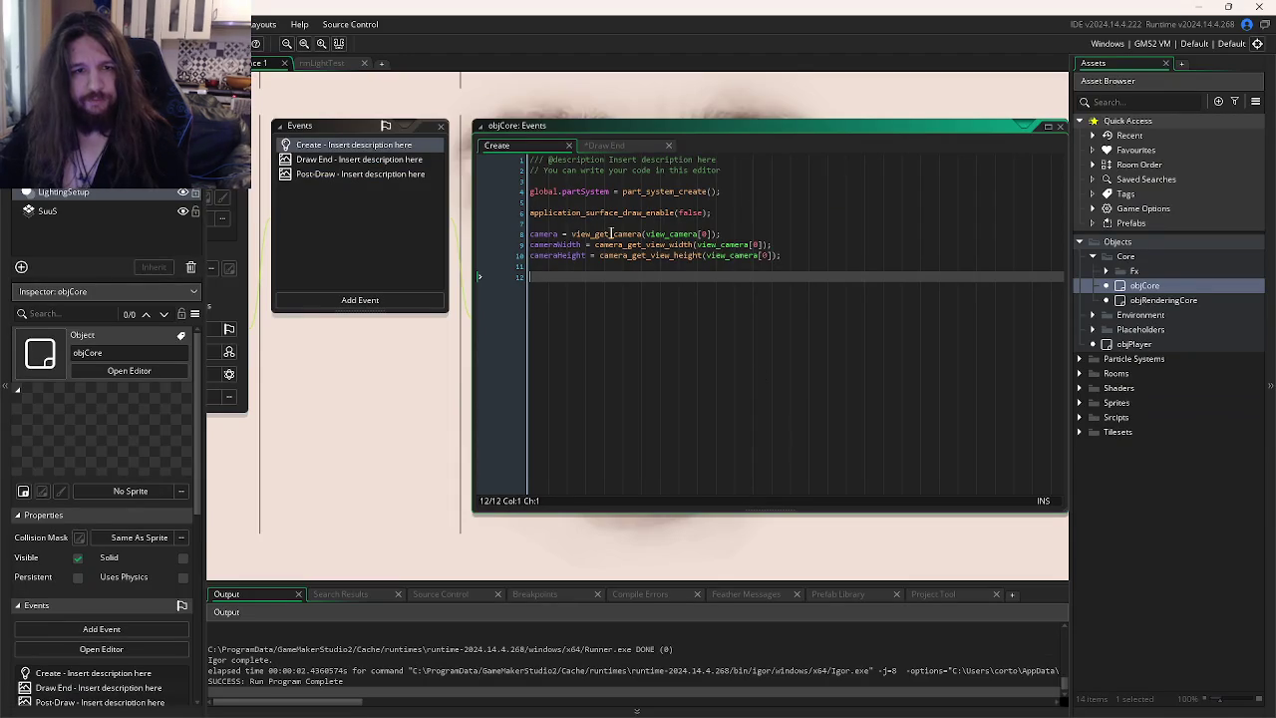
Review objCore's Draw End, Post-Draw and Create event code.
key(alt+Tab)
key(alt+Tab)
click(358, 158)
click(354, 174)
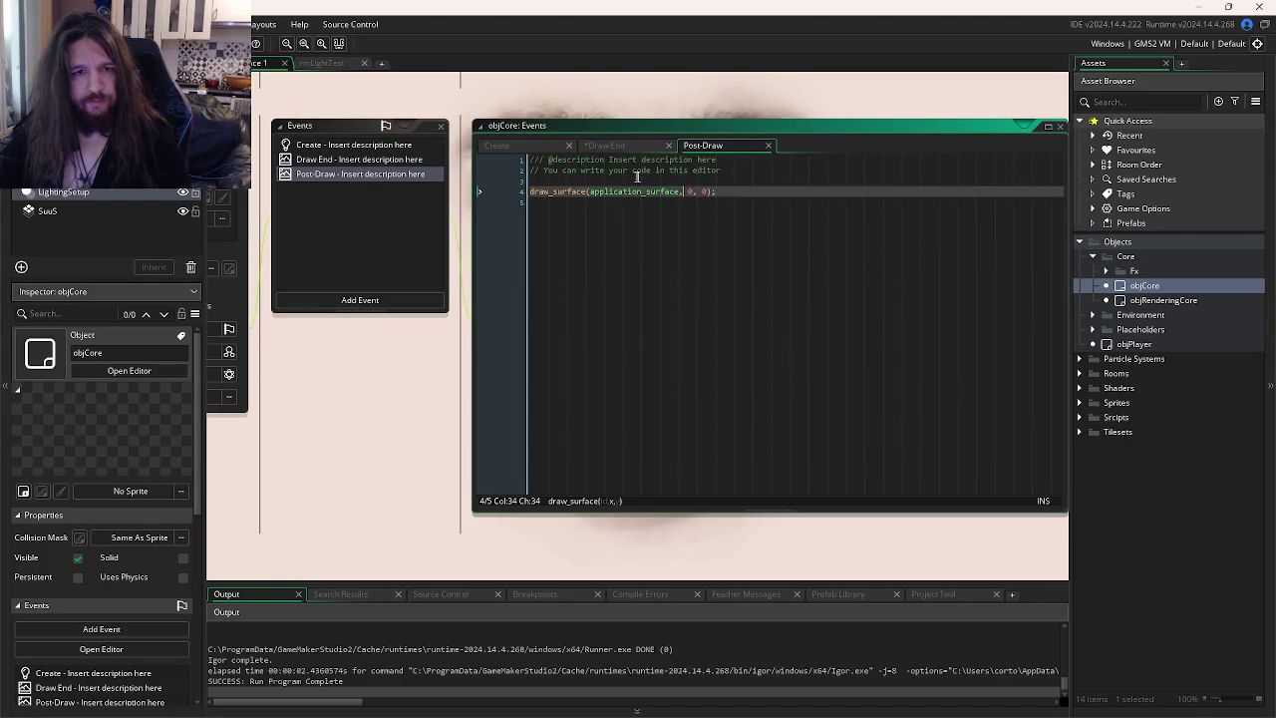
click(522, 148)
key(alt+Tab)
key(alt+Tab)
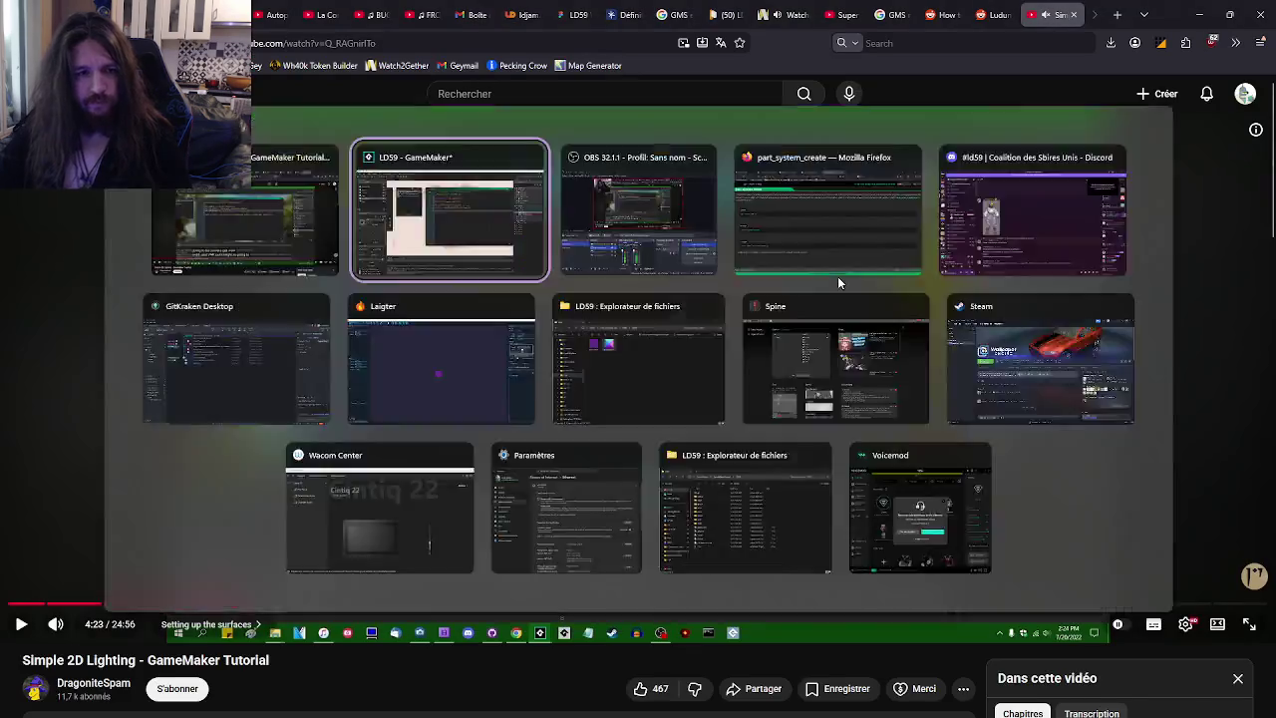
On line 12 of Create, add lightSurface = surface_create(window_get_width(), window_get_height()).
text(light)
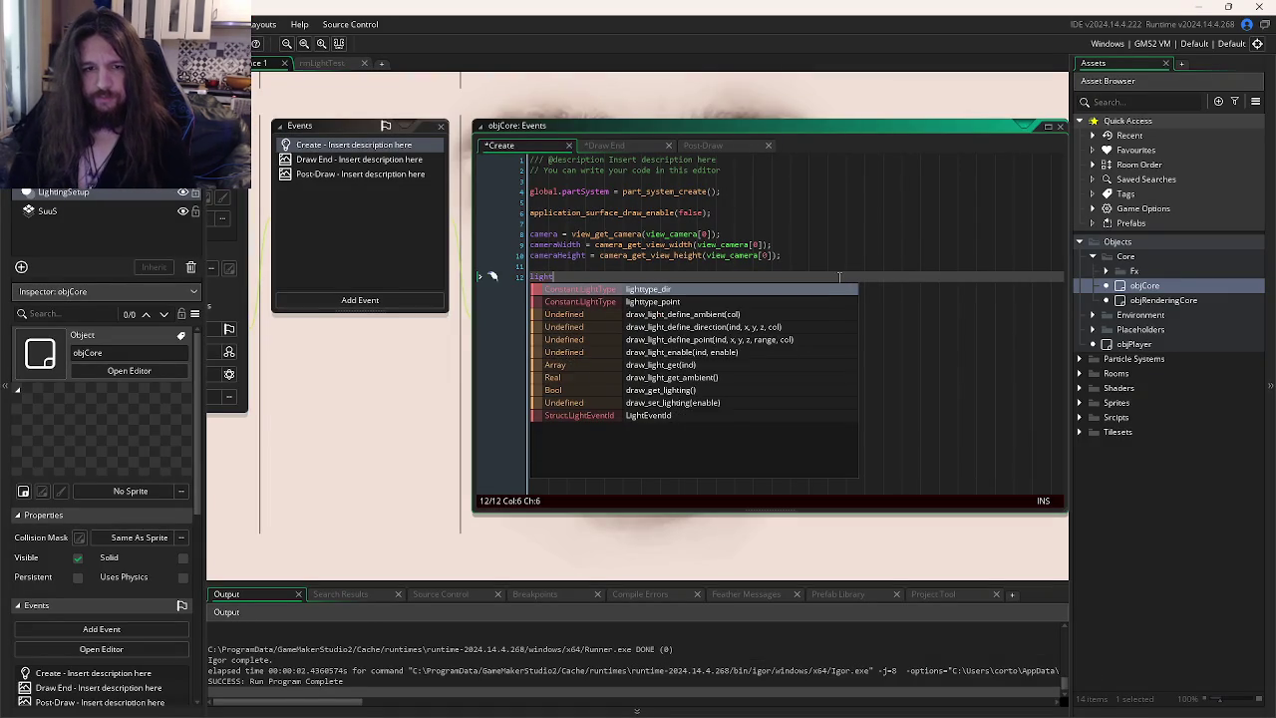
text(Surrface =)
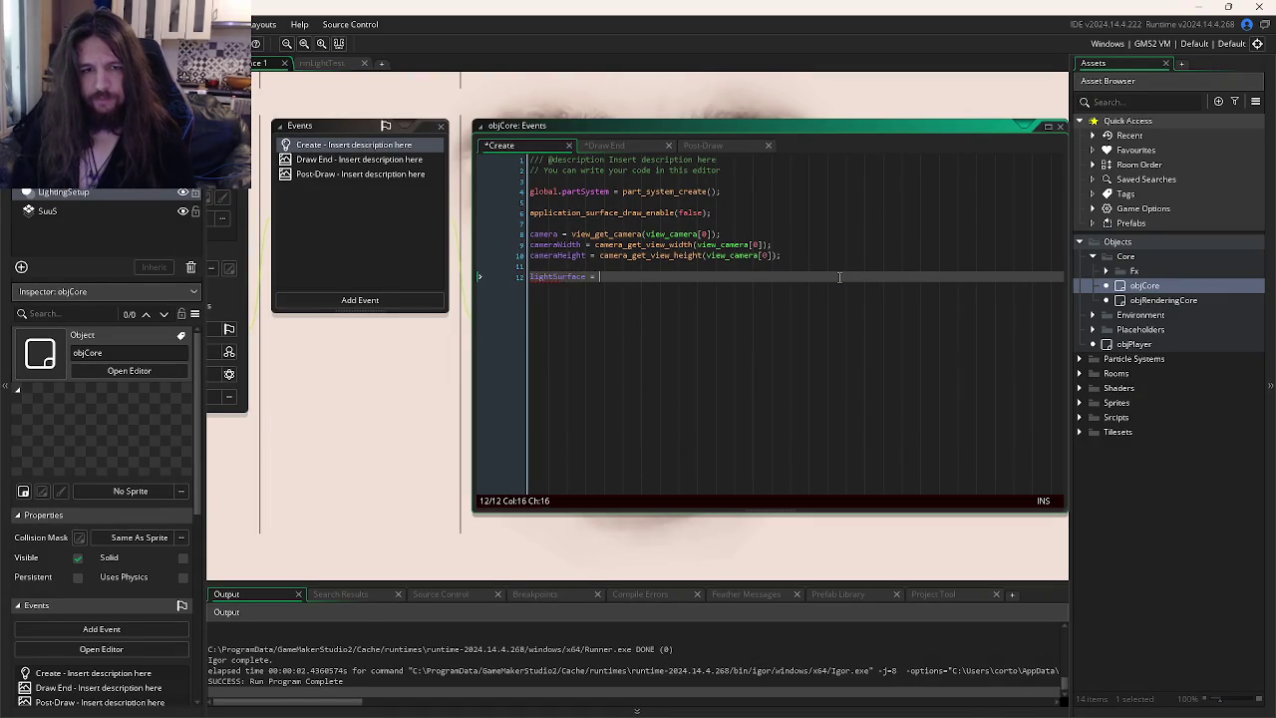
key(alt+Tab)
key(alt+Tab)
text(surface_cr)
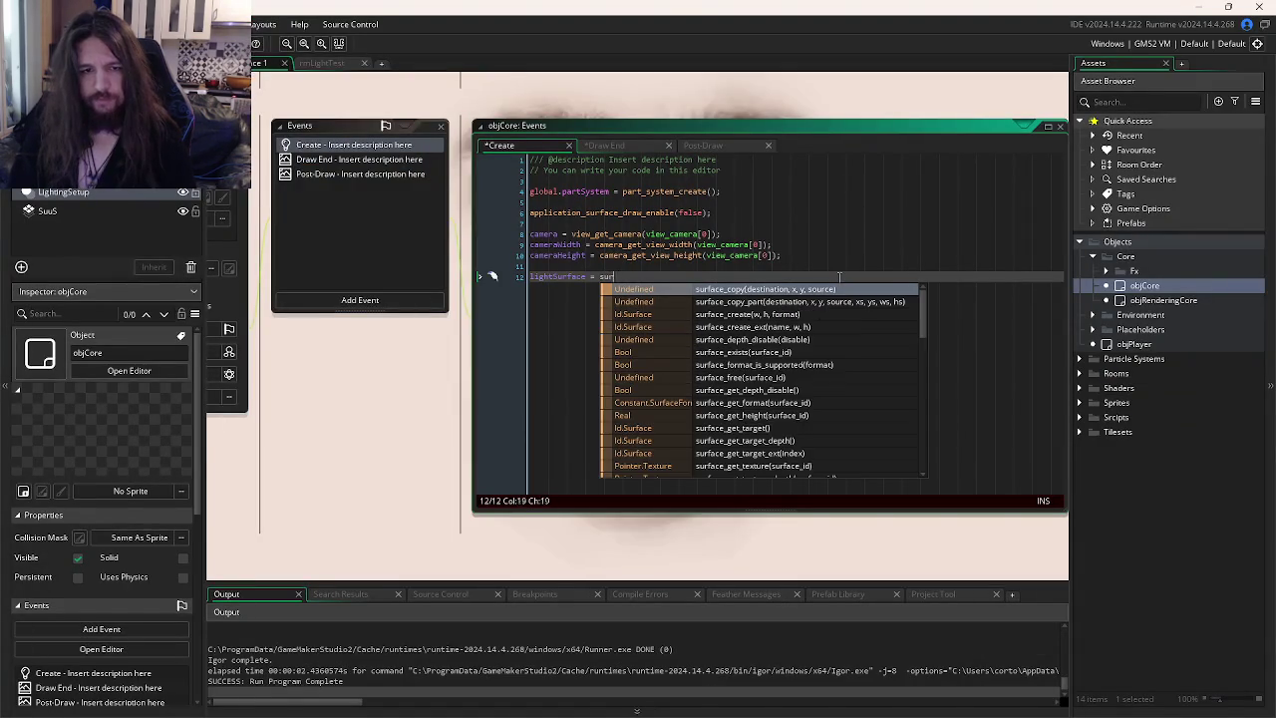
key(Return)
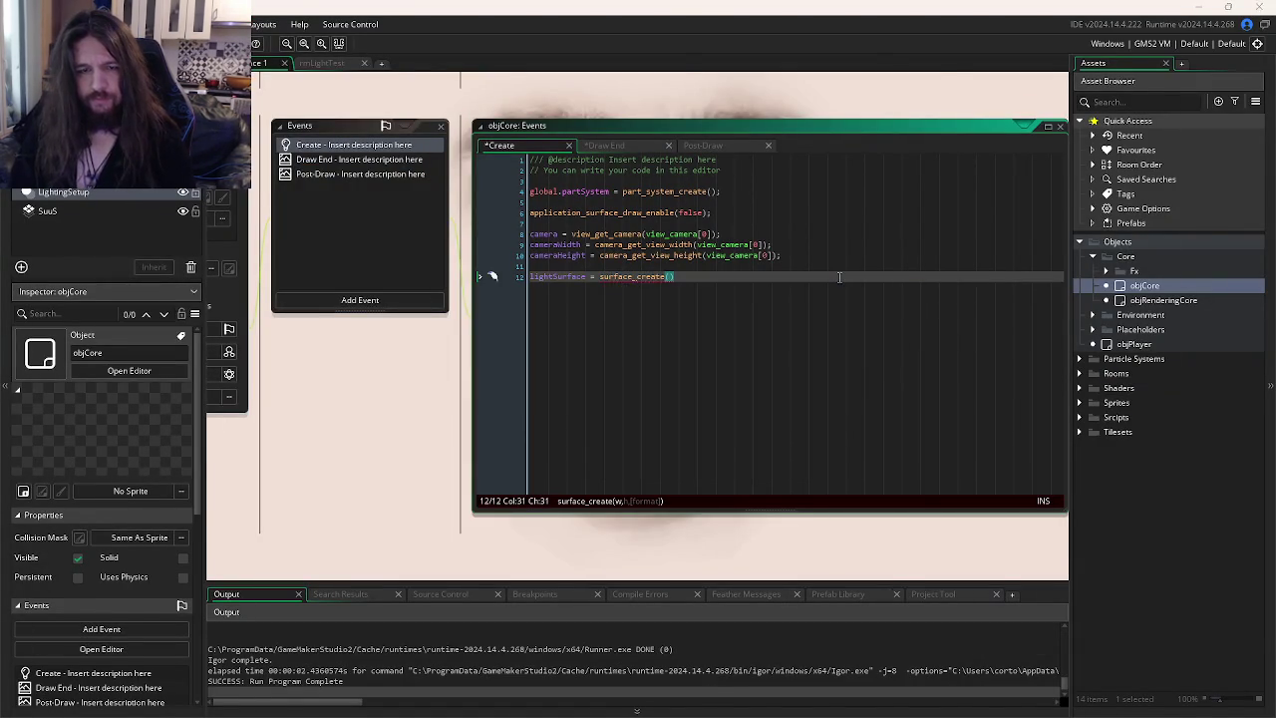
key(alt+Tab)
key(alt+Tab)
text(window)
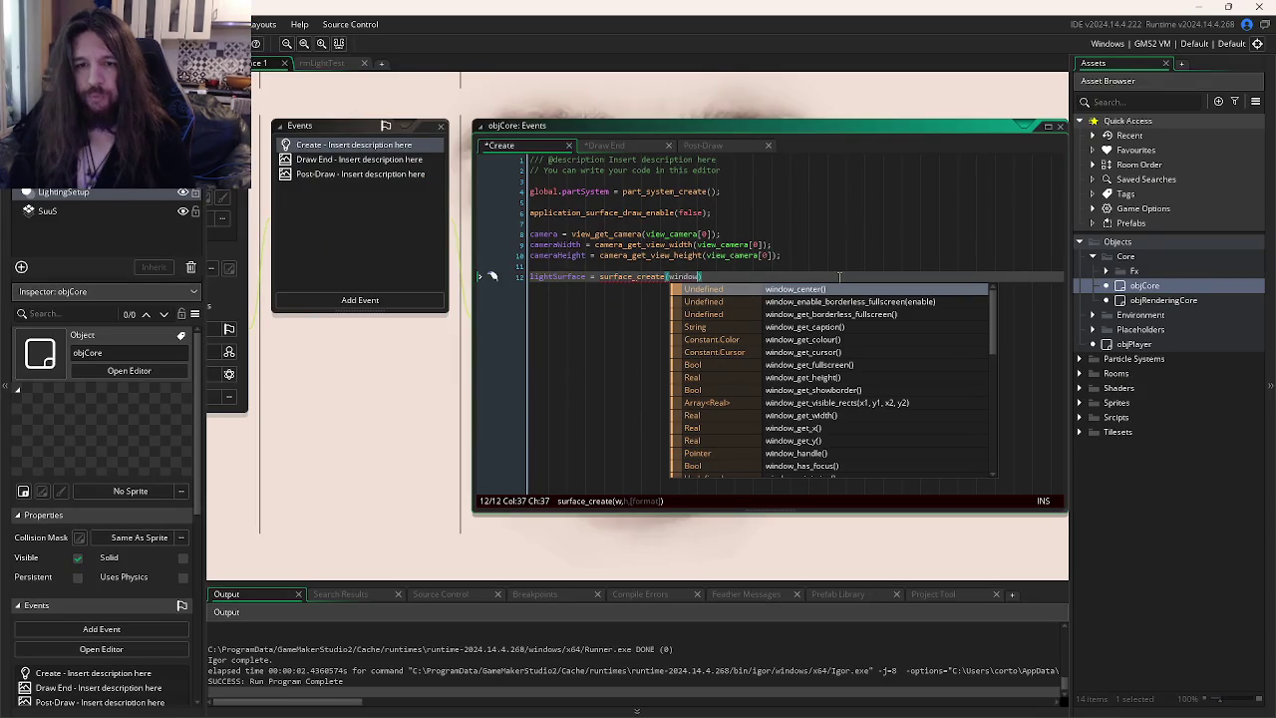
text(_get_wi)
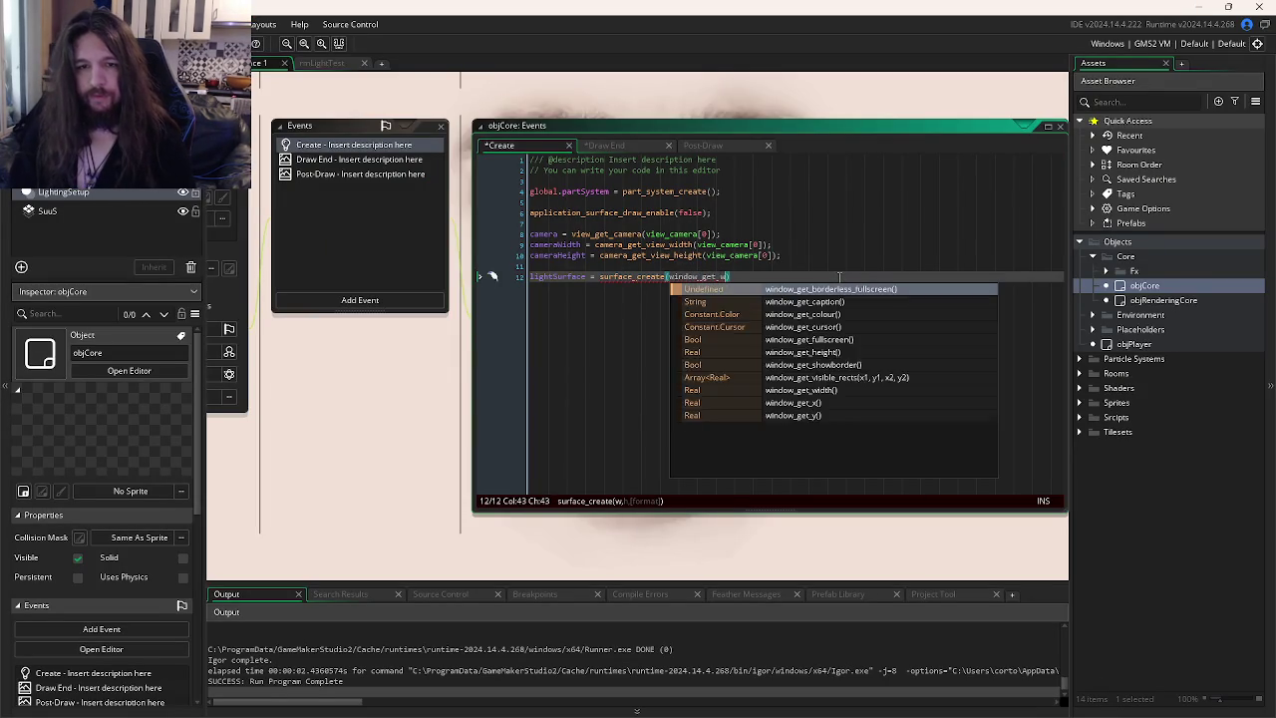
key(Return)
text(, wind)
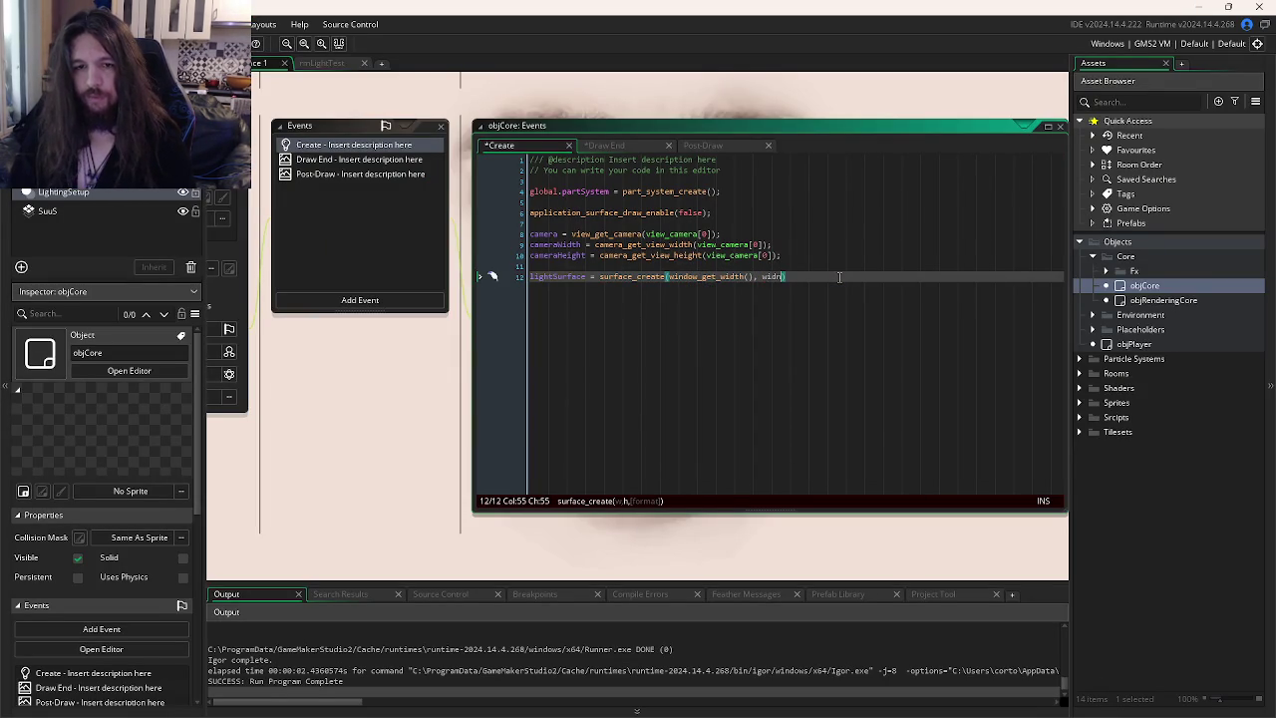
text(ow_get_)
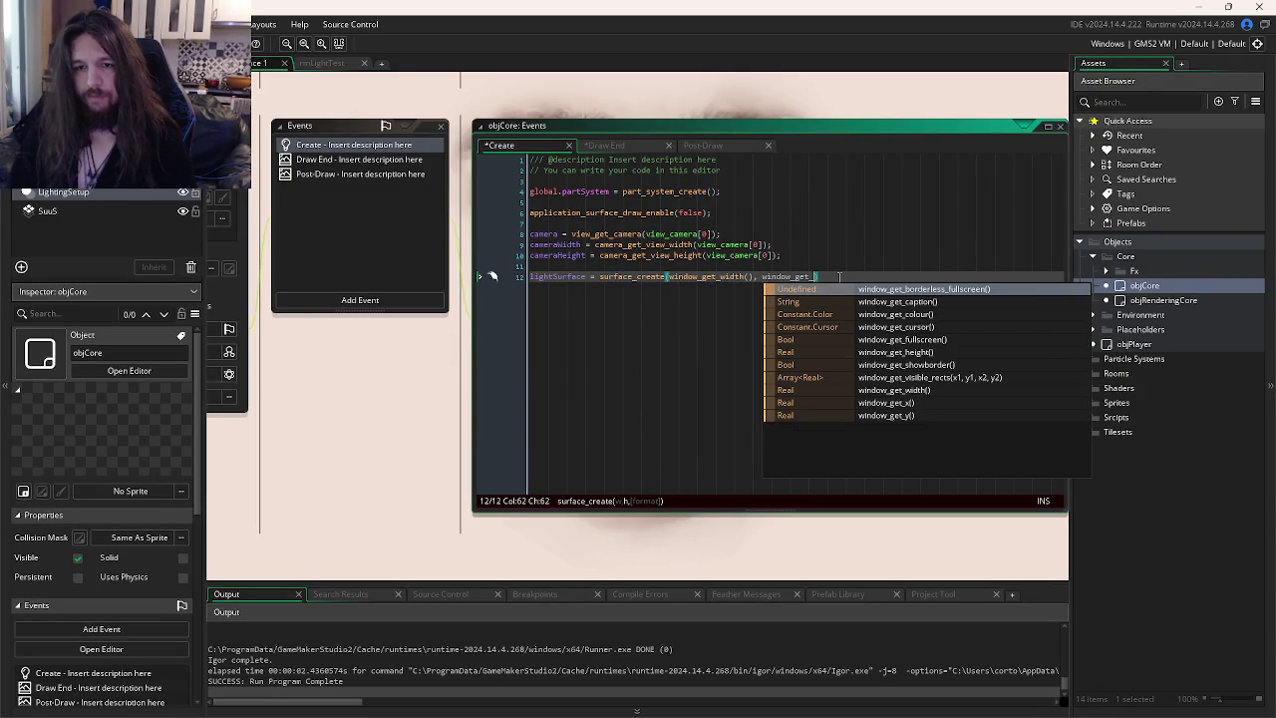
text(hei)
key(Return)
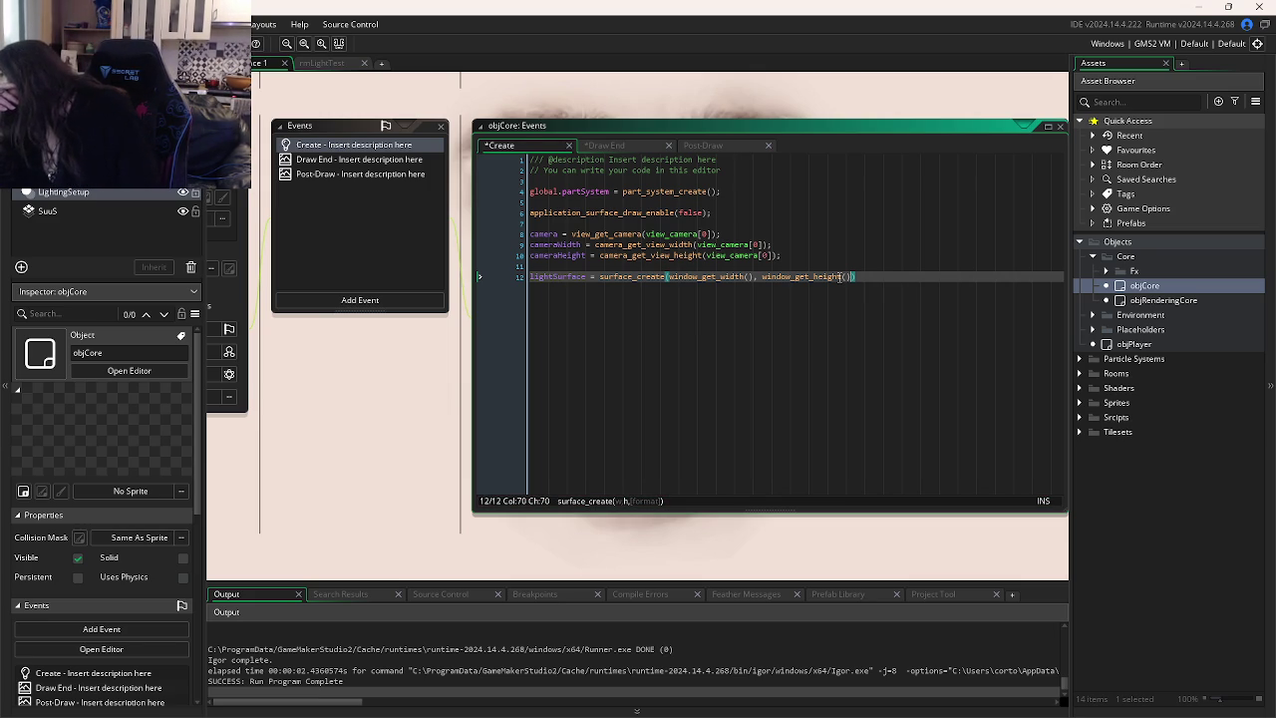
mouse_move(379, 710)
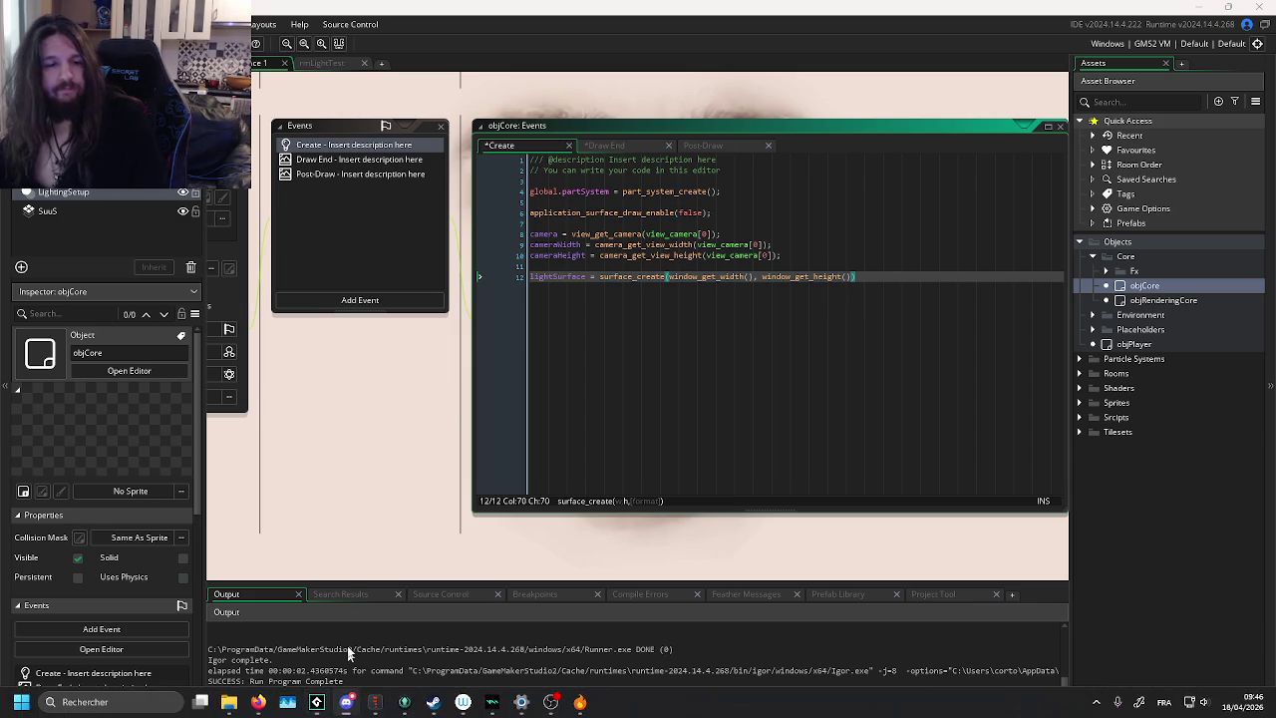
key(alt+Tab)
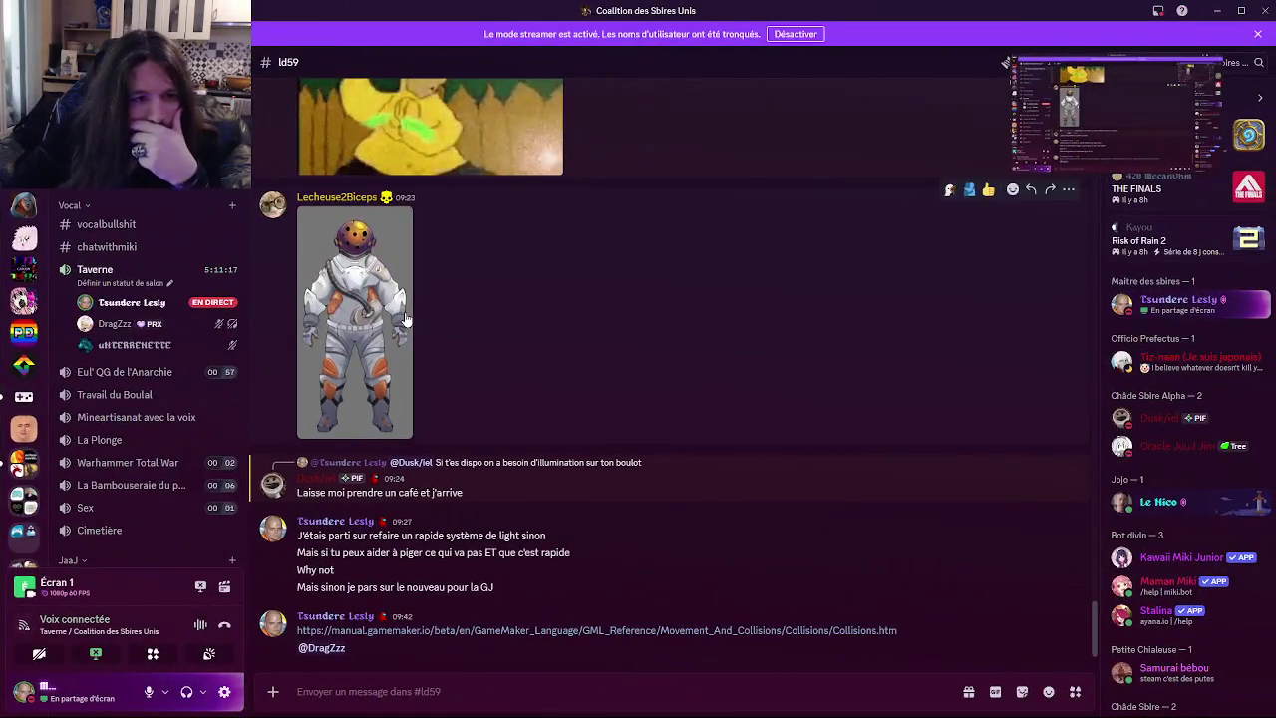
click(409, 317)
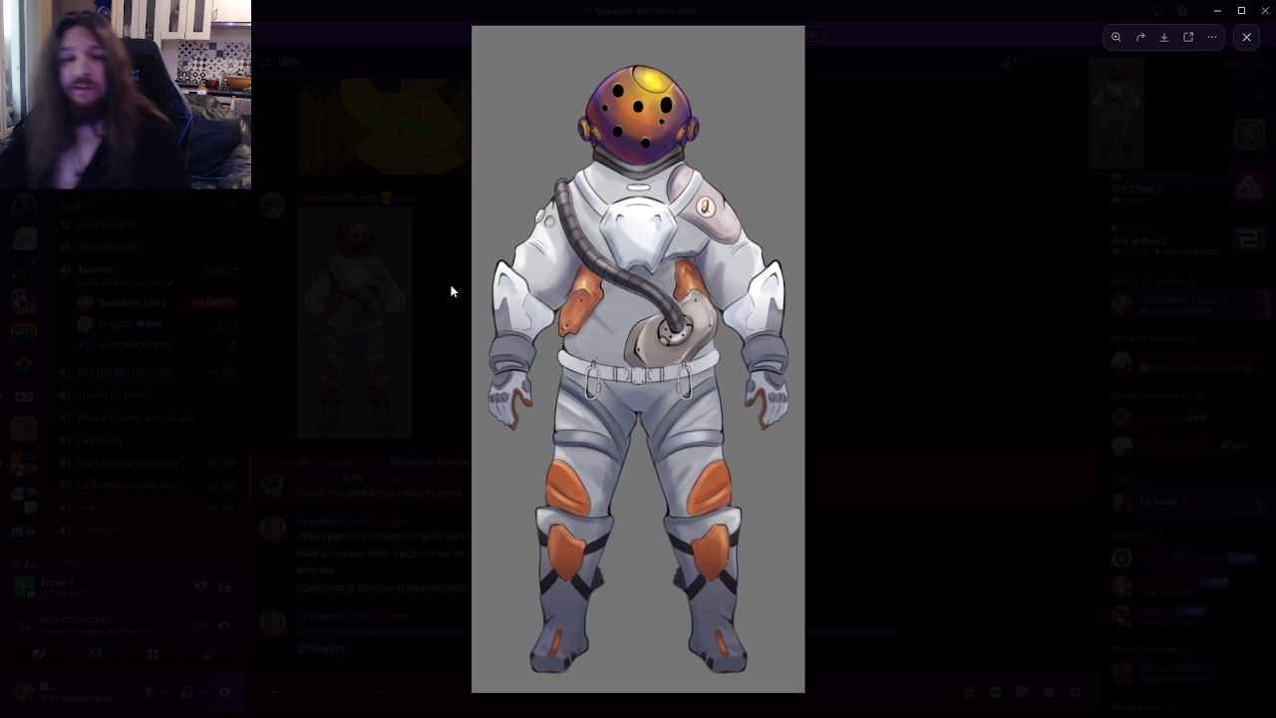
click(925, 350)
key(super+shift+Right)
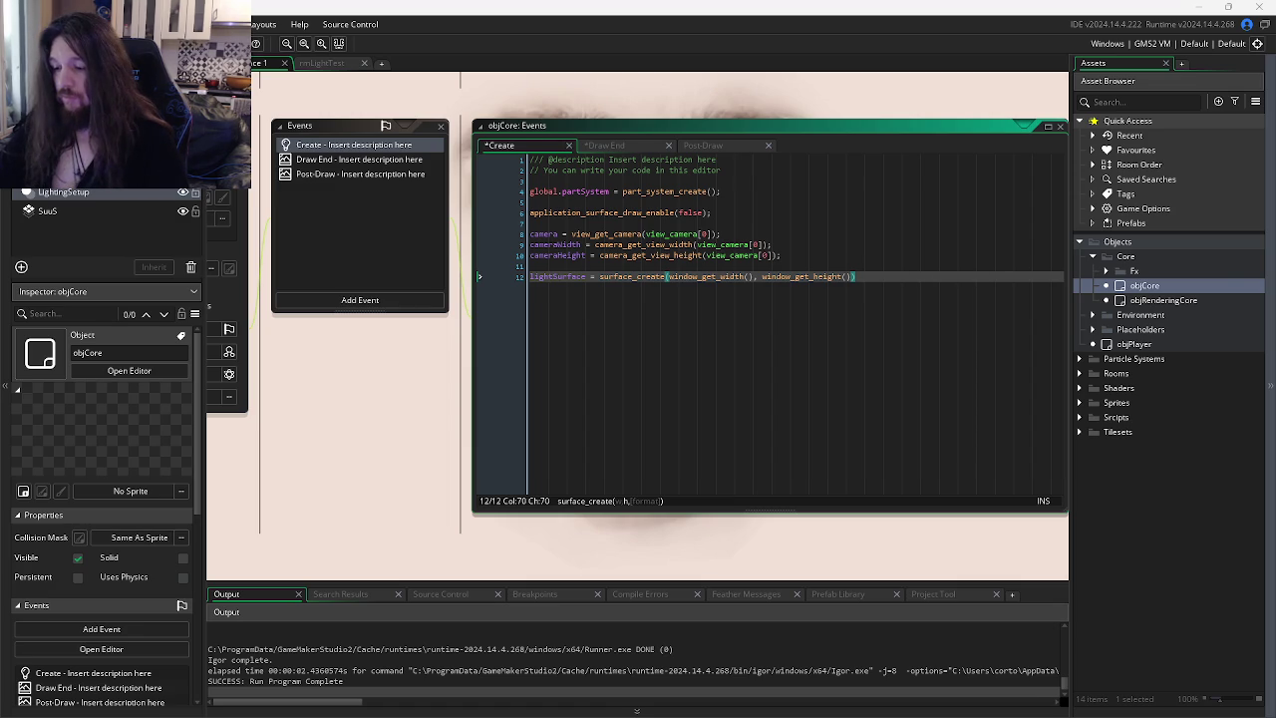
Seek the tutorial to 7:39 and return to GameMaker.
key(alt+Tab)
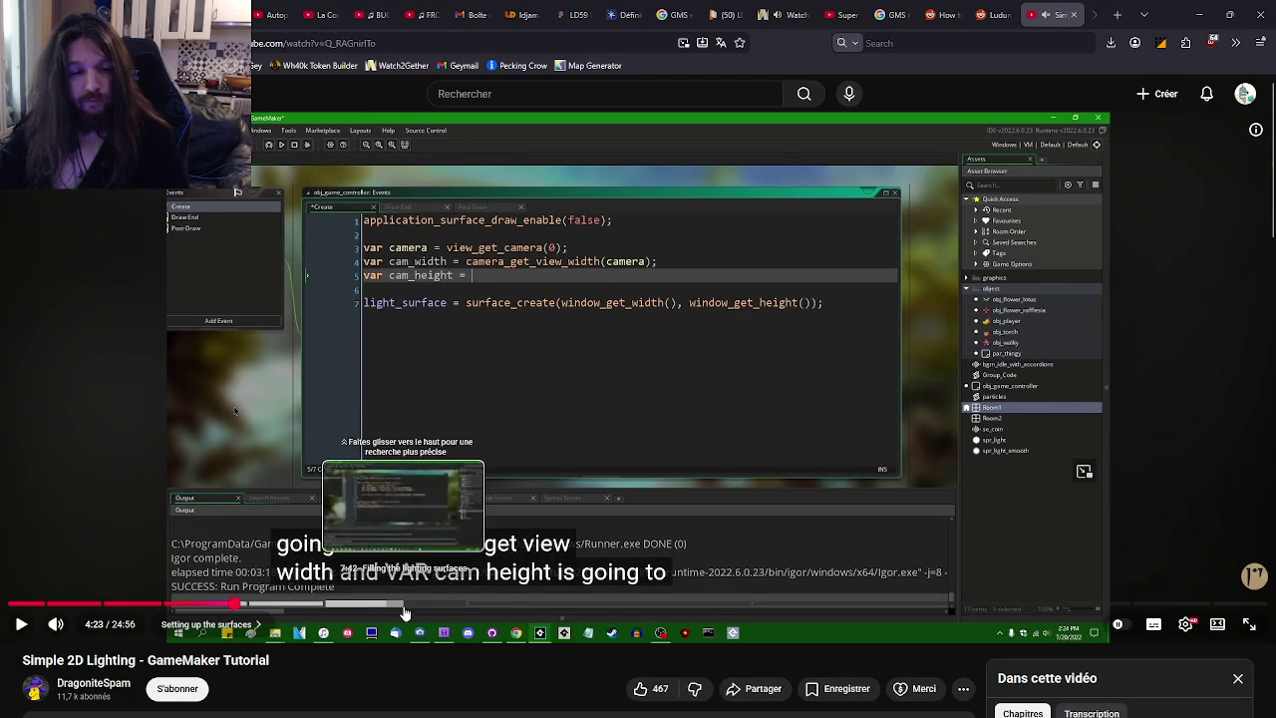
click(400, 603)
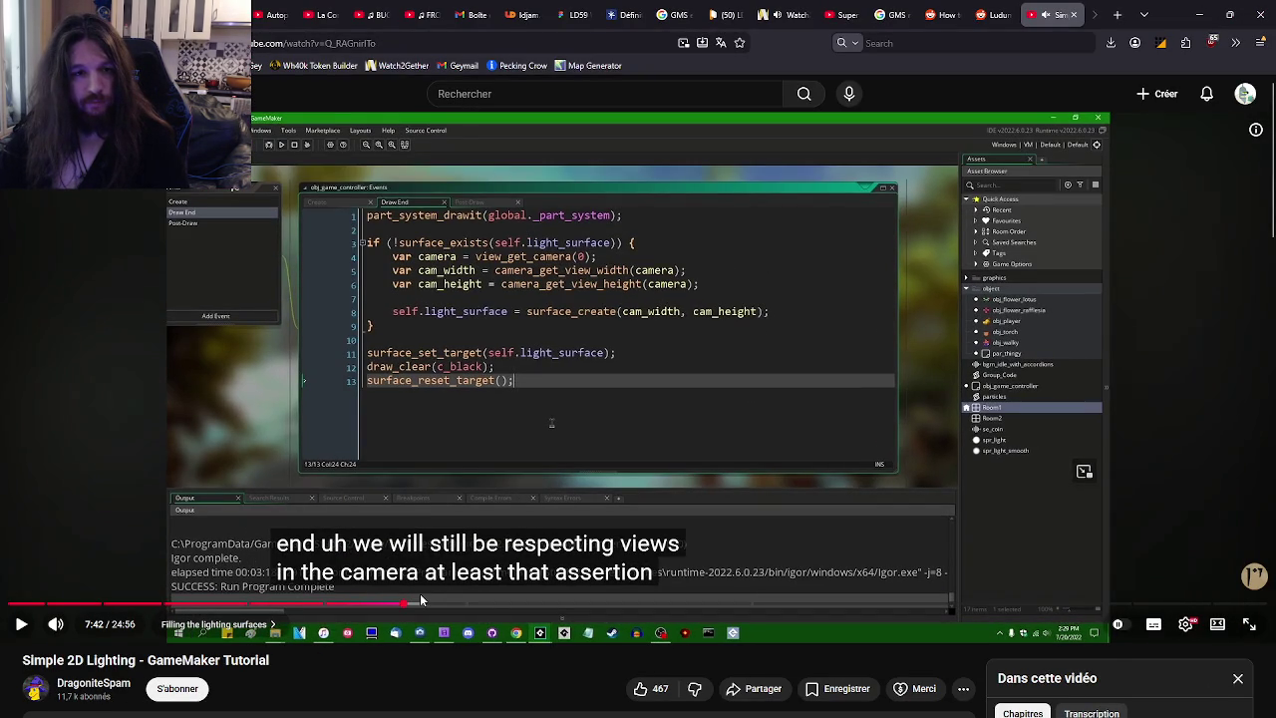
mouse_move(421, 601)
mouse_down()
mouse_move(353, 607)
mouse_move(365, 605)
mouse_up()
click(403, 606)
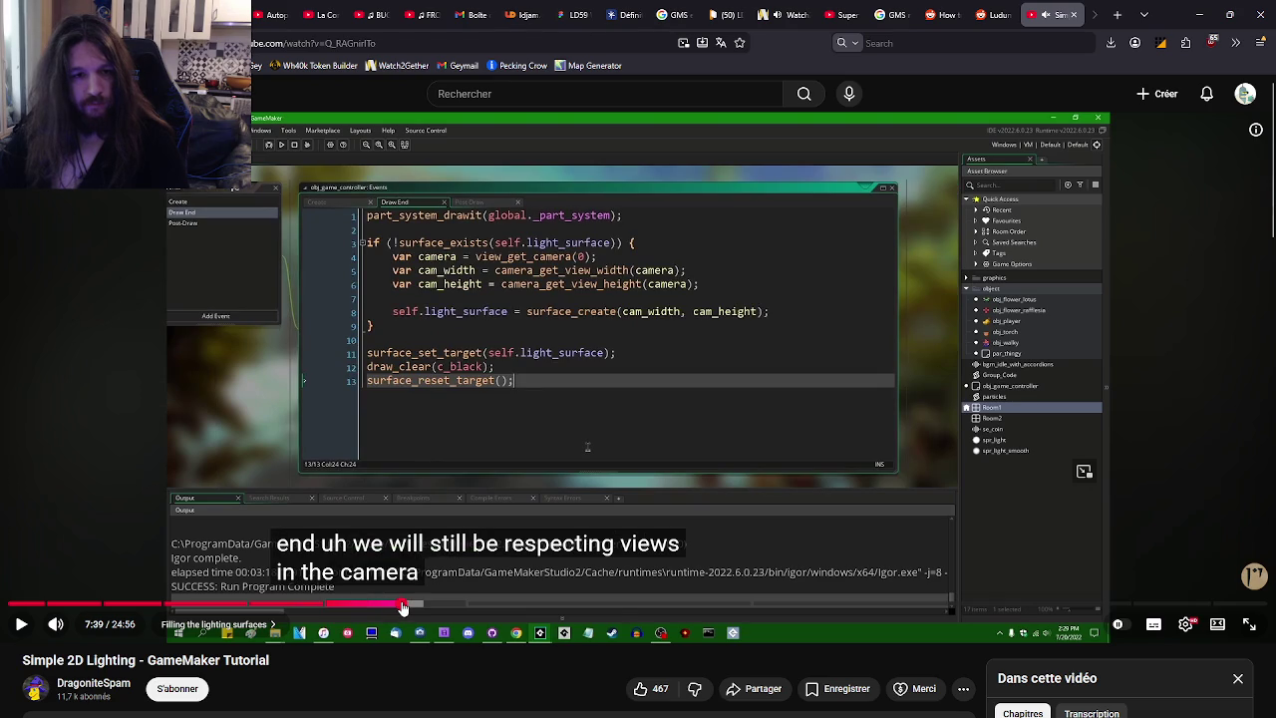
key(alt+Tab)
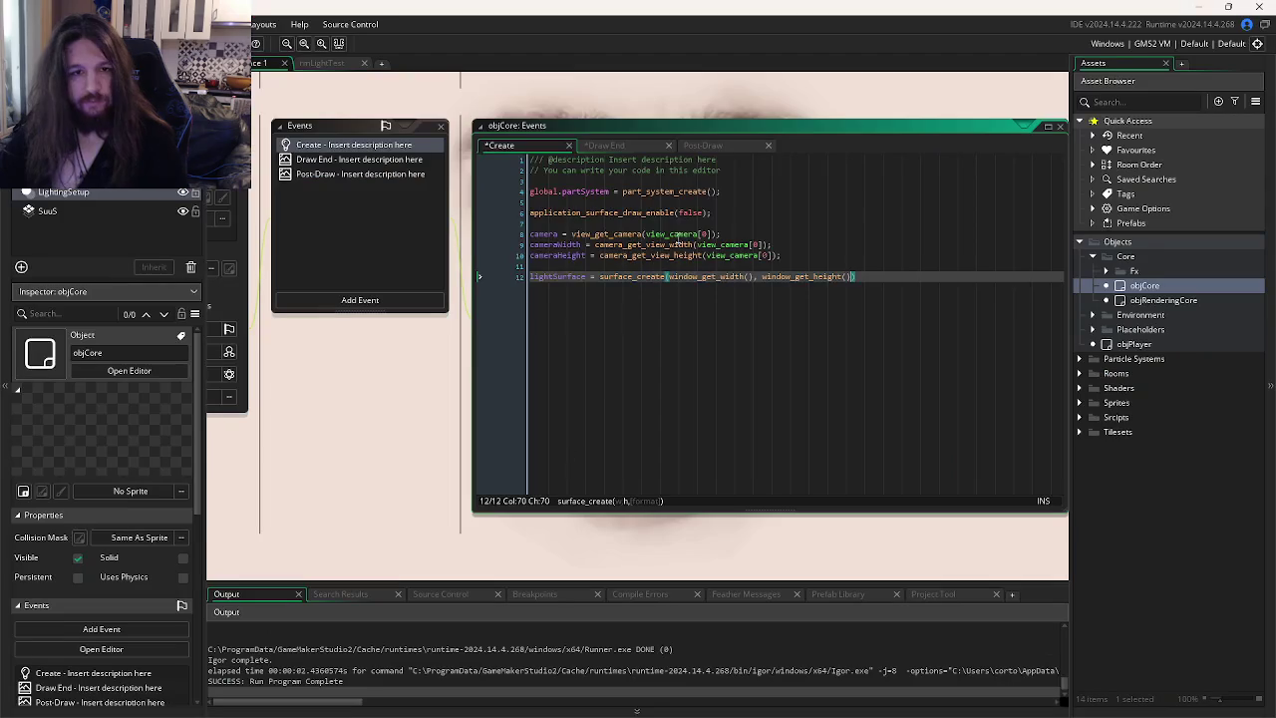
Open objCore's Draw End code and compare it against the tutorial's 7:39 code.
click(622, 147)
key(alt+Tab)
key(Escape)
key(alt+Tab)
click(711, 222)
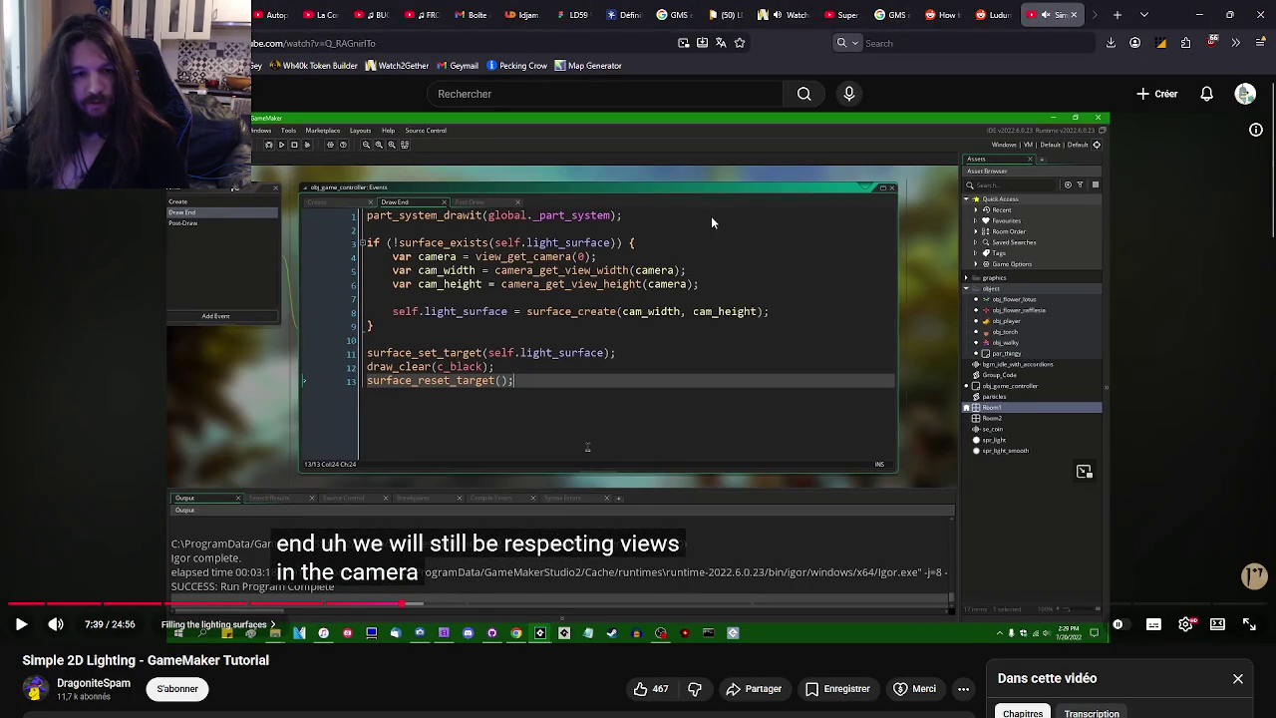
key(alt+Tab)
key(alt+Tab)
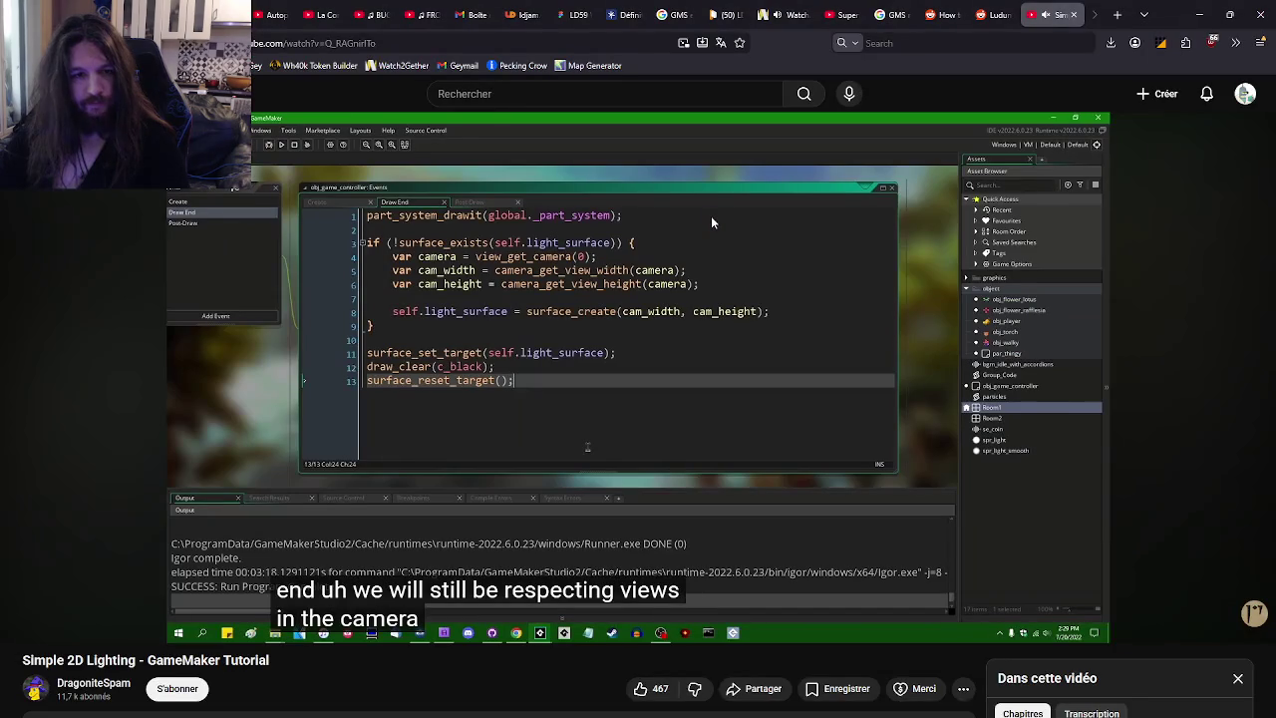
key(alt+Tab)
key(Return)
Add draw_clear(c_black); after surface_set_target in the Draw End event.
text(dra)
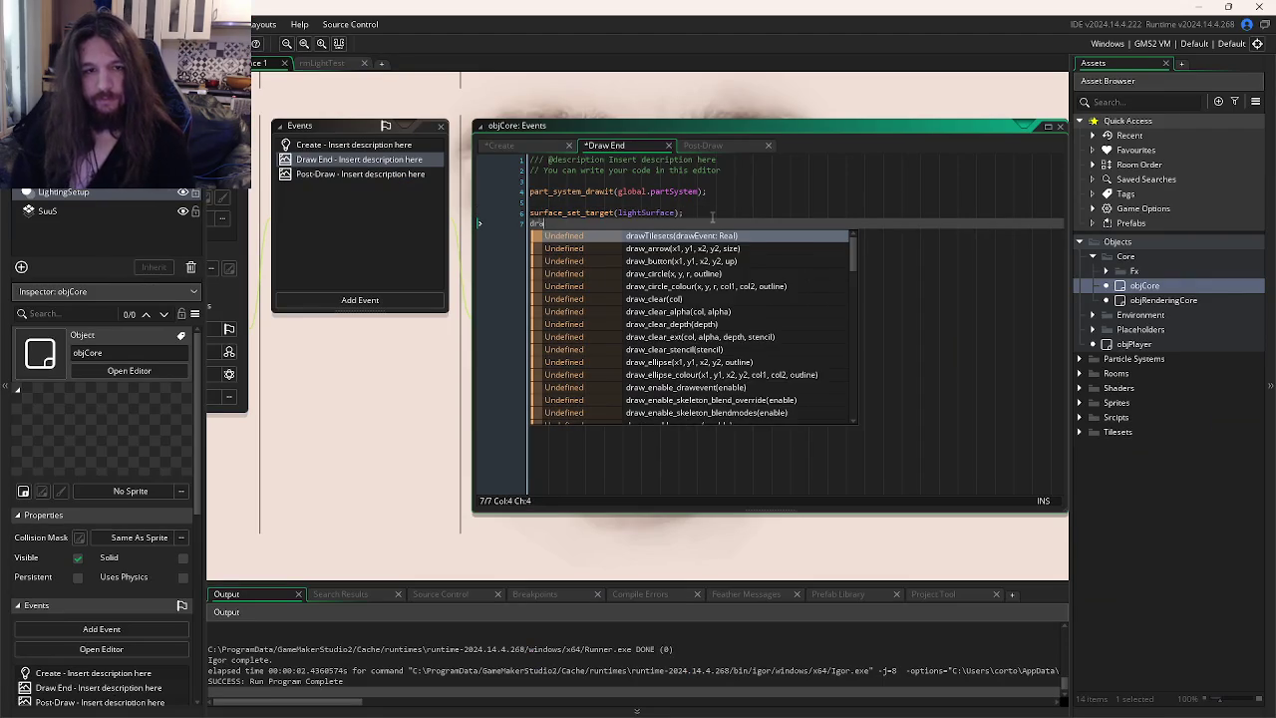
key(alt+Tab)
key(alt+Tab)
text(w_)
key(alt+Tab)
key(alt+Tab)
text(clear(c_bl)
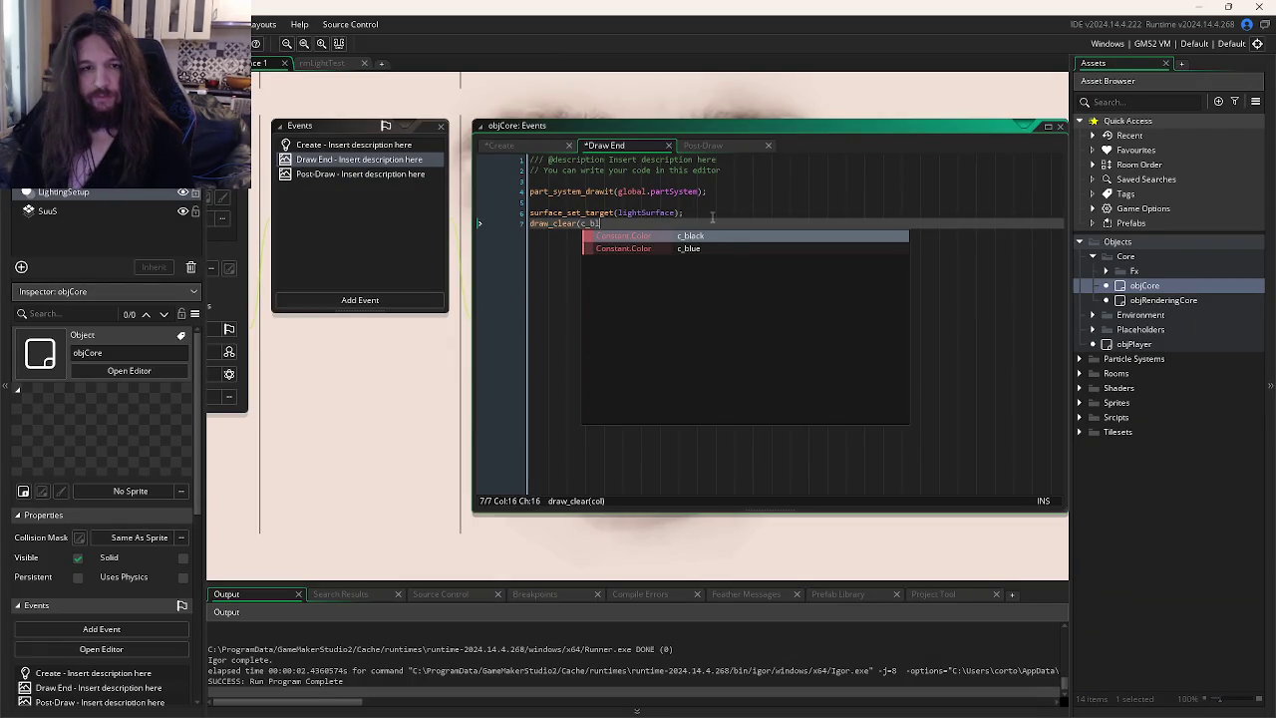
key(Return)
text())
key(alt+Tab)
key(alt+Tab)
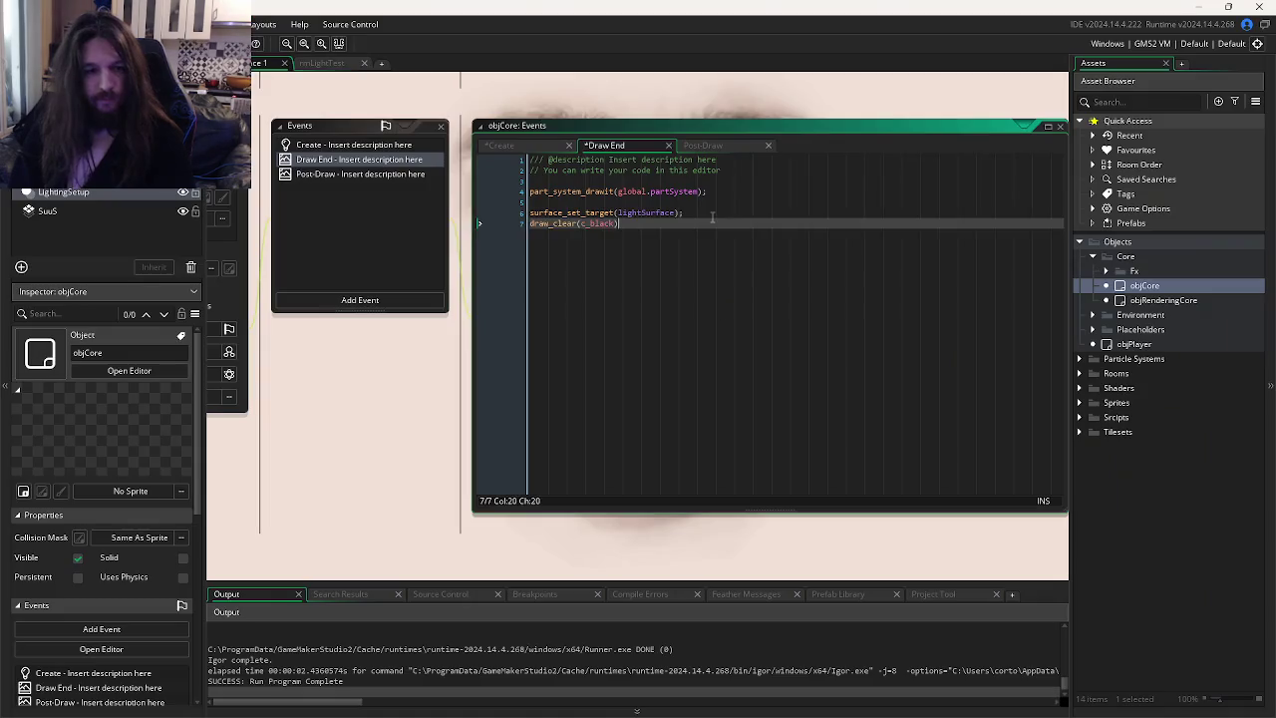
text(;)
key(Return)
Add surface_reset_target(); on the next line, replacing a mistaken window_center entry.
text(window_)
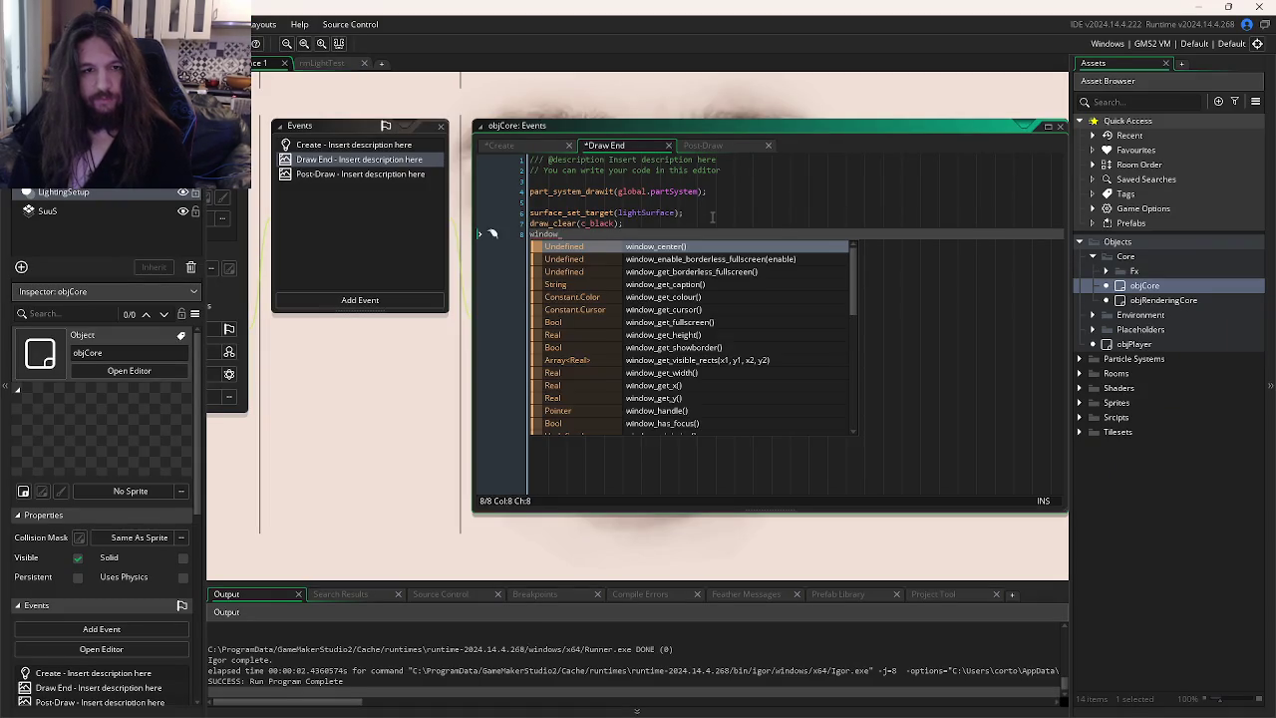
text(c)
key(Return)
key(alt+Tab)
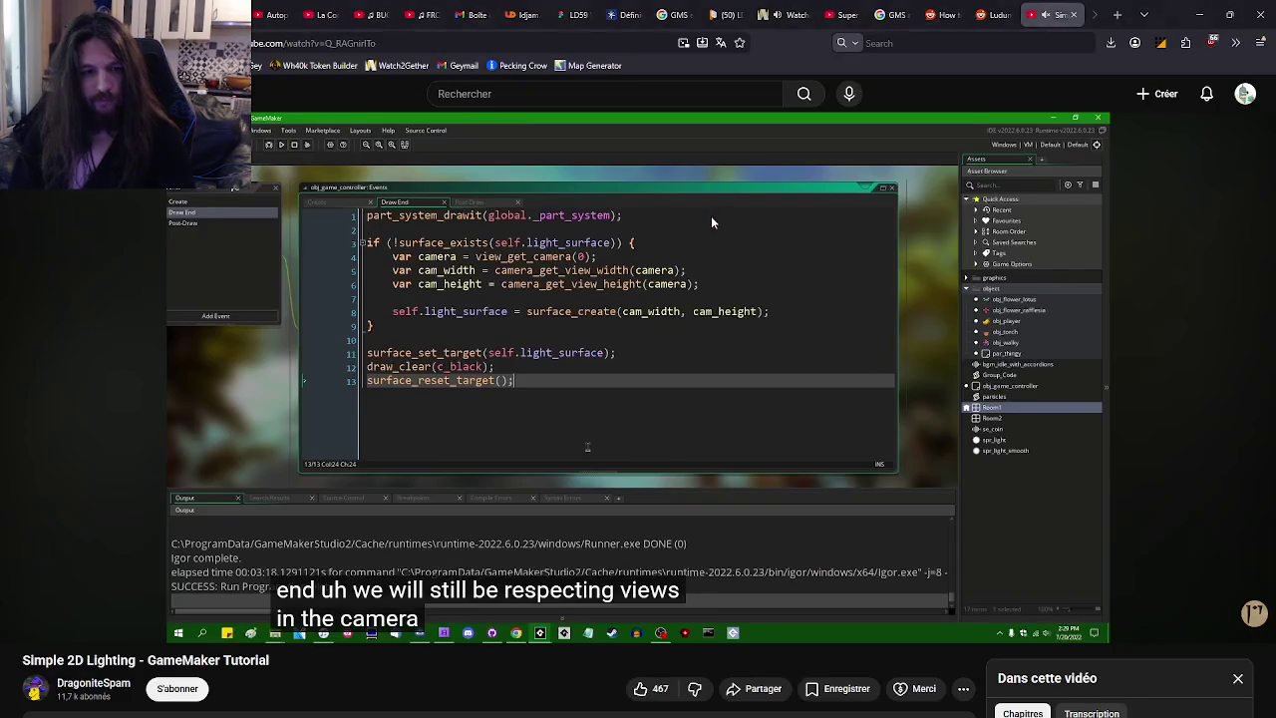
key(alt+Tab)
key(BackSpace)
key(BackSpace)
key(BackSpace)
text(surface_rese)
key(Return)
text(;)
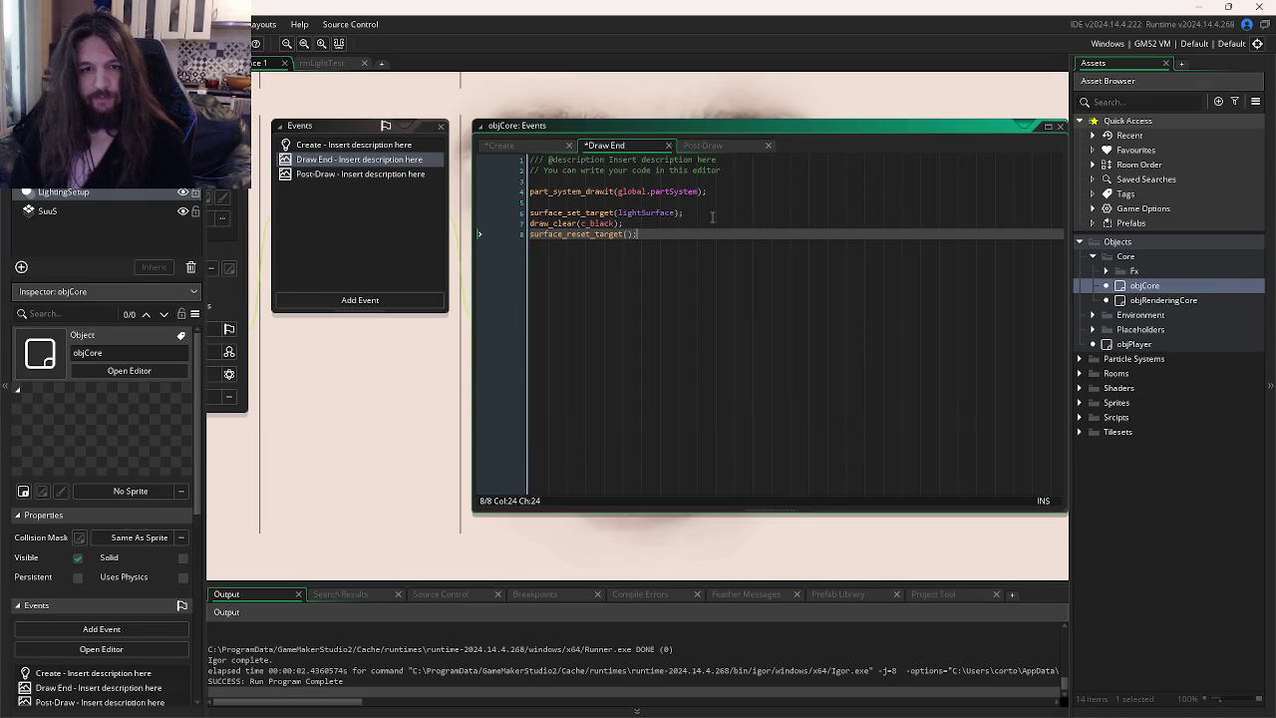
key(alt+Tab)
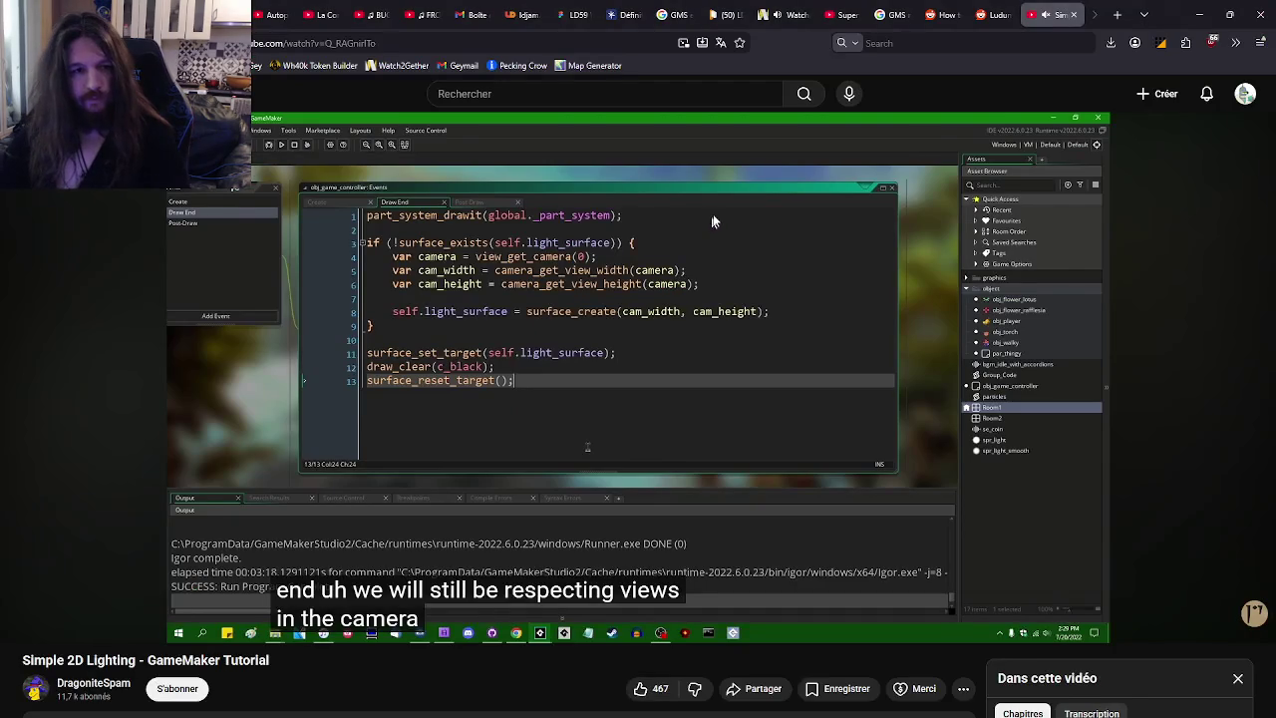
key(alt+Tab)
Begin an if(!surface_exists check on a new line below line 4.
click(761, 186)
key(Return)
key(Return)
text(if)
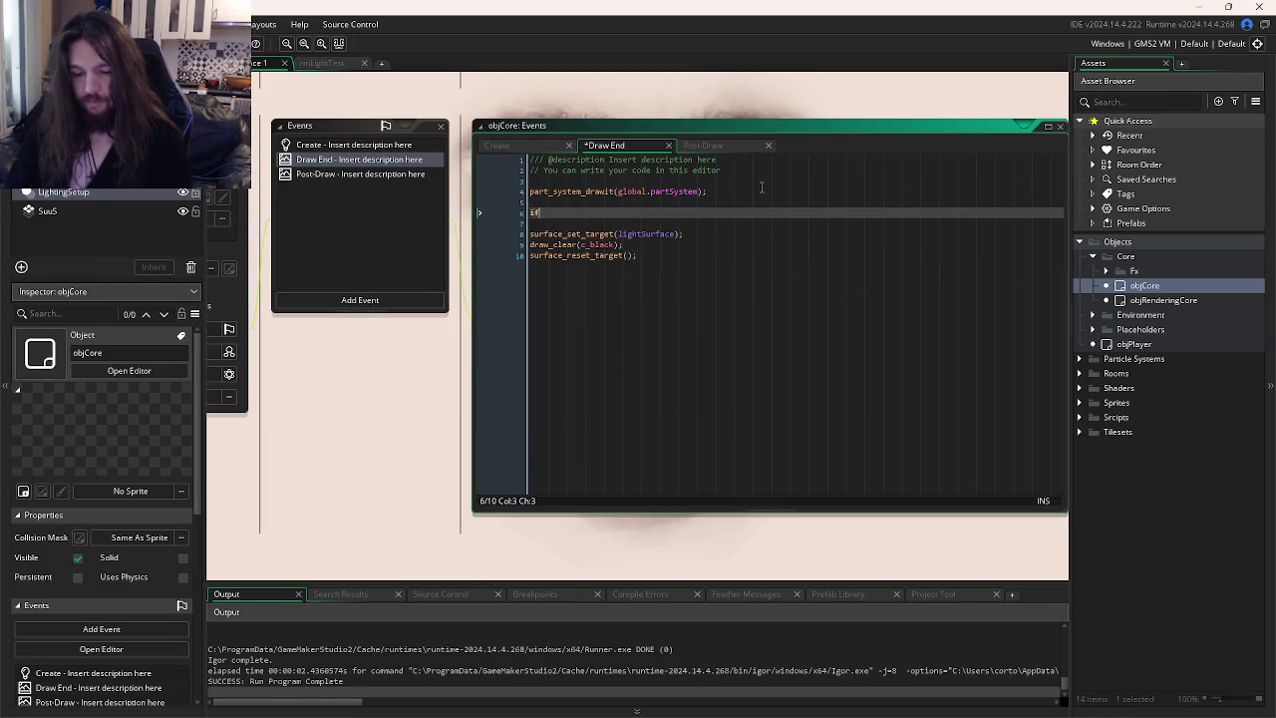
text((!surface_exi)
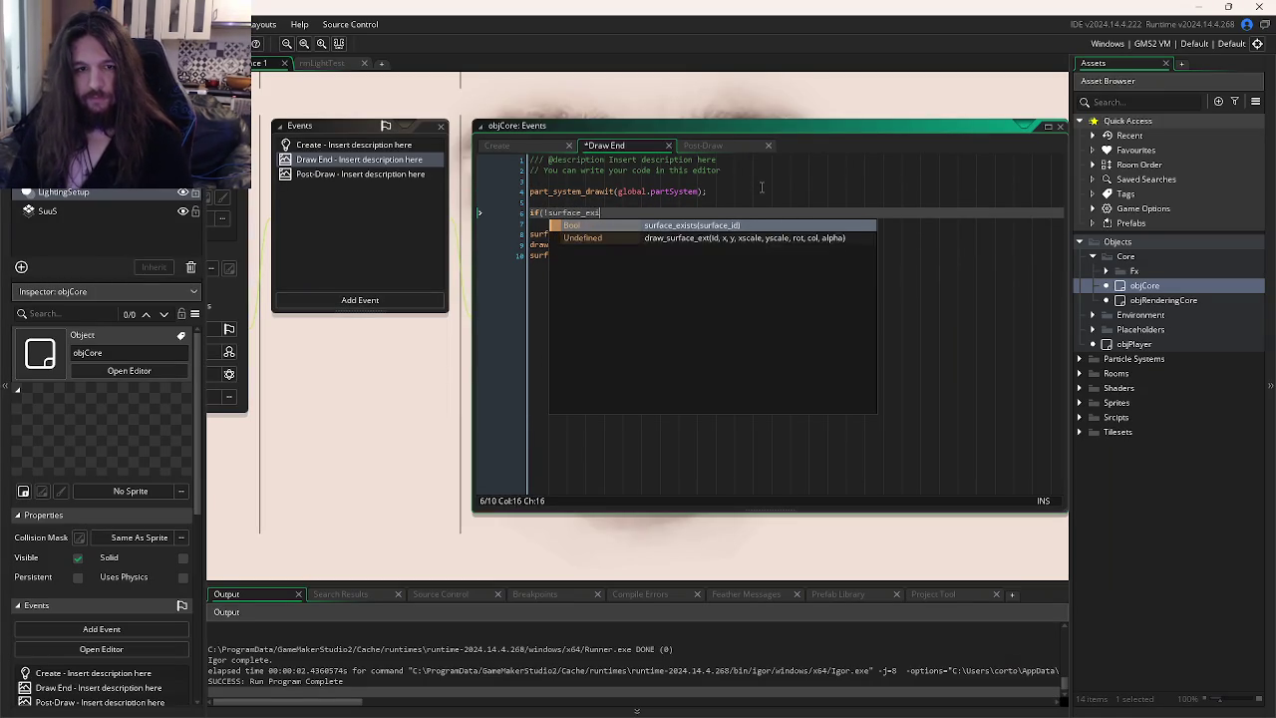
Complete if(!surface_exists(lightSurface)){ and open its block body.
key(Return)
text(lightSurface)))
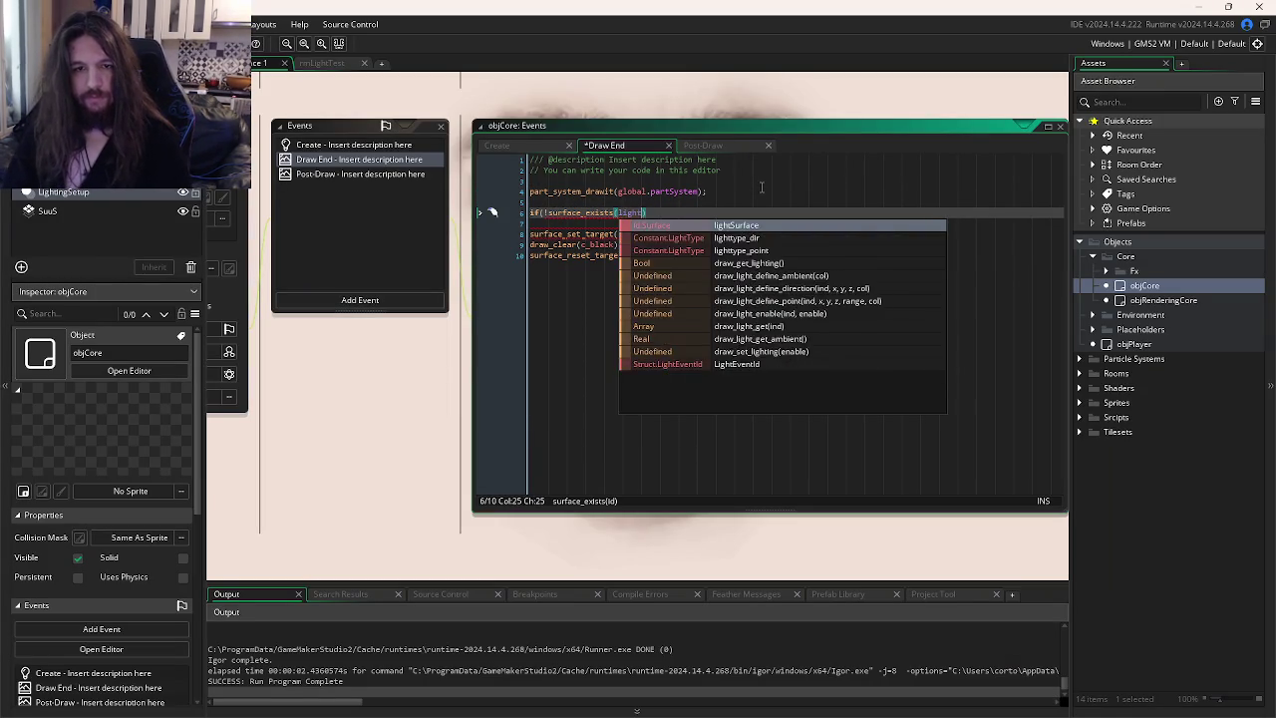
text({)
key(Return)
key(Return)
key(alt+Tab)
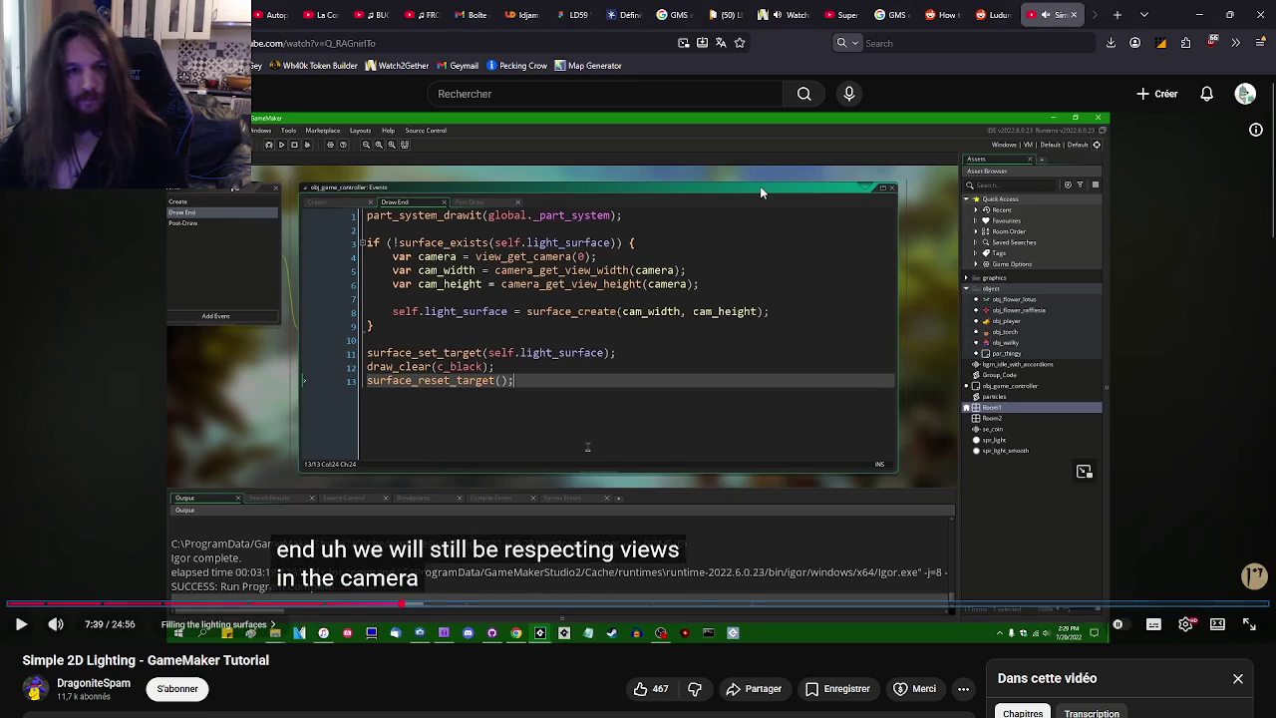
key(alt+Tab)
text(var c)
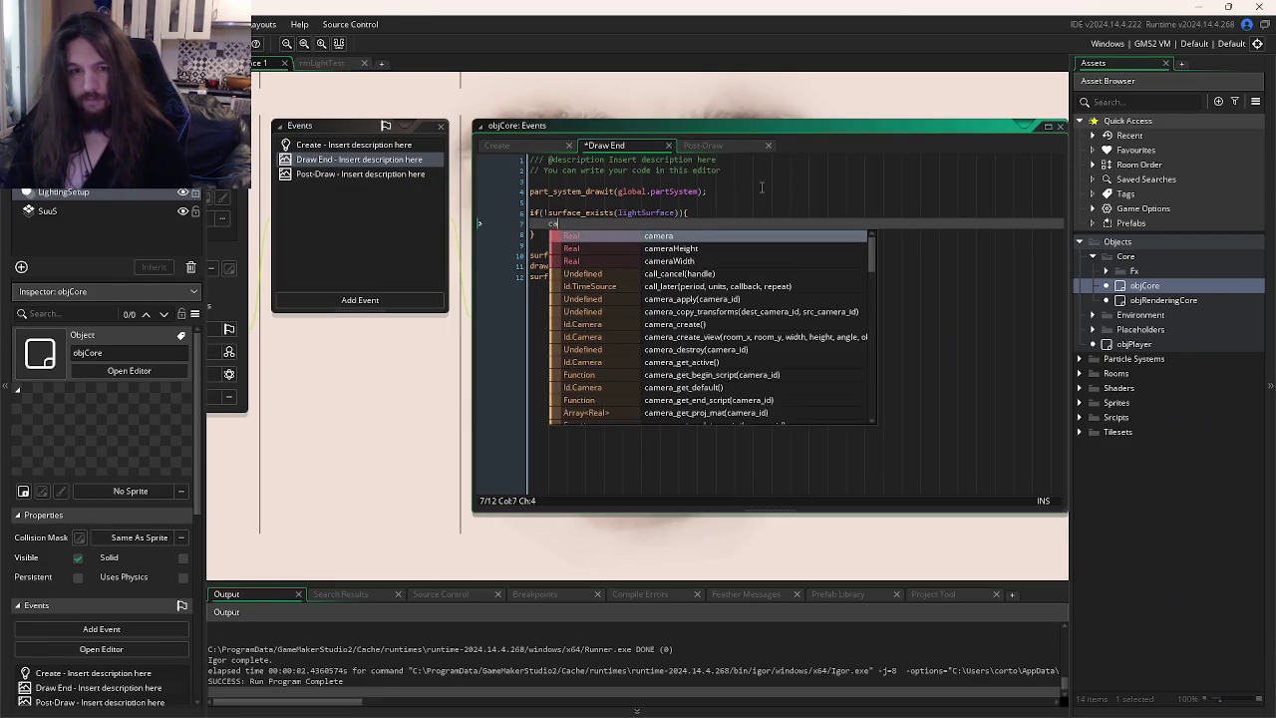
text(amera)
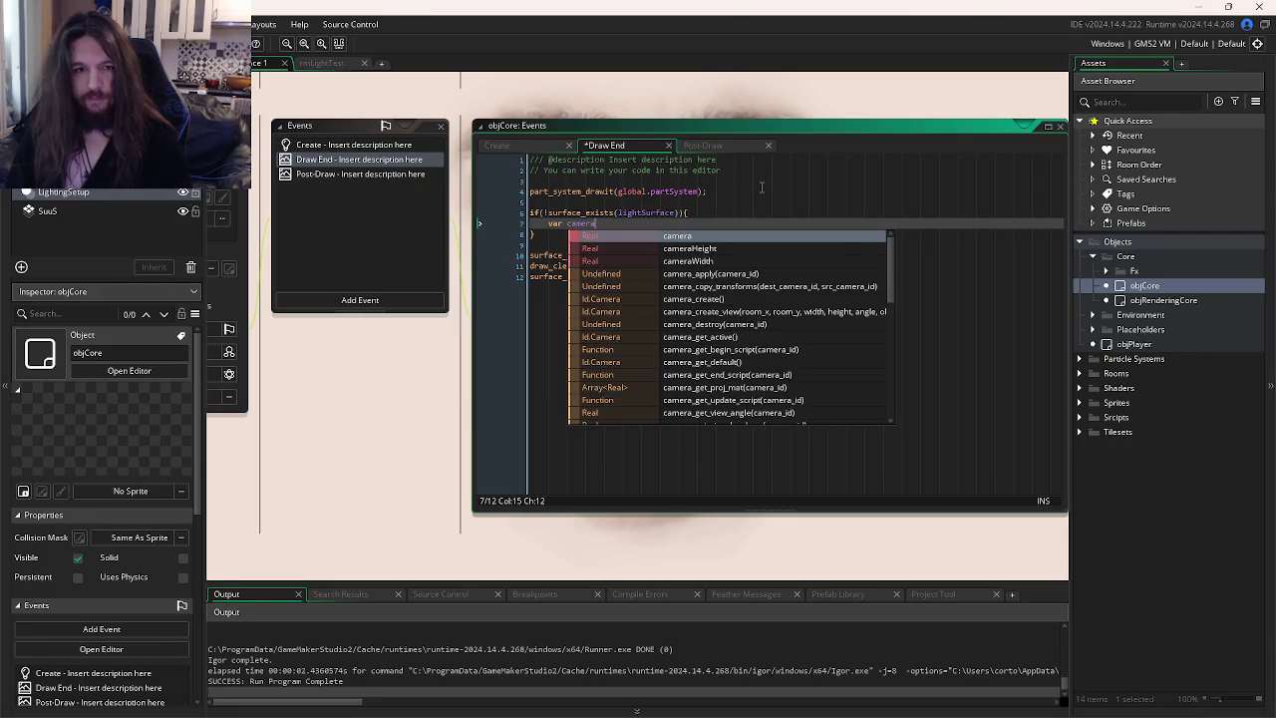
key(alt+Tab)
key(alt+Tab)
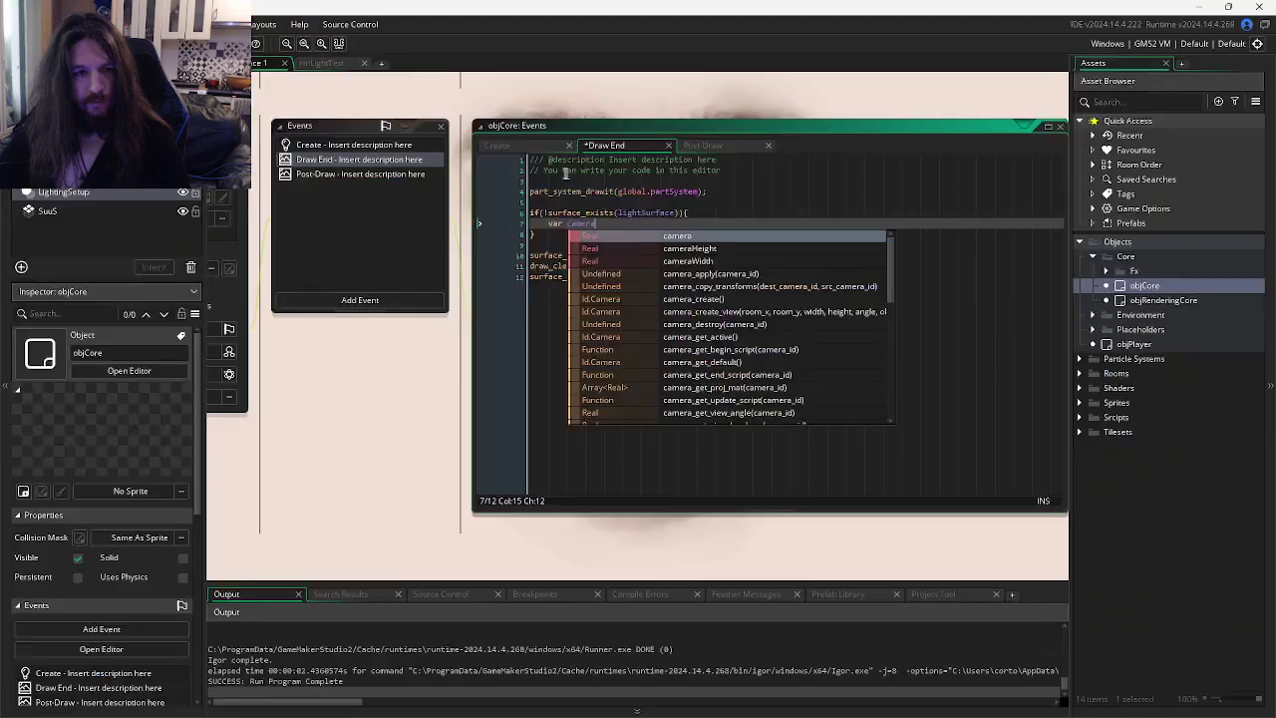
key(Escape)
Paste the camera and camera size lines from Create into the if block, renamed with tempC prefixes.
drag(787, 255, 473, 229)
key(ctrl+c)
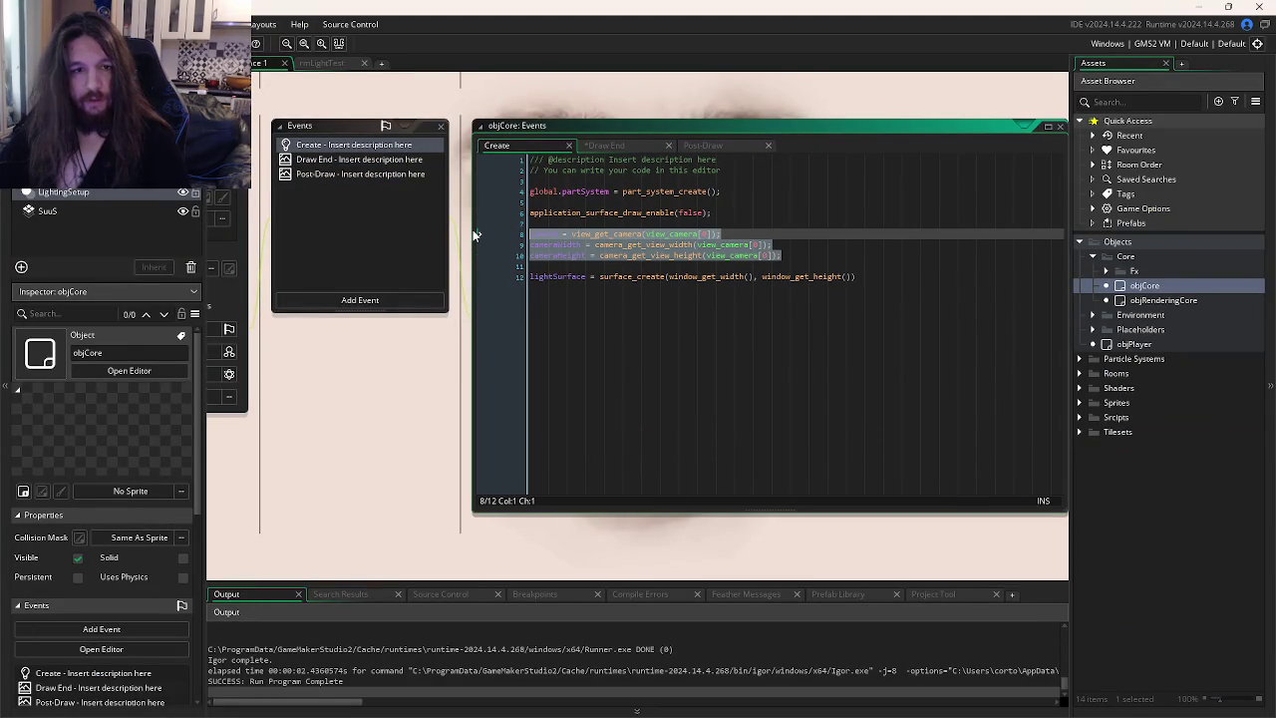
click(624, 145)
click(559, 225)
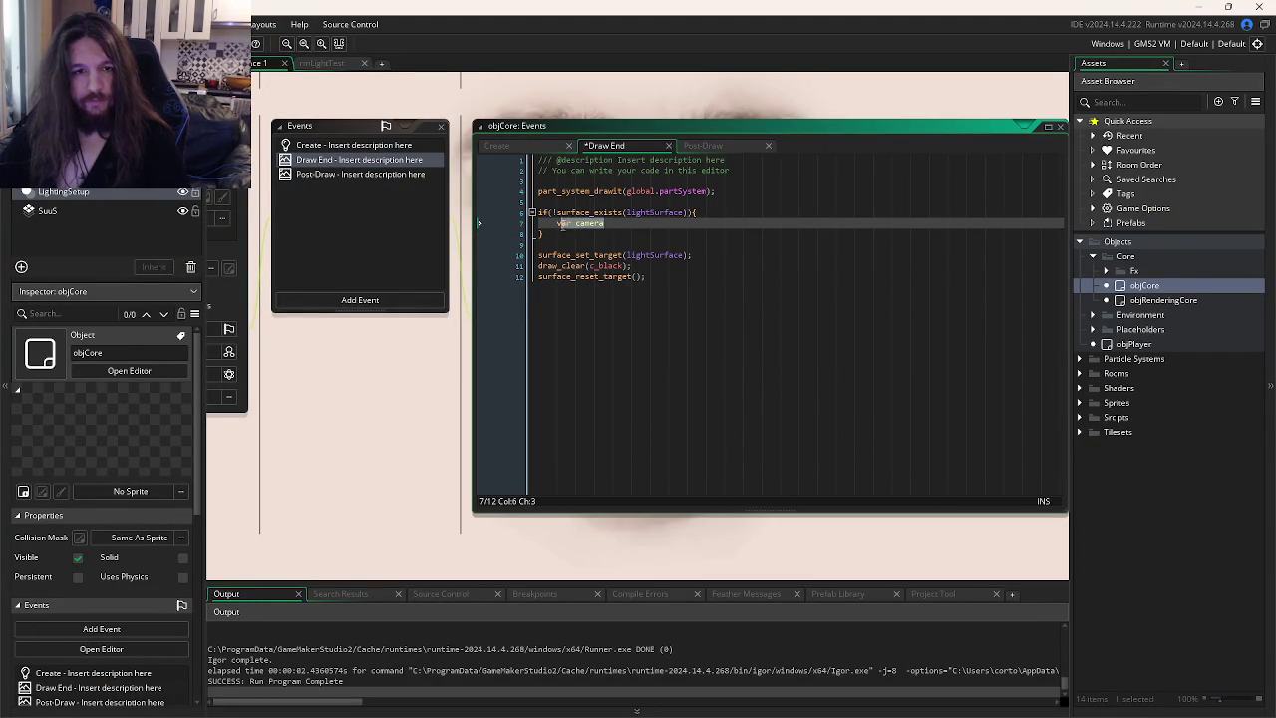
key(ctrl+v)
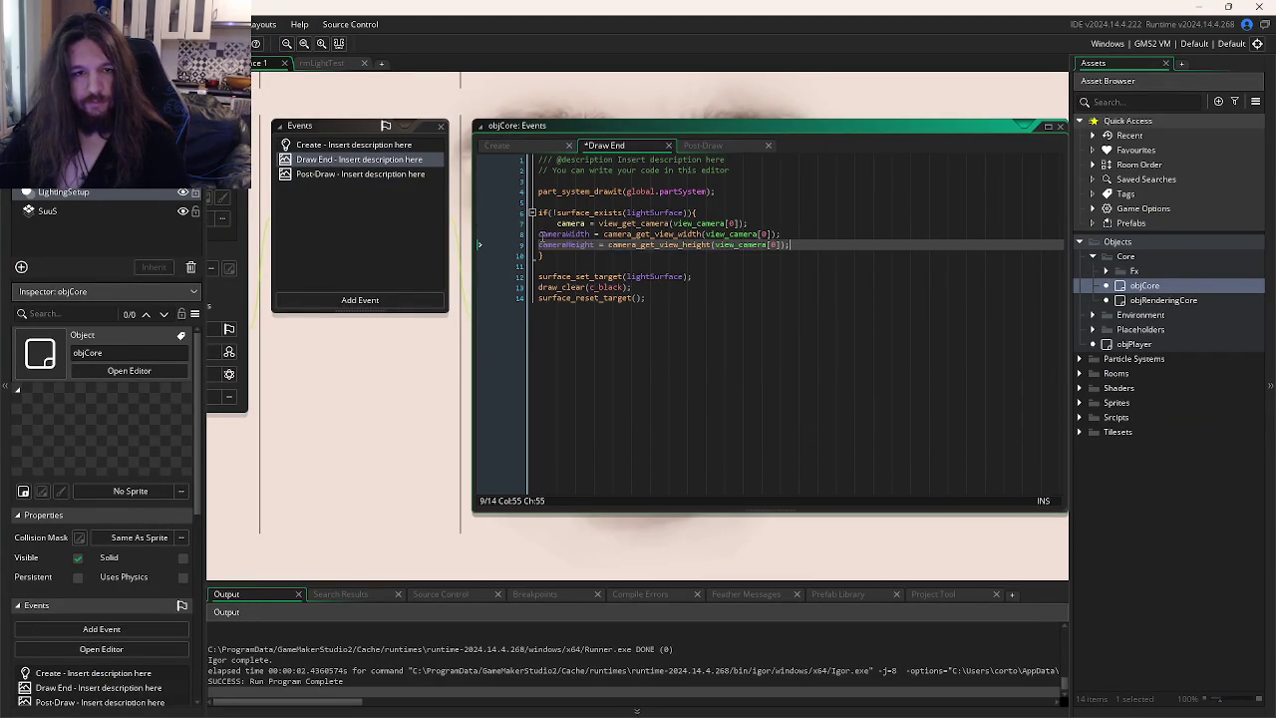
key(shift+Up)
key(Tab)
click(559, 223)
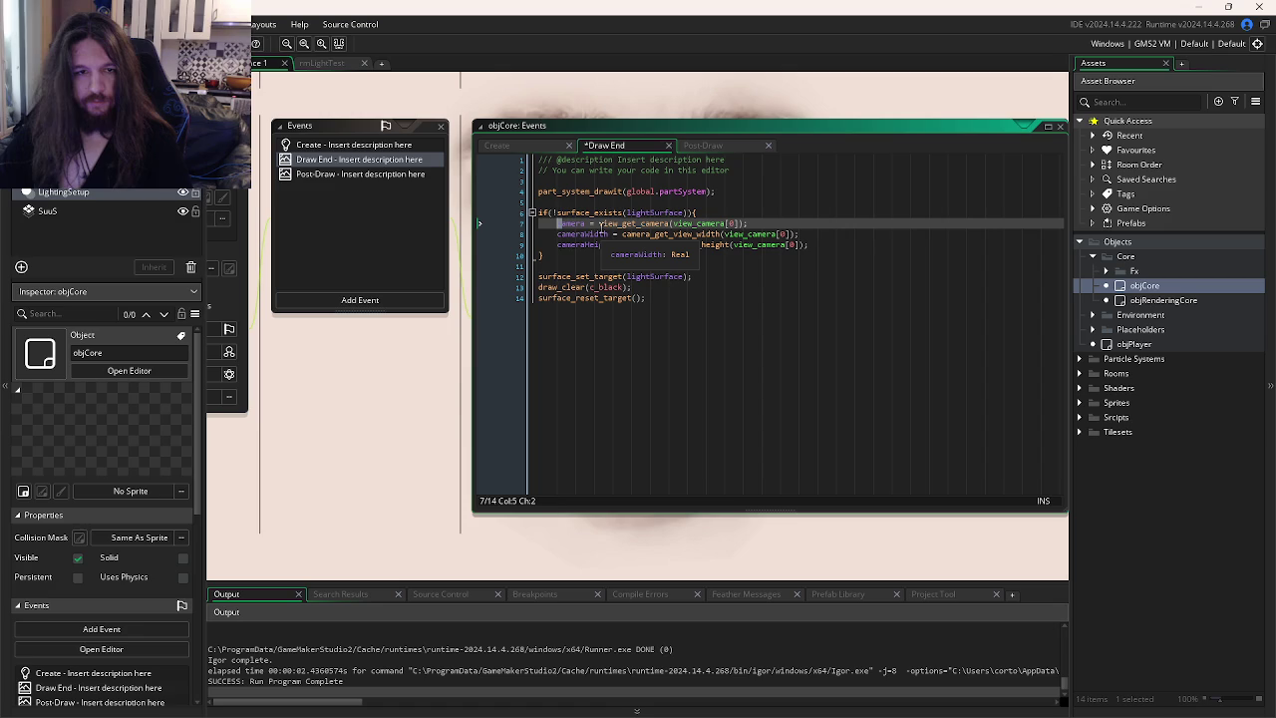
key(alt+shift+Down)
key(alt+shift+Down)
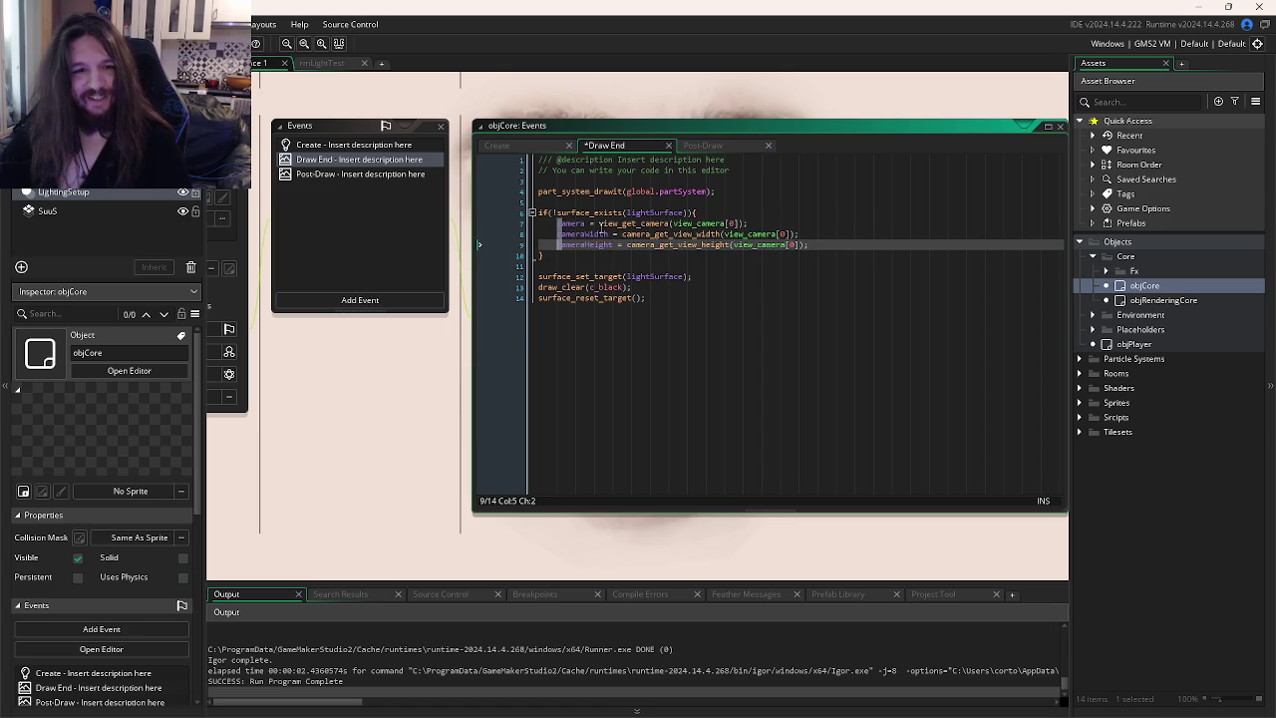
text(tempC)
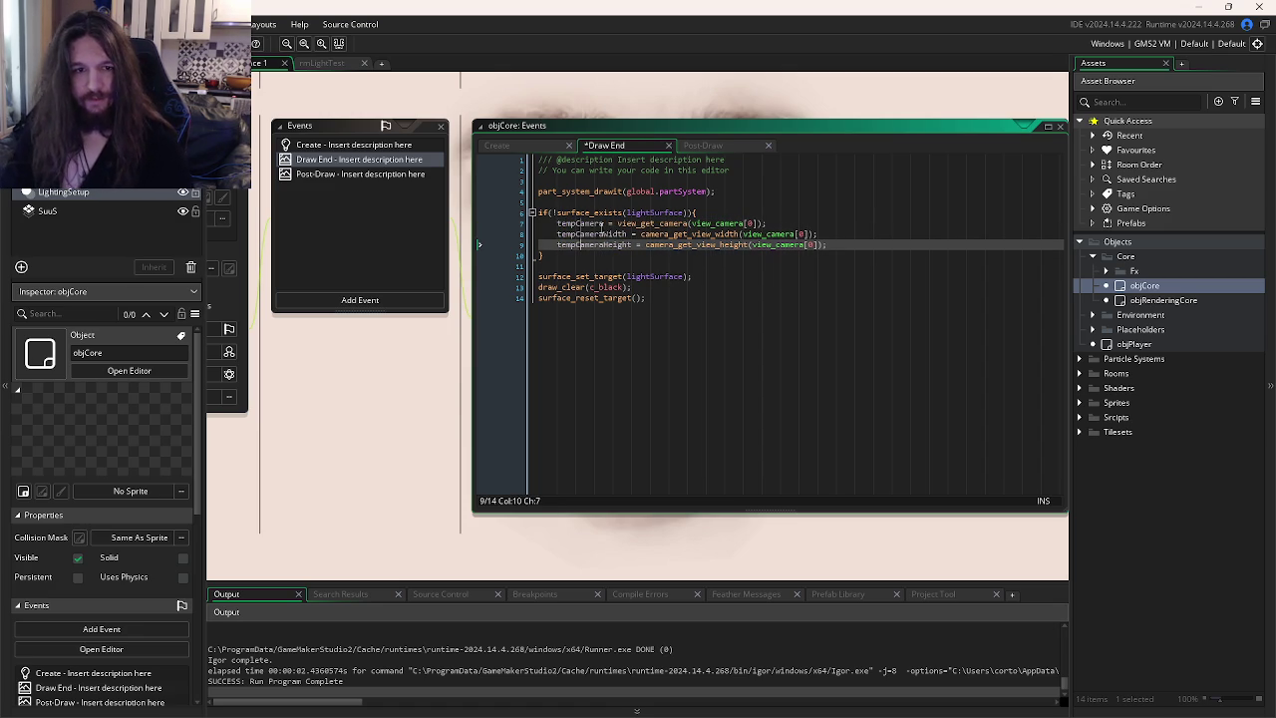
click(875, 245)
Copy the lightSurface surface_create line from Create into the if block.
key(alt+Tab)
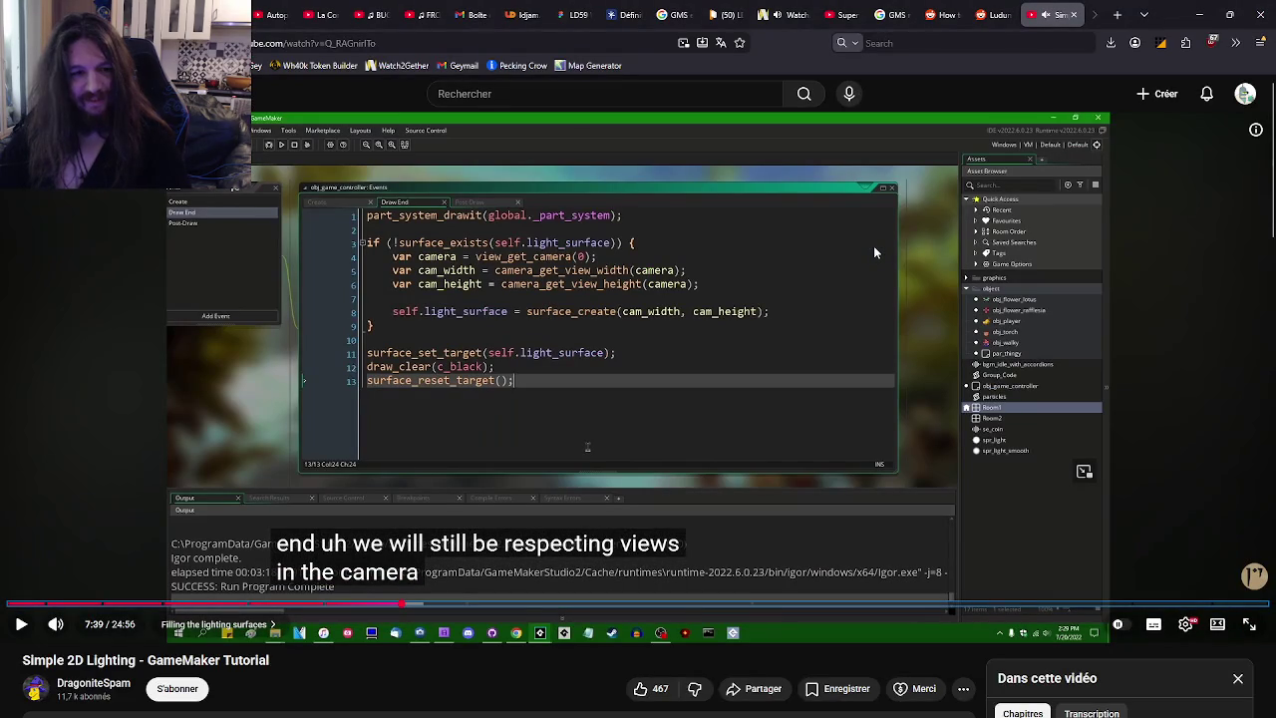
key(alt+Tab)
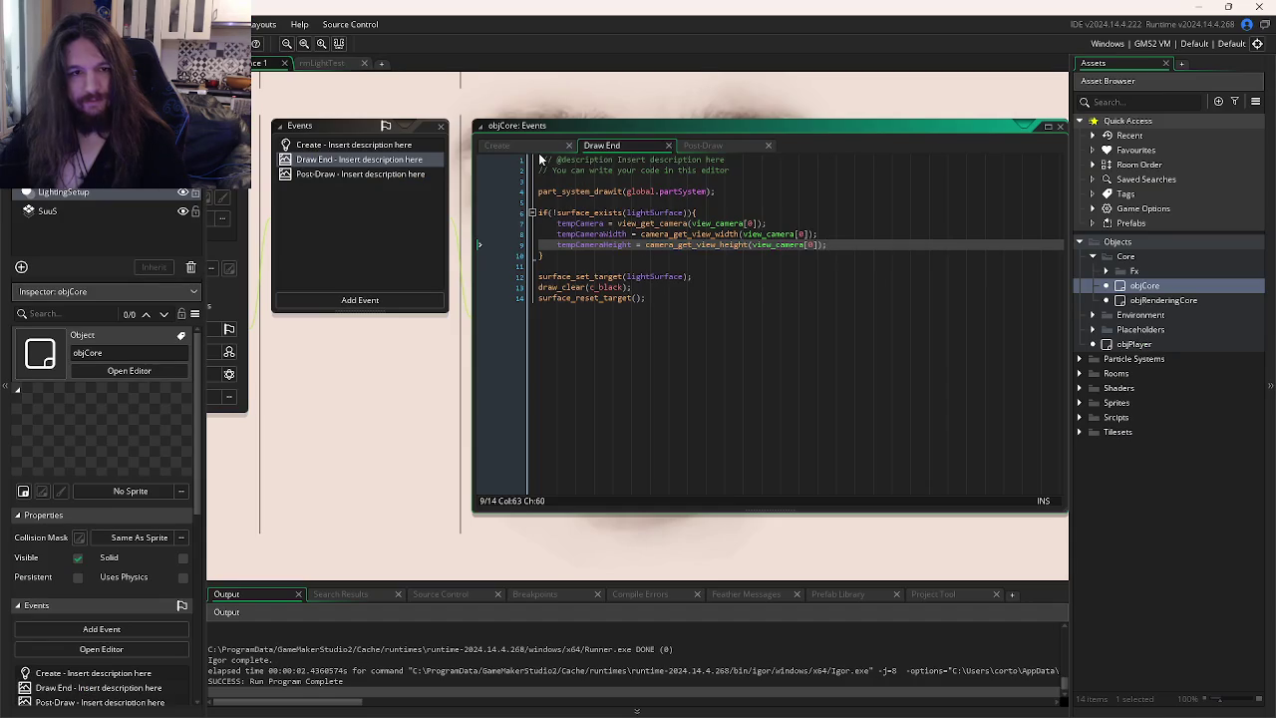
click(535, 152)
click(862, 277)
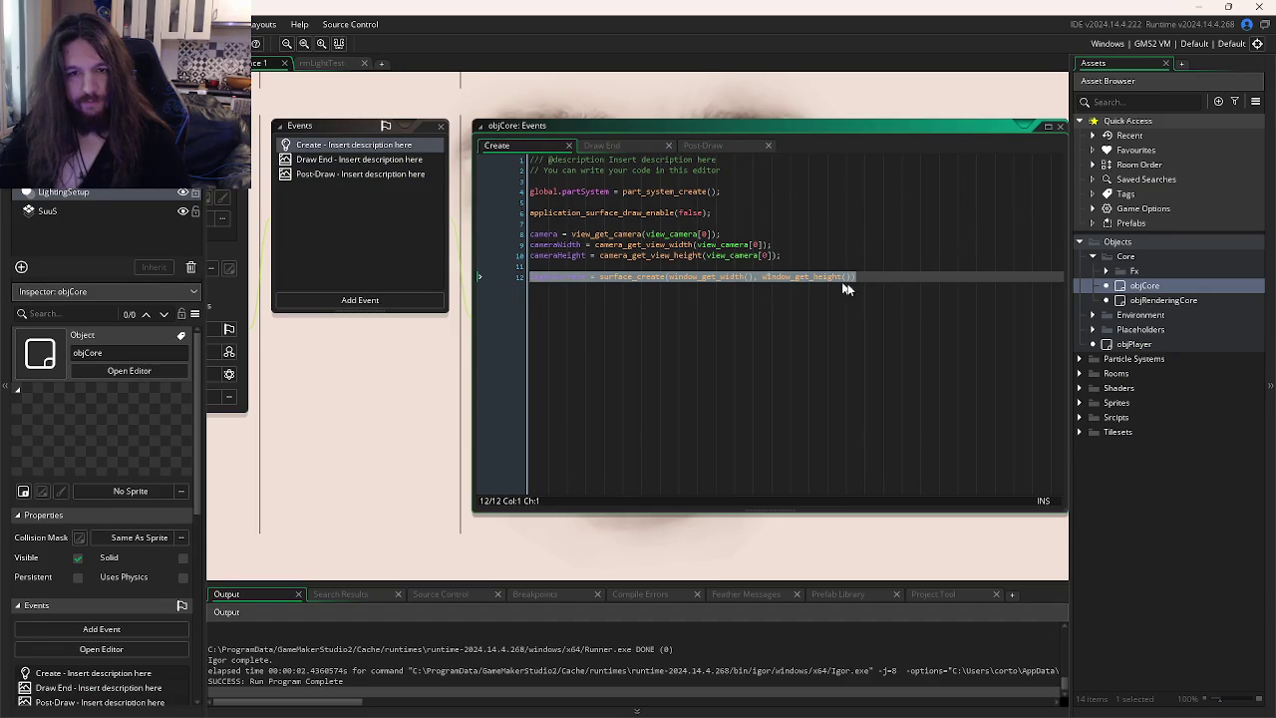
click(602, 146)
click(850, 245)
key(Return)
key(ctrl+v)
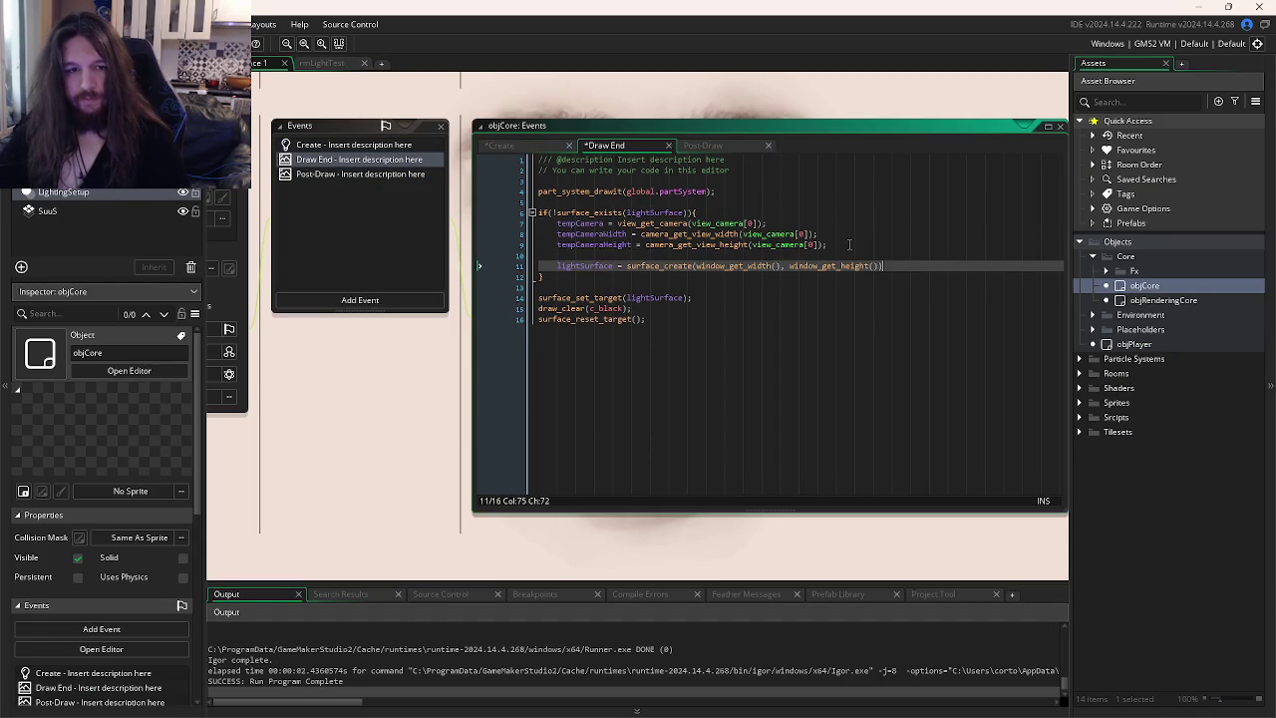
key(alt+Tab)
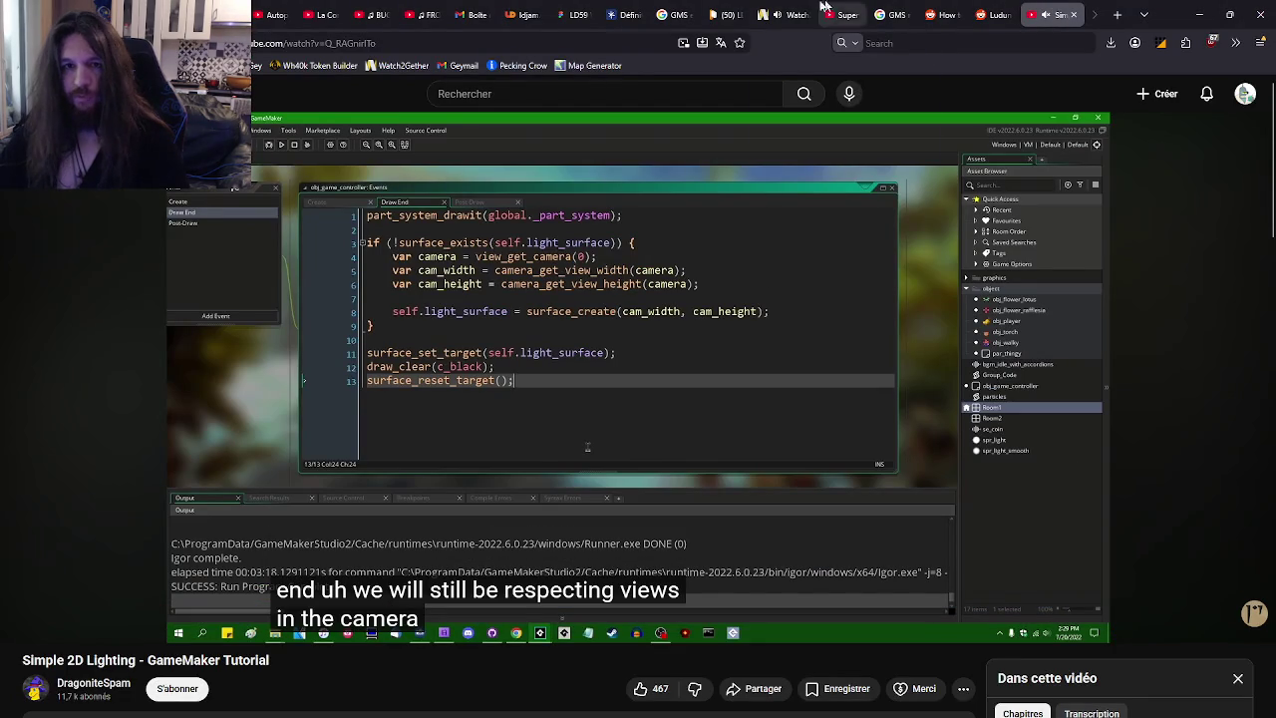
click(792, 12)
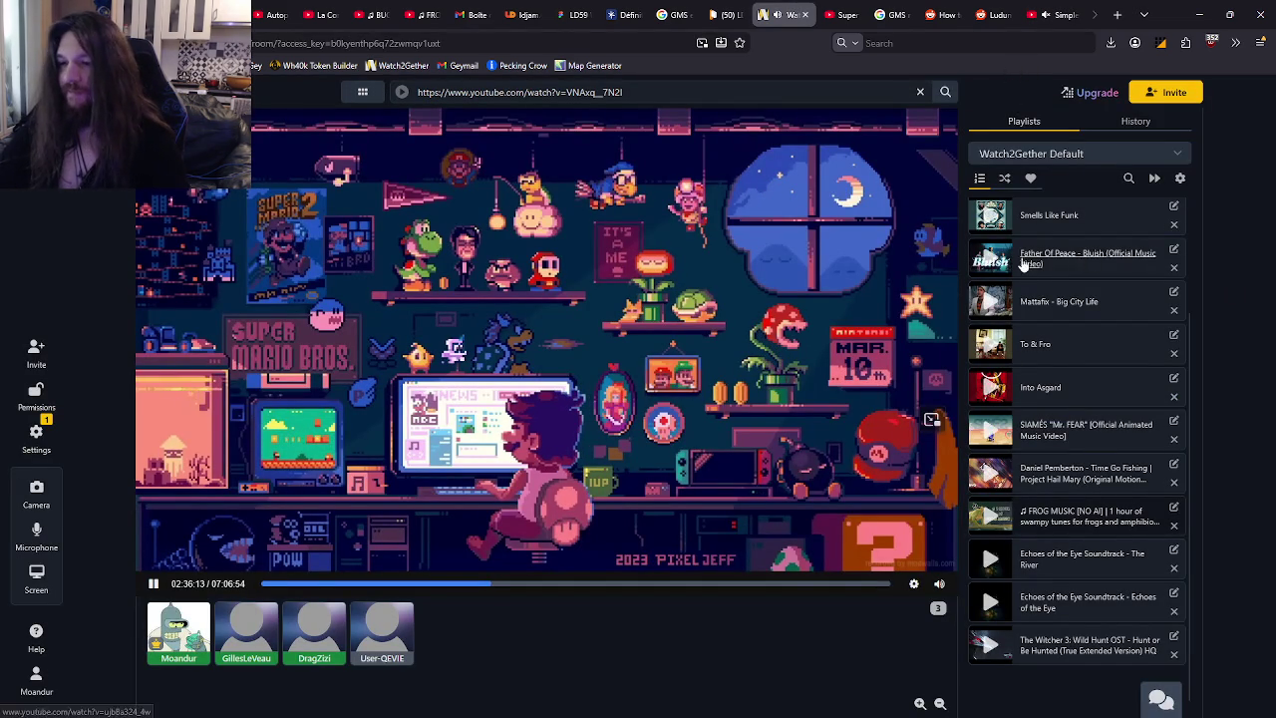
click(1052, 8)
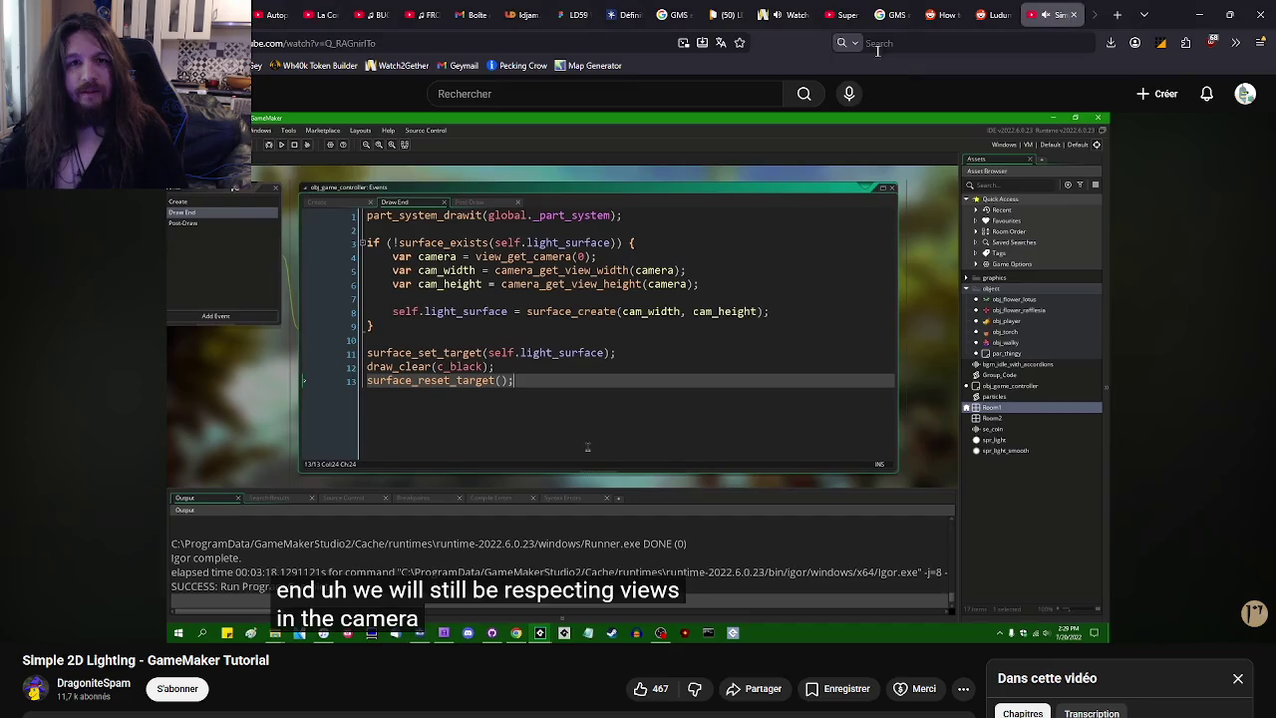
mouse_move(800, 14)
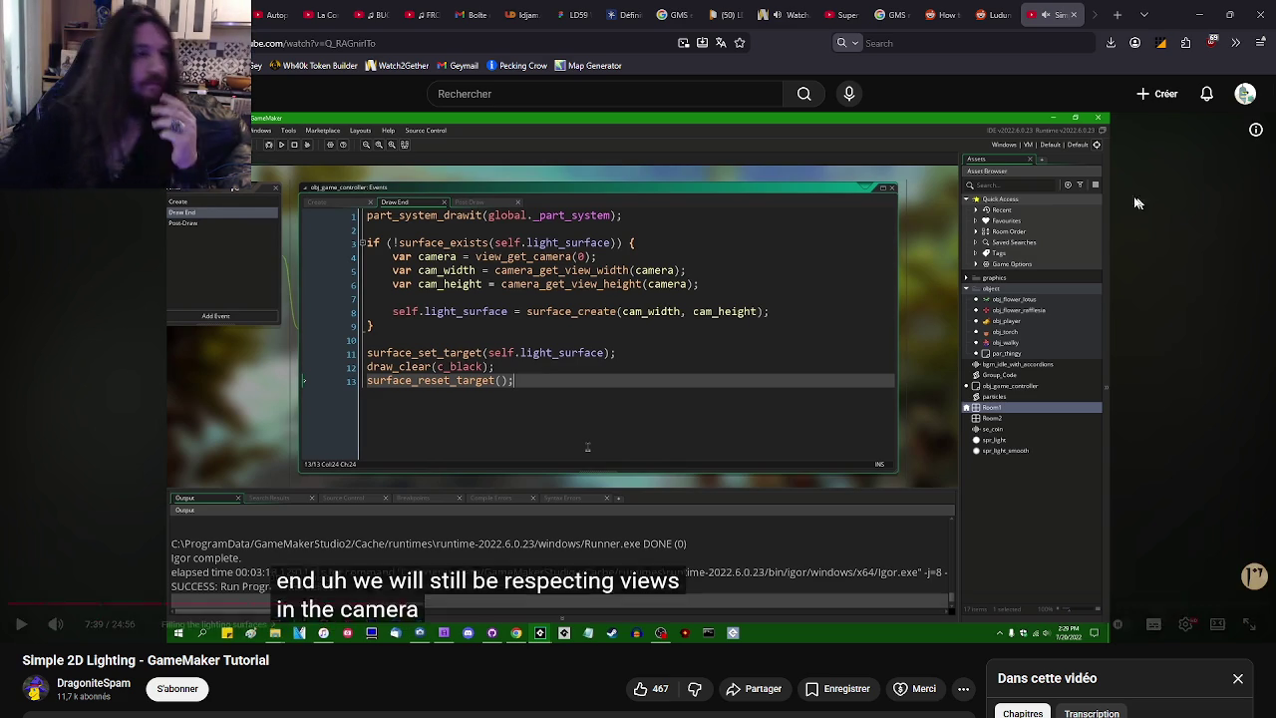
Play Falco - Der Kommissar from the Watch2Gether playlist, then return to the YouTube tab.
click(783, 14)
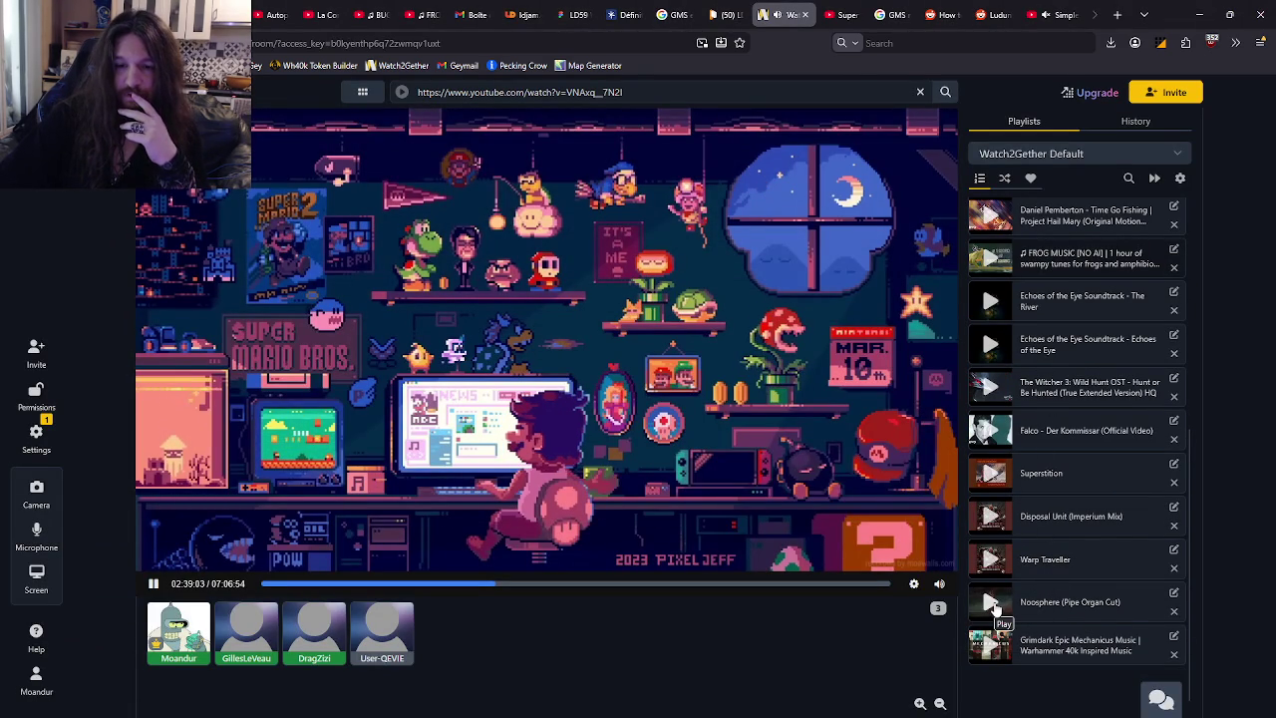
click(992, 440)
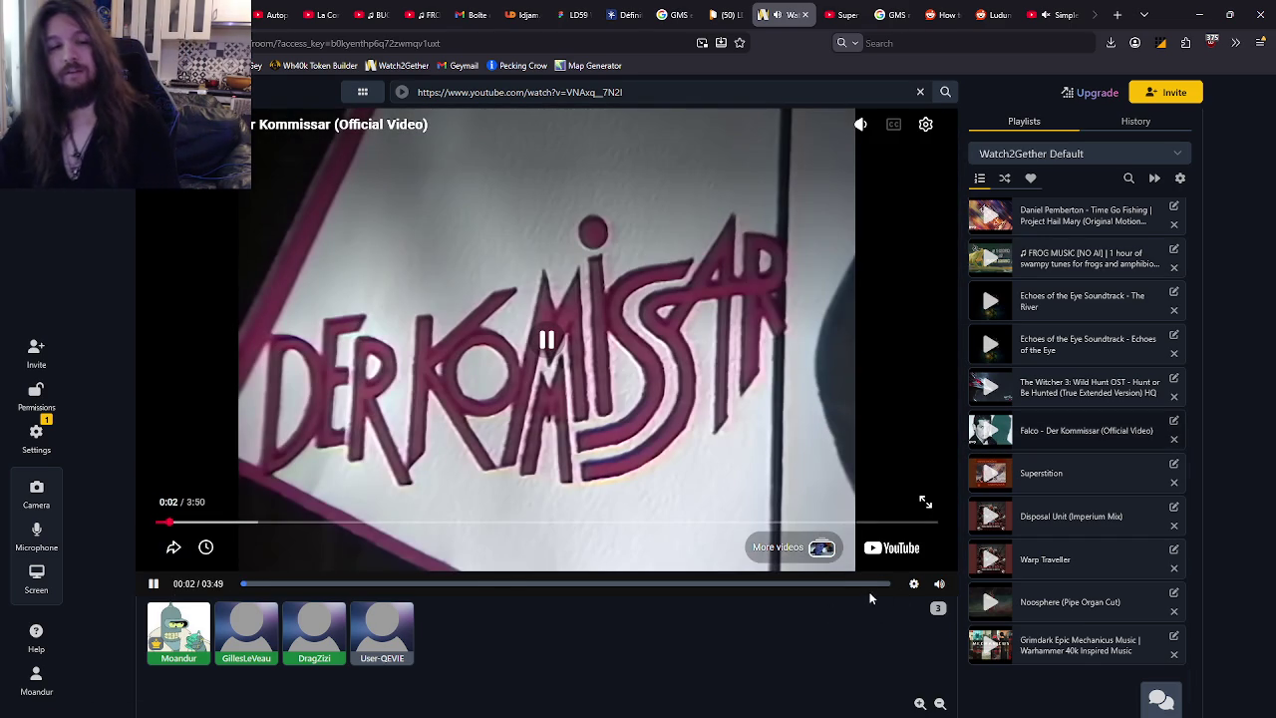
key(ctrl+Tab)
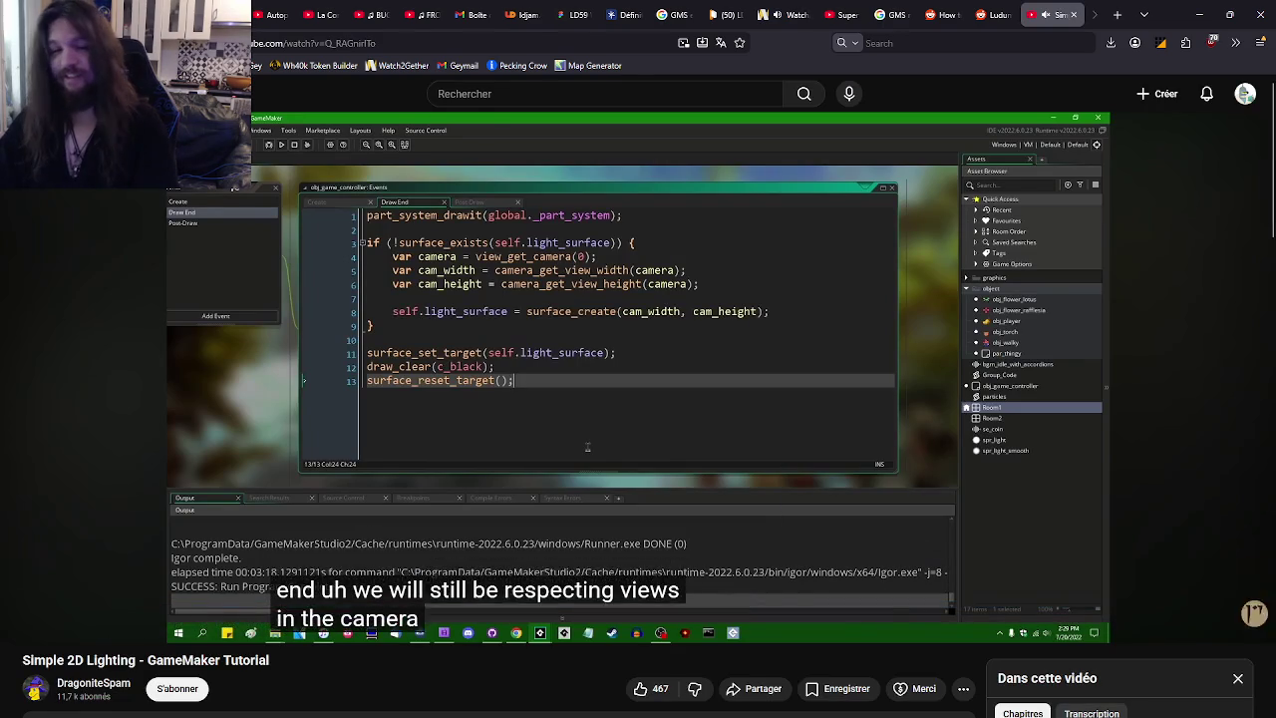
Scrub the tutorial between 7:46 and 8:45 to reach the 8:41 Post-Draw code, then return to GameMaker.
key(alt+Tab)
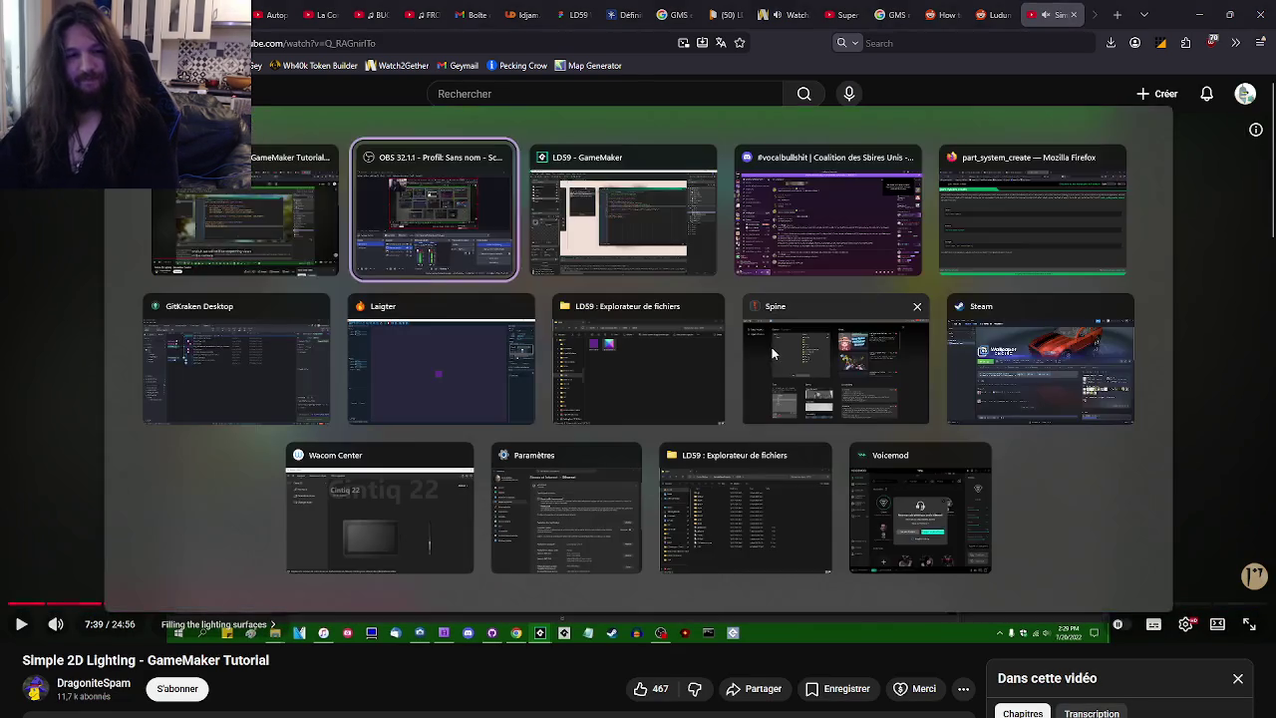
key(alt+Tab)
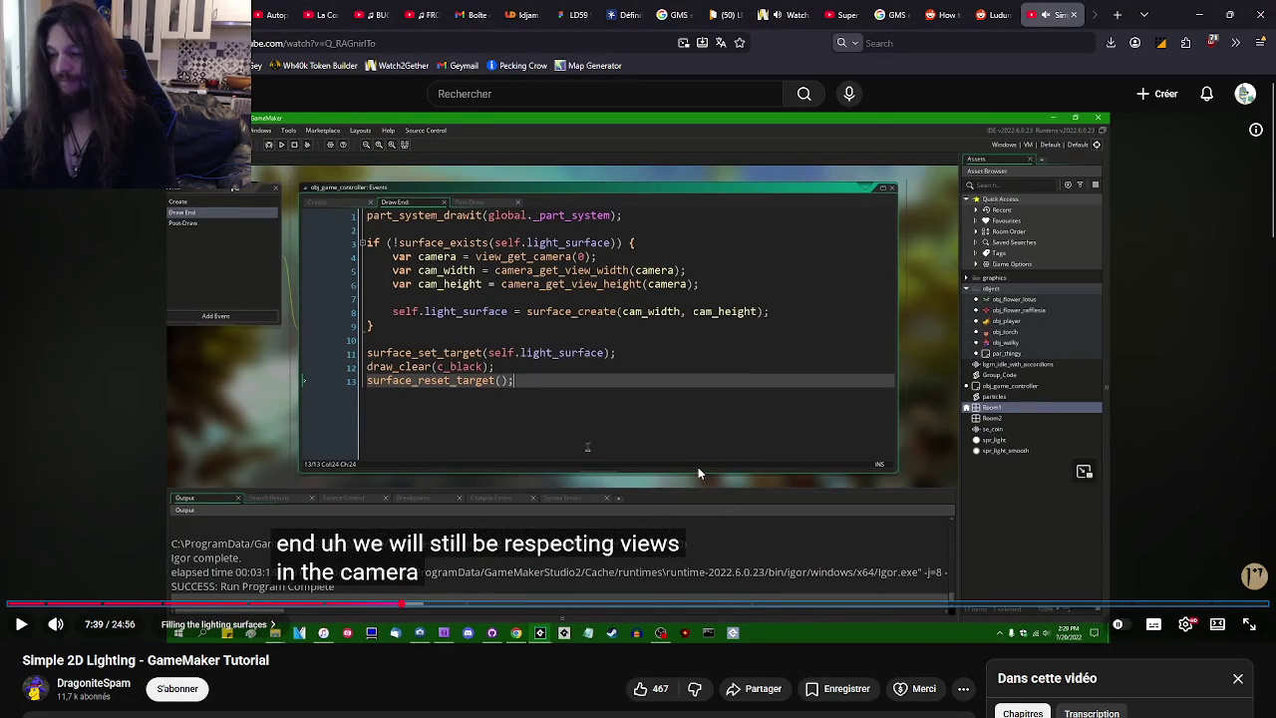
click(454, 605)
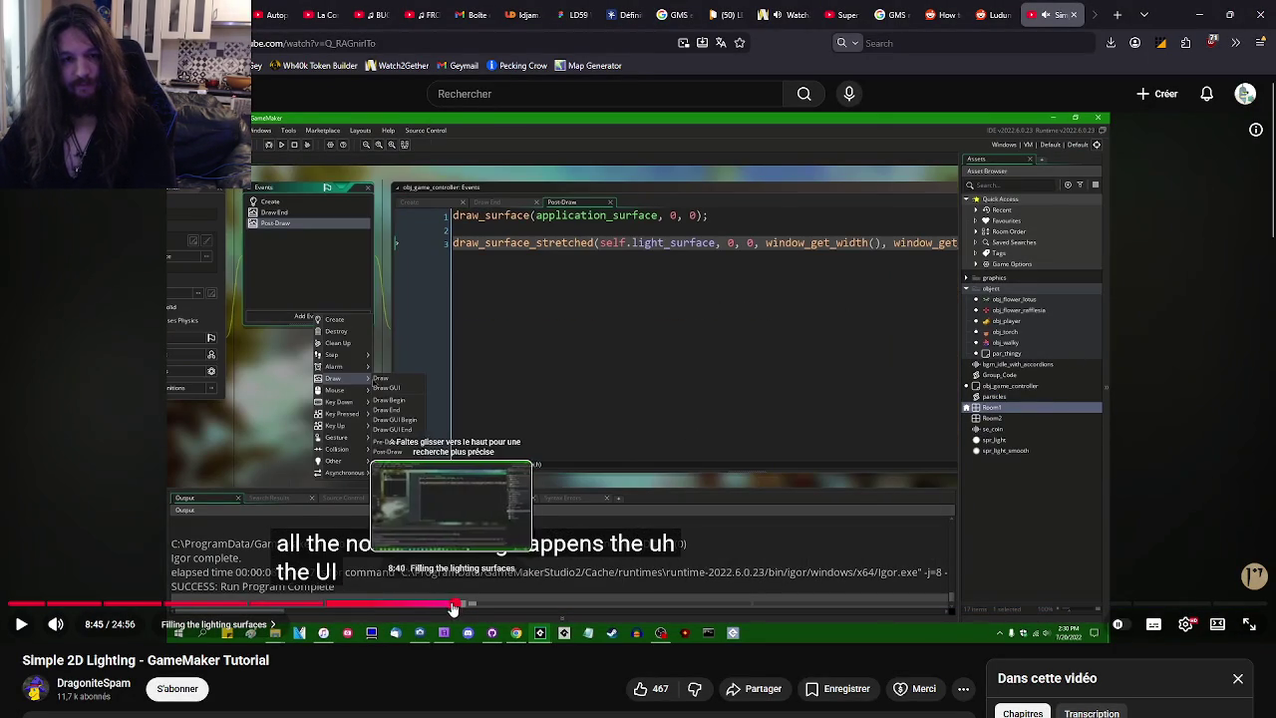
click(439, 605)
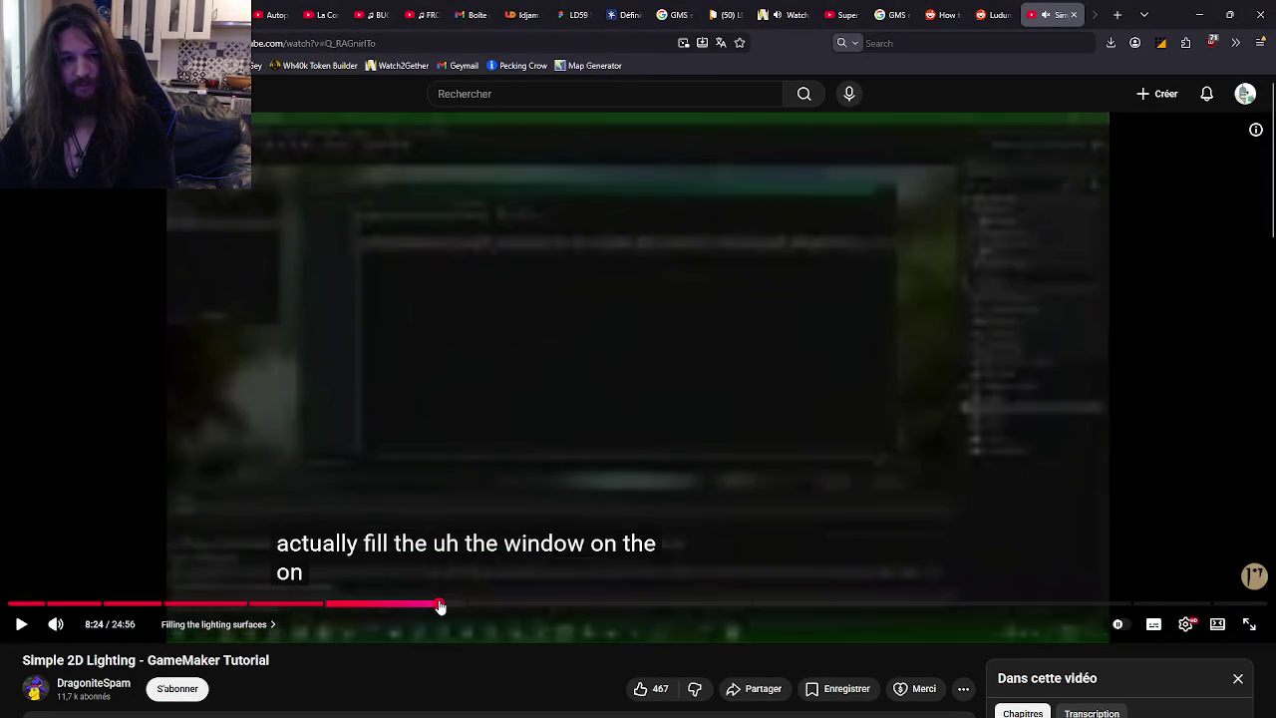
click(418, 606)
click(407, 605)
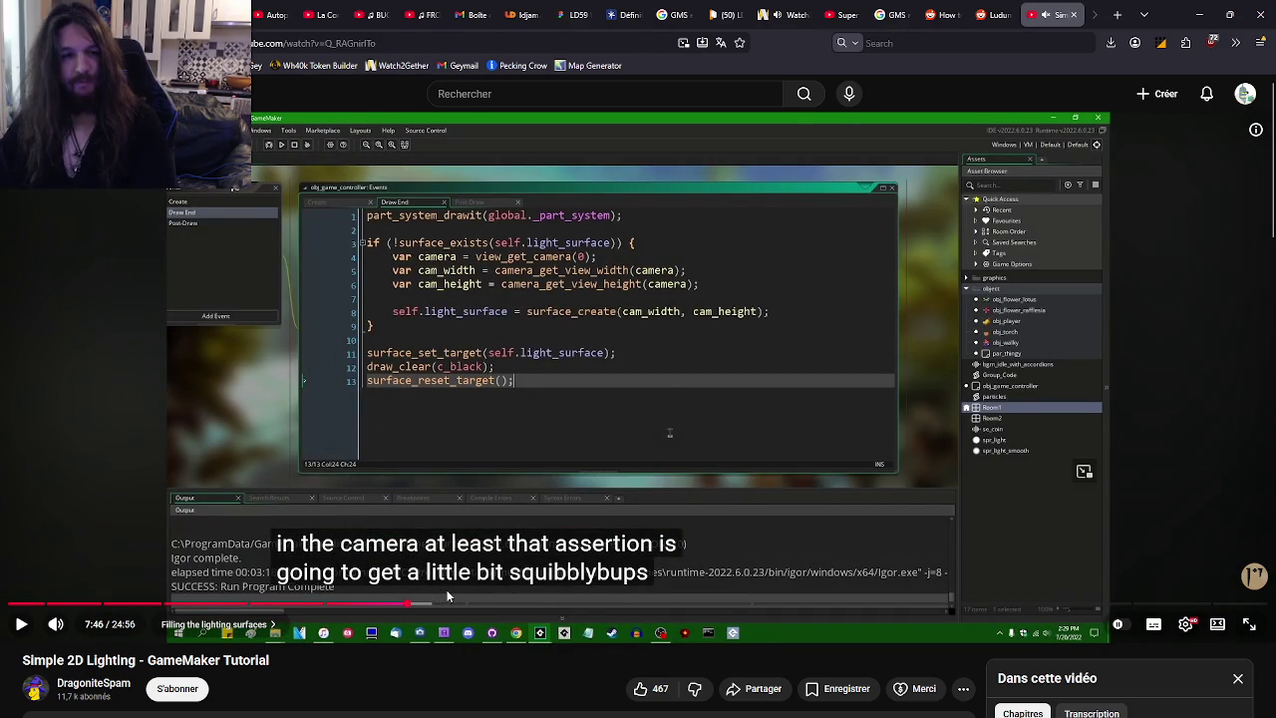
drag(427, 605, 455, 596)
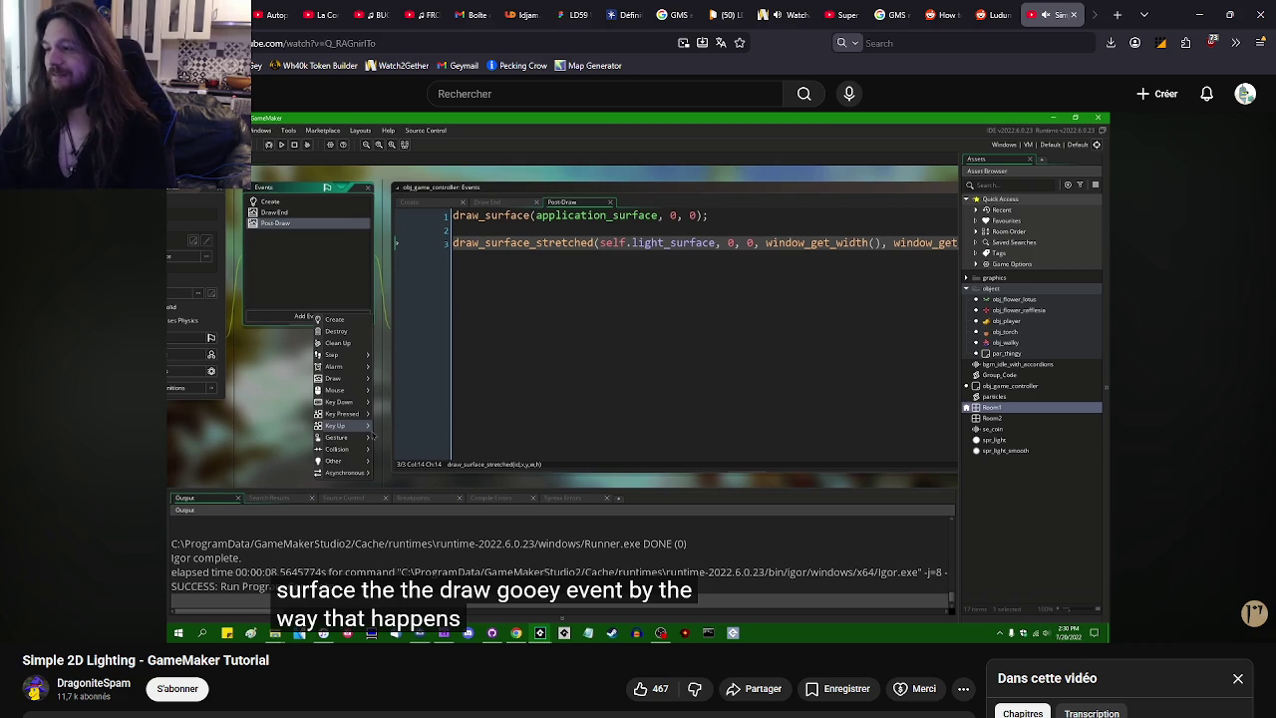
mouse_move(539, 465)
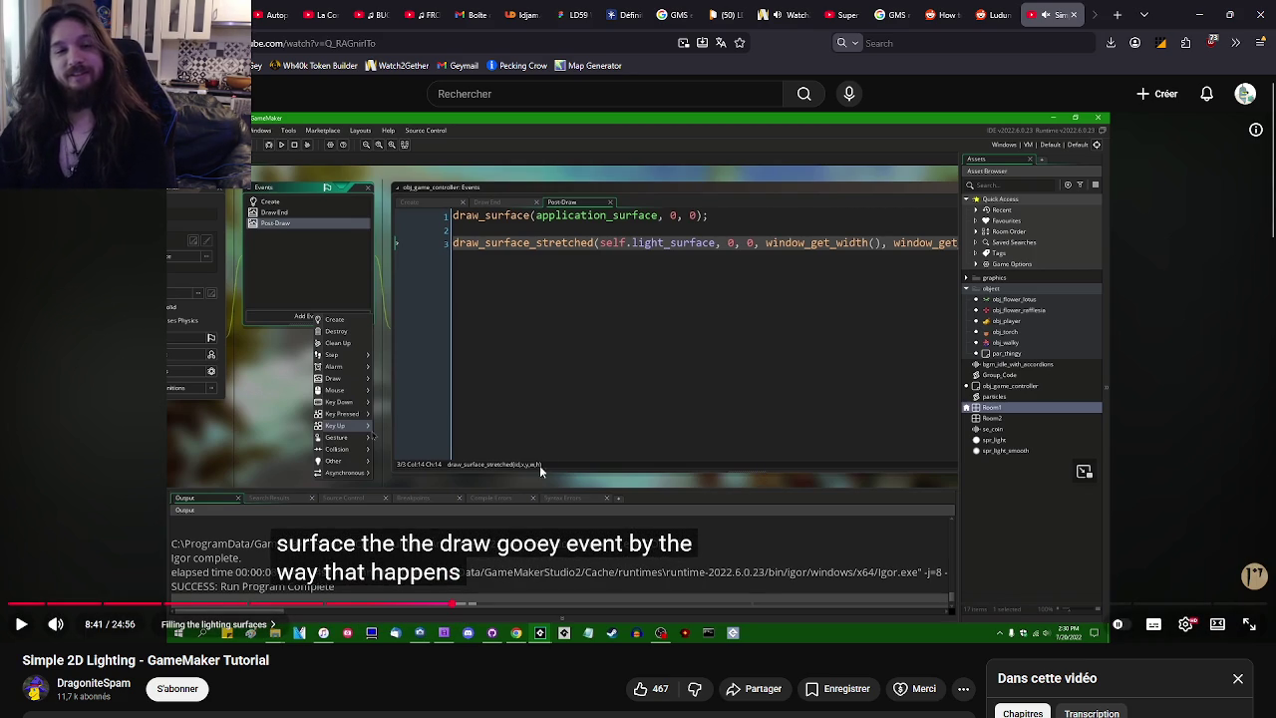
key(alt+Tab)
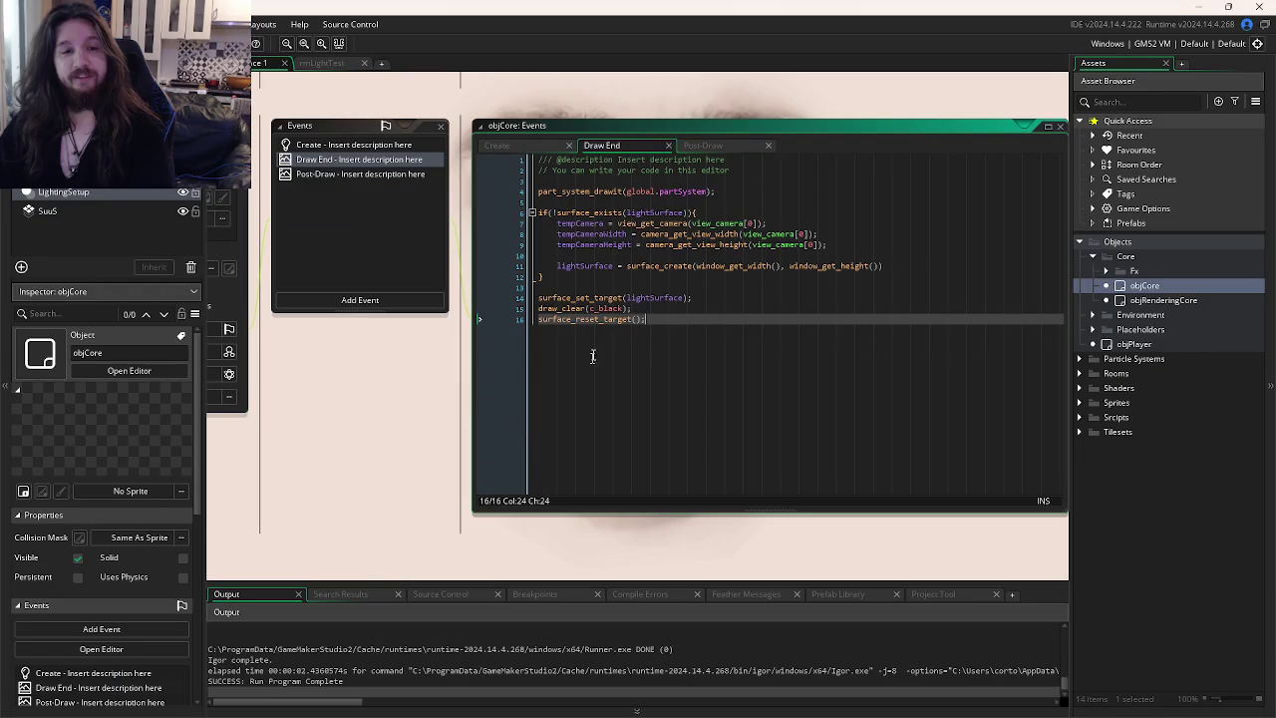
Start a draw_surface_stretched call in objCore's Post-Draw event using autocomplete.
click(710, 146)
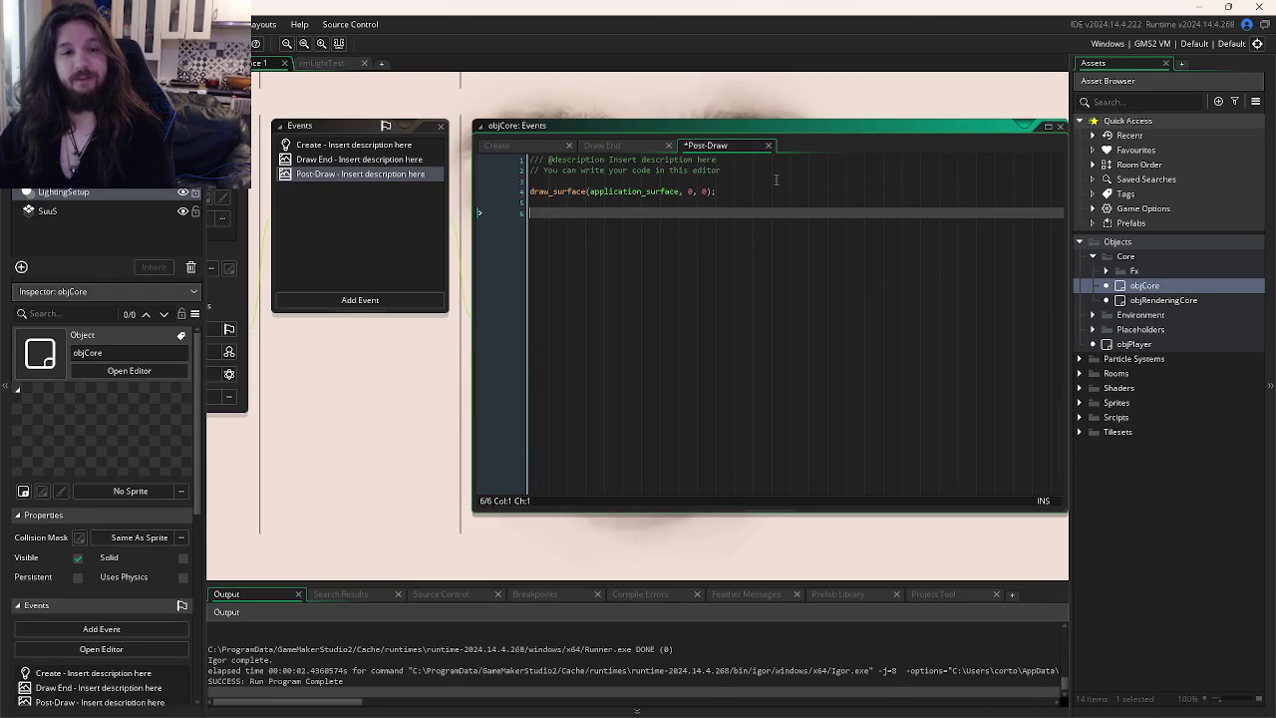
key(alt+Tab)
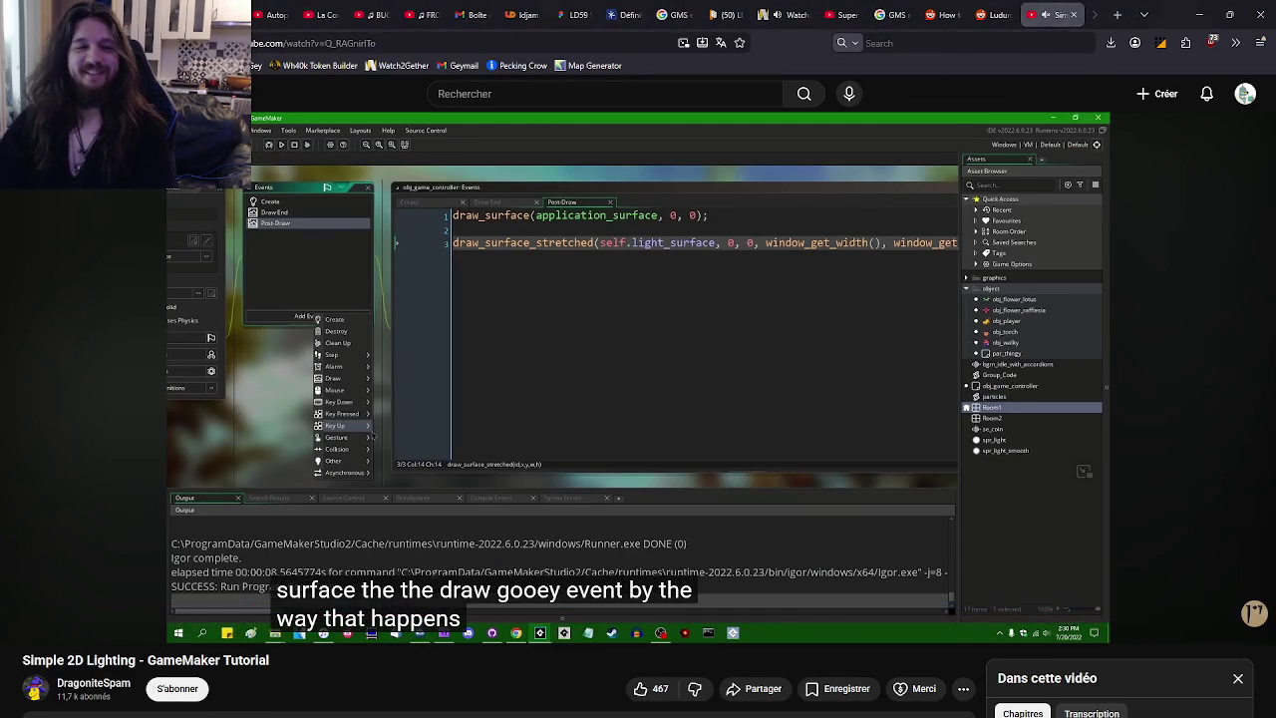
key(alt+Tab)
text(draw)
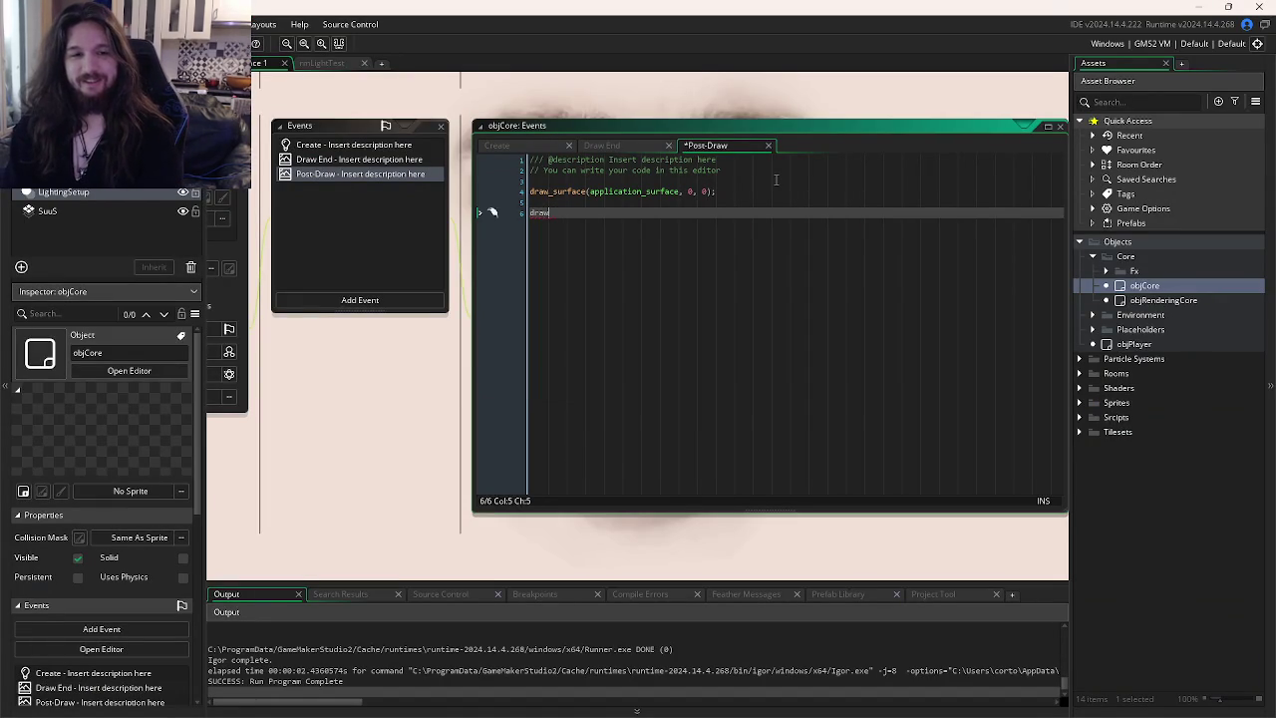
key(alt+Tab)
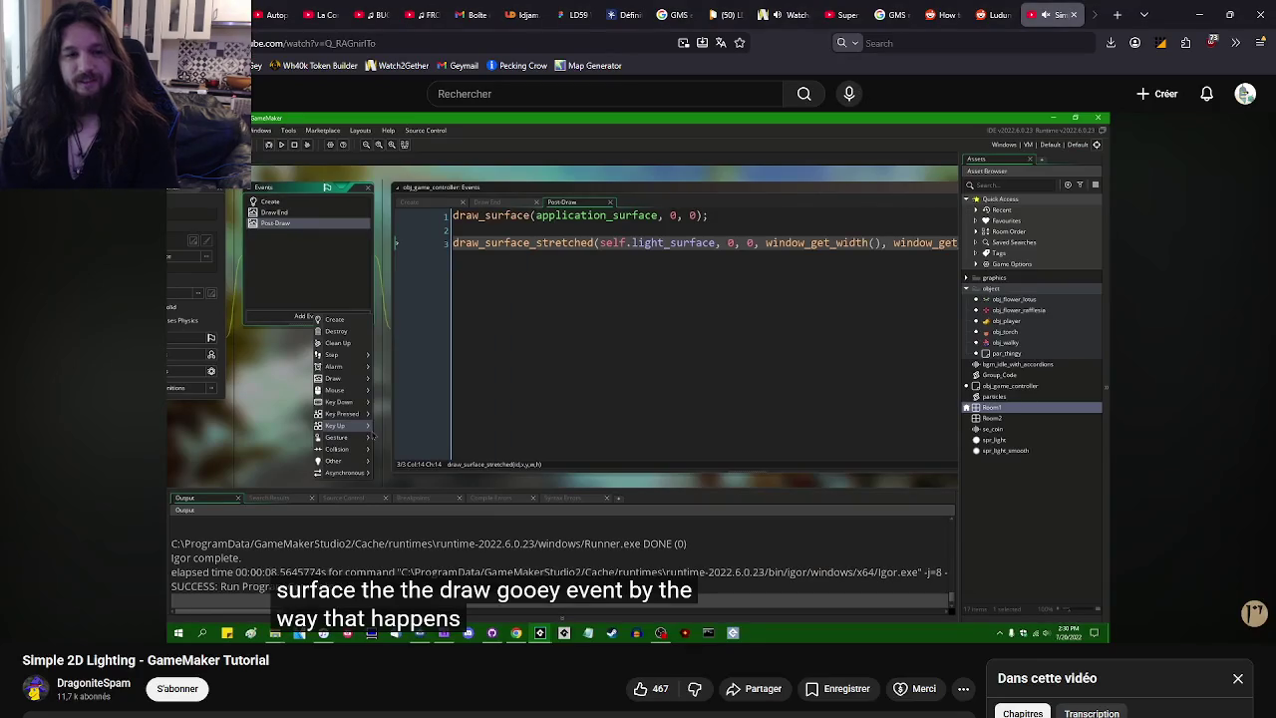
key(alt+Tab)
text(_surface_str)
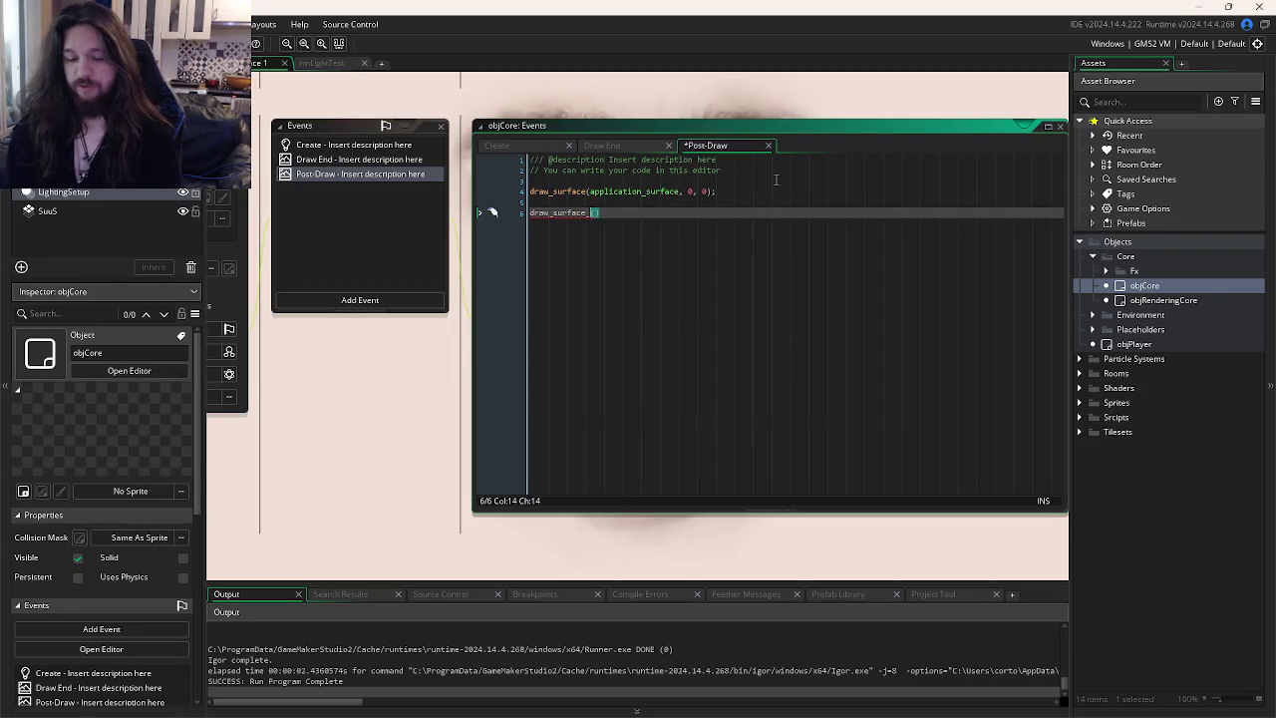
text(etch)
key(Return)
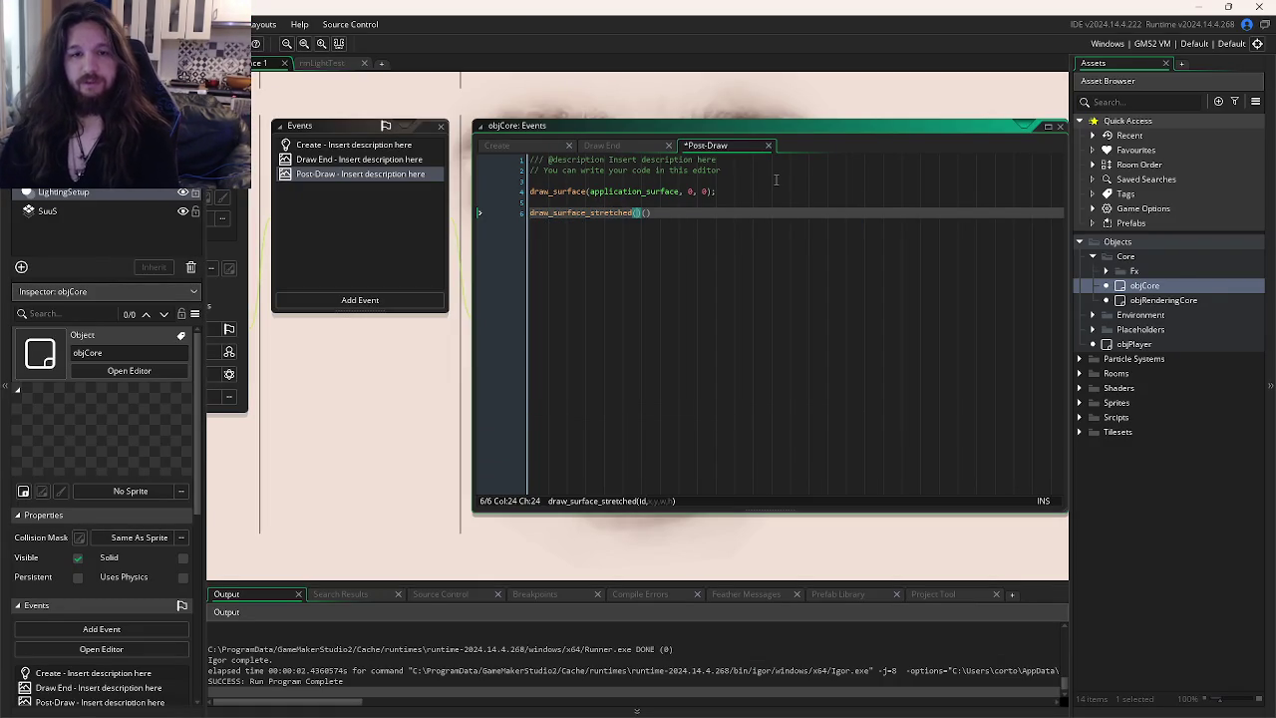
Check the surface name in Draw End, then add window_get_width() and window_get_height() arguments.
key(alt+Tab)
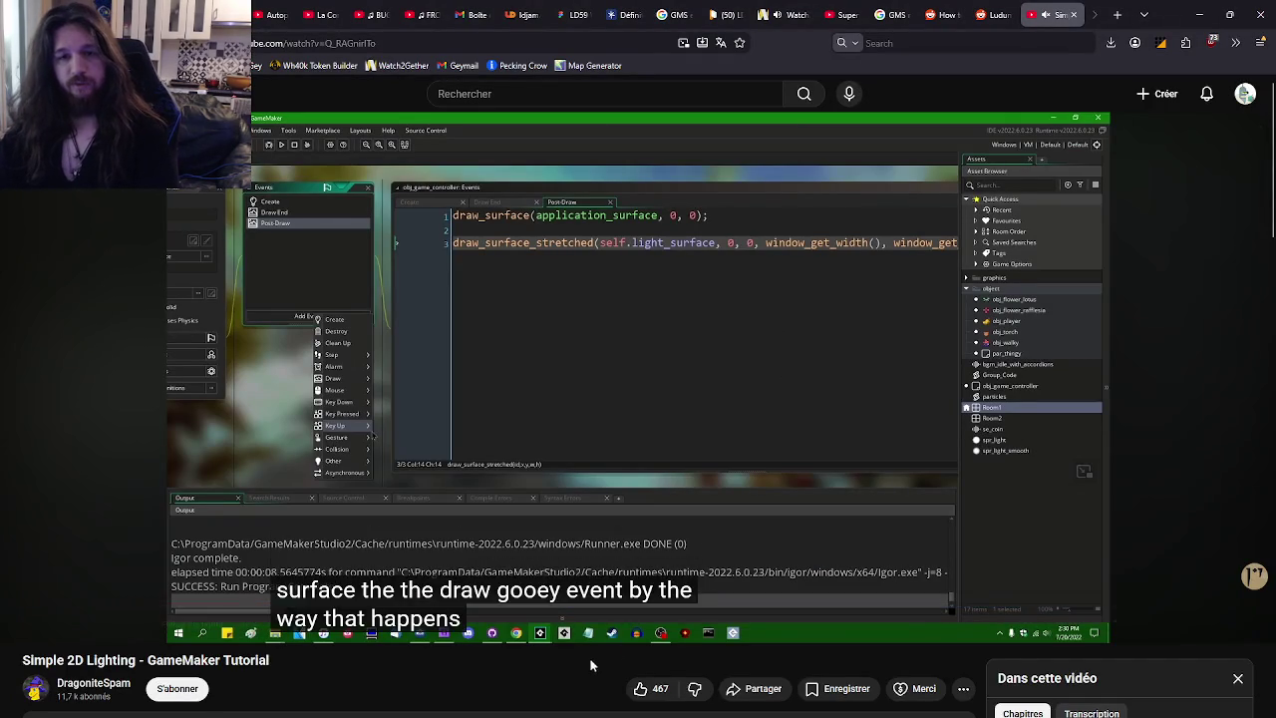
key(alt+Tab)
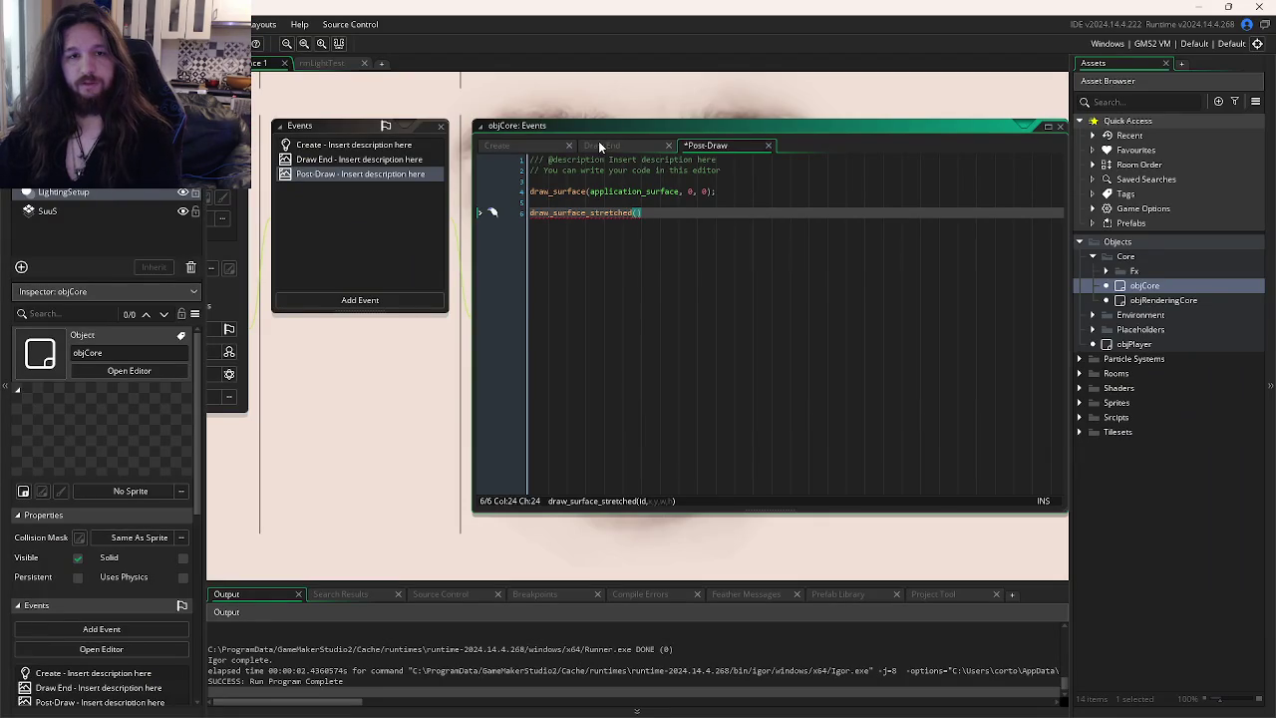
click(598, 141)
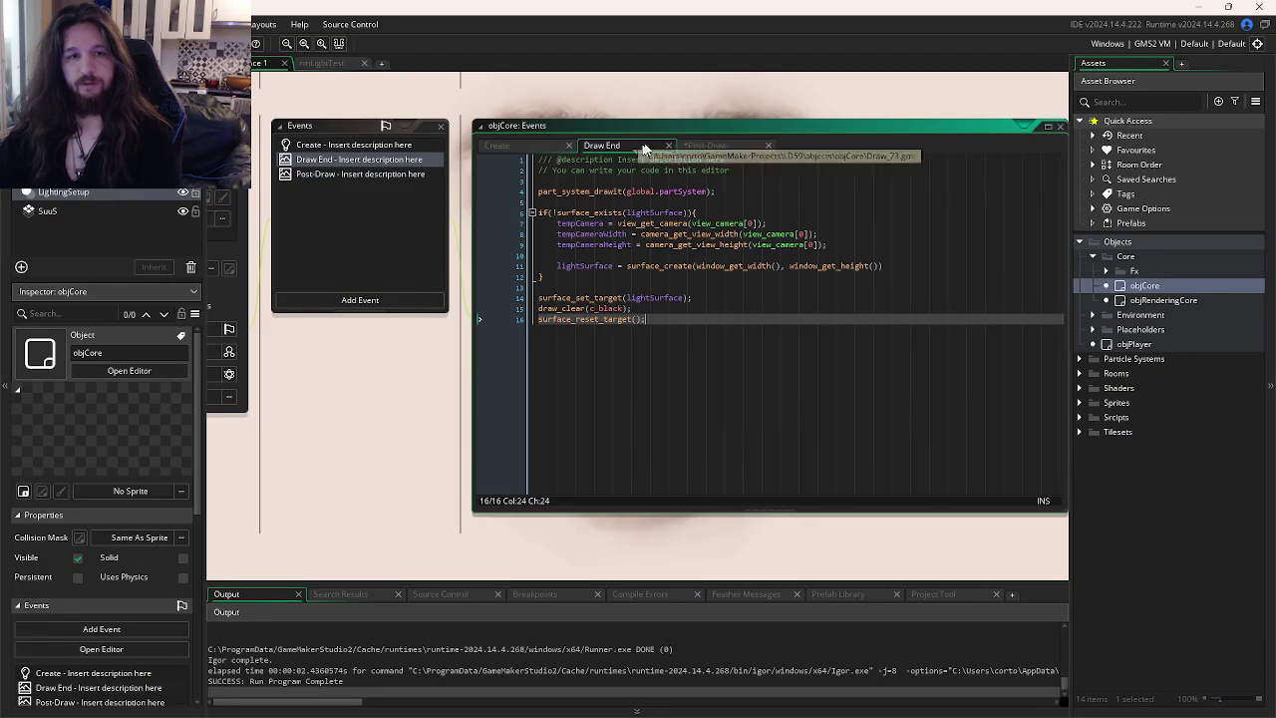
click(704, 147)
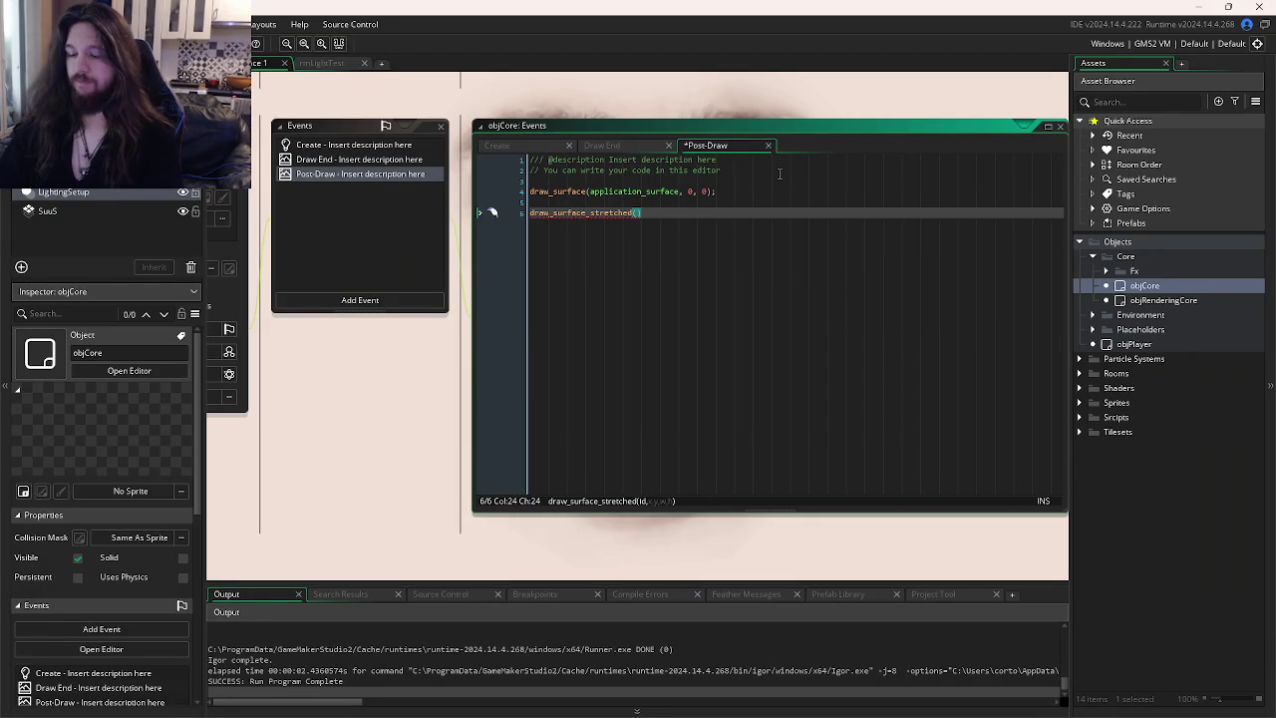
text(, 0, )
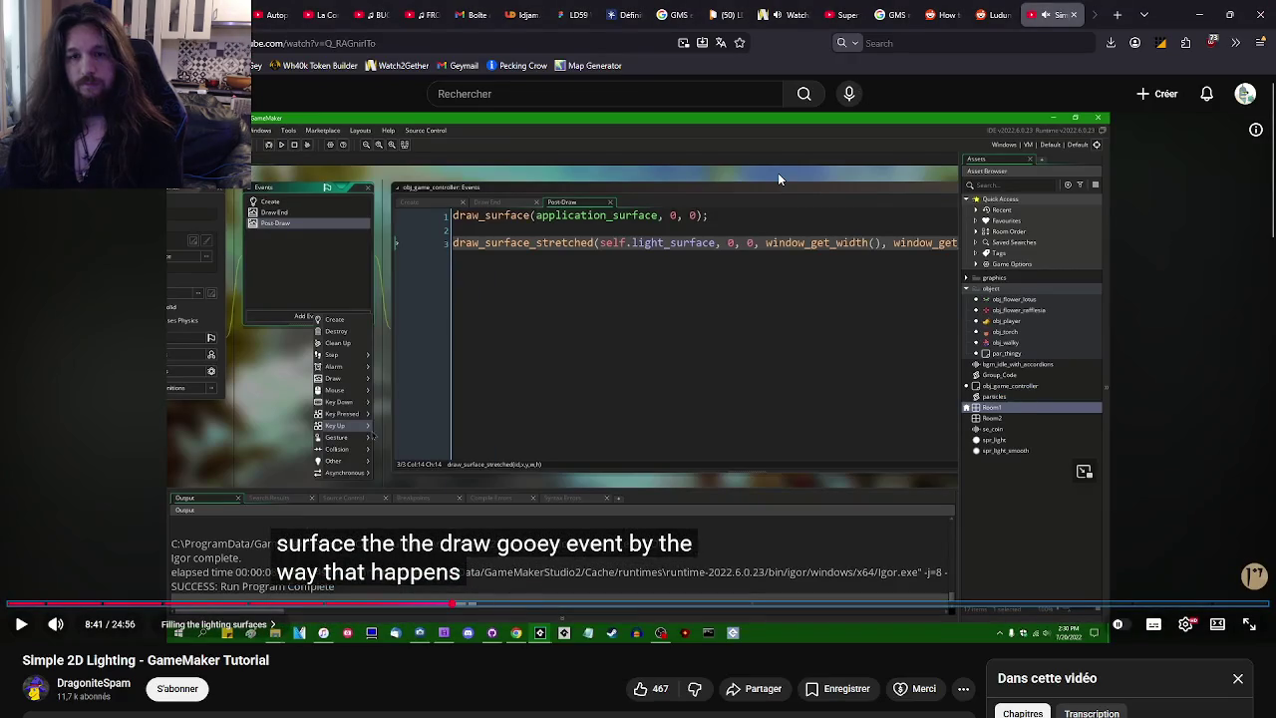
text(window_get)
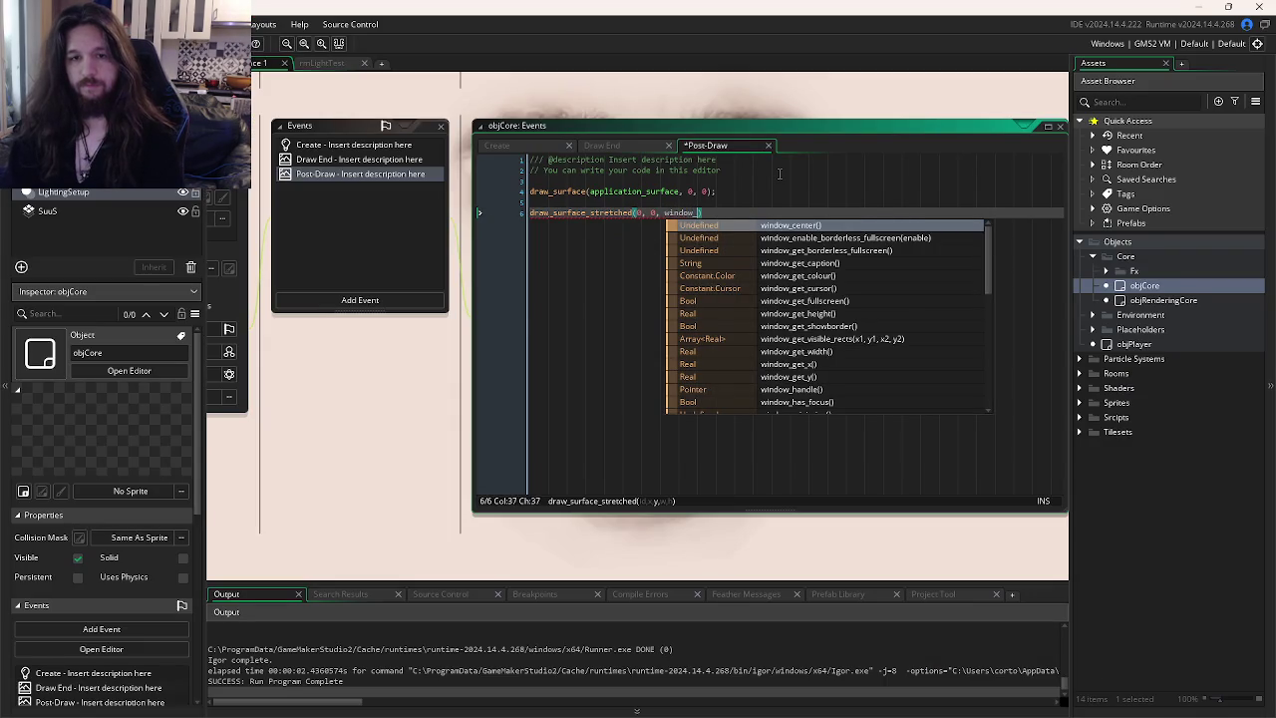
key(Down)
key(Down)
key(Down)
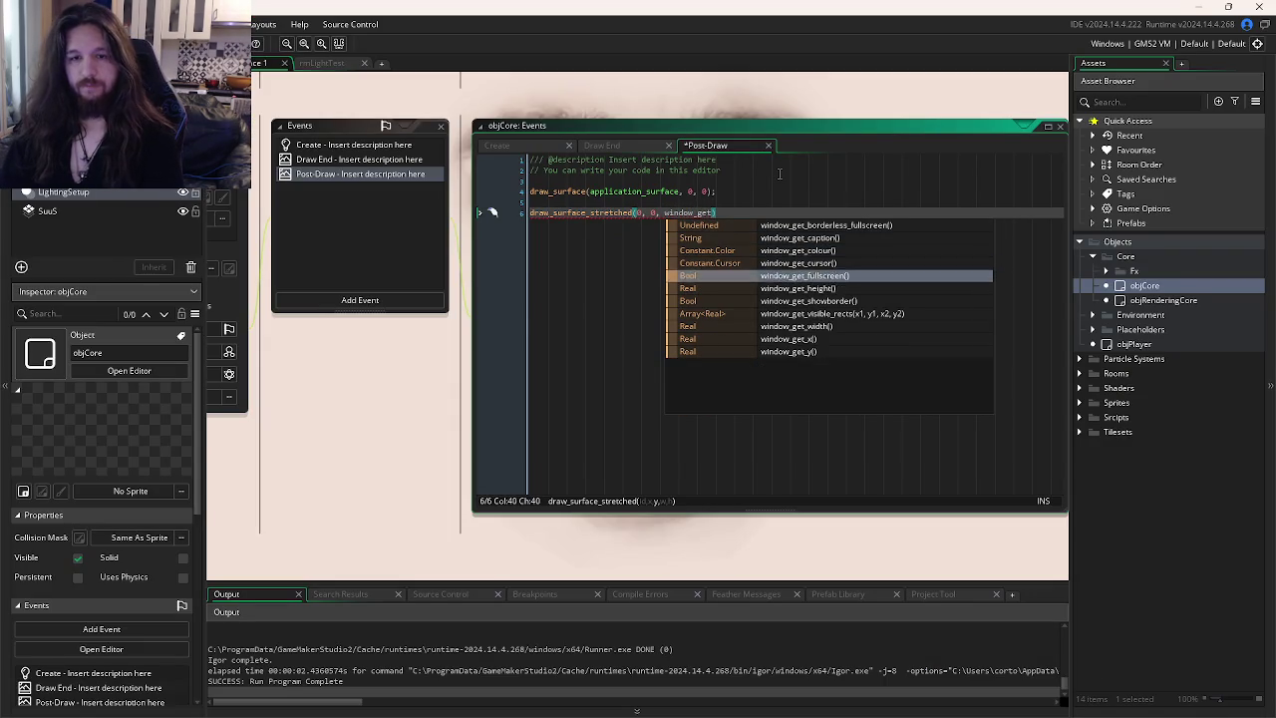
key(Return)
text(, window_)
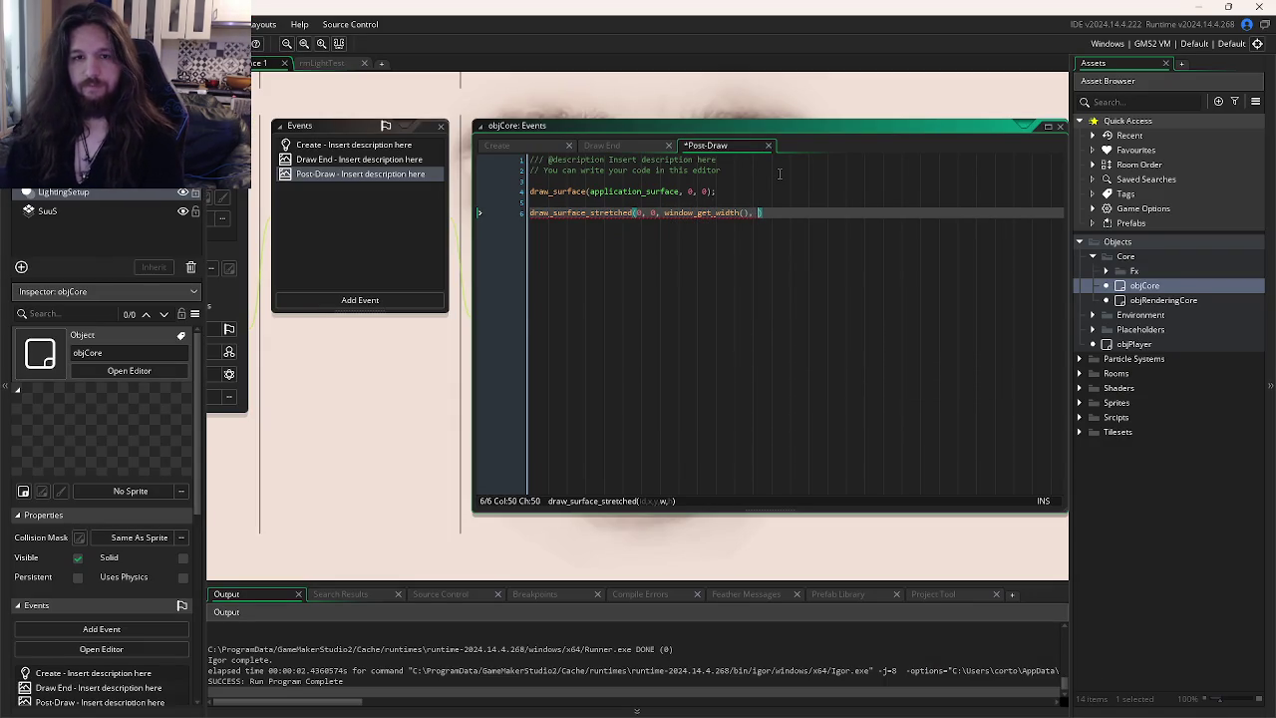
text(get_h)
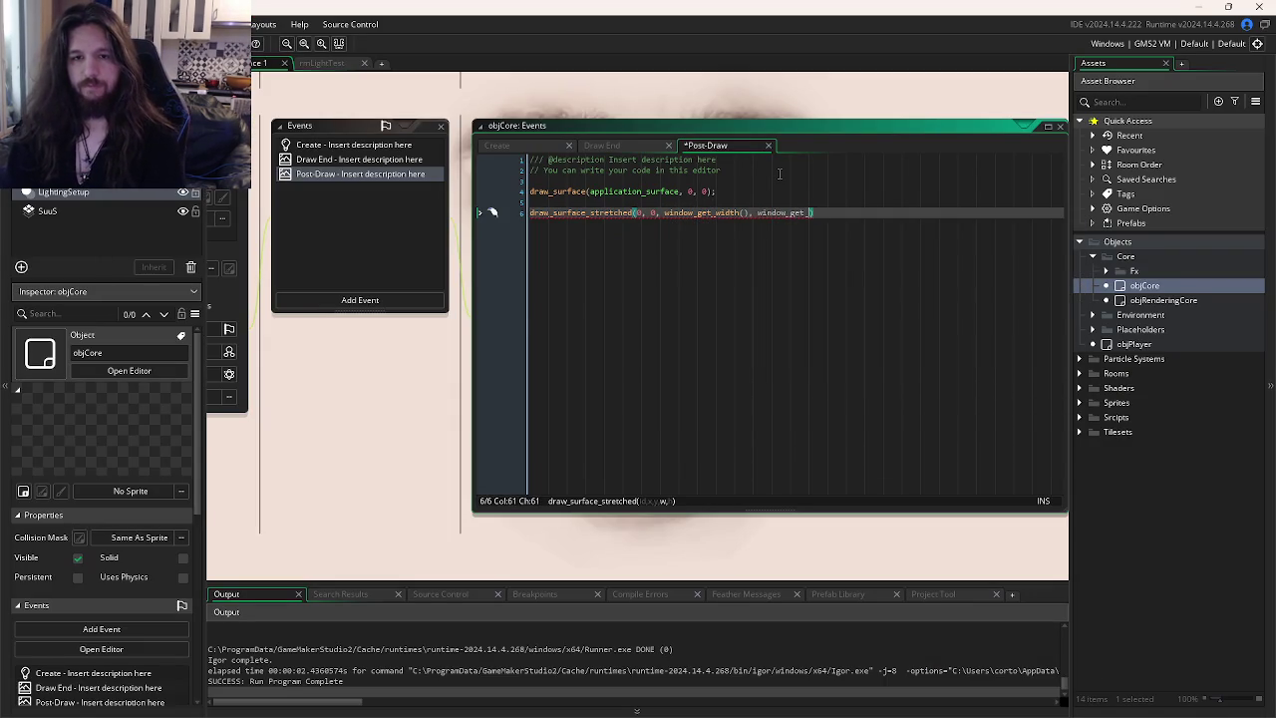
key(Return)
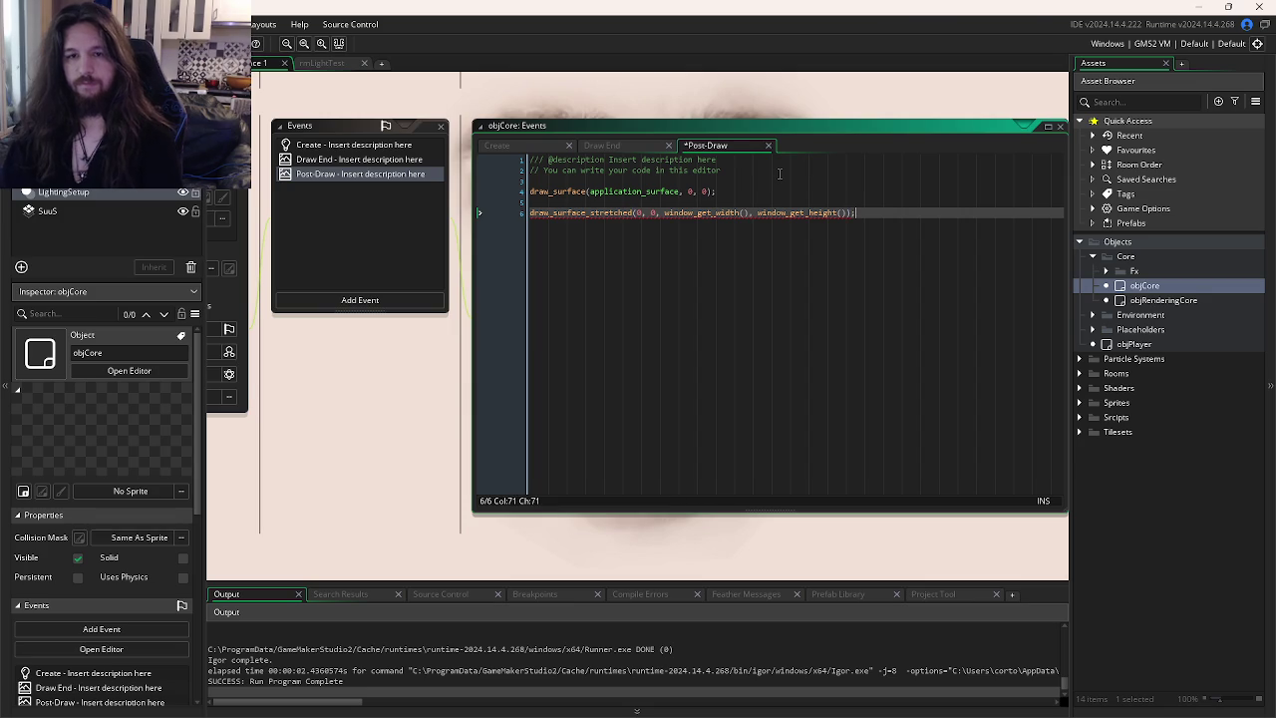
Fill in lightSurface, 0 as the first arguments and save the Post-Draw code.
key(alt+Tab)
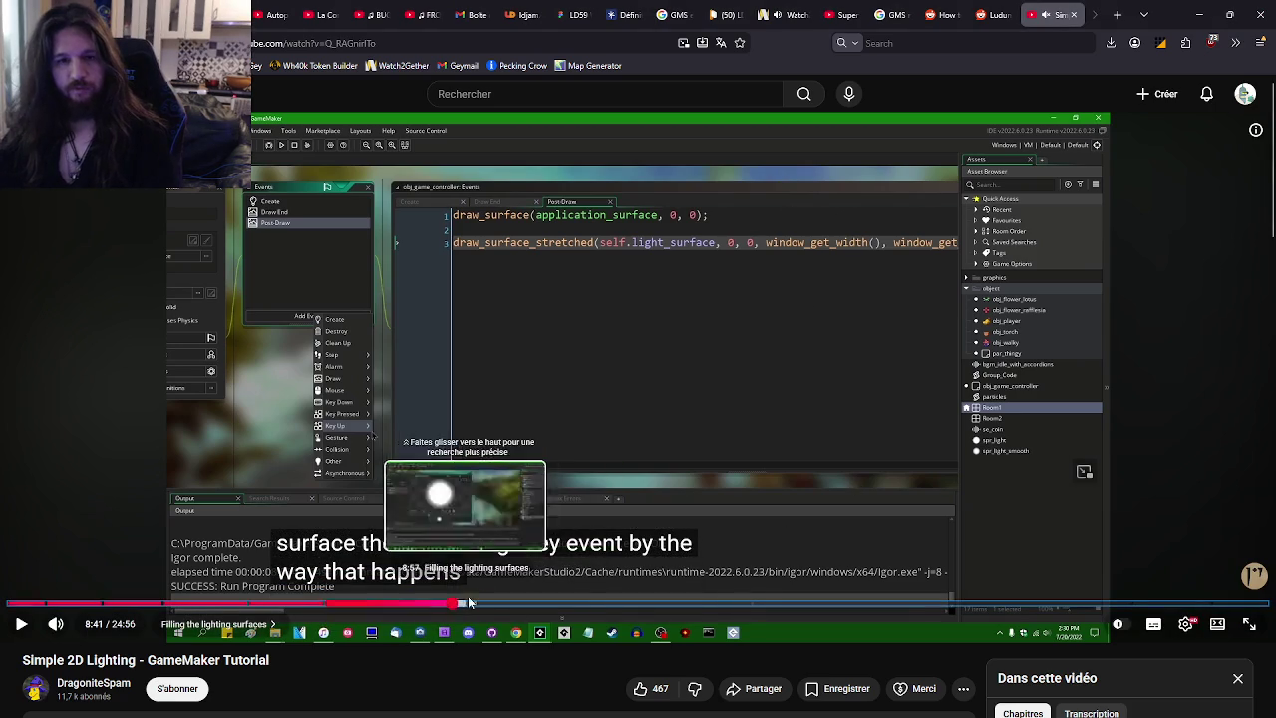
key(alt+Tab)
click(846, 213)
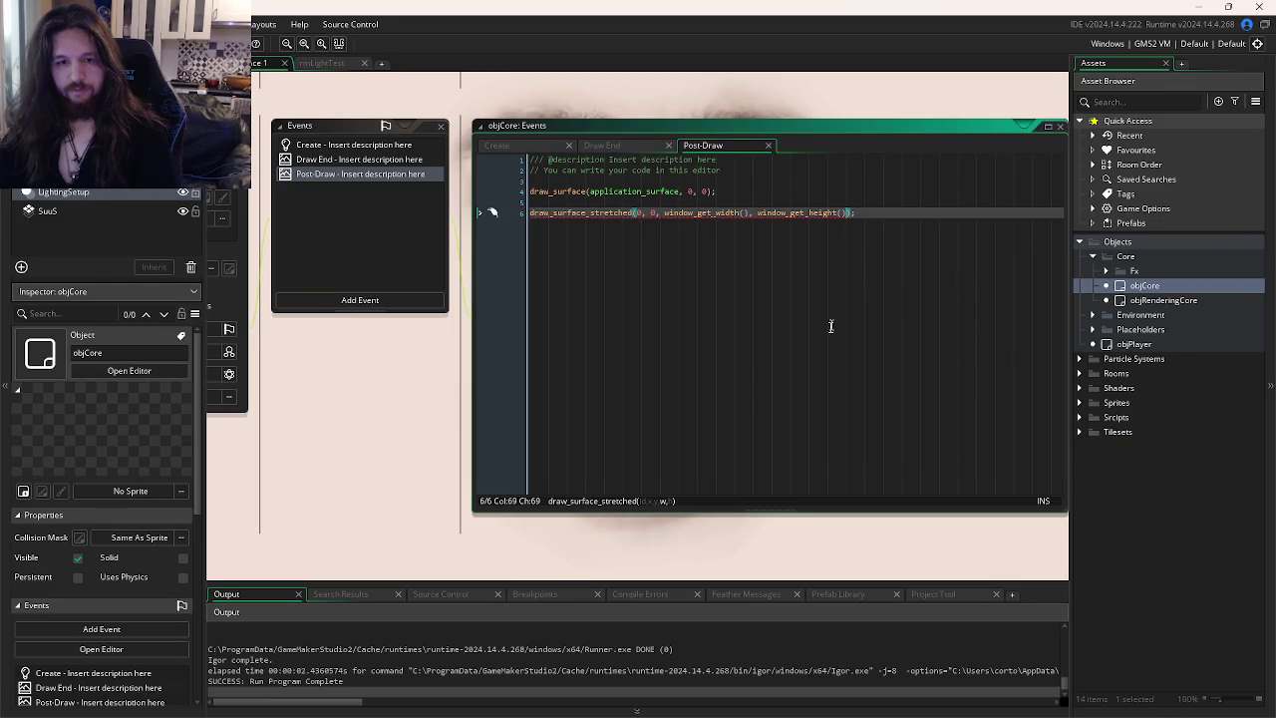
click(639, 212)
text(lightSurfa)
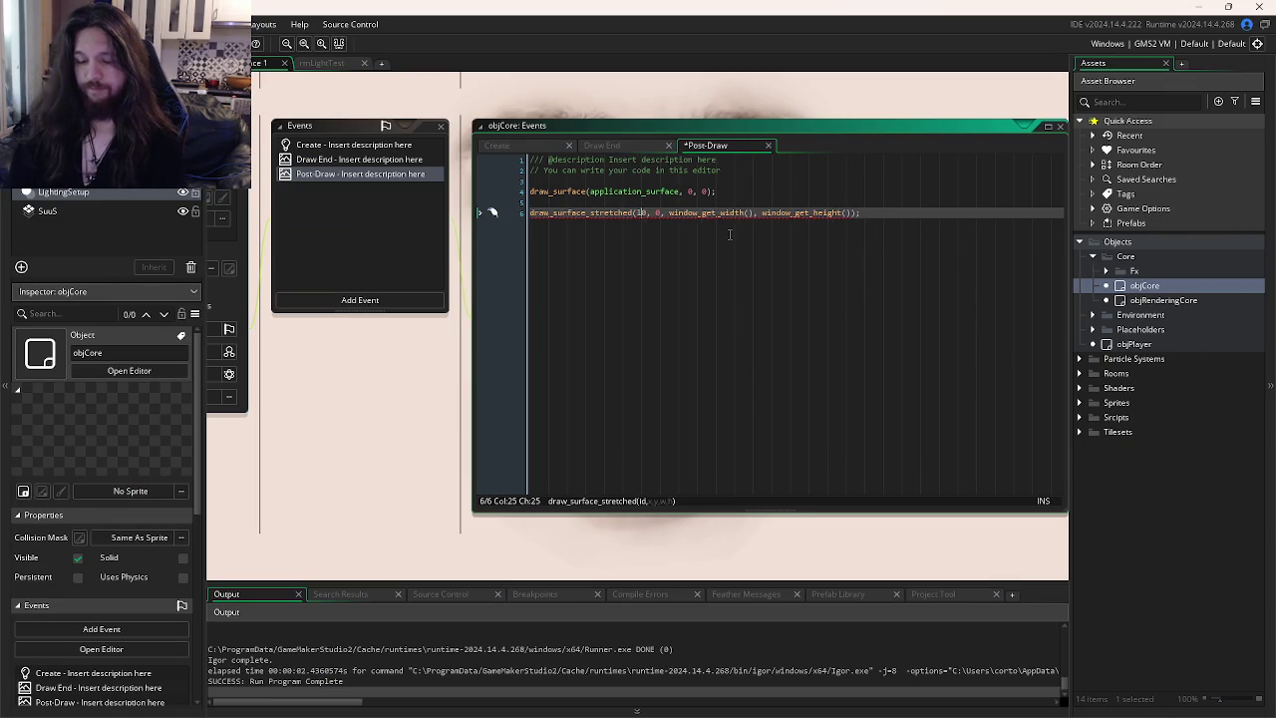
text(ce, 0)
key(ctrl+s)
click(962, 224)
key(alt+Tab)
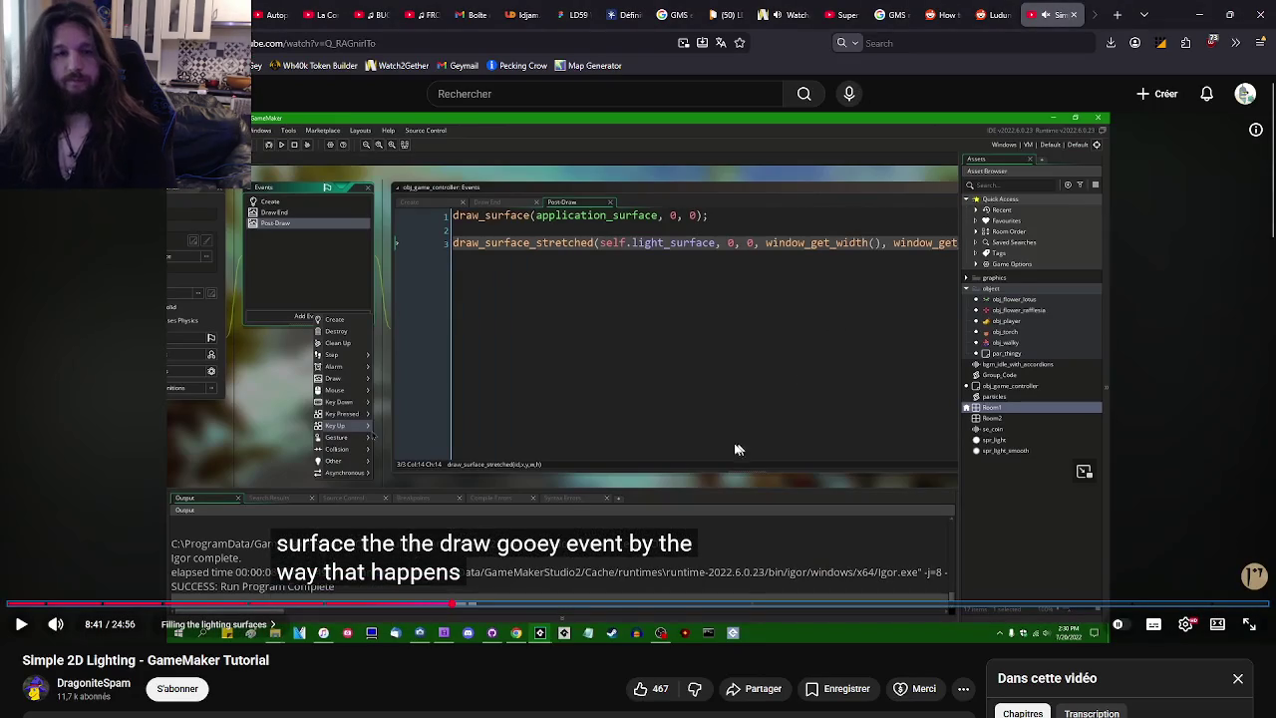
Jump the tutorial from 8:41 to 9:02, where the spr_light sprite appears.
click(474, 604)
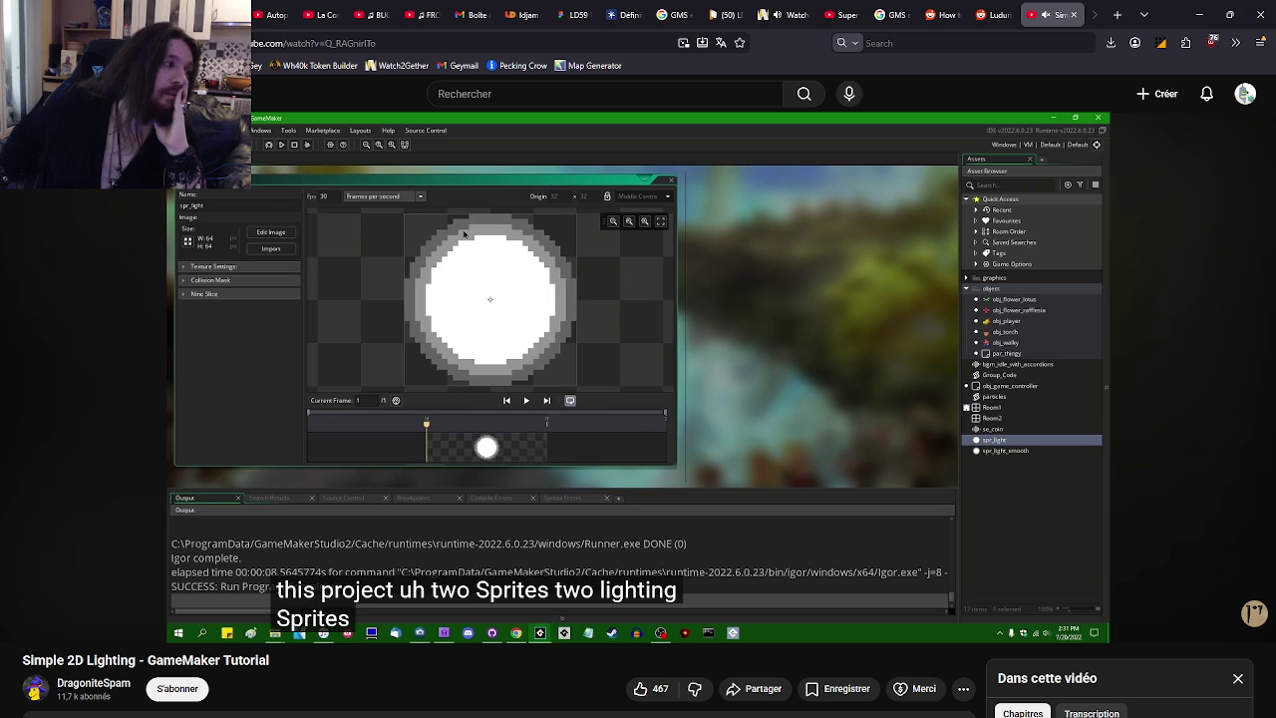
Bring GameMaker's objCore Post-Draw code back to the front after another look at the tutorial.
mouse_move(541, 691)
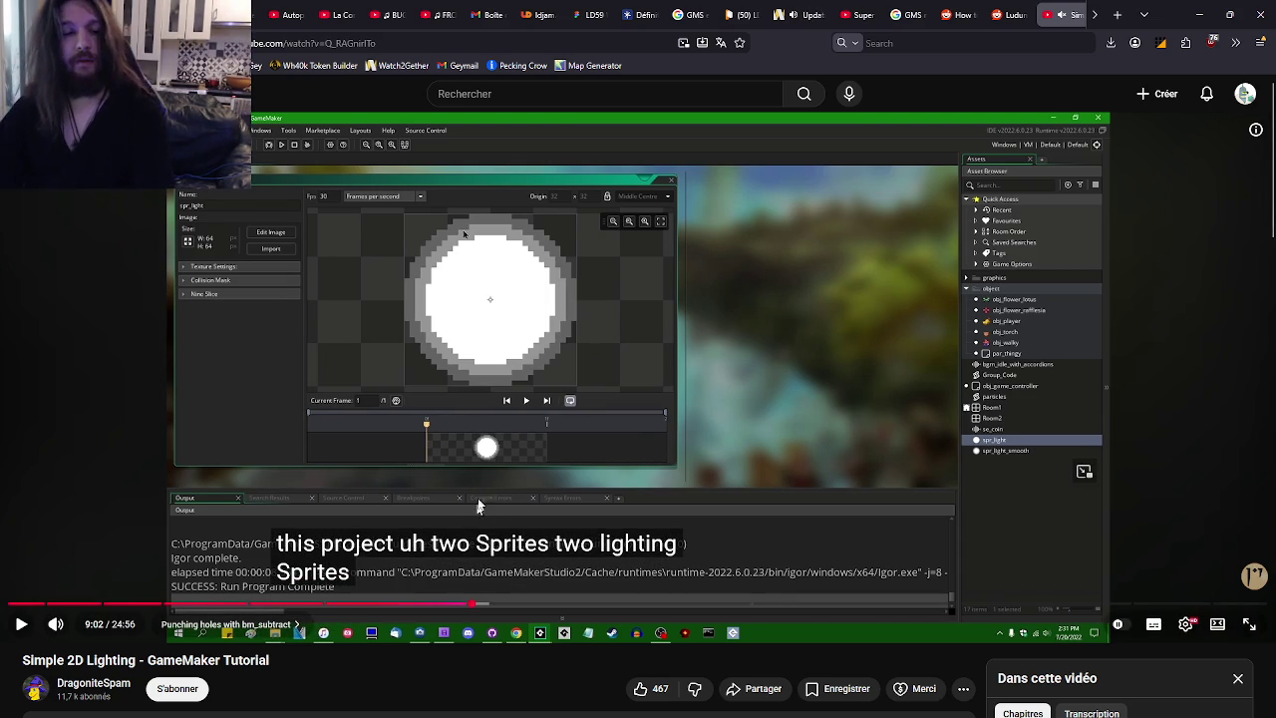
mouse_move(508, 703)
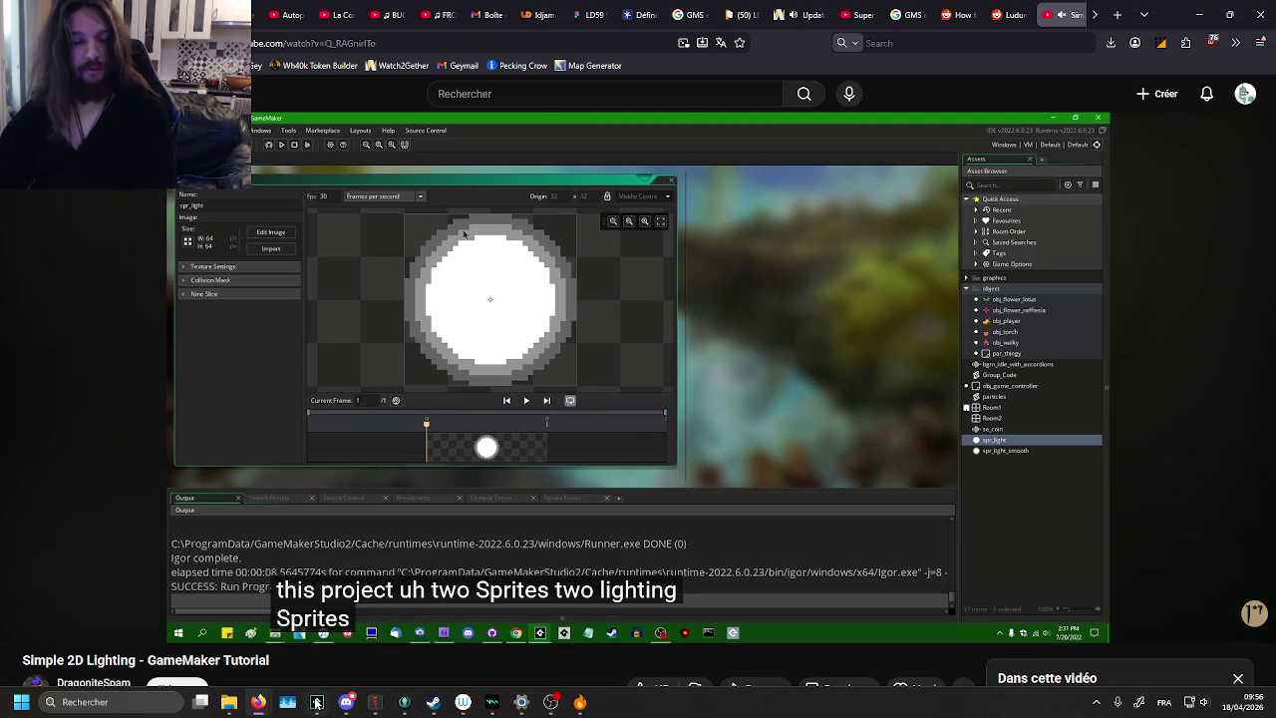
click(317, 702)
key(alt+Tab)
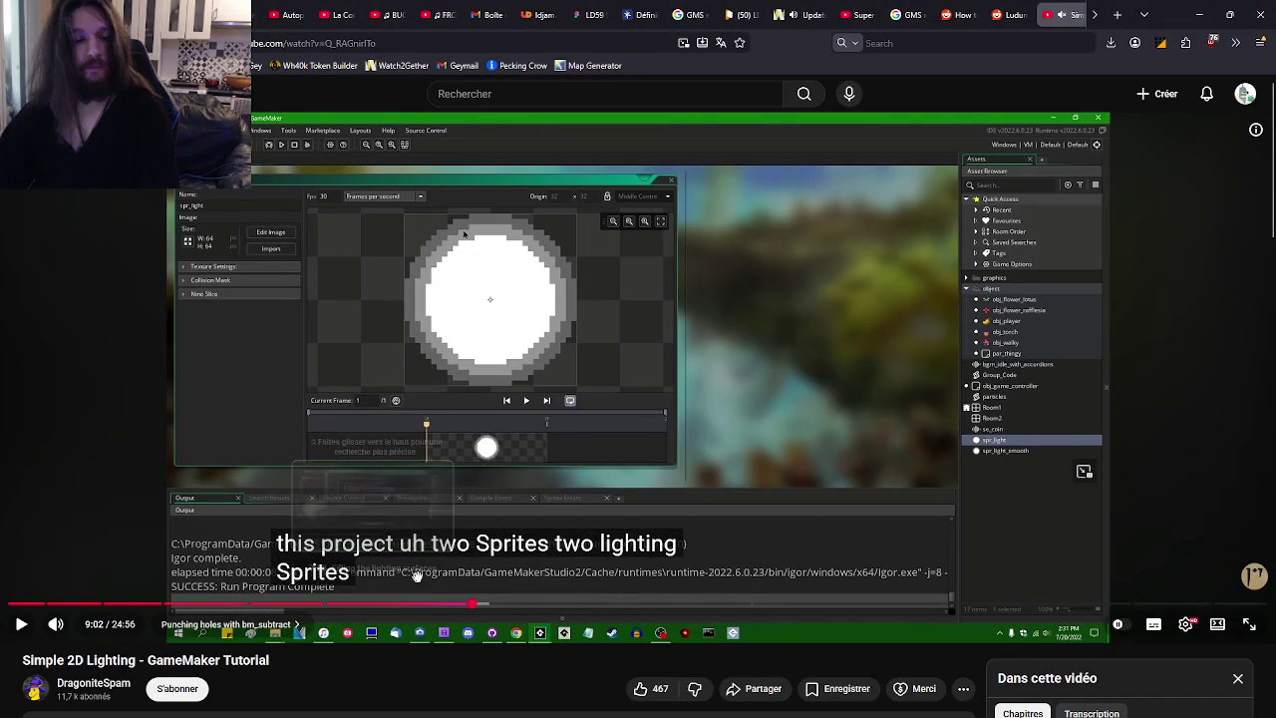
key(alt+Tab)
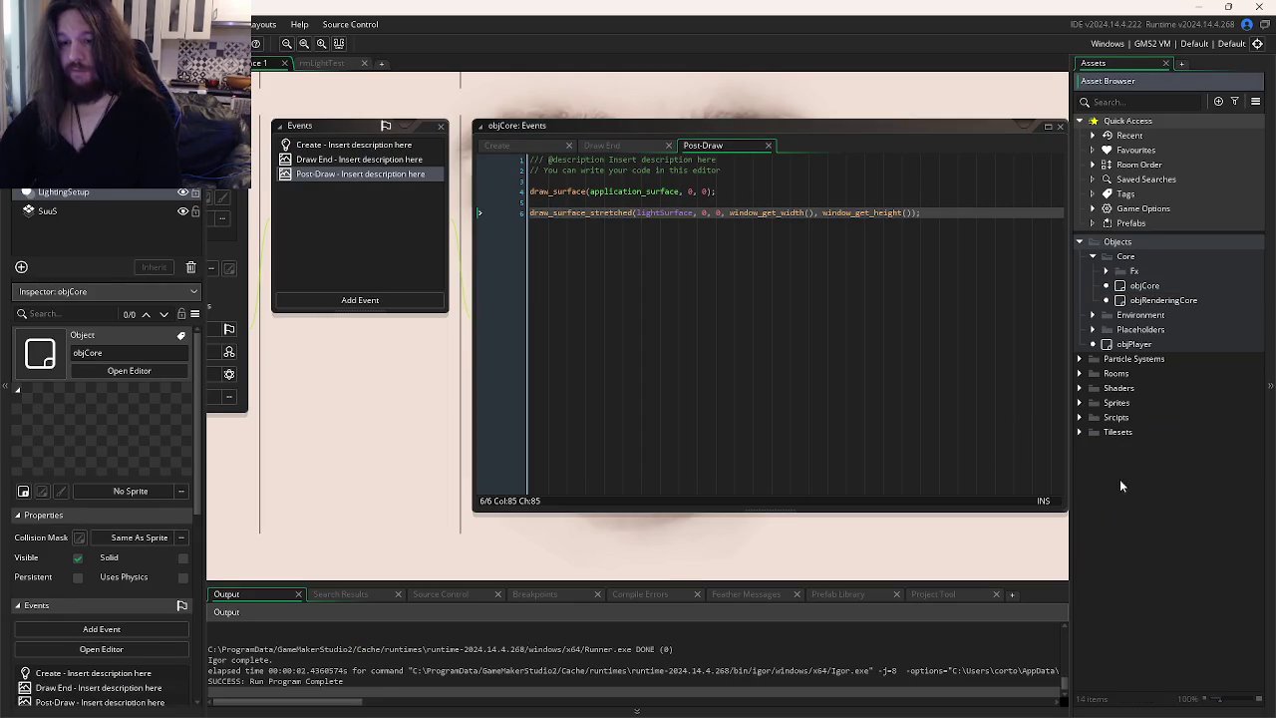
Add a new sprite named sprLightHalo, since sprLight is taken, and open its frame.
click(1080, 402)
right_click(1085, 419)
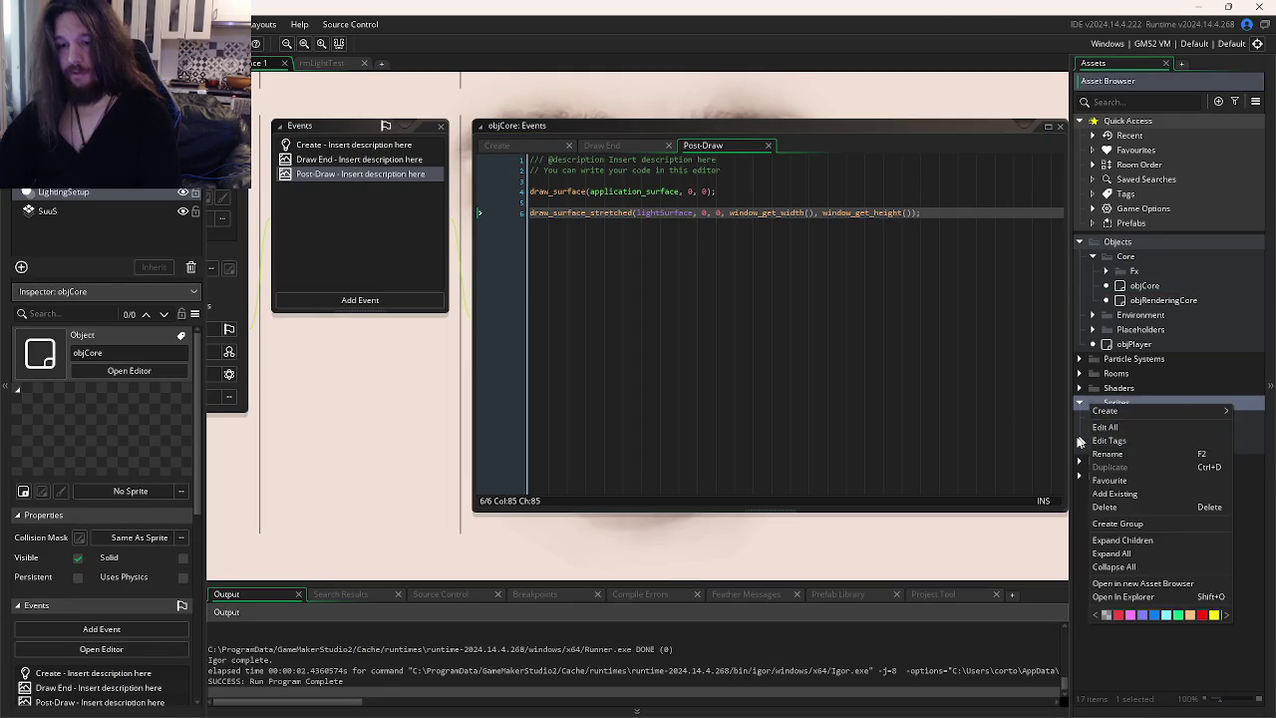
key(alt+Tab)
key(alt+Tab)
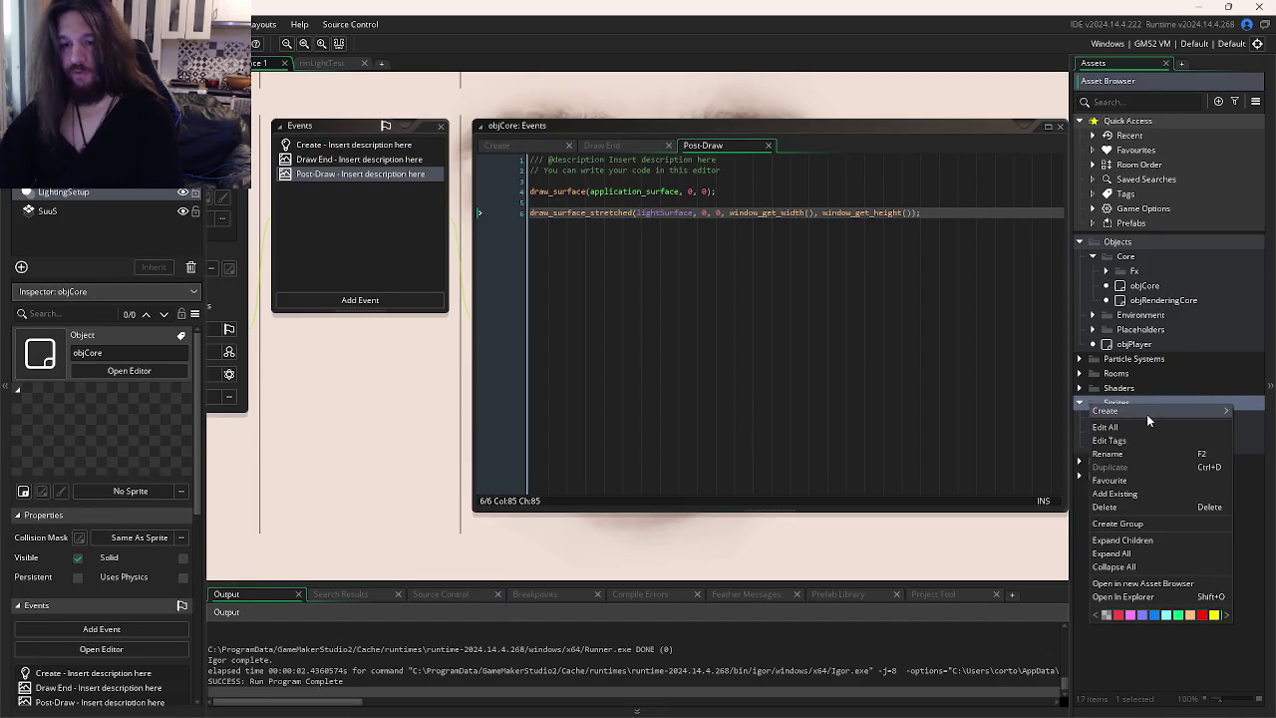
mouse_move(1146, 417)
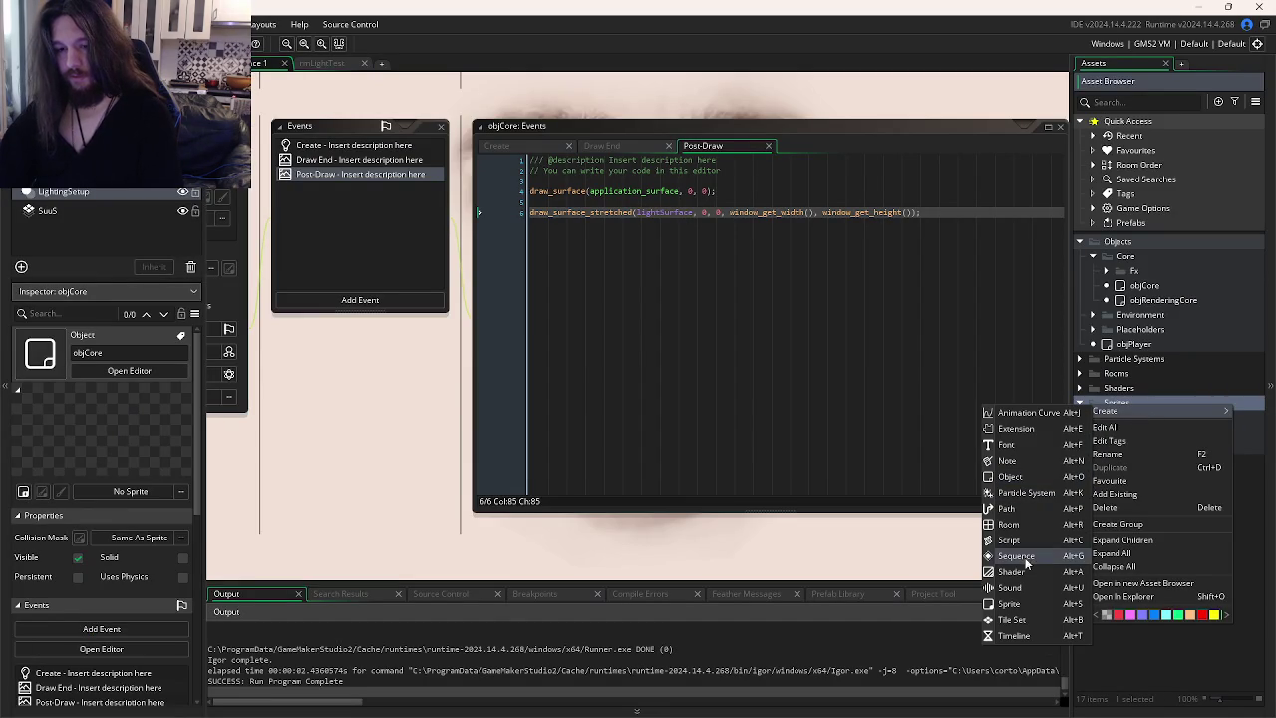
click(1010, 604)
text(s)
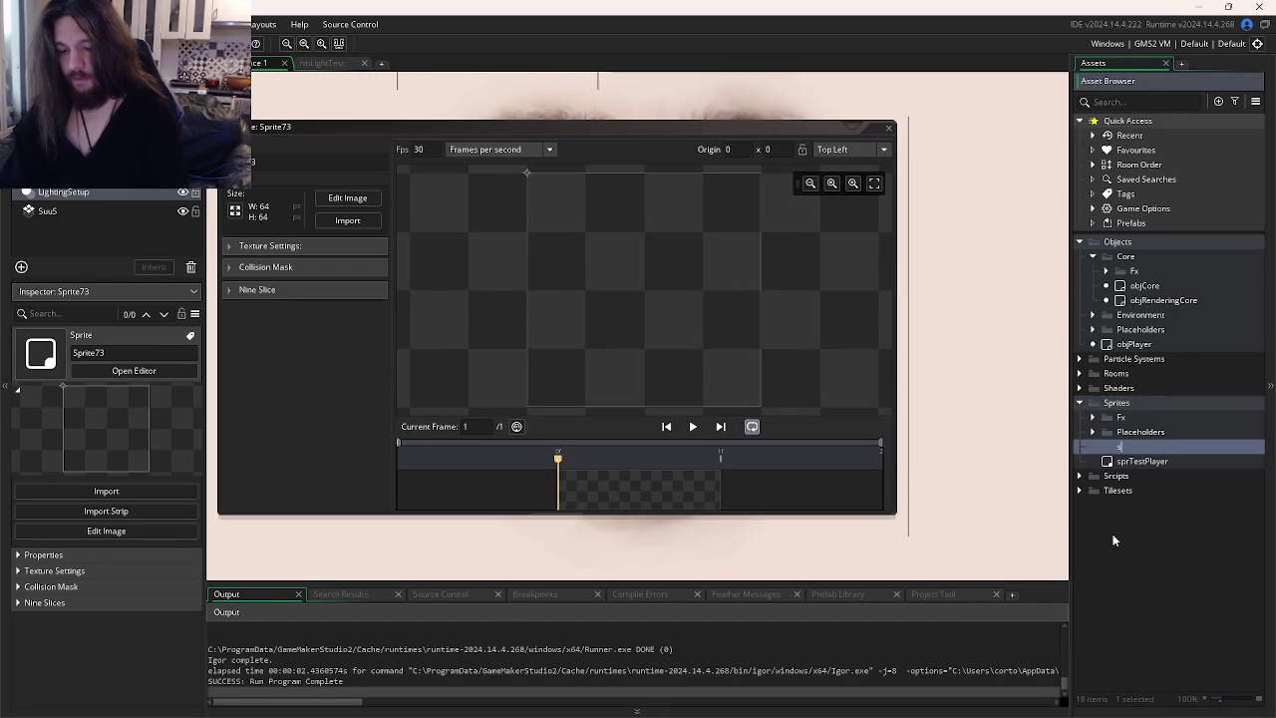
text(prght)
key(Return)
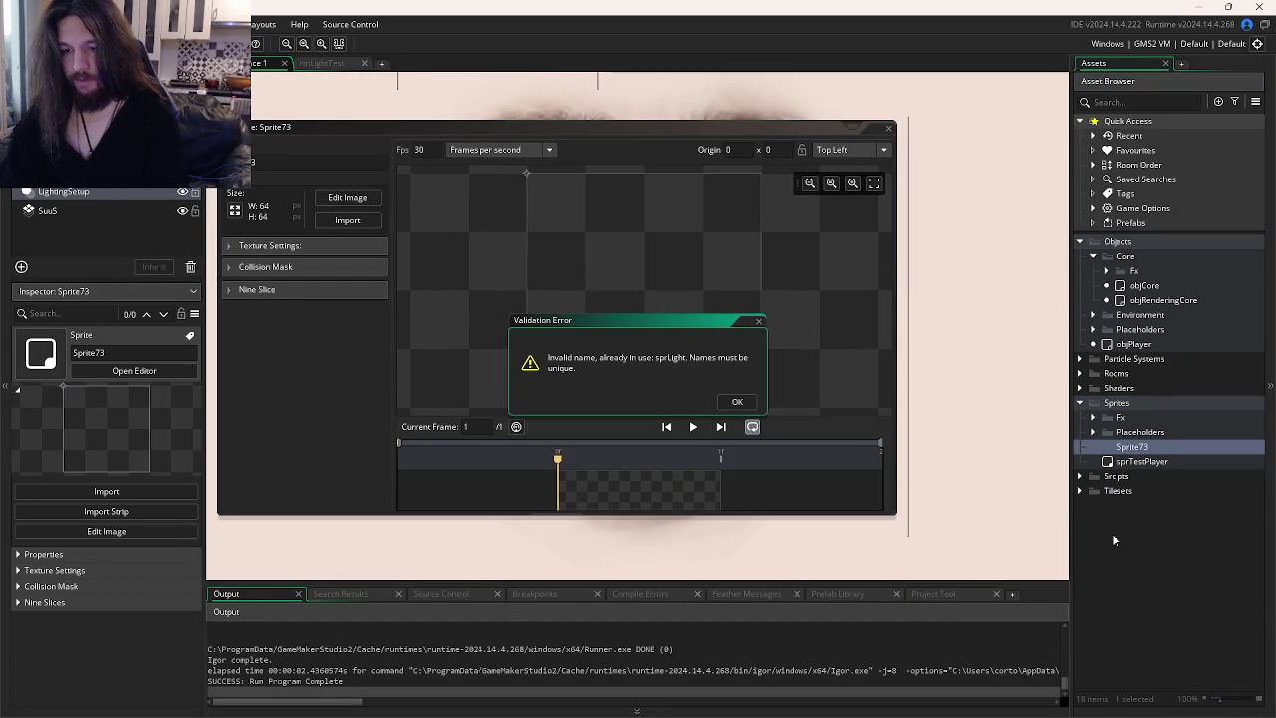
click(737, 403)
click(1137, 445)
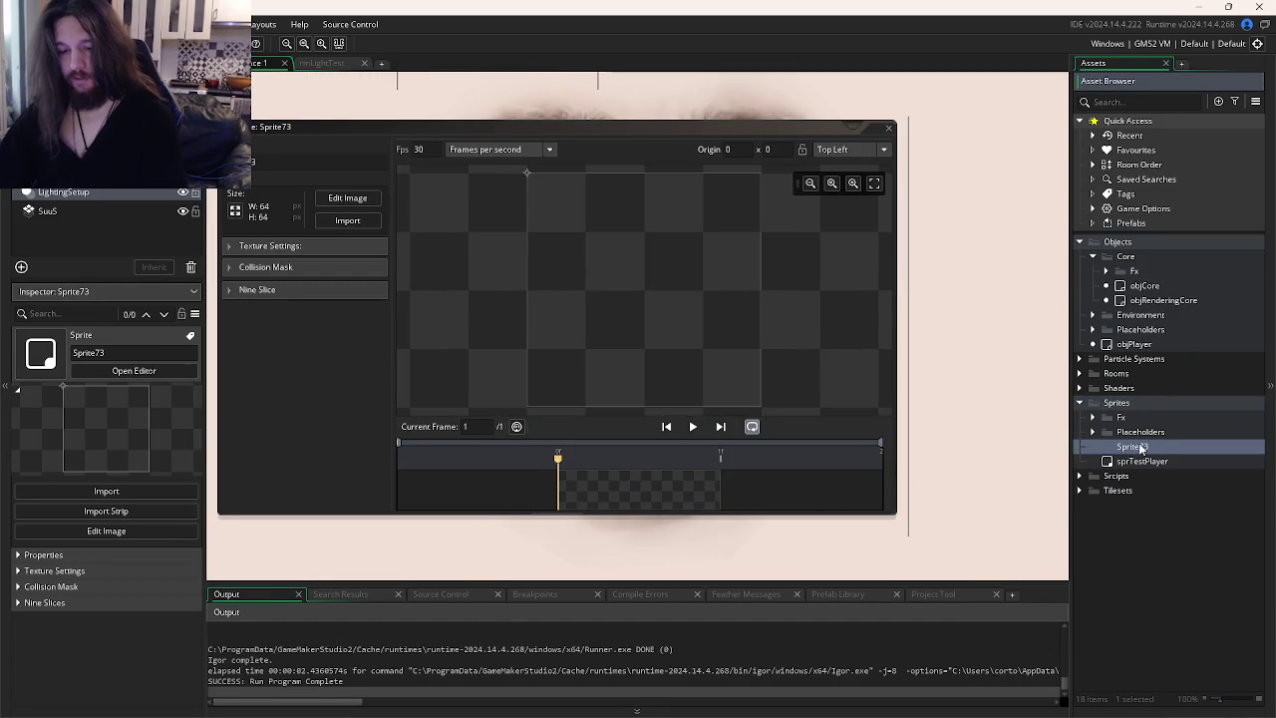
text(sprLightHalo)
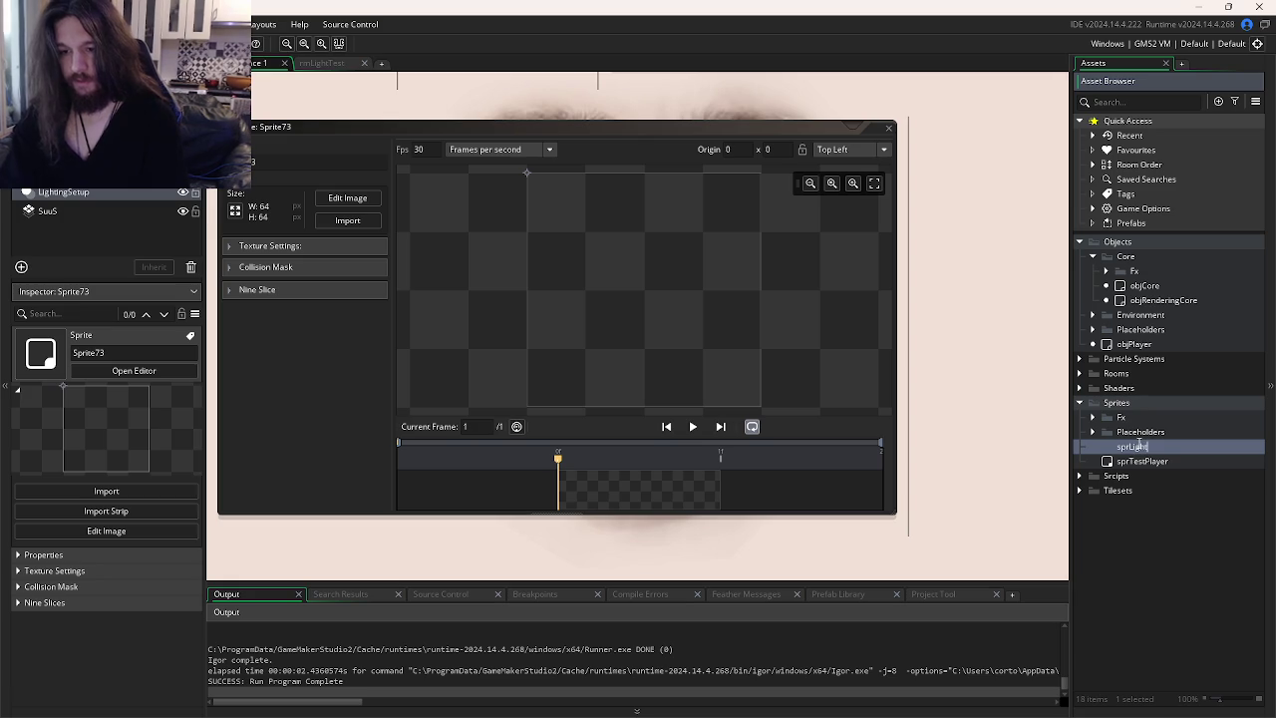
key(Return)
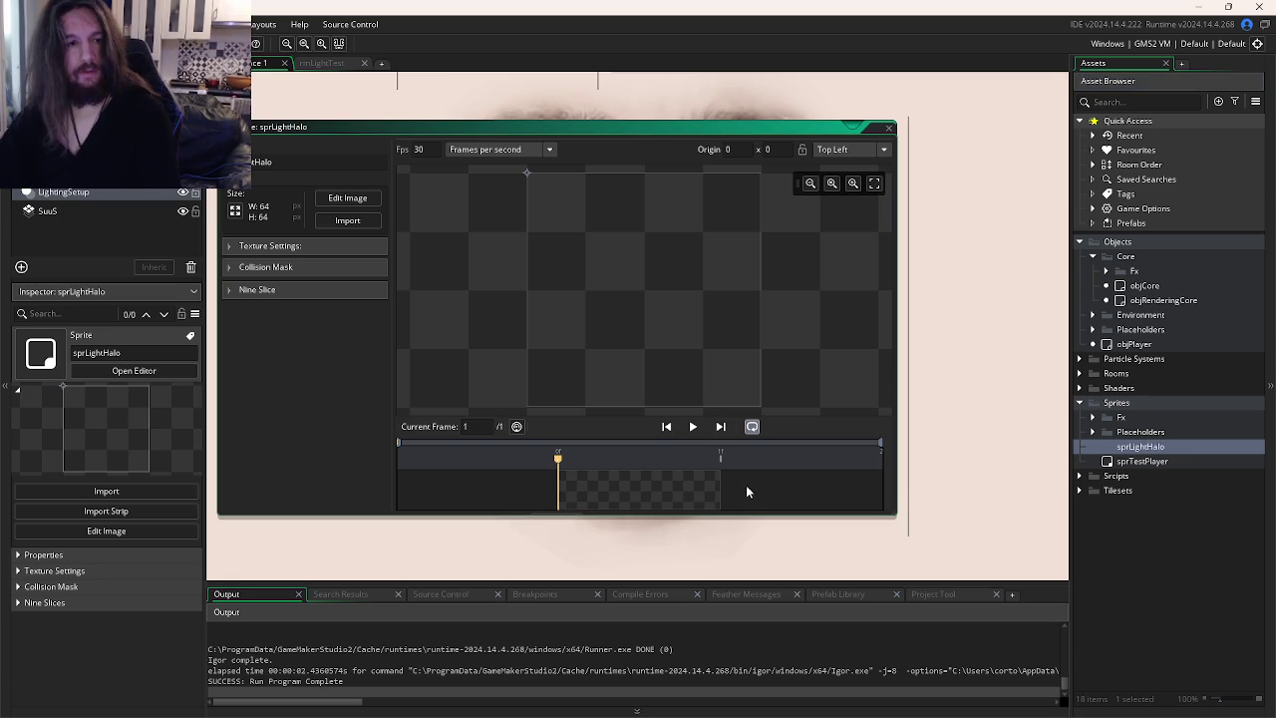
double_click(669, 491)
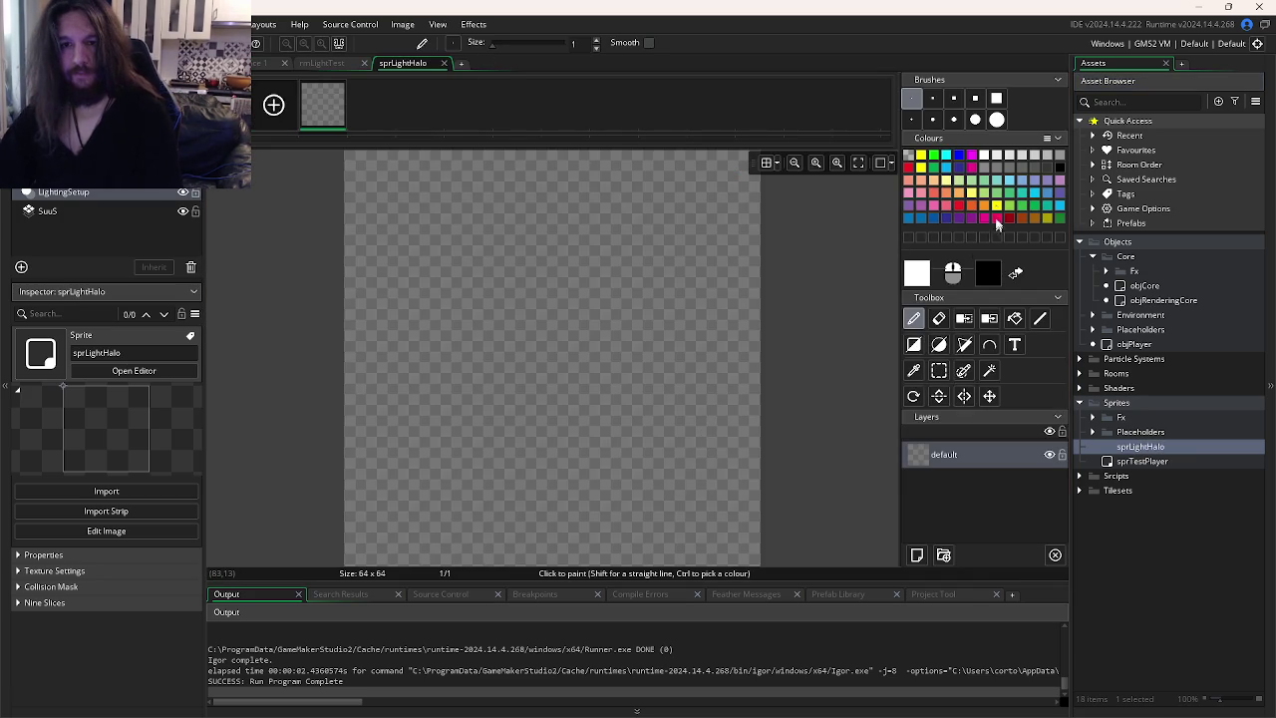
Resize sprLightHalo to 128×128 and reopen its blank frame in the image editor.
click(444, 63)
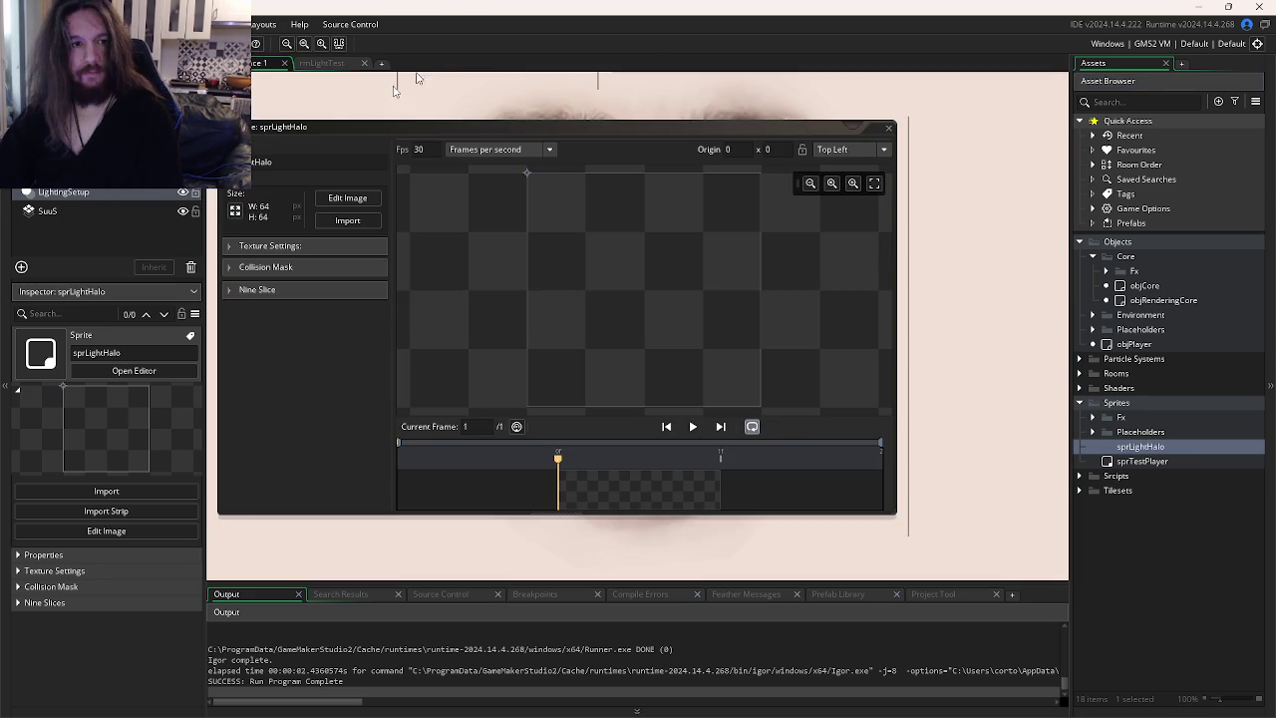
click(236, 212)
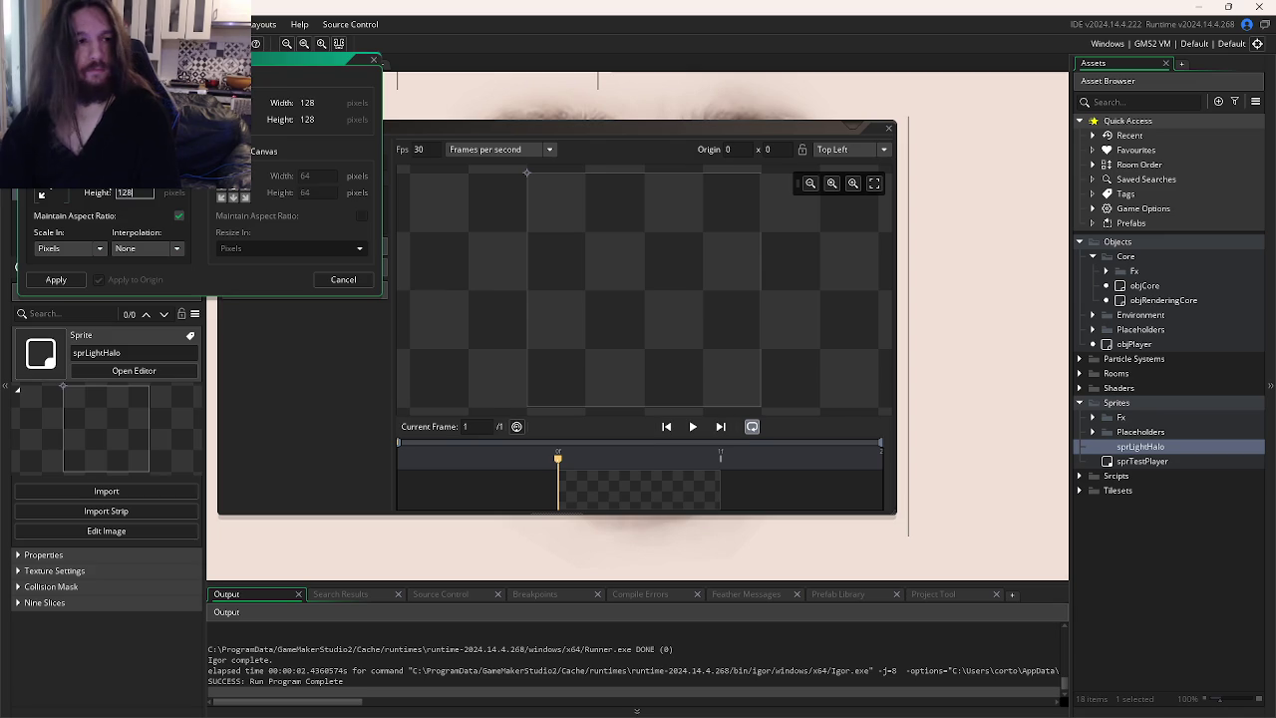
key(Return)
double_click(640, 487)
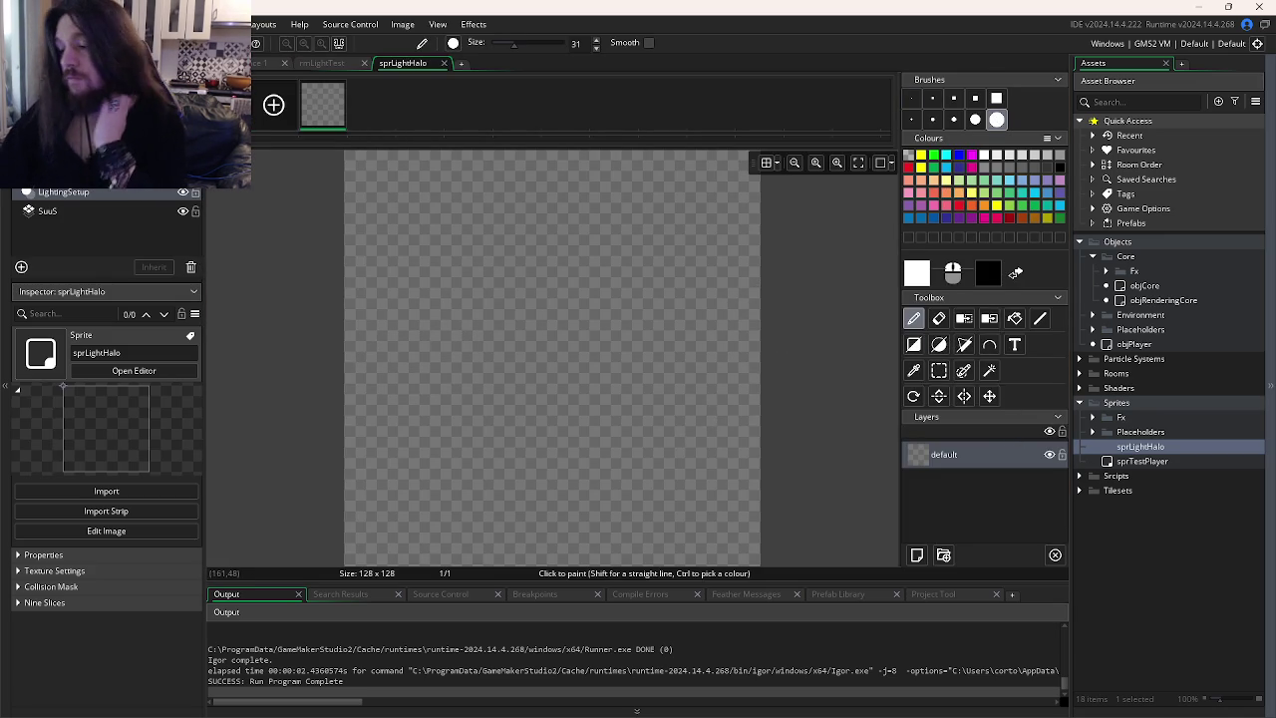
key(super)
Launch Photoshop 2025 and set up a new 128 × 128 pixel document.
text(ph)
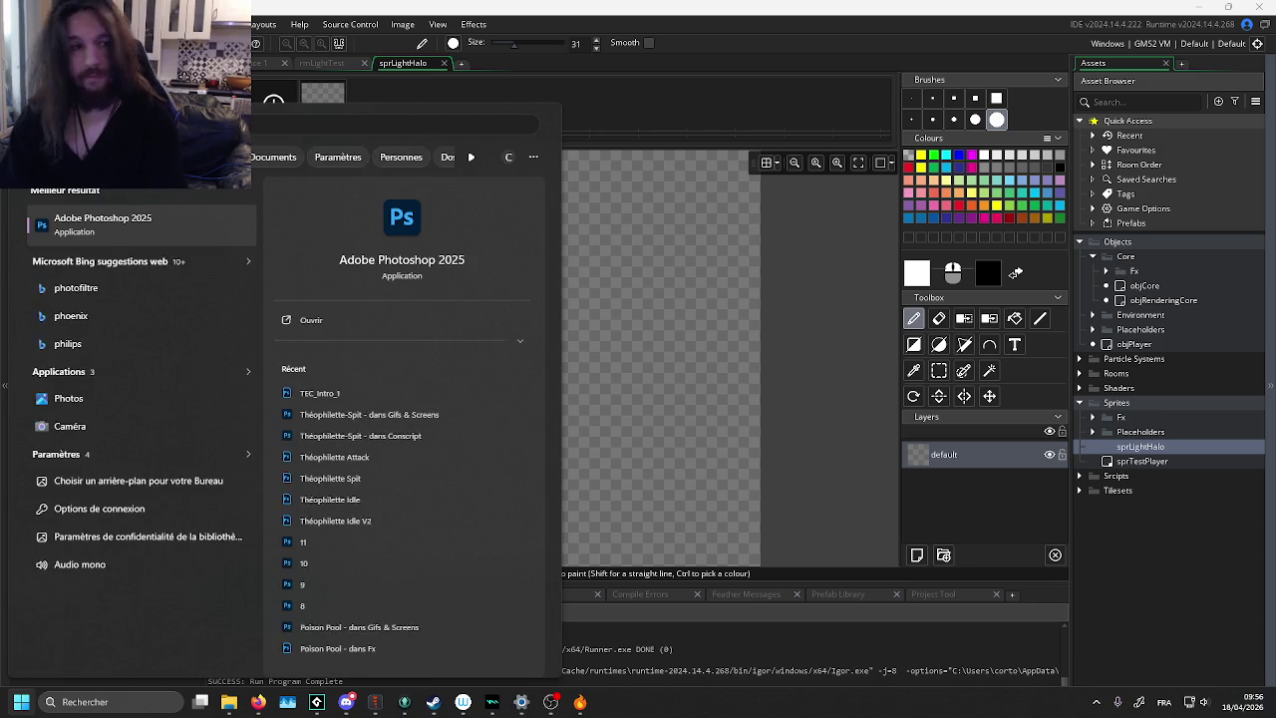
key(Return)
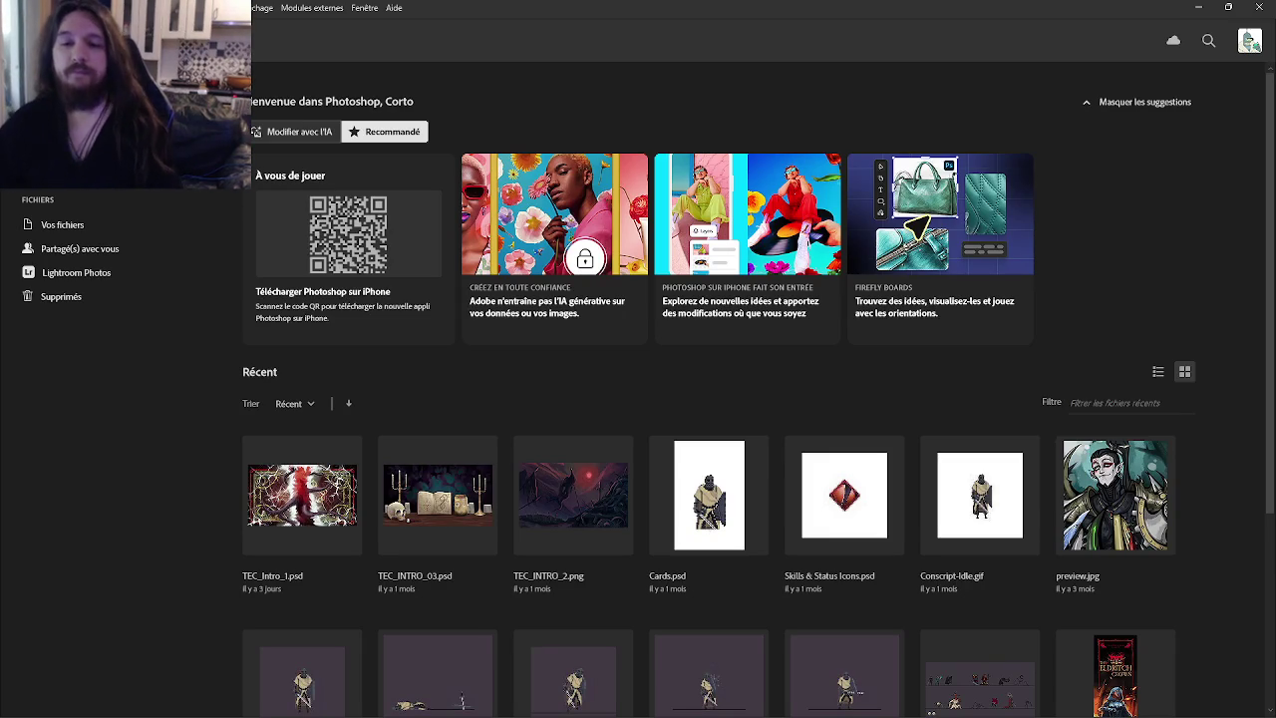
key(ctrl+n)
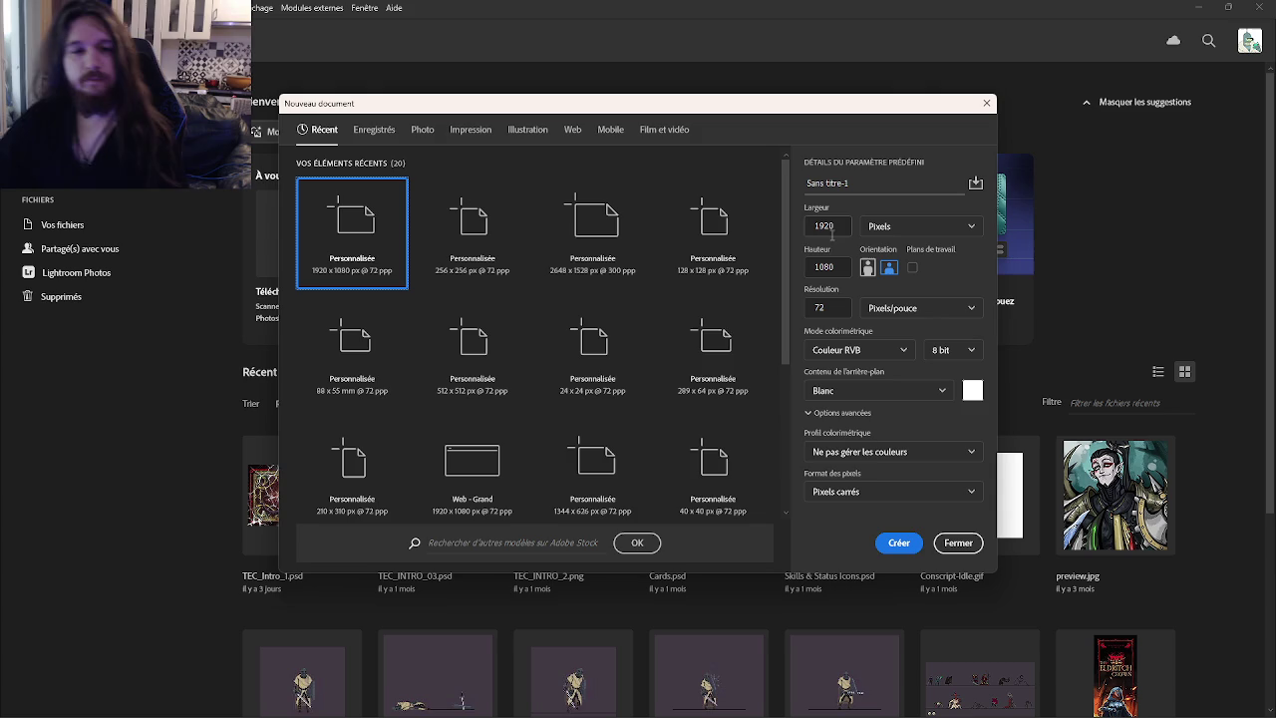
scroll(688, 374, down, 2)
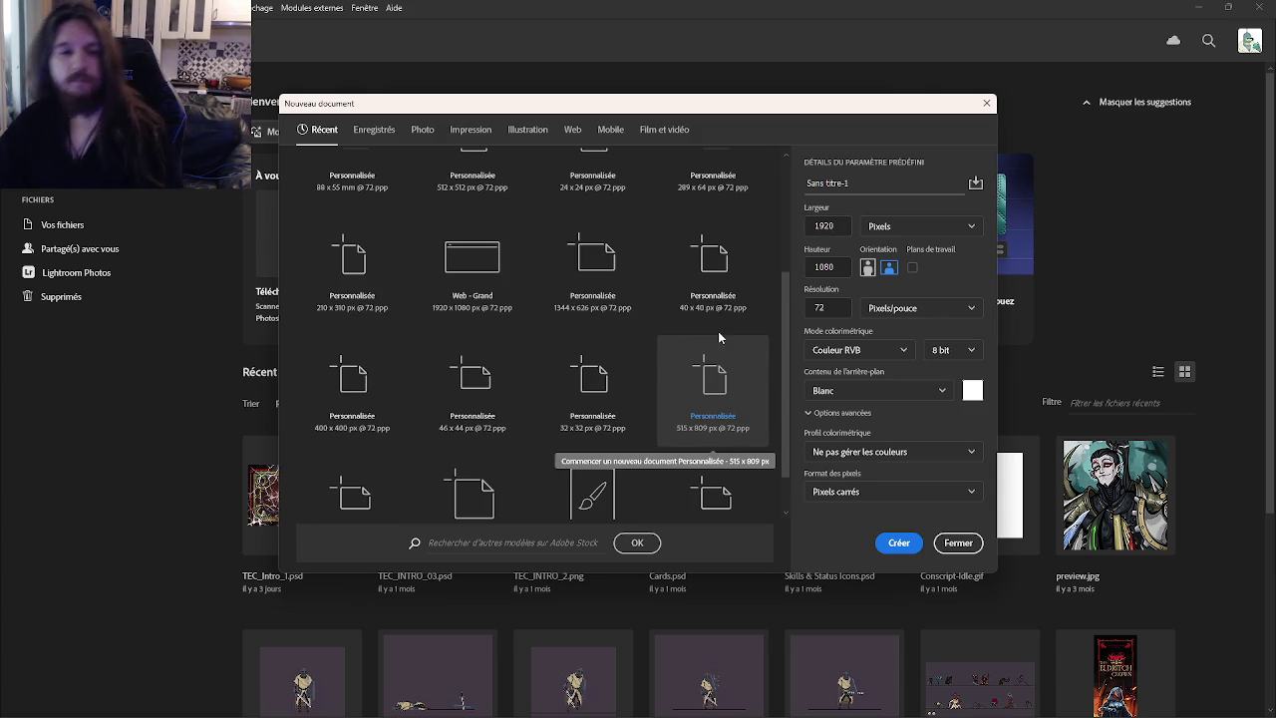
double_click(840, 225)
text(128)
key(Tab)
text(128)
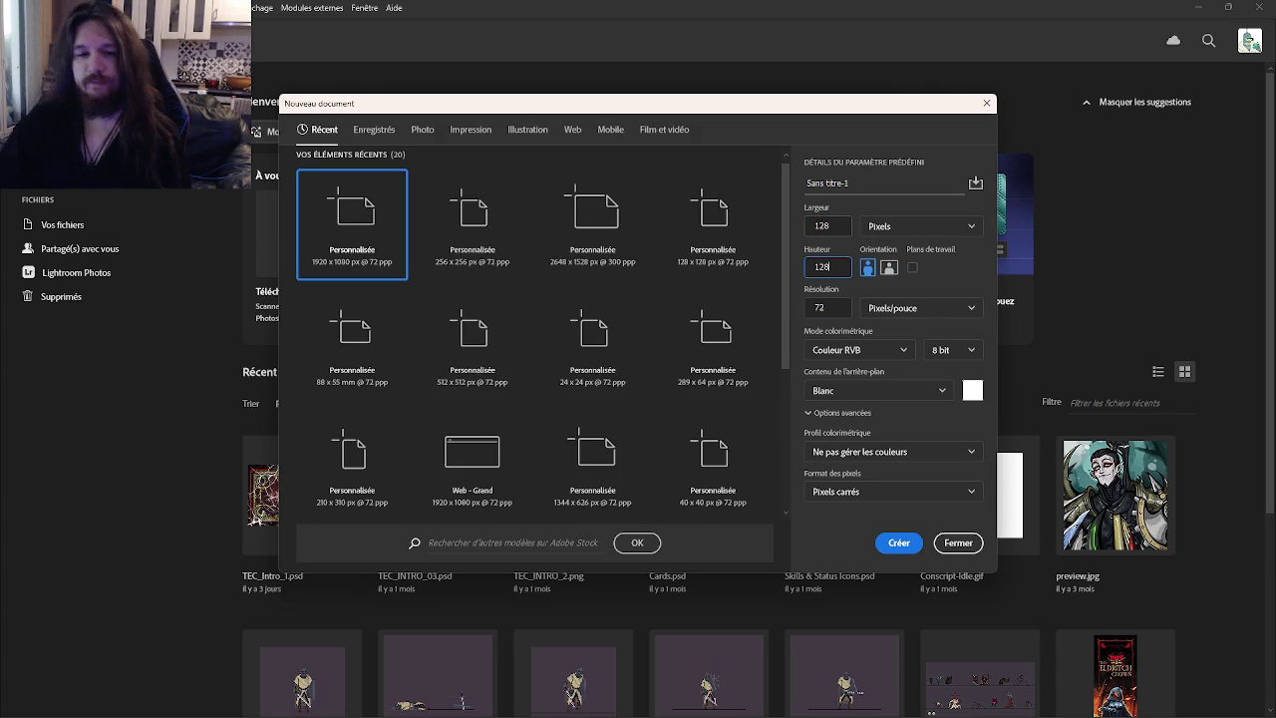
key(Return)
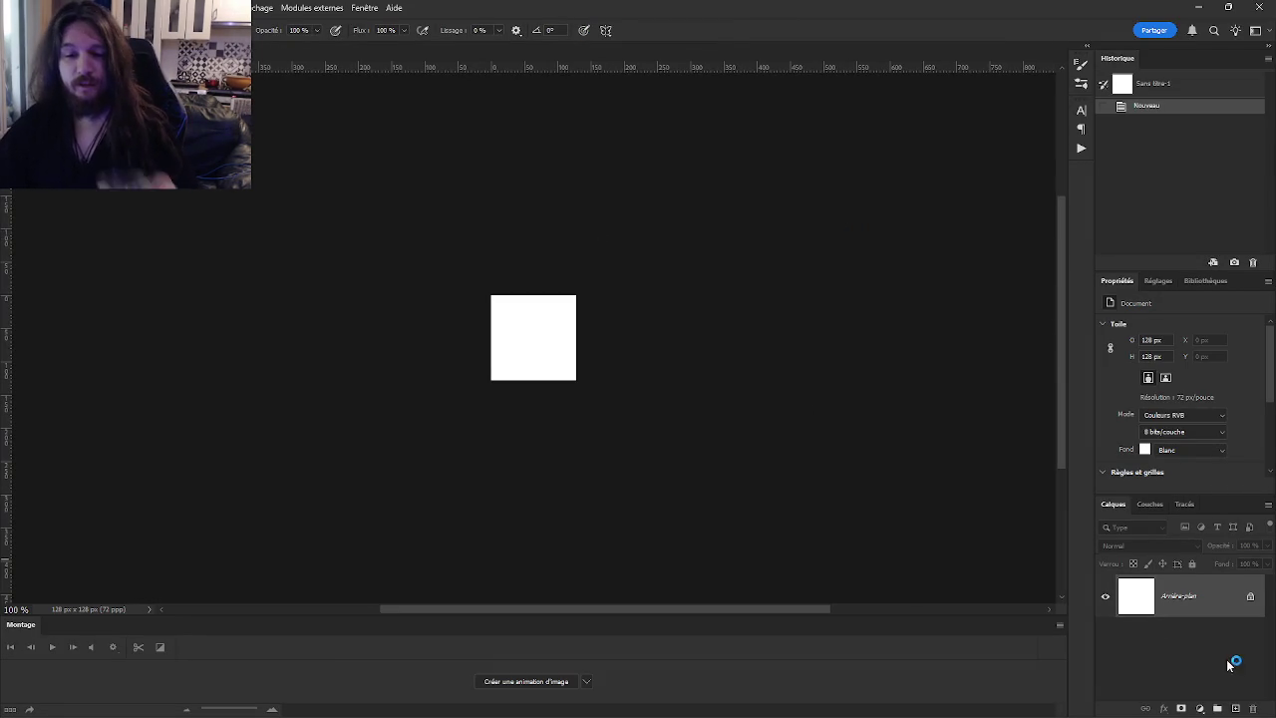
Unlock the background, add a new empty layer and delete the white one.
click(1251, 597)
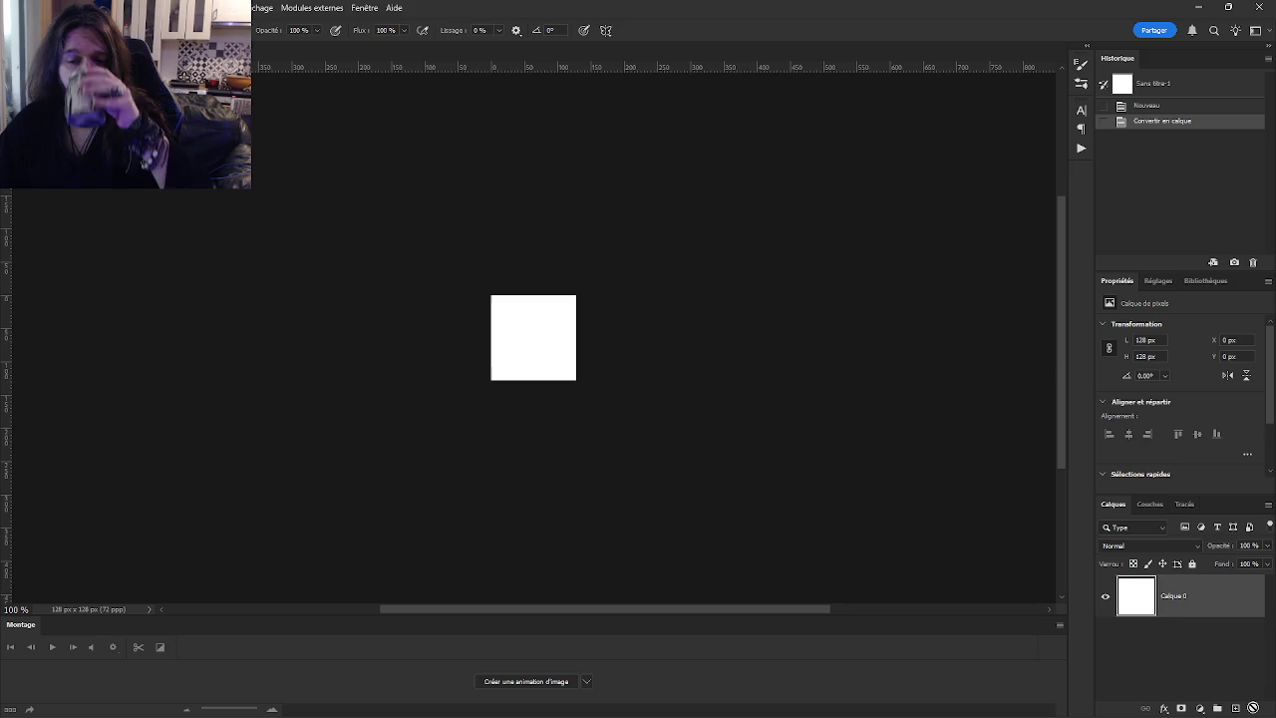
click(1235, 708)
click(1157, 633)
click(1254, 709)
key(ctrl+0)
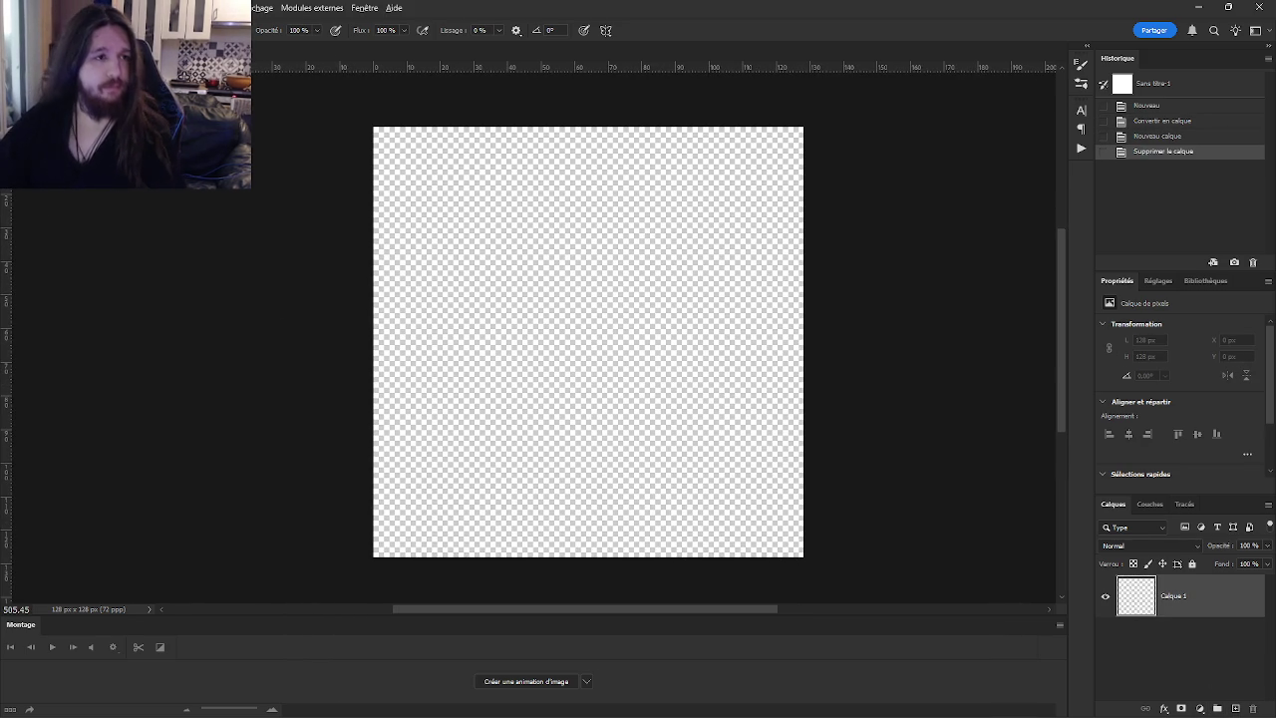
Select an ellipse spanning the whole canvas and fill it with white.
key(m)
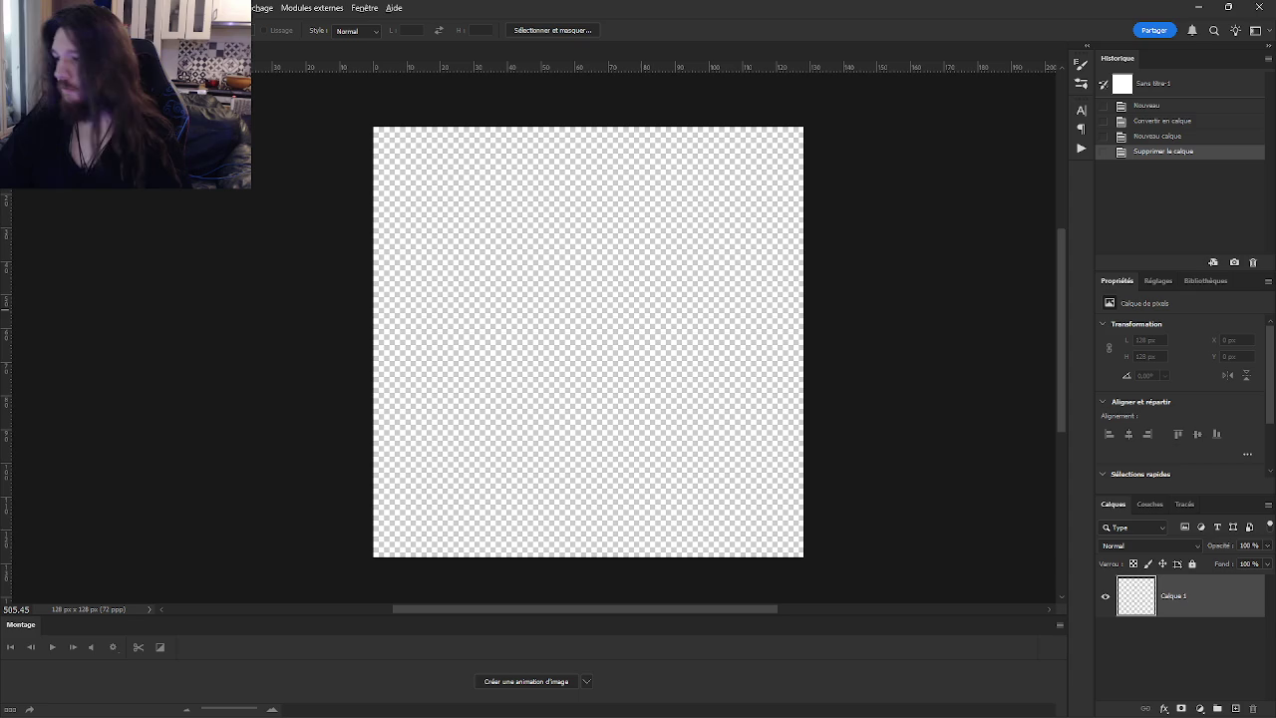
key(shift+m)
mouse_move(379, 127)
mouse_down()
mouse_move(698, 402)
mouse_move(792, 512)
mouse_move(801, 557)
mouse_up()
key(shift+F5)
key(Return)
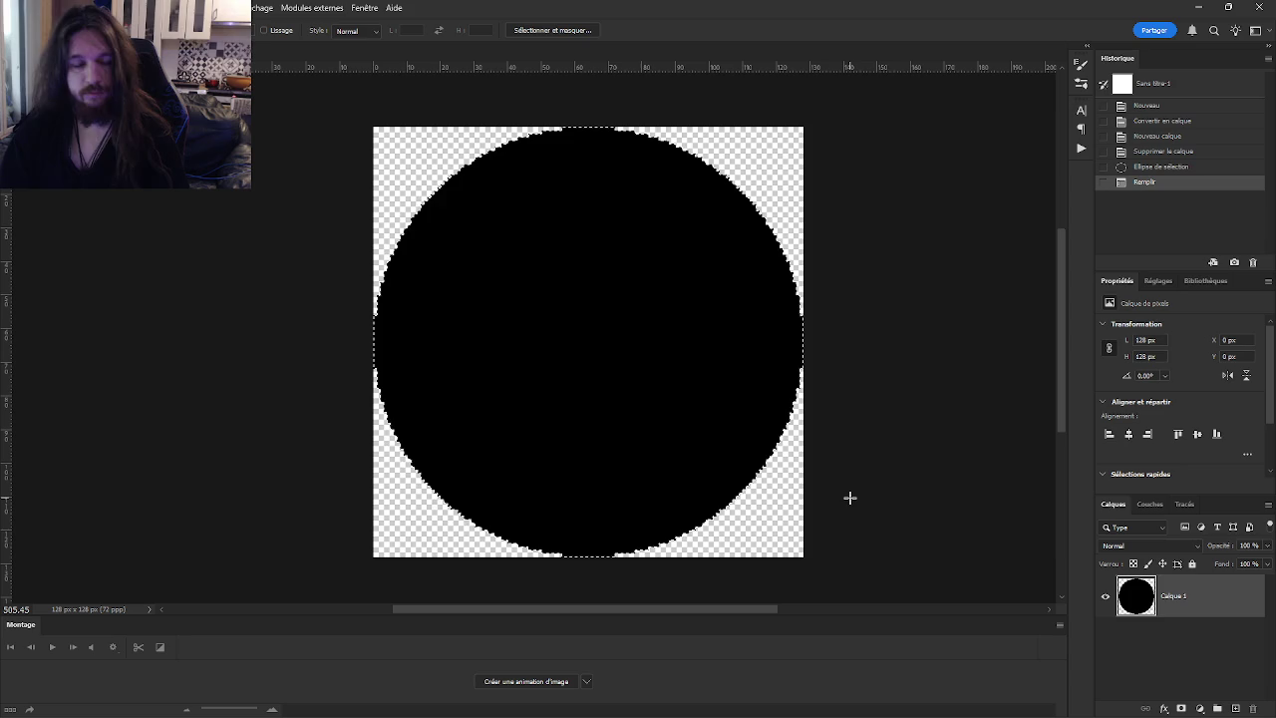
key(shift+F5)
key(Return)
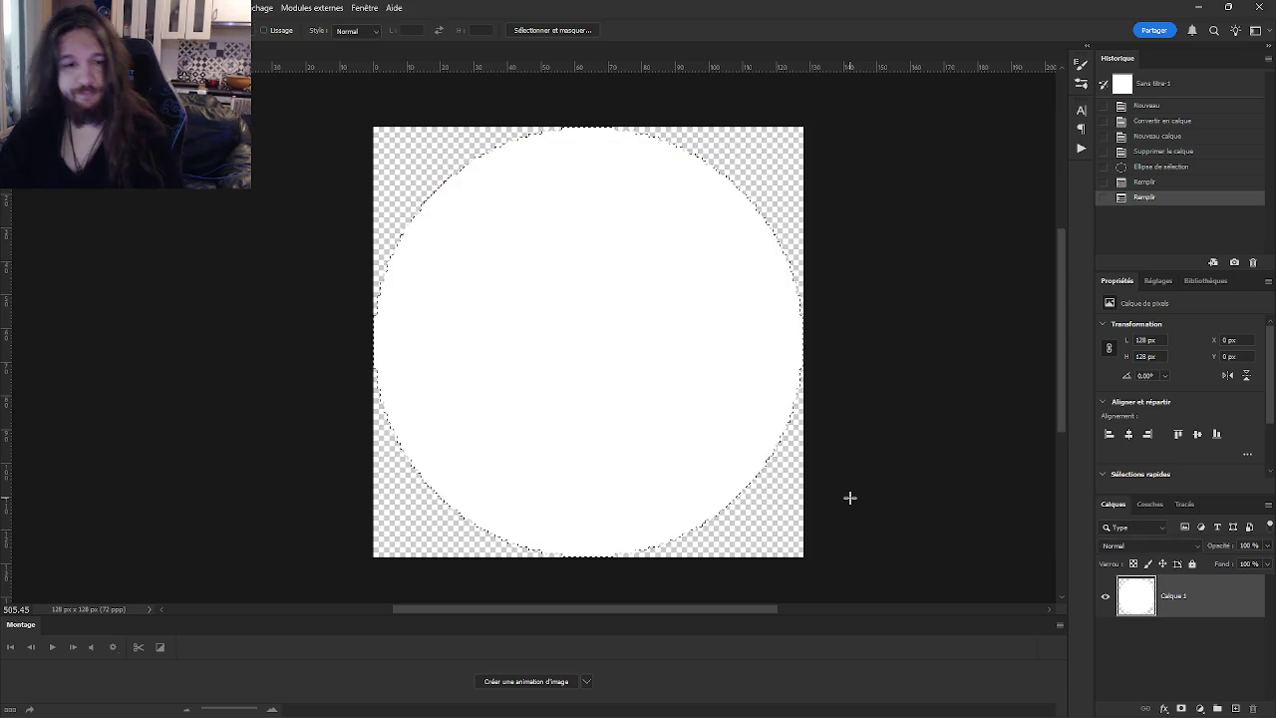
key(alt+Tab)
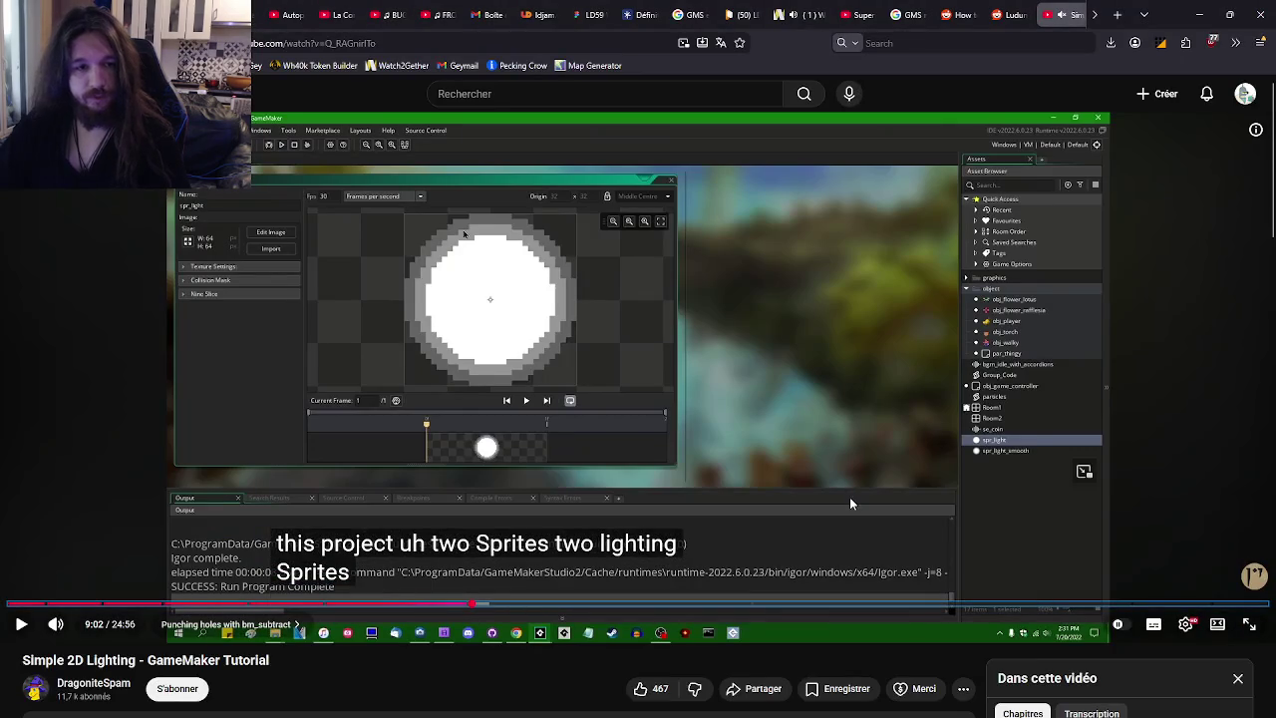
Return to the Photoshop document after viewing the tutorial's spr_light sprite.
key(alt+Tab)
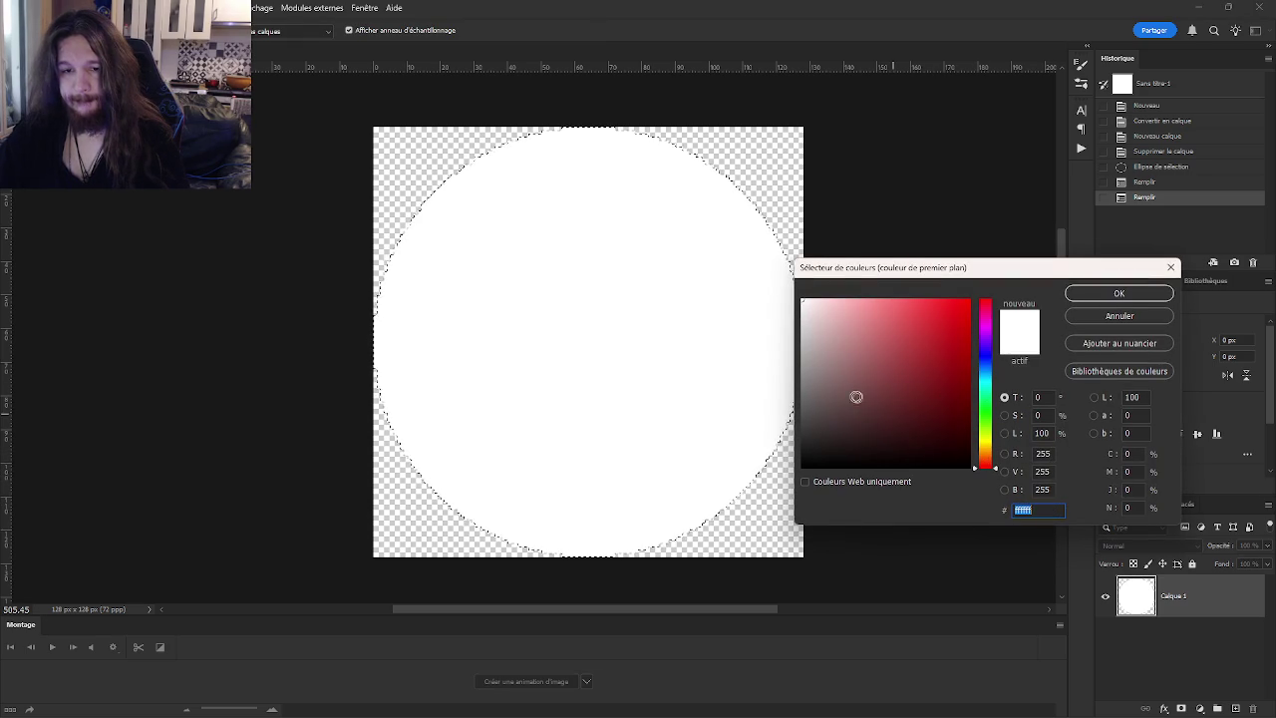
Set the foreground colour to grey a1a1a1 and refill the circle with it.
text(dedede)
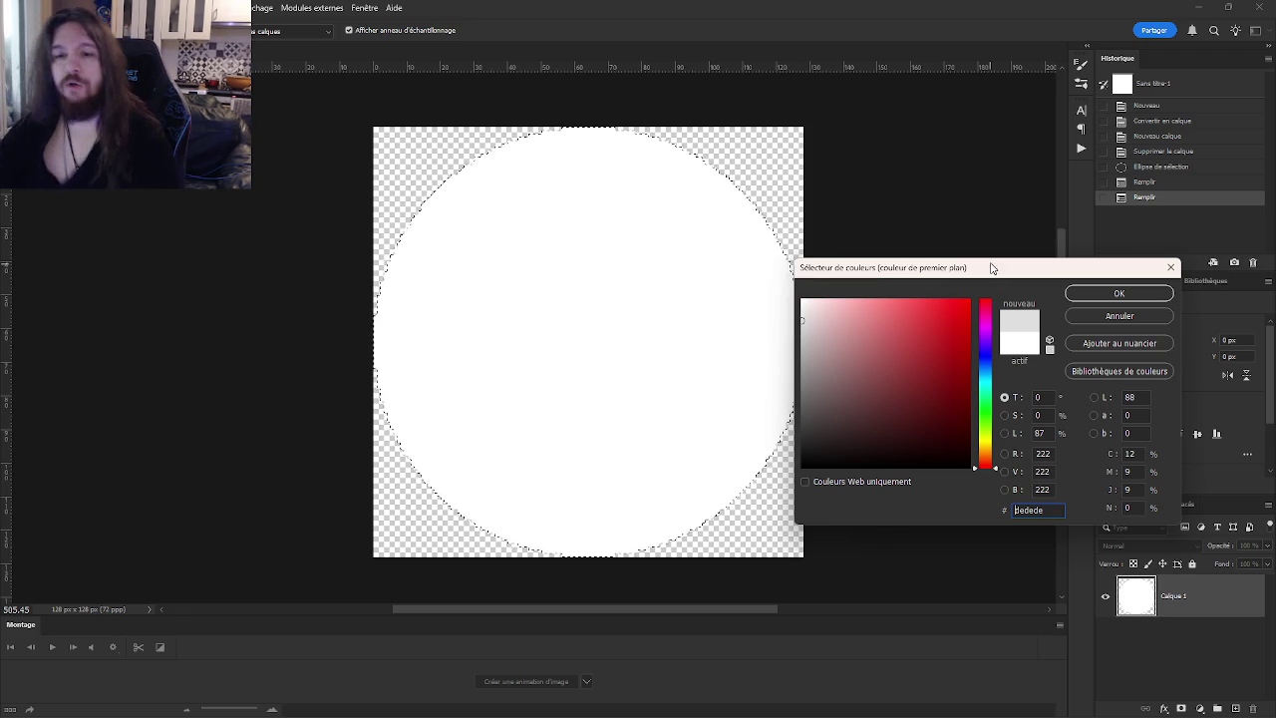
key(alt+Tab)
key(alt+Tab)
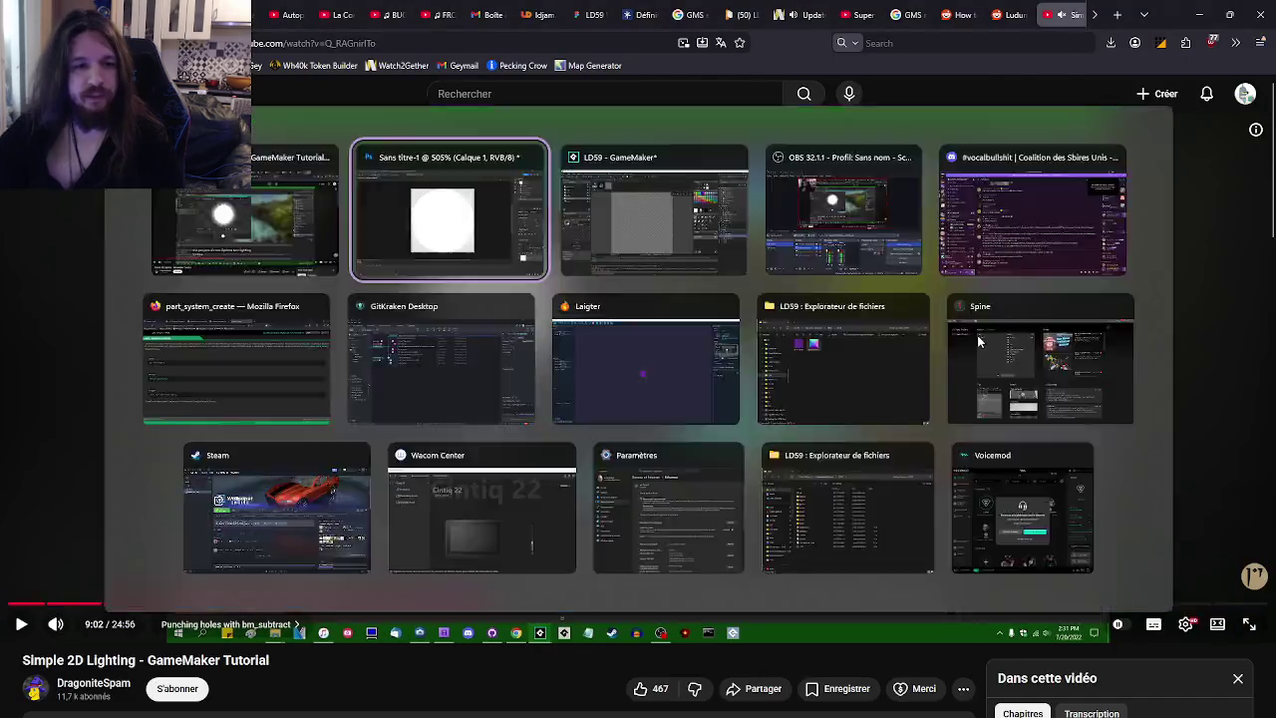
click(1028, 509)
text(a1a1a1)
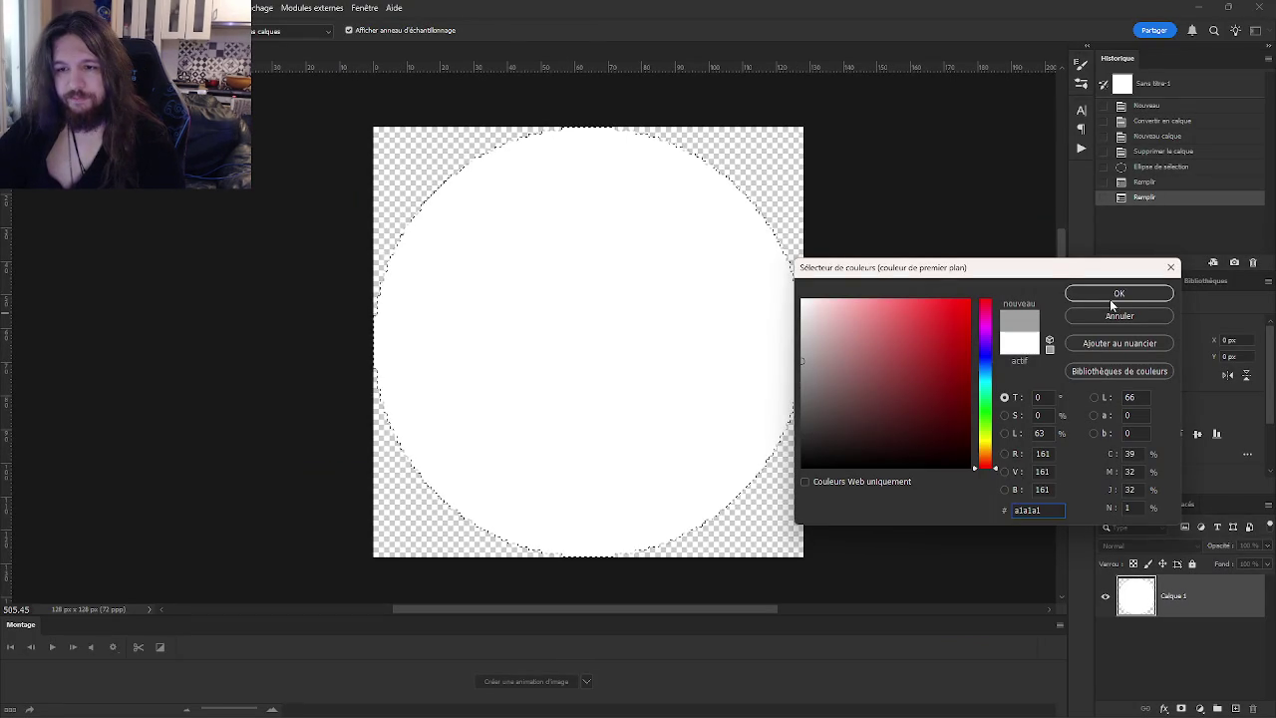
click(1113, 300)
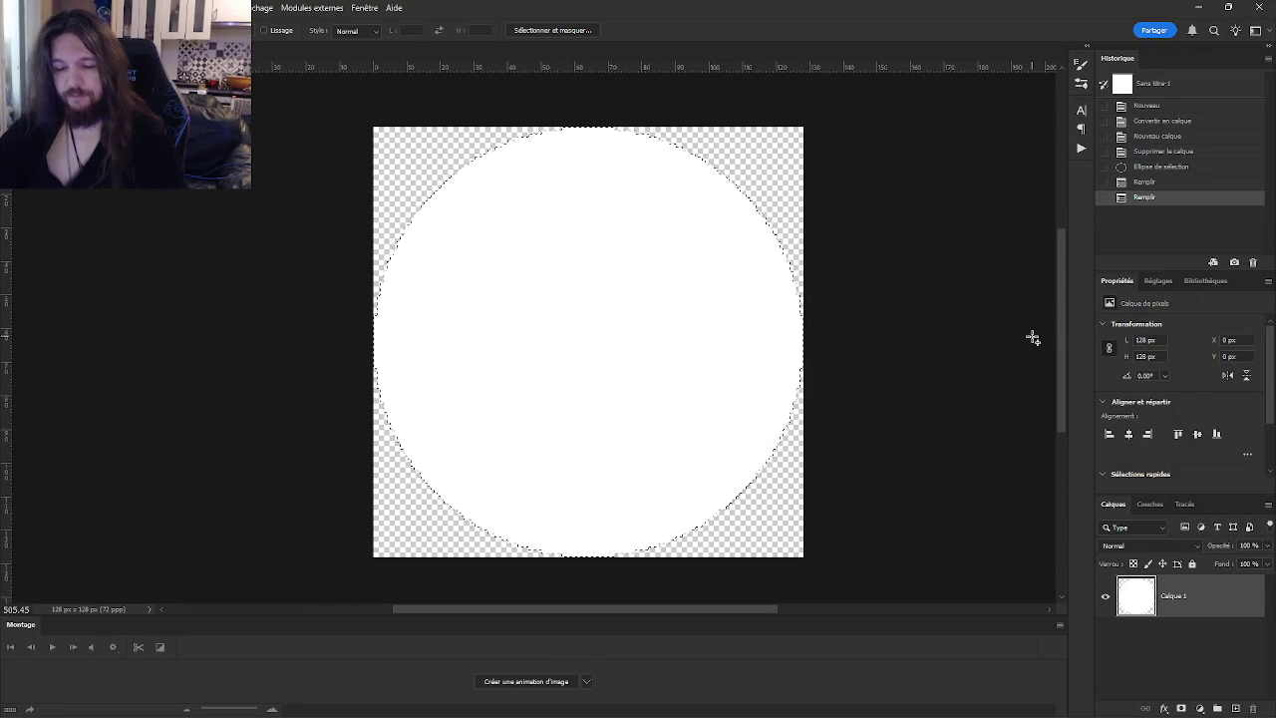
key(shift+F5)
key(Return)
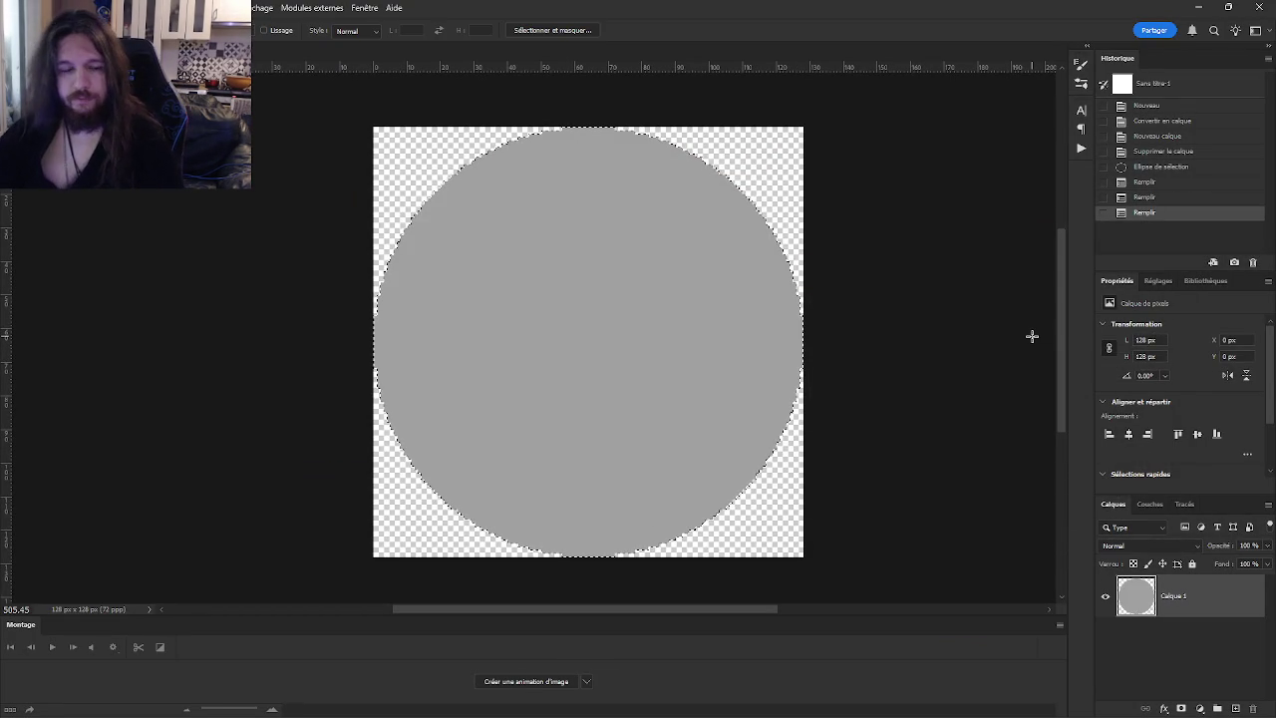